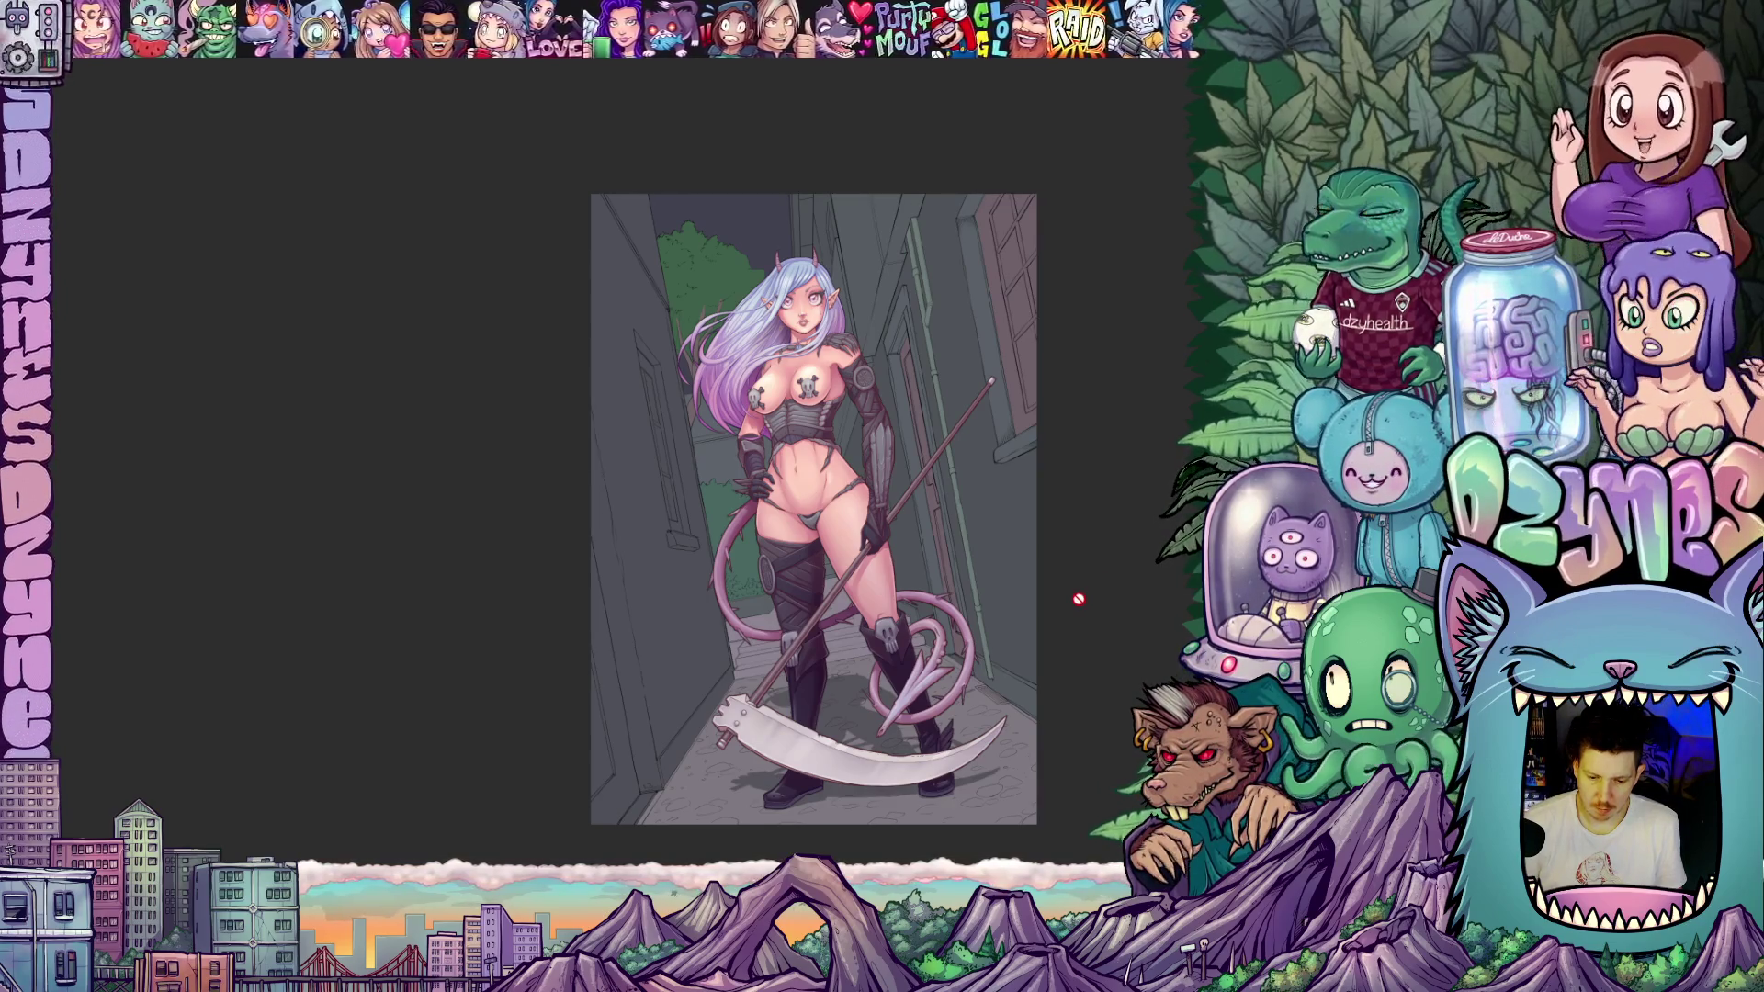
- Recentre the demon girl illustration in view and save it with Ctrl+S
{"action": "scroll", "coordinate": [1010, 620], "scroll_direction": "up", "scroll_amount": 1}
{"action": "scroll", "coordinate": [979, 636], "scroll_direction": "up", "scroll_amount": 1}
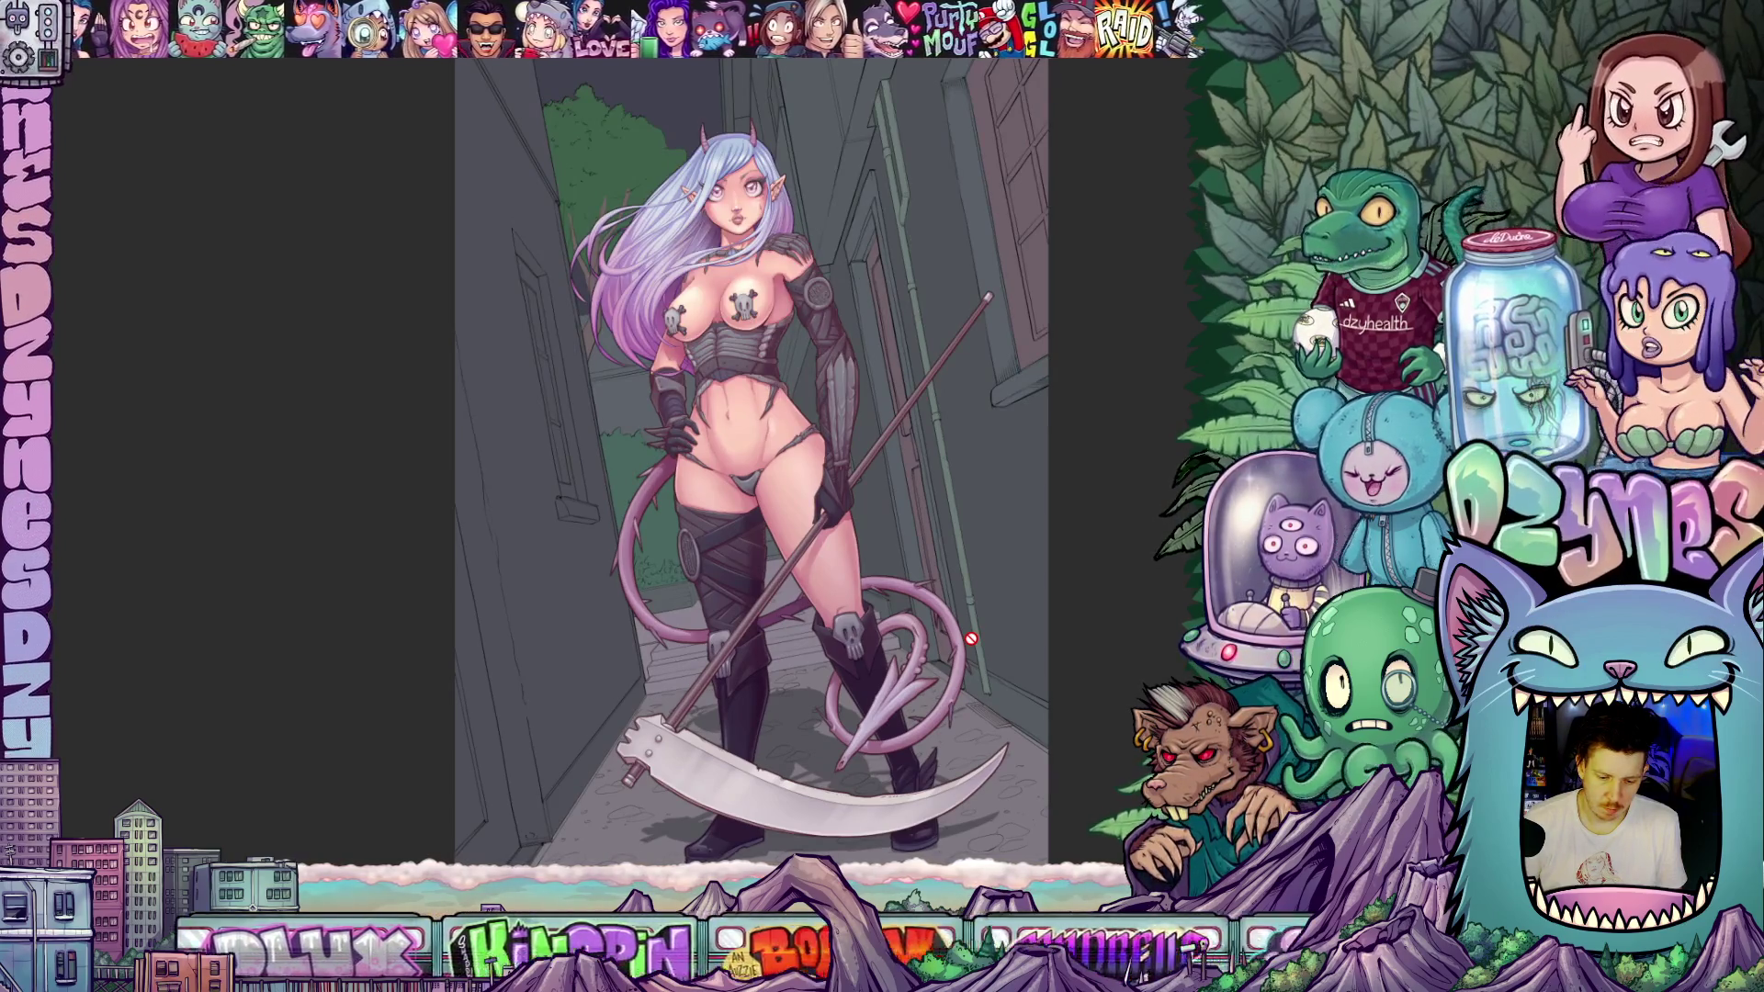
{"action": "scroll", "coordinate": [971, 637], "scroll_direction": "down", "scroll_amount": 2}
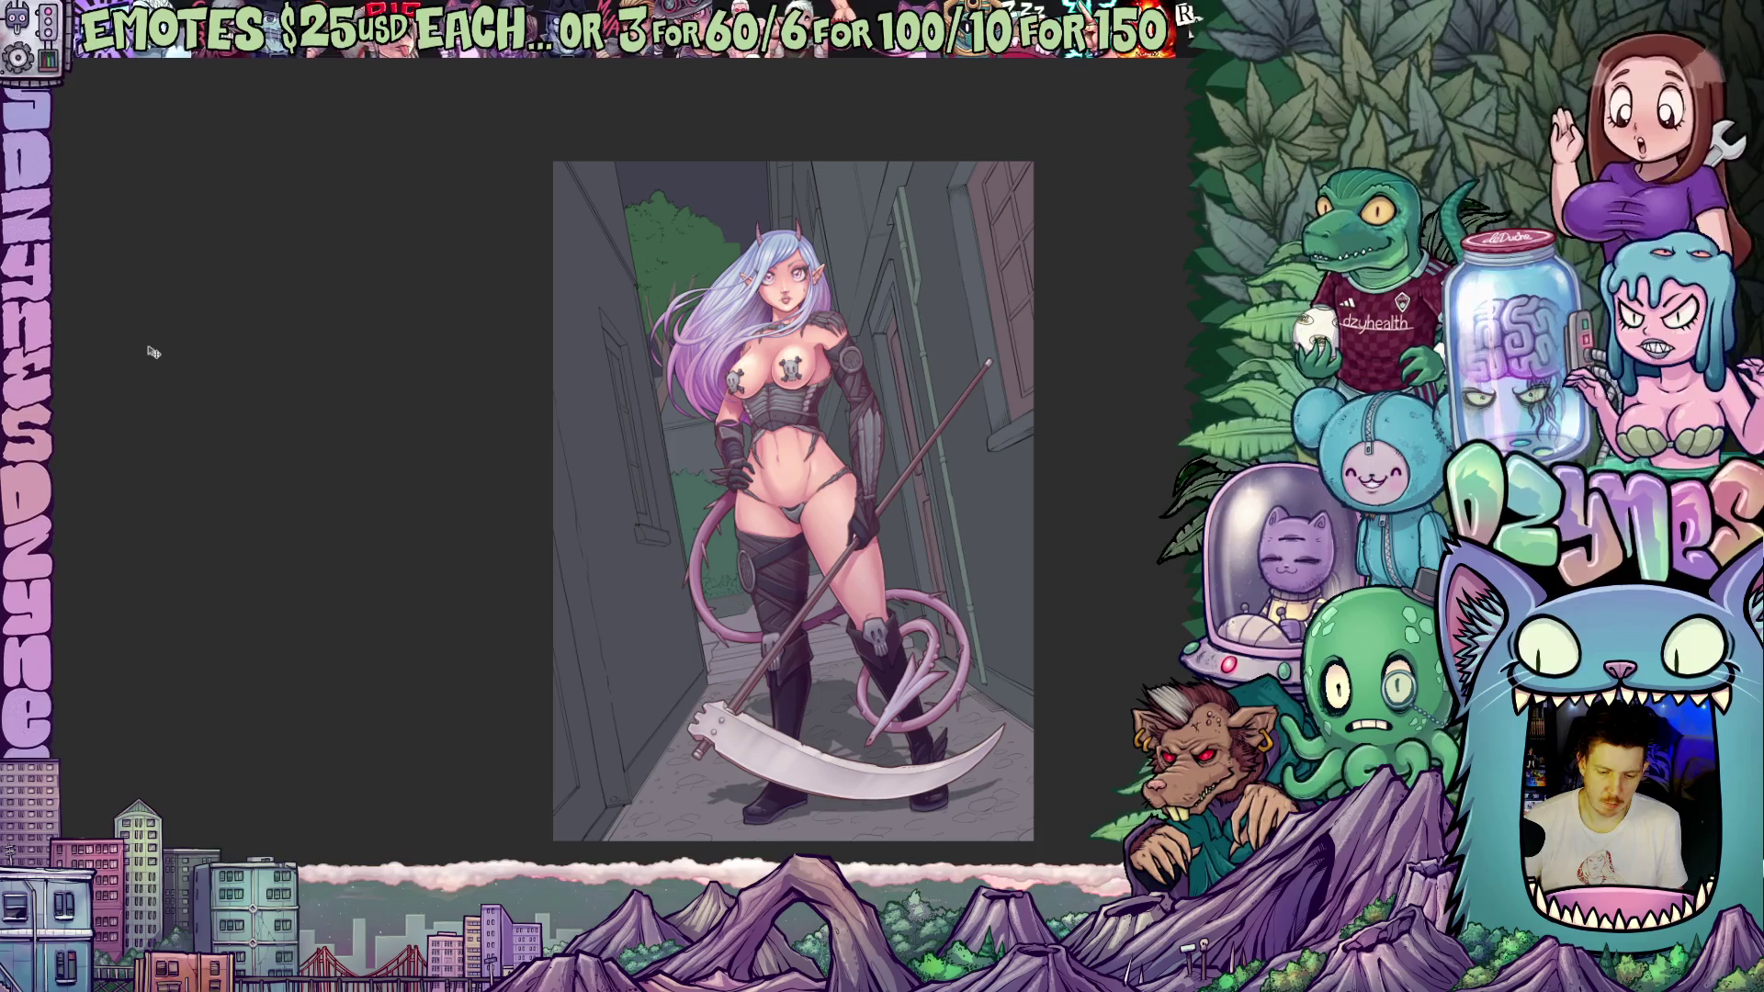
{"action": "scroll", "coordinate": [867, 400], "scroll_direction": "up", "scroll_amount": 5}
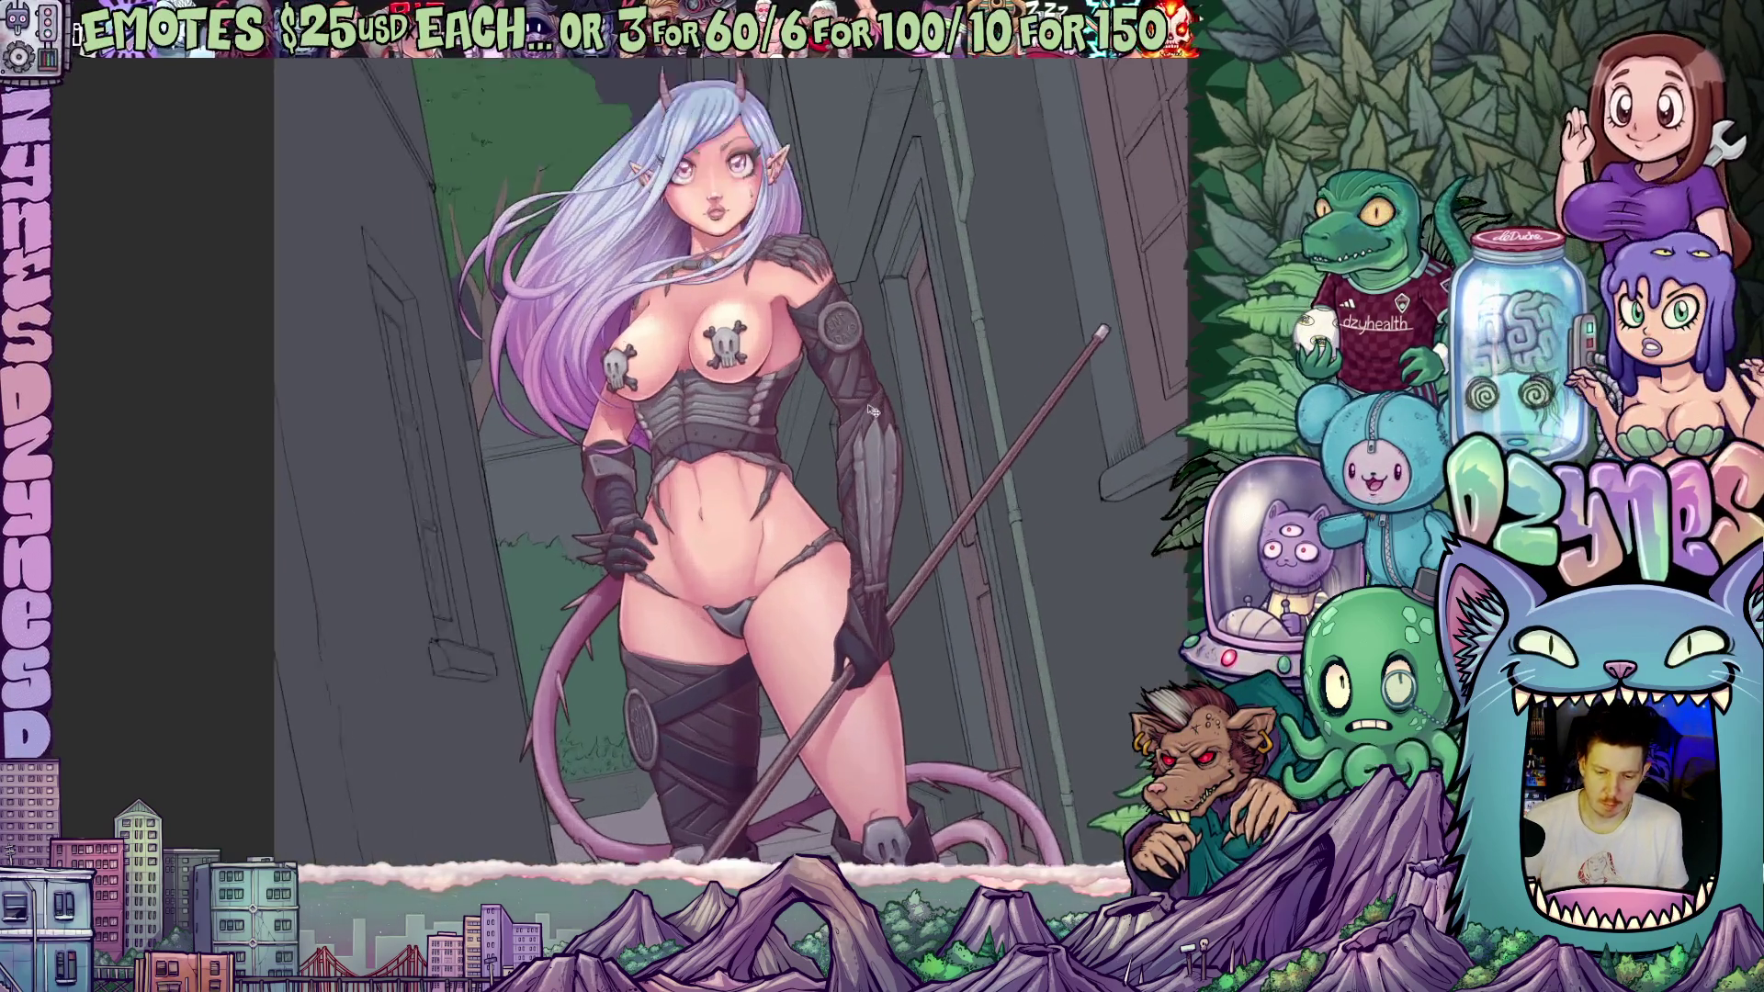
{"action": "scroll", "coordinate": [850, 409], "scroll_direction": "down", "scroll_amount": 5}
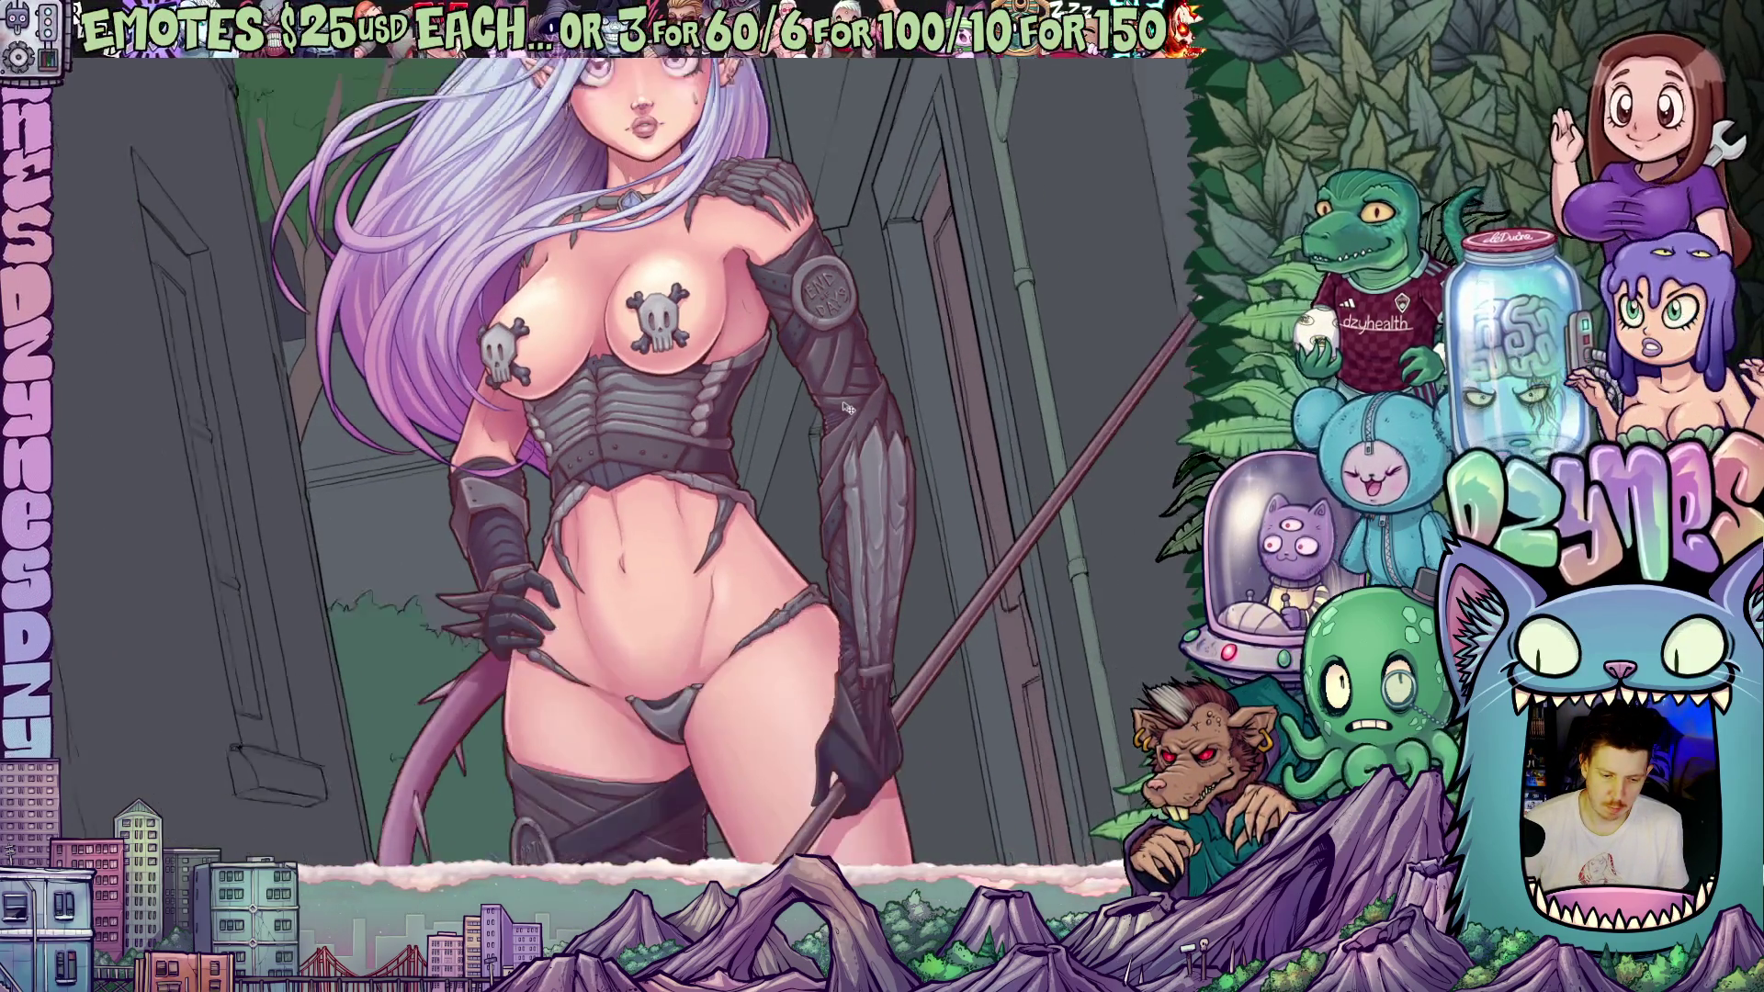
{"action": "scroll", "coordinate": [1006, 568], "scroll_direction": "down", "scroll_amount": 2}
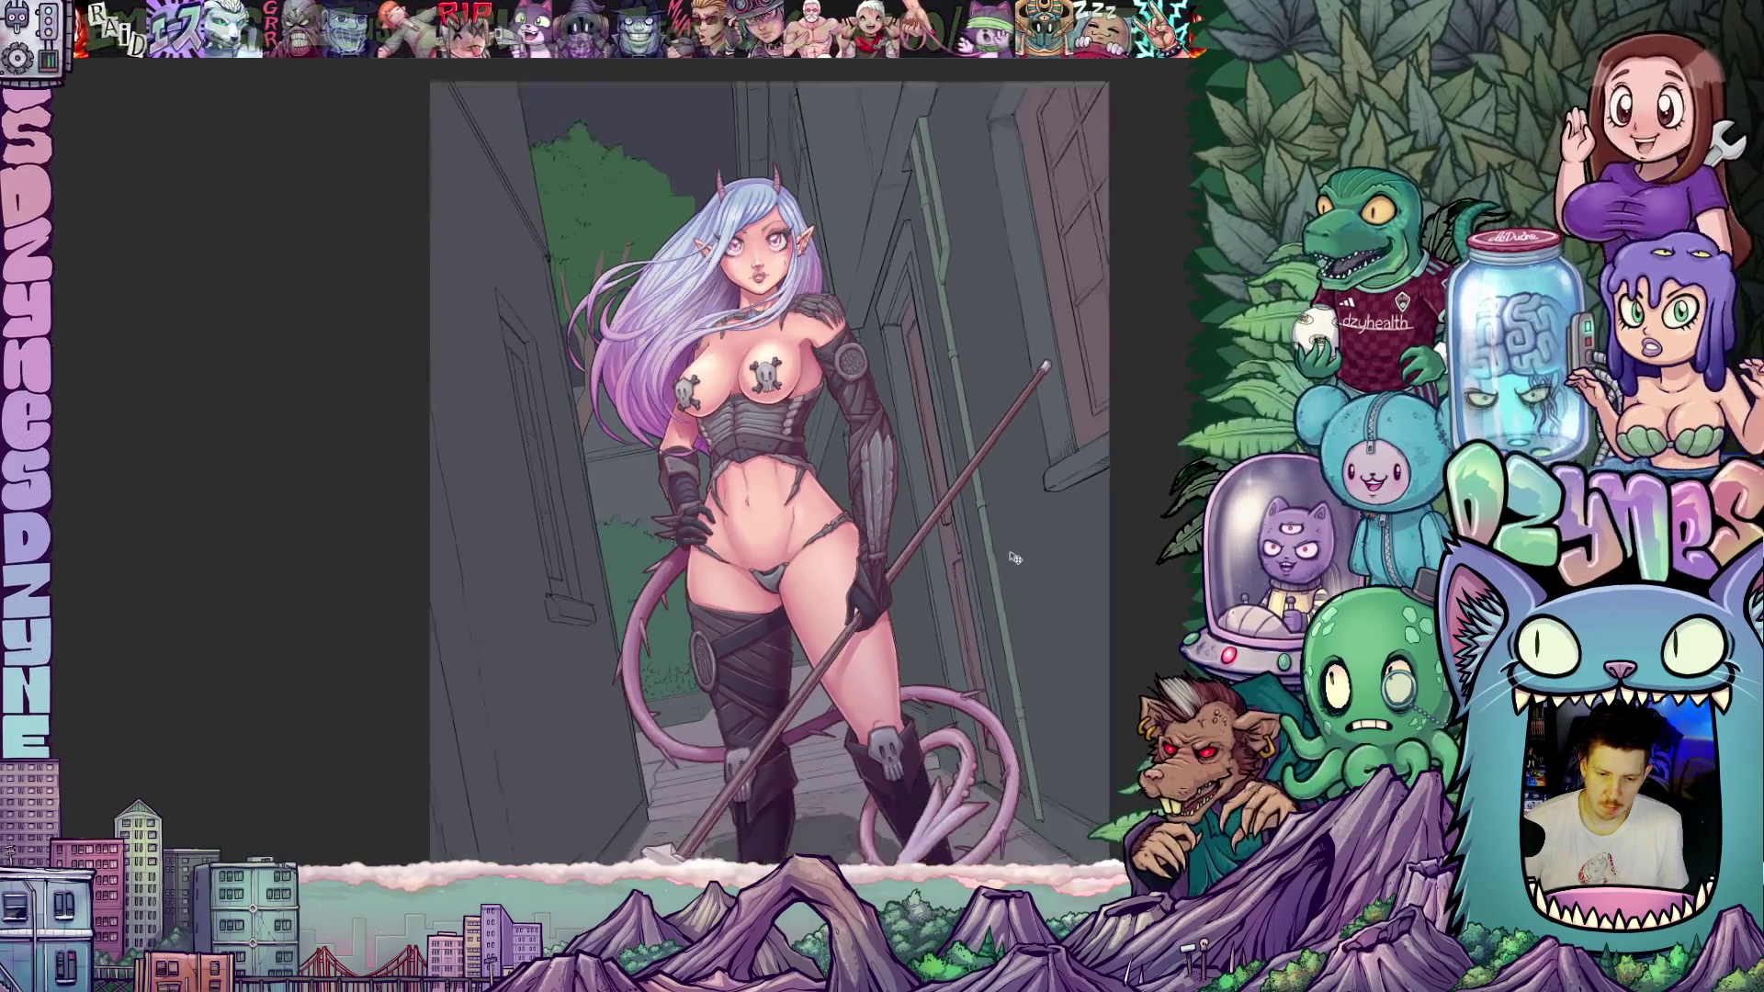
{"action": "left_click_drag", "start_coordinate": [978, 573], "coordinate": [954, 458]}
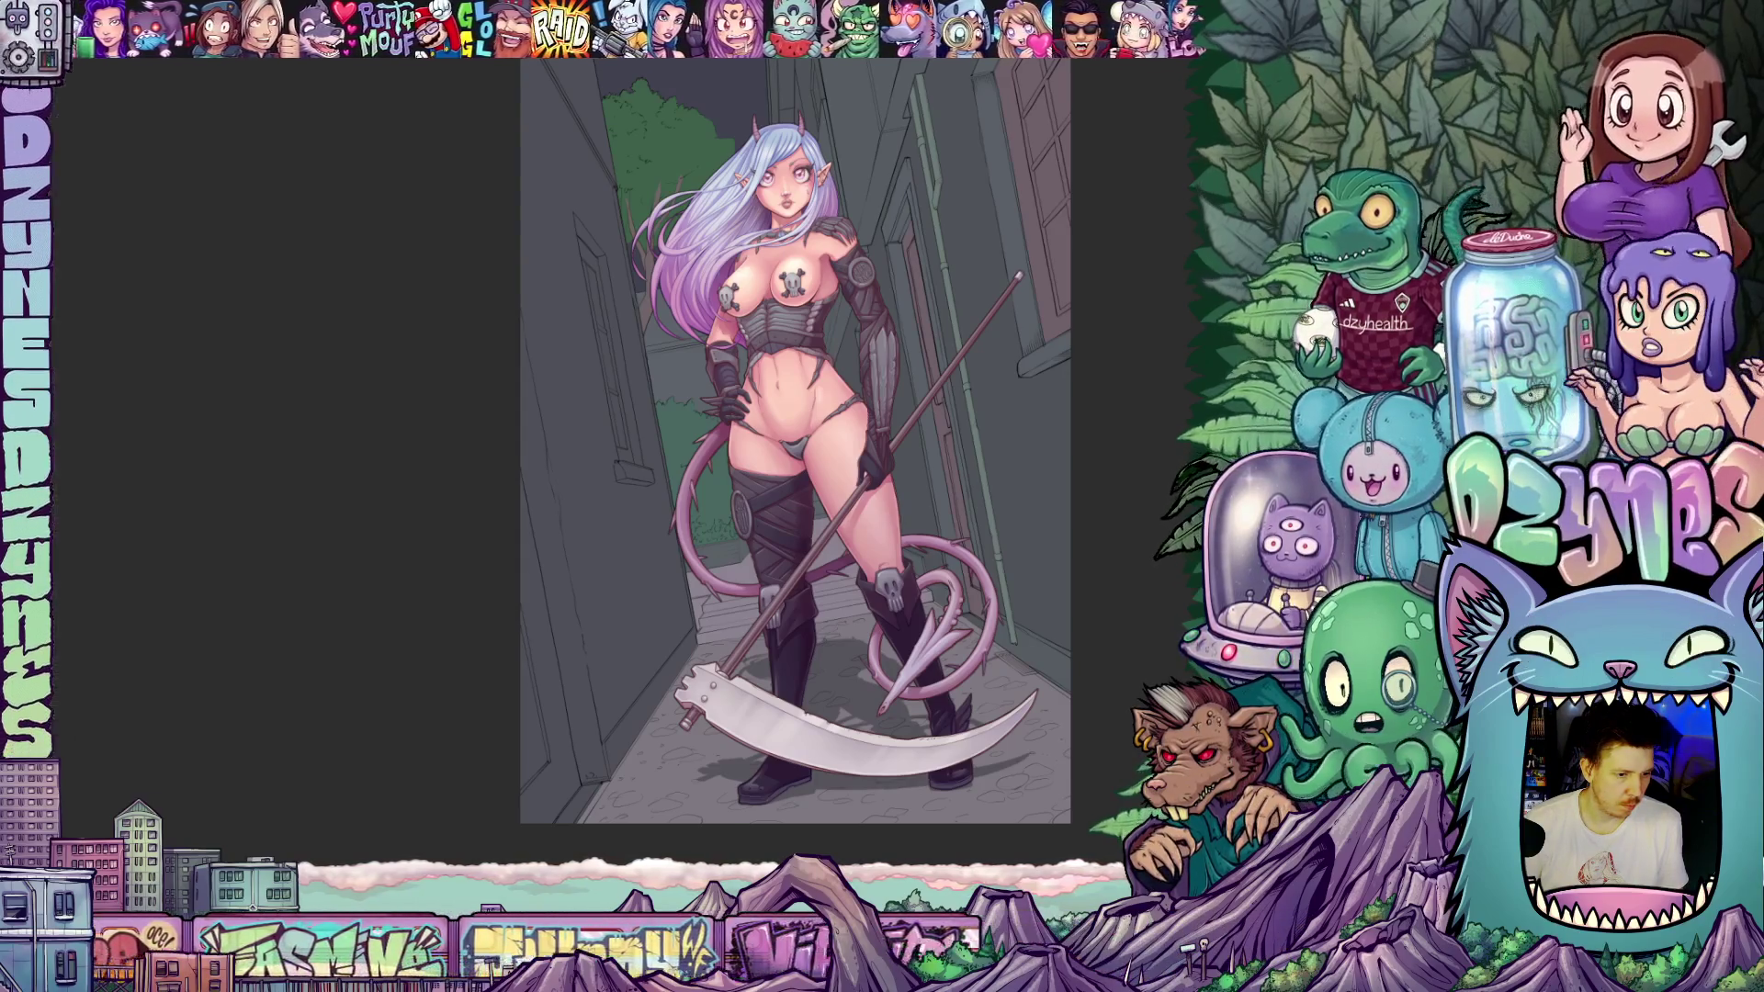
{"action": "left_click", "coordinate": [197, 294]}
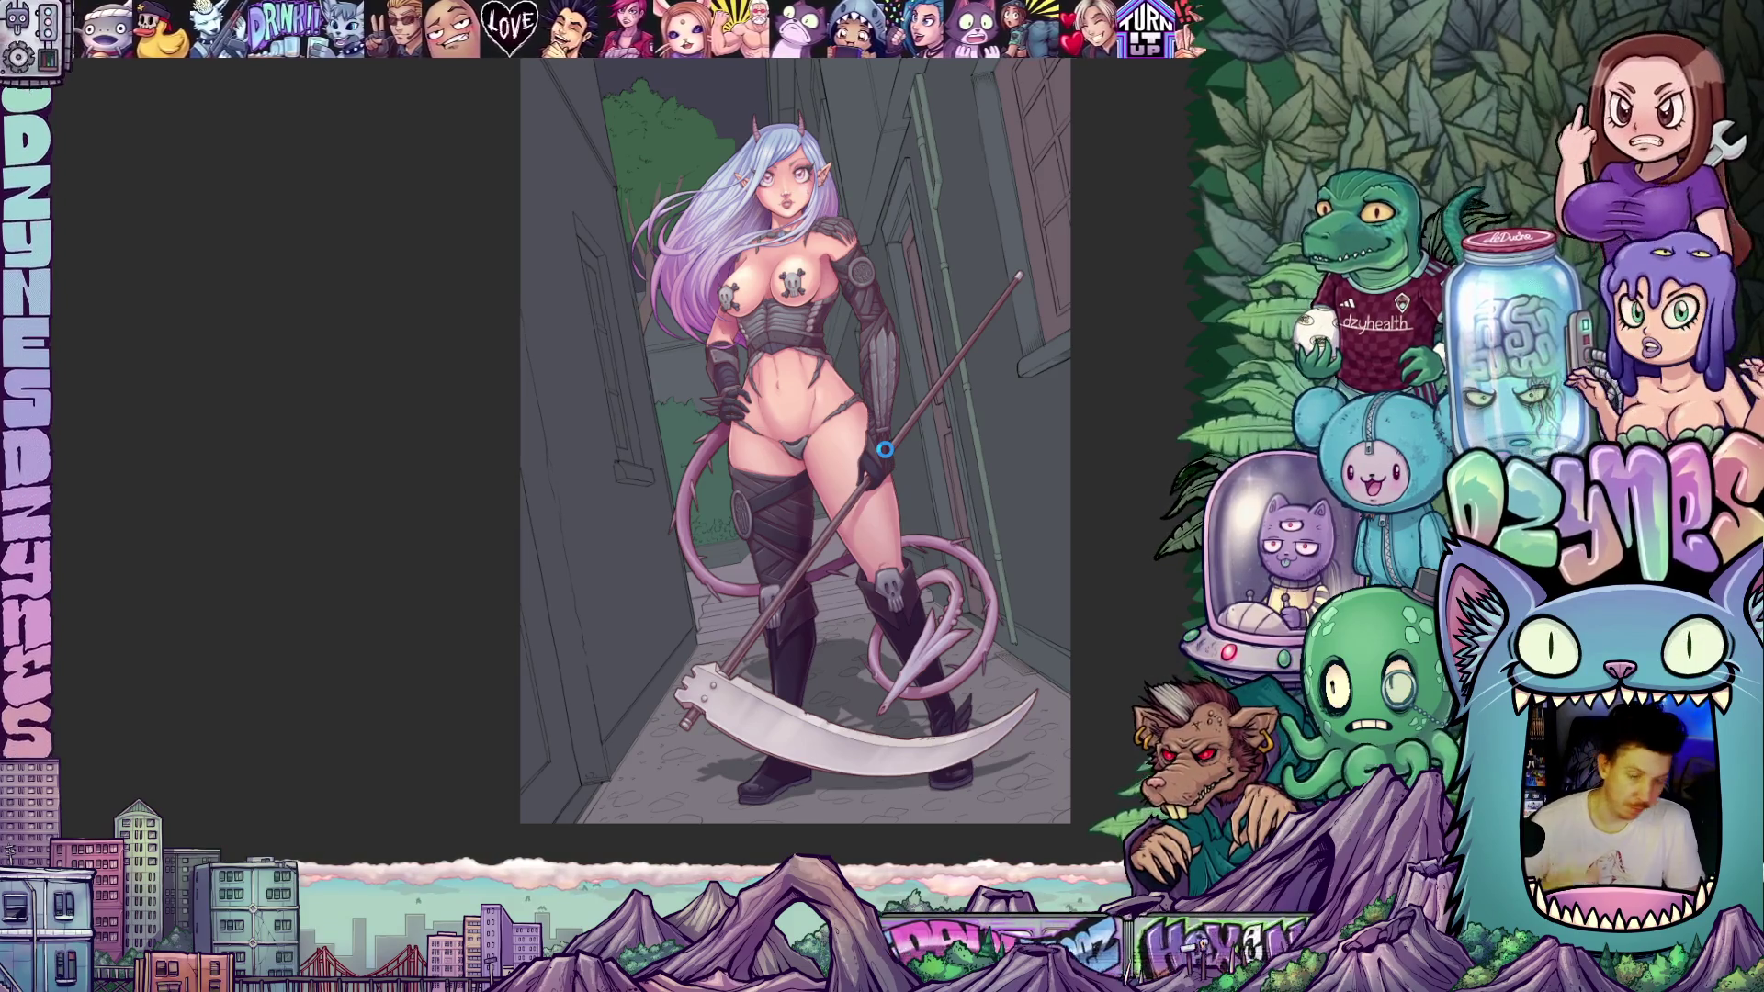
{"action": "key", "text": "ctrl+s"}
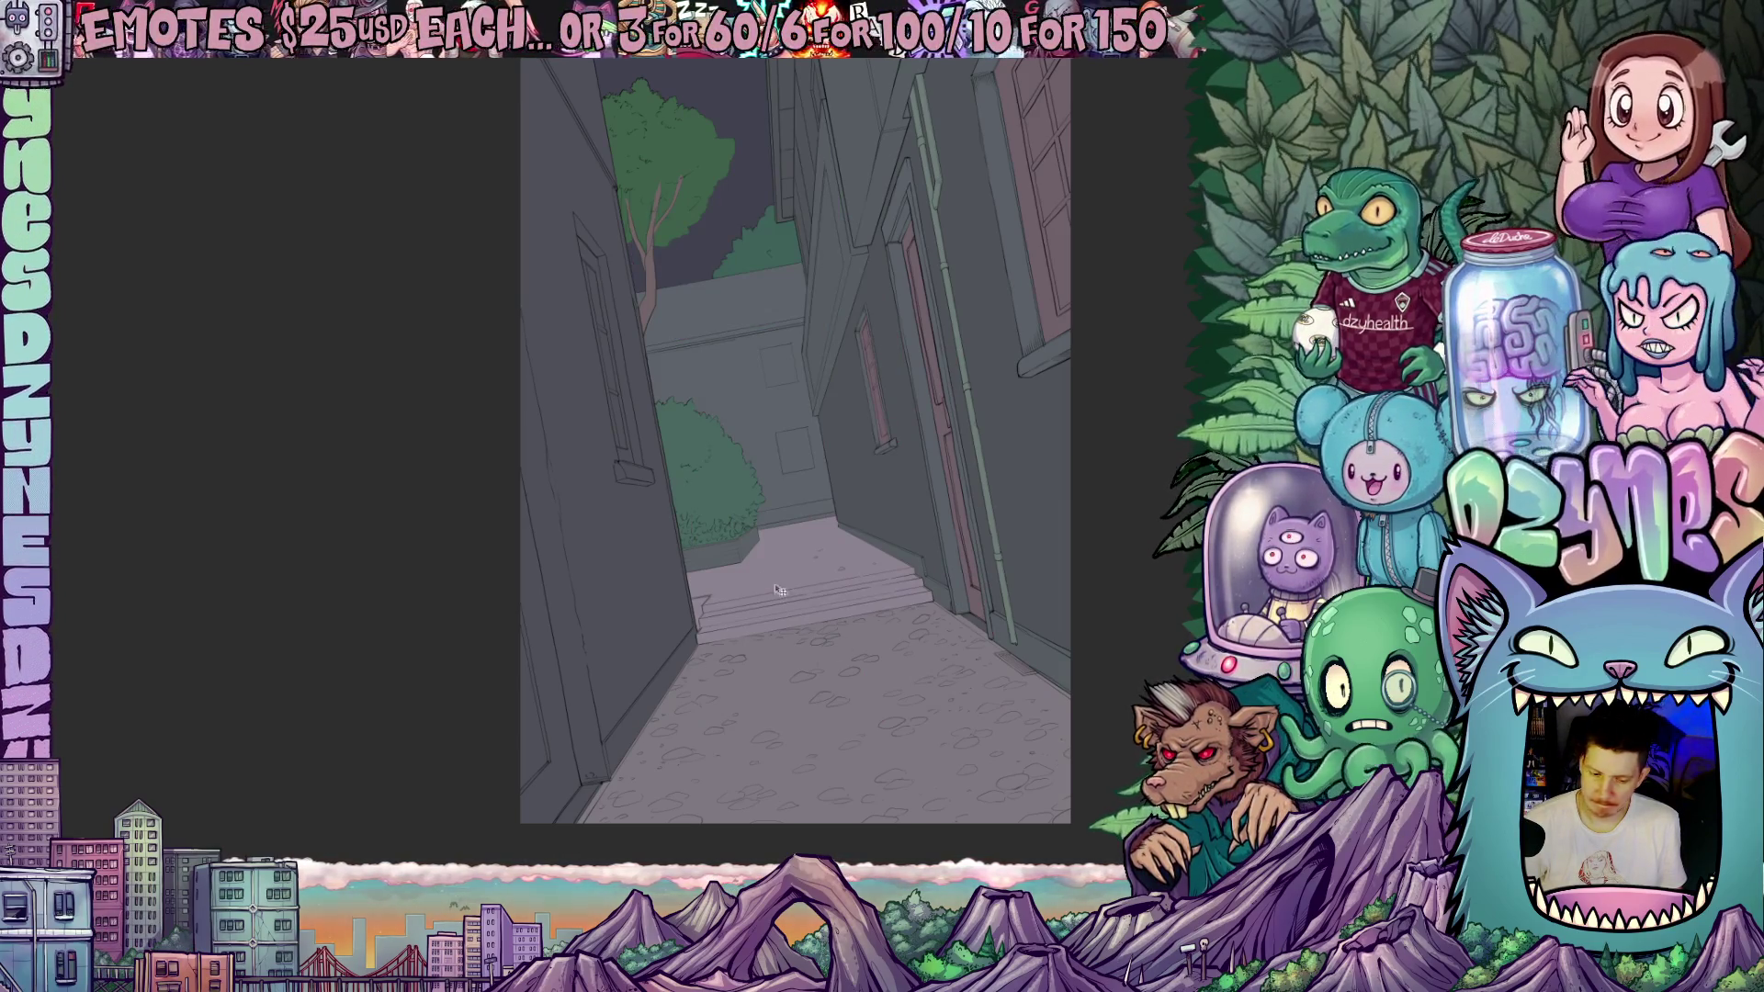
- Zoom into the right-hand building's window and fill a pane grey, undoing one misplaced fill
{"action": "scroll", "coordinate": [706, 315], "scroll_direction": "up", "scroll_amount": 2}
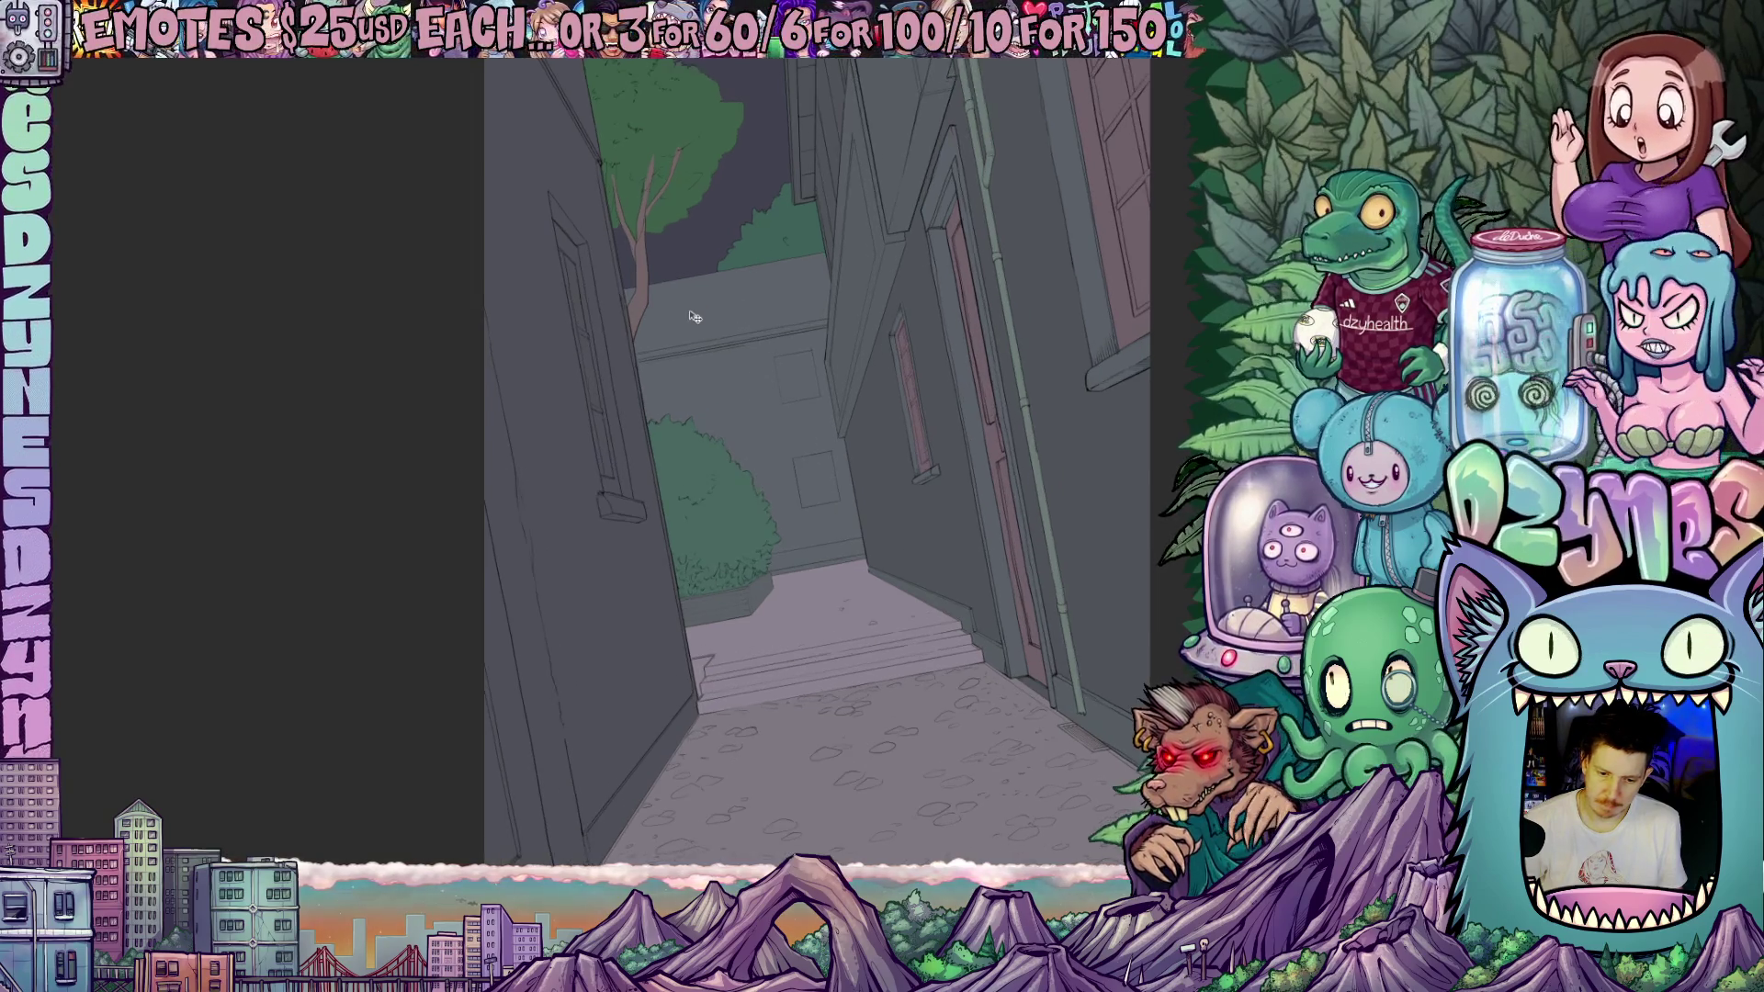
{"action": "scroll", "coordinate": [670, 329], "scroll_direction": "up", "scroll_amount": 1}
{"action": "scroll", "coordinate": [635, 365], "scroll_direction": "up", "scroll_amount": 2}
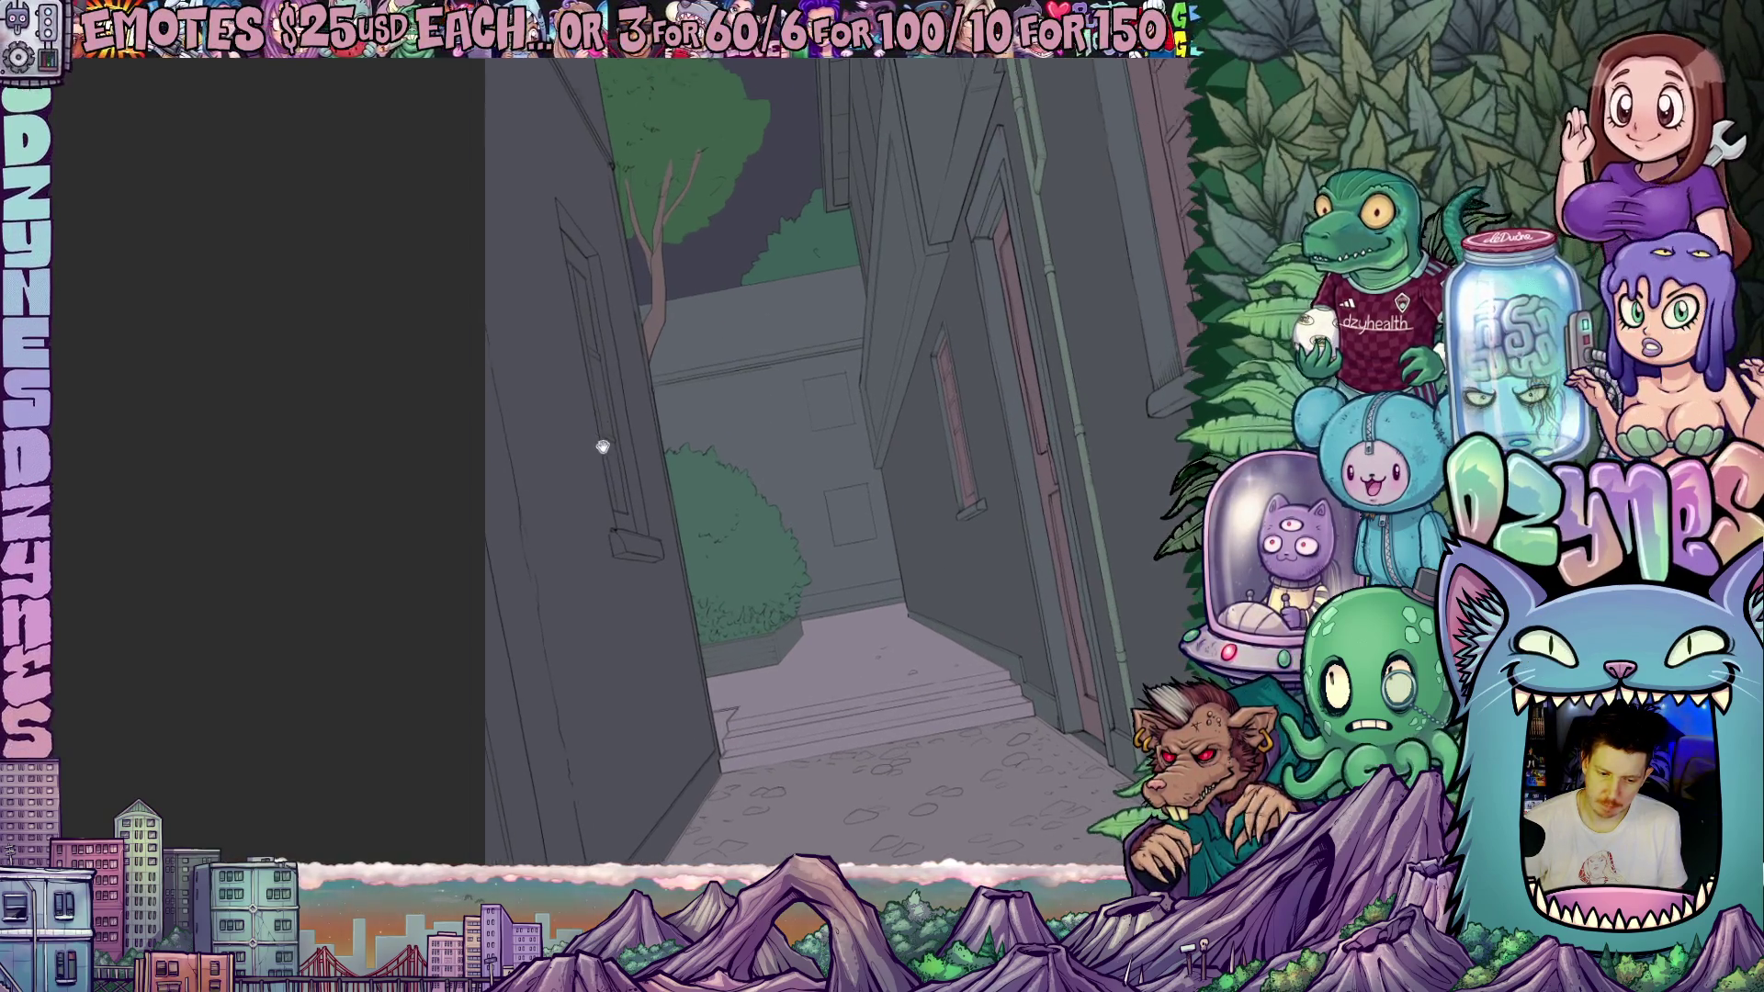
{"action": "scroll", "coordinate": [657, 492], "scroll_direction": "up", "scroll_amount": 3}
{"action": "scroll", "coordinate": [643, 514], "scroll_direction": "down", "scroll_amount": 5}
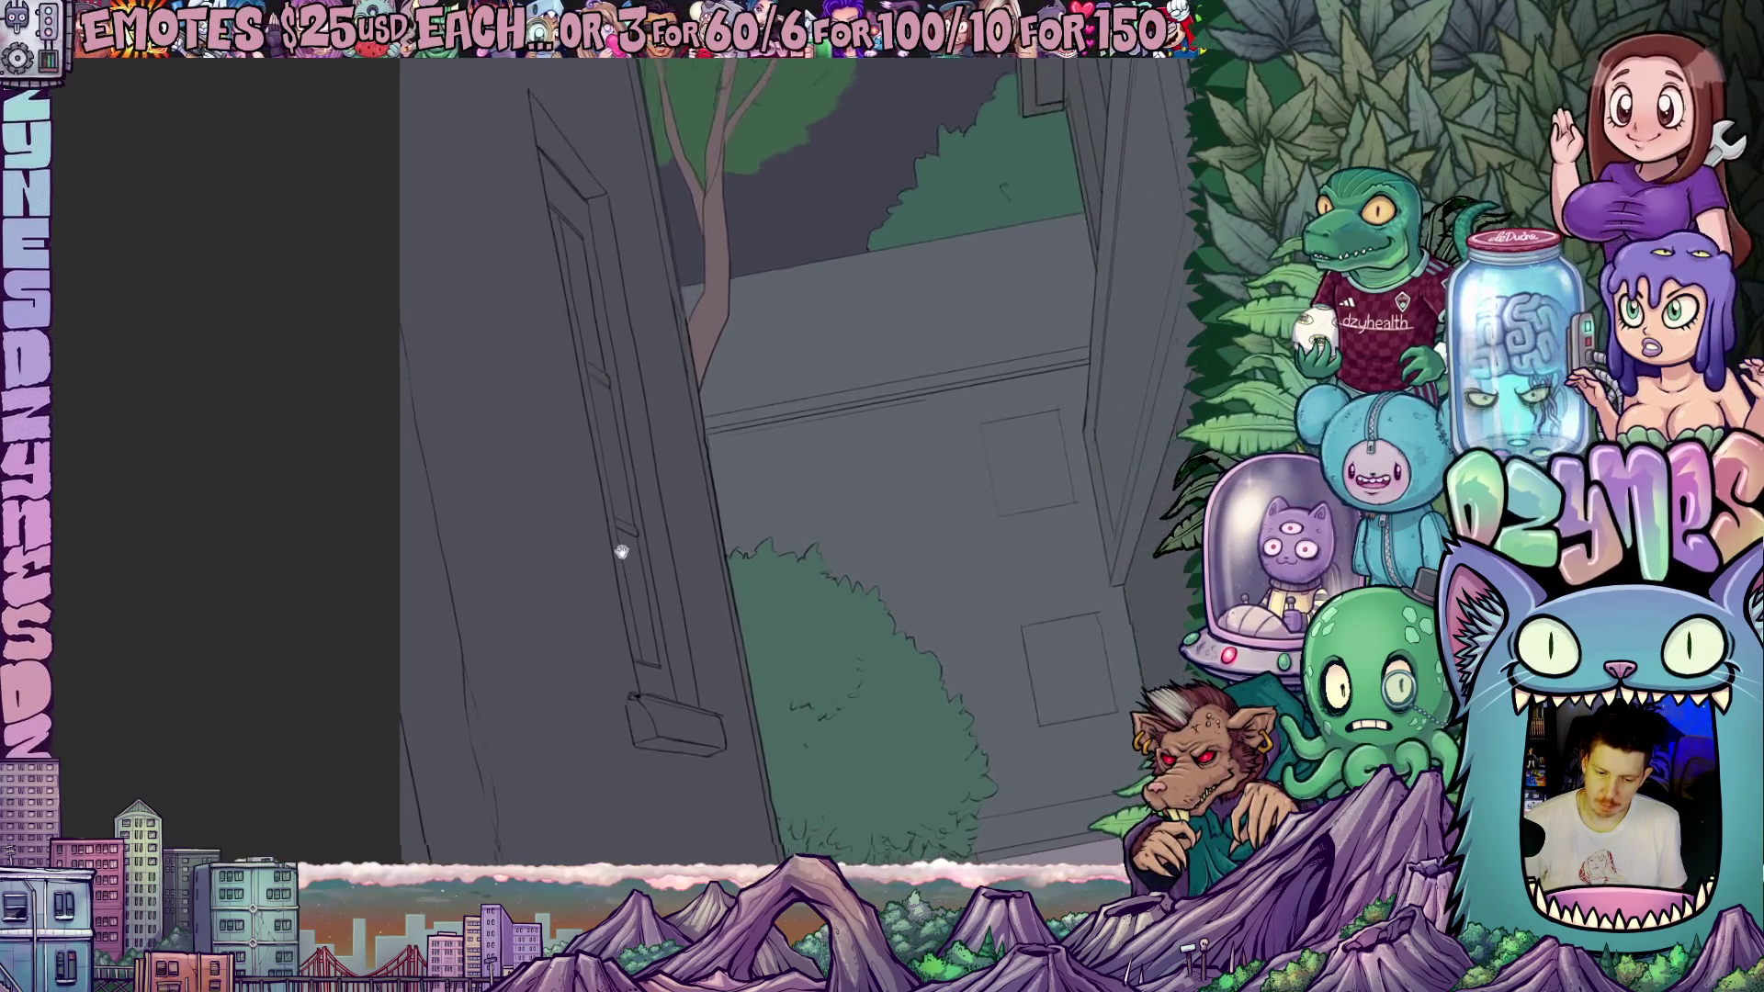
{"action": "left_click_drag", "start_coordinate": [519, 535], "coordinate": [343, 515]}
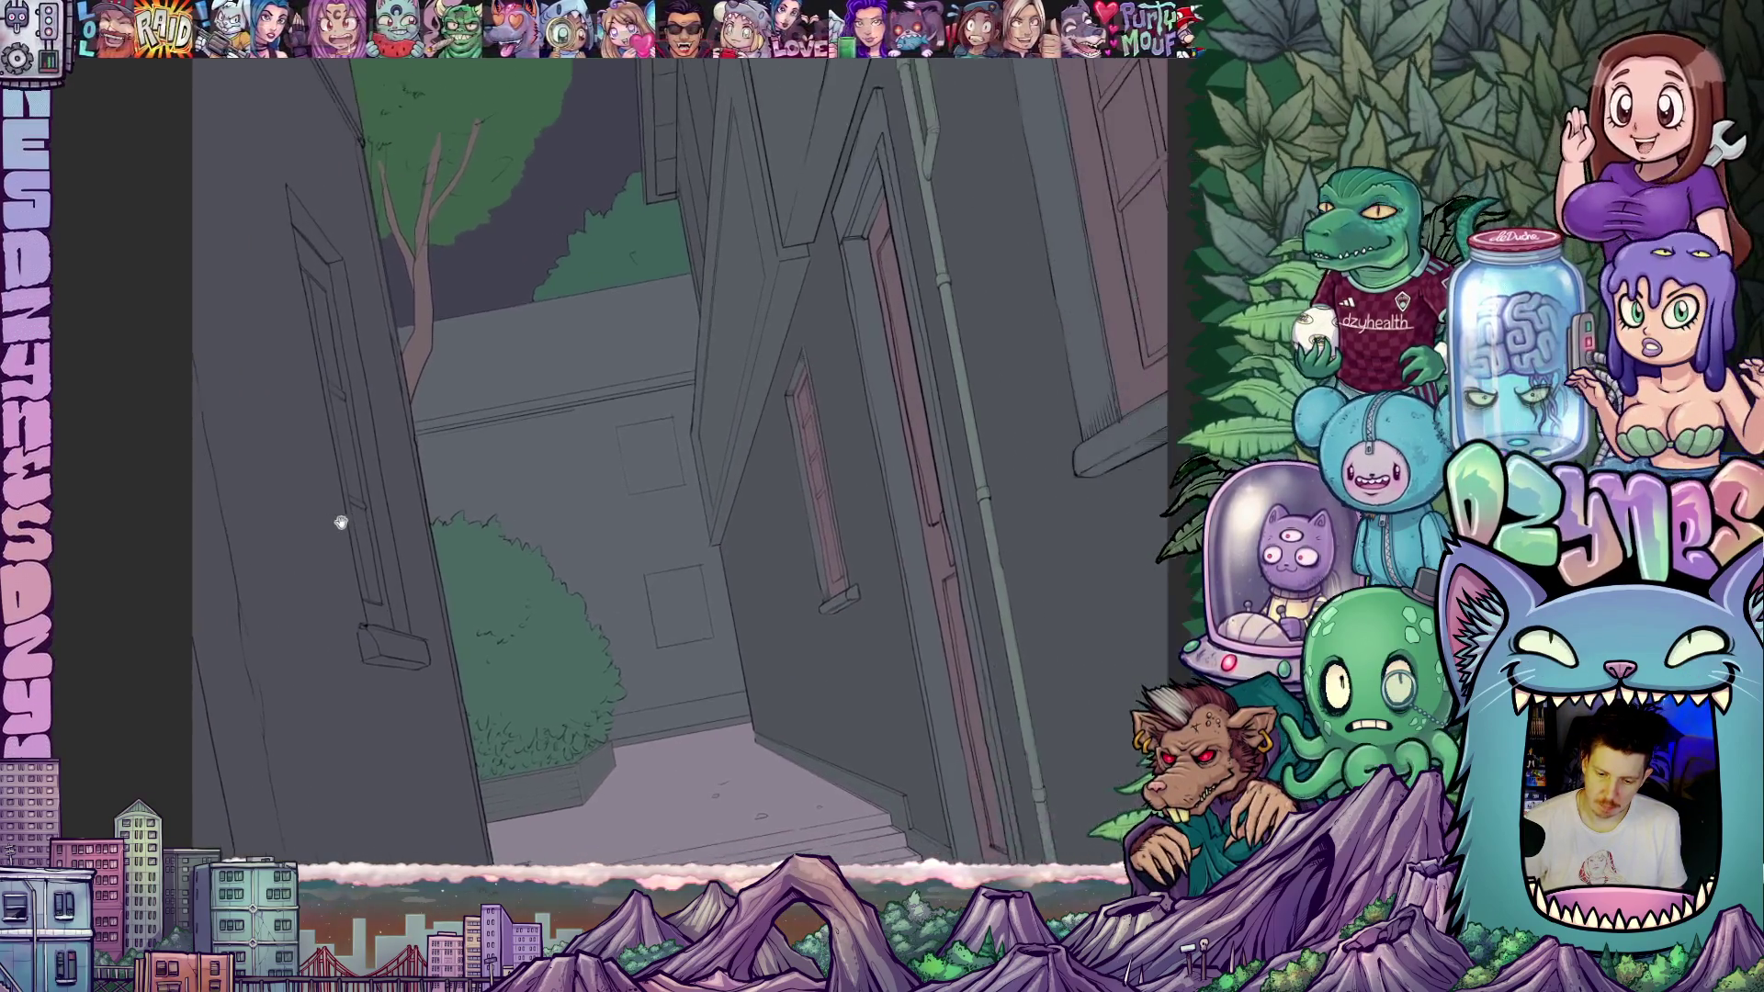
{"action": "scroll", "coordinate": [759, 598], "scroll_direction": "up", "scroll_amount": 3}
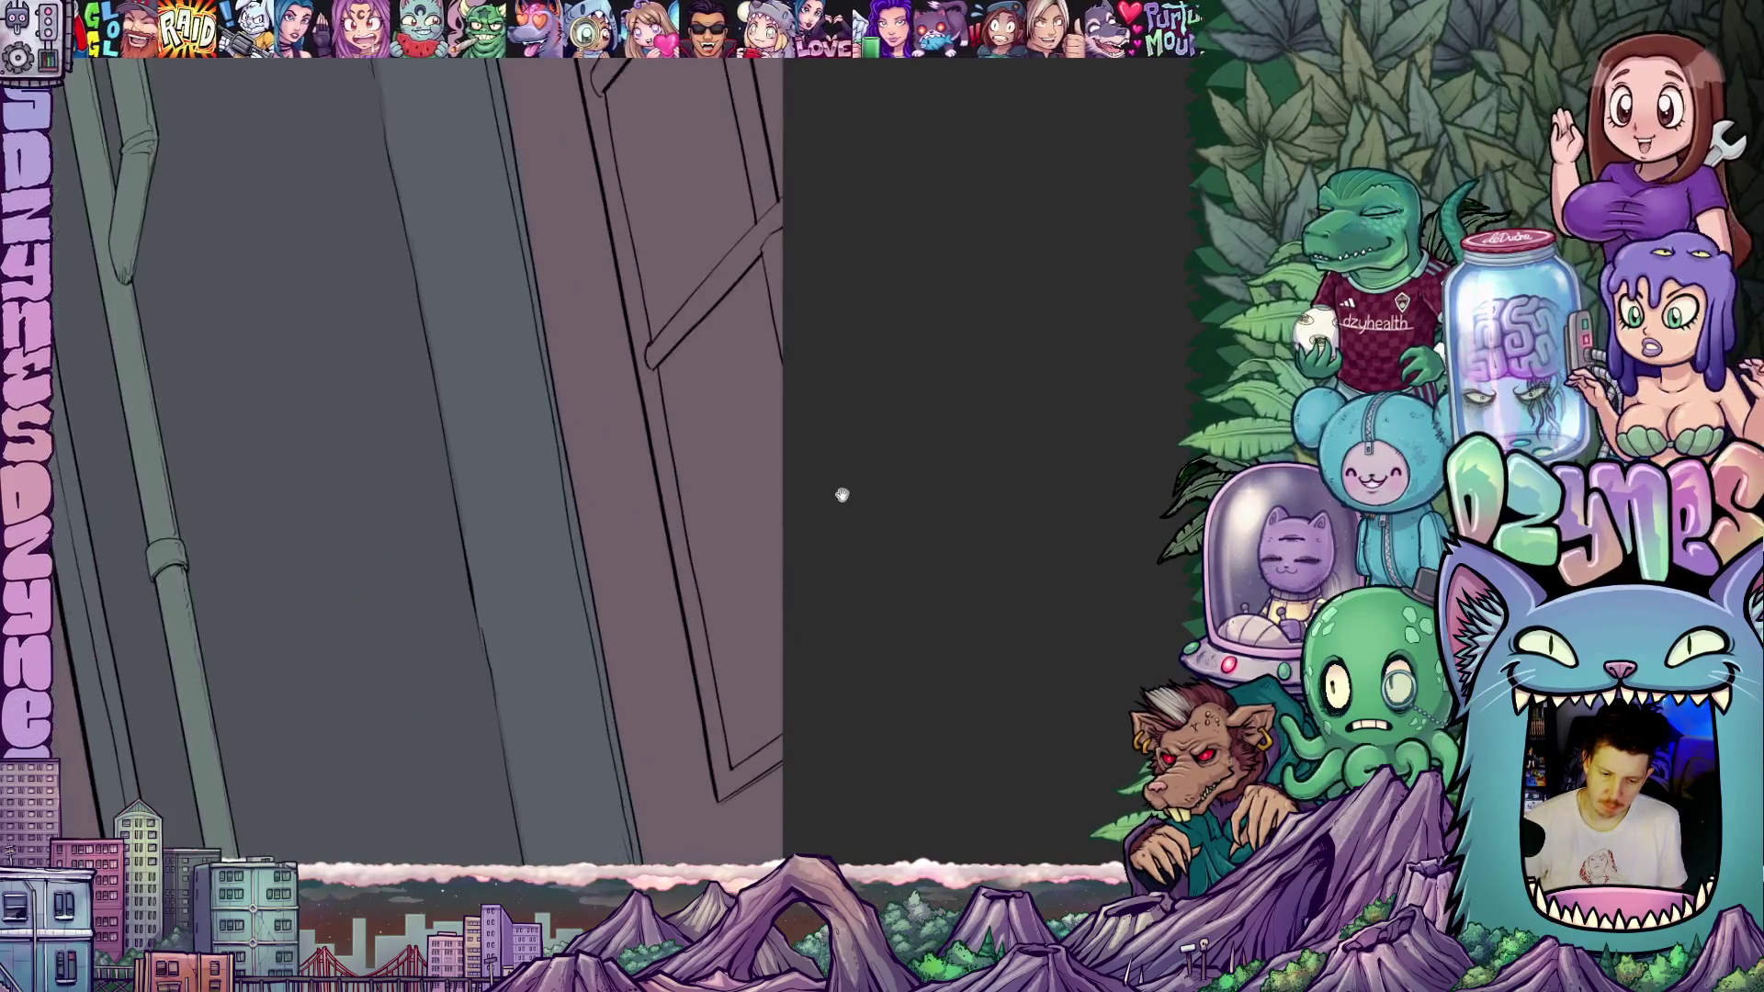
{"action": "left_click_drag", "start_coordinate": [839, 492], "coordinate": [677, 437]}
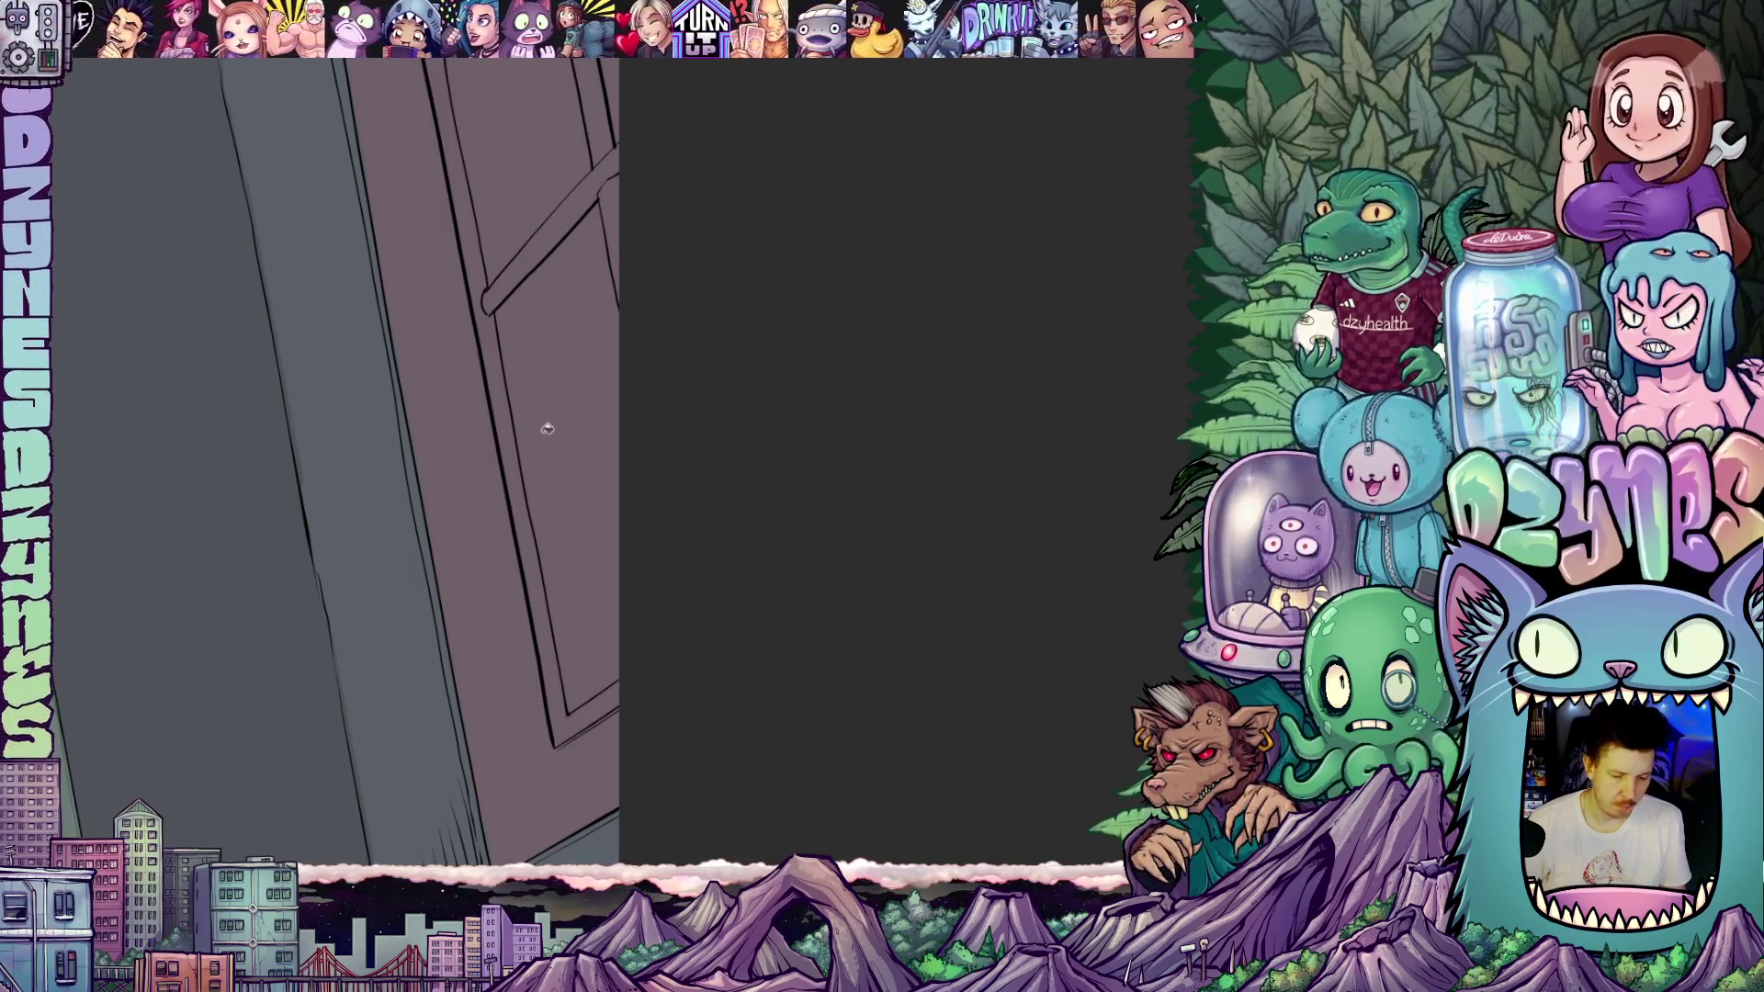
{"action": "left_click", "coordinate": [585, 451]}
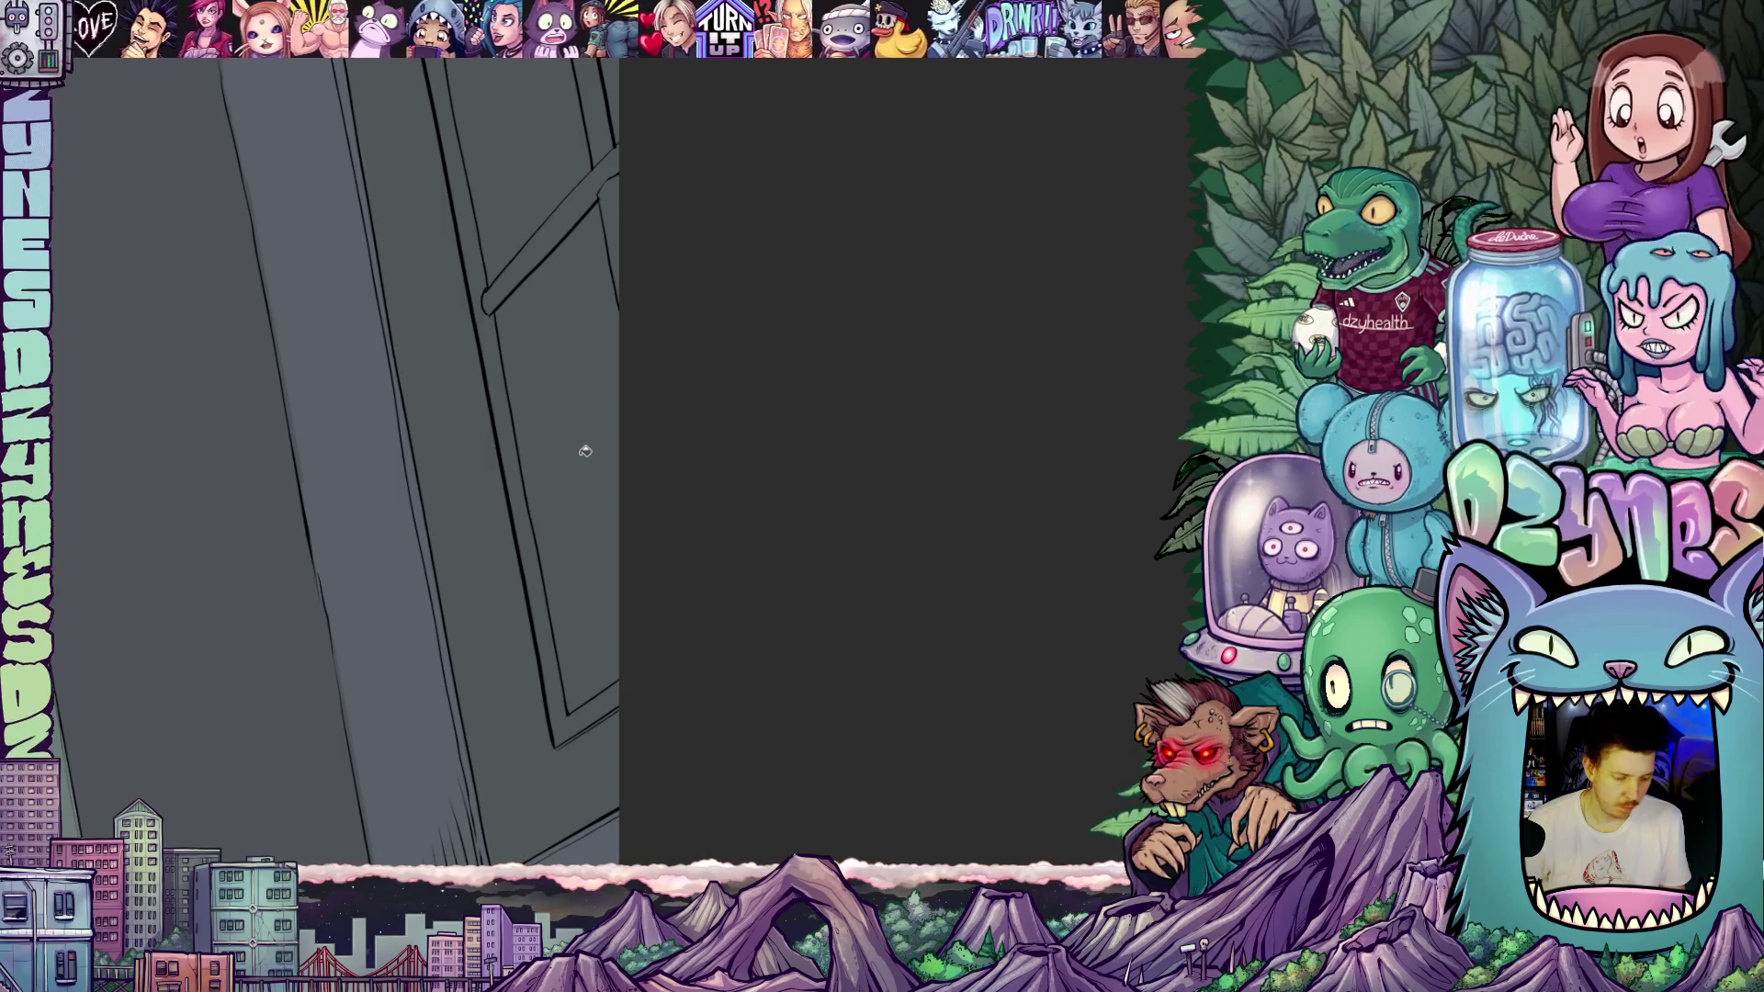
{"action": "key", "text": "ctrl+z"}
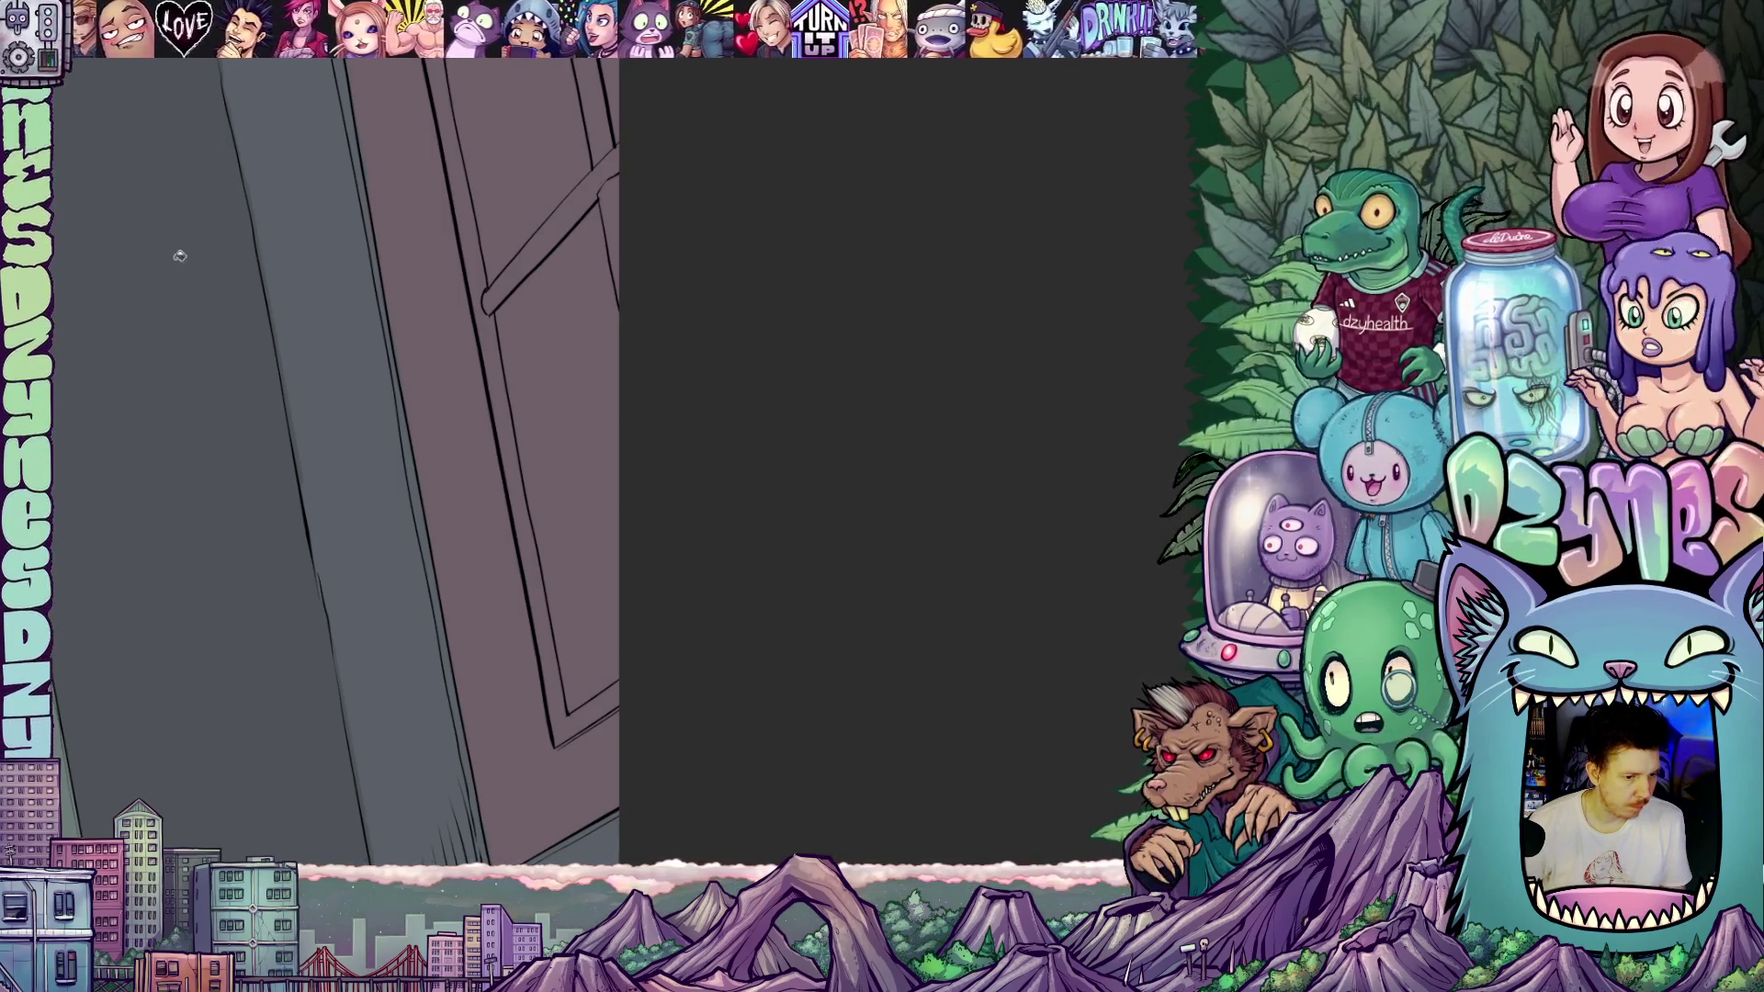
{"action": "left_click", "coordinate": [575, 488]}
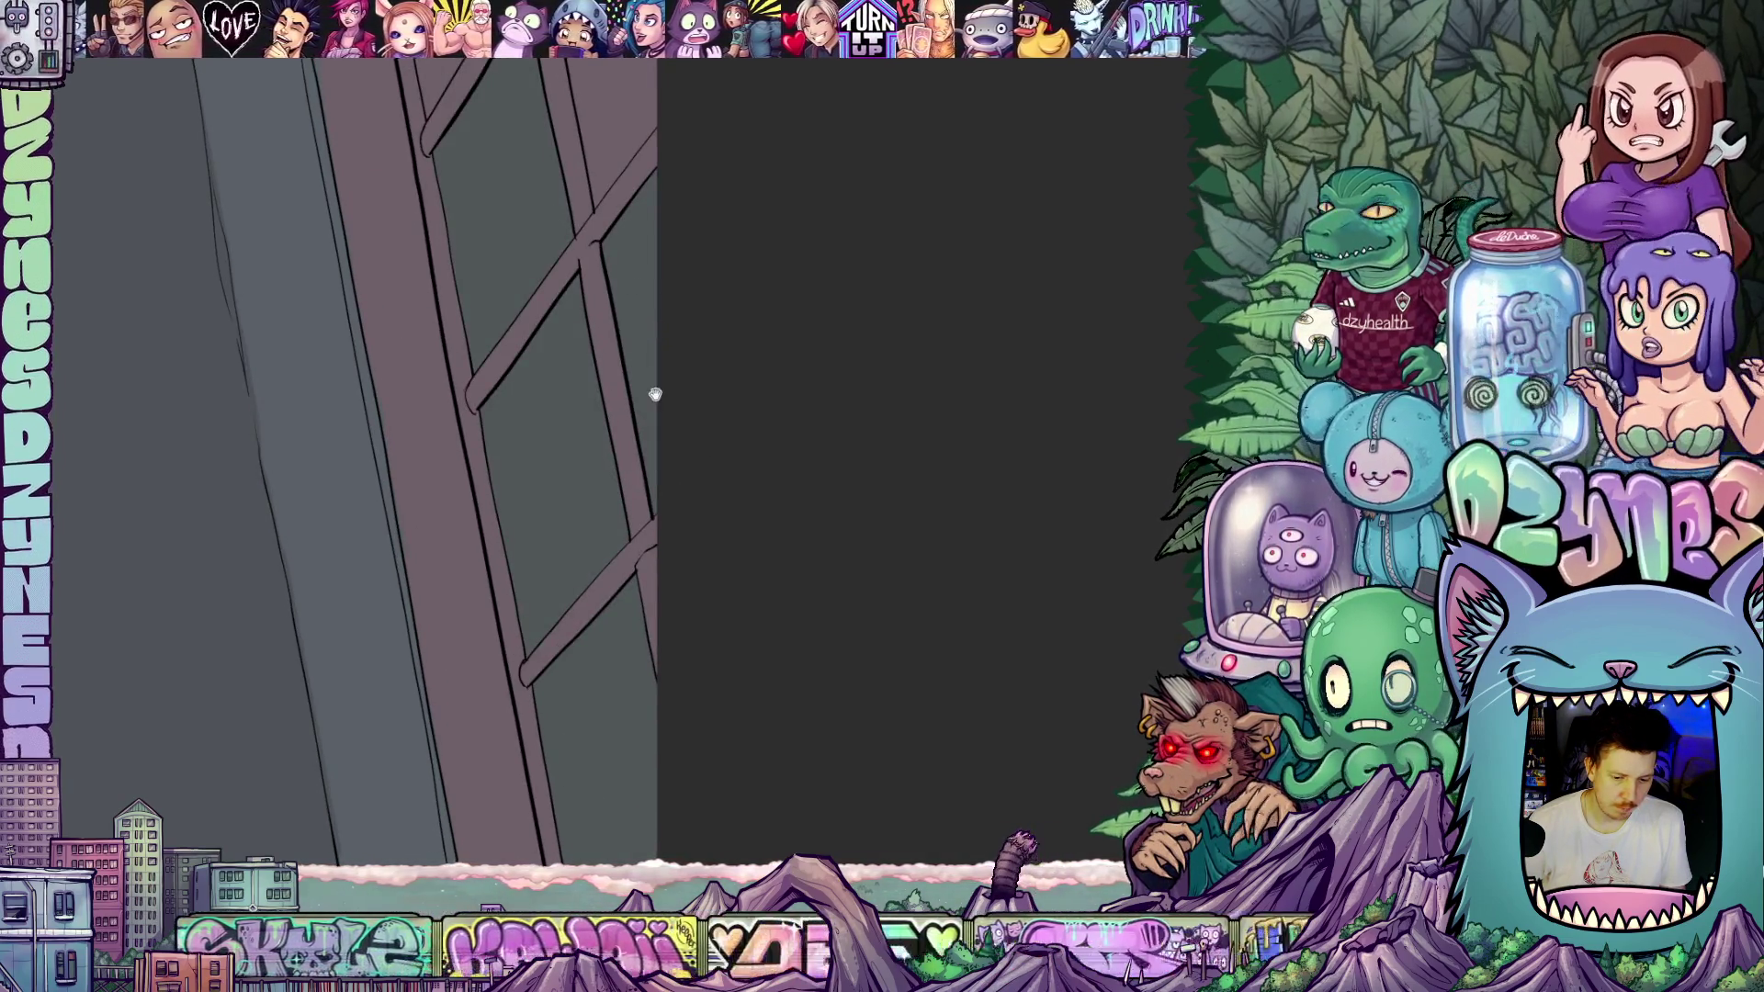
- Fill the three remaining panes of that window grey
{"action": "left_click_drag", "start_coordinate": [653, 393], "coordinate": [698, 662]}
{"action": "left_click", "coordinate": [661, 441]}
{"action": "left_click", "coordinate": [515, 303]}
{"action": "left_click", "coordinate": [611, 229]}
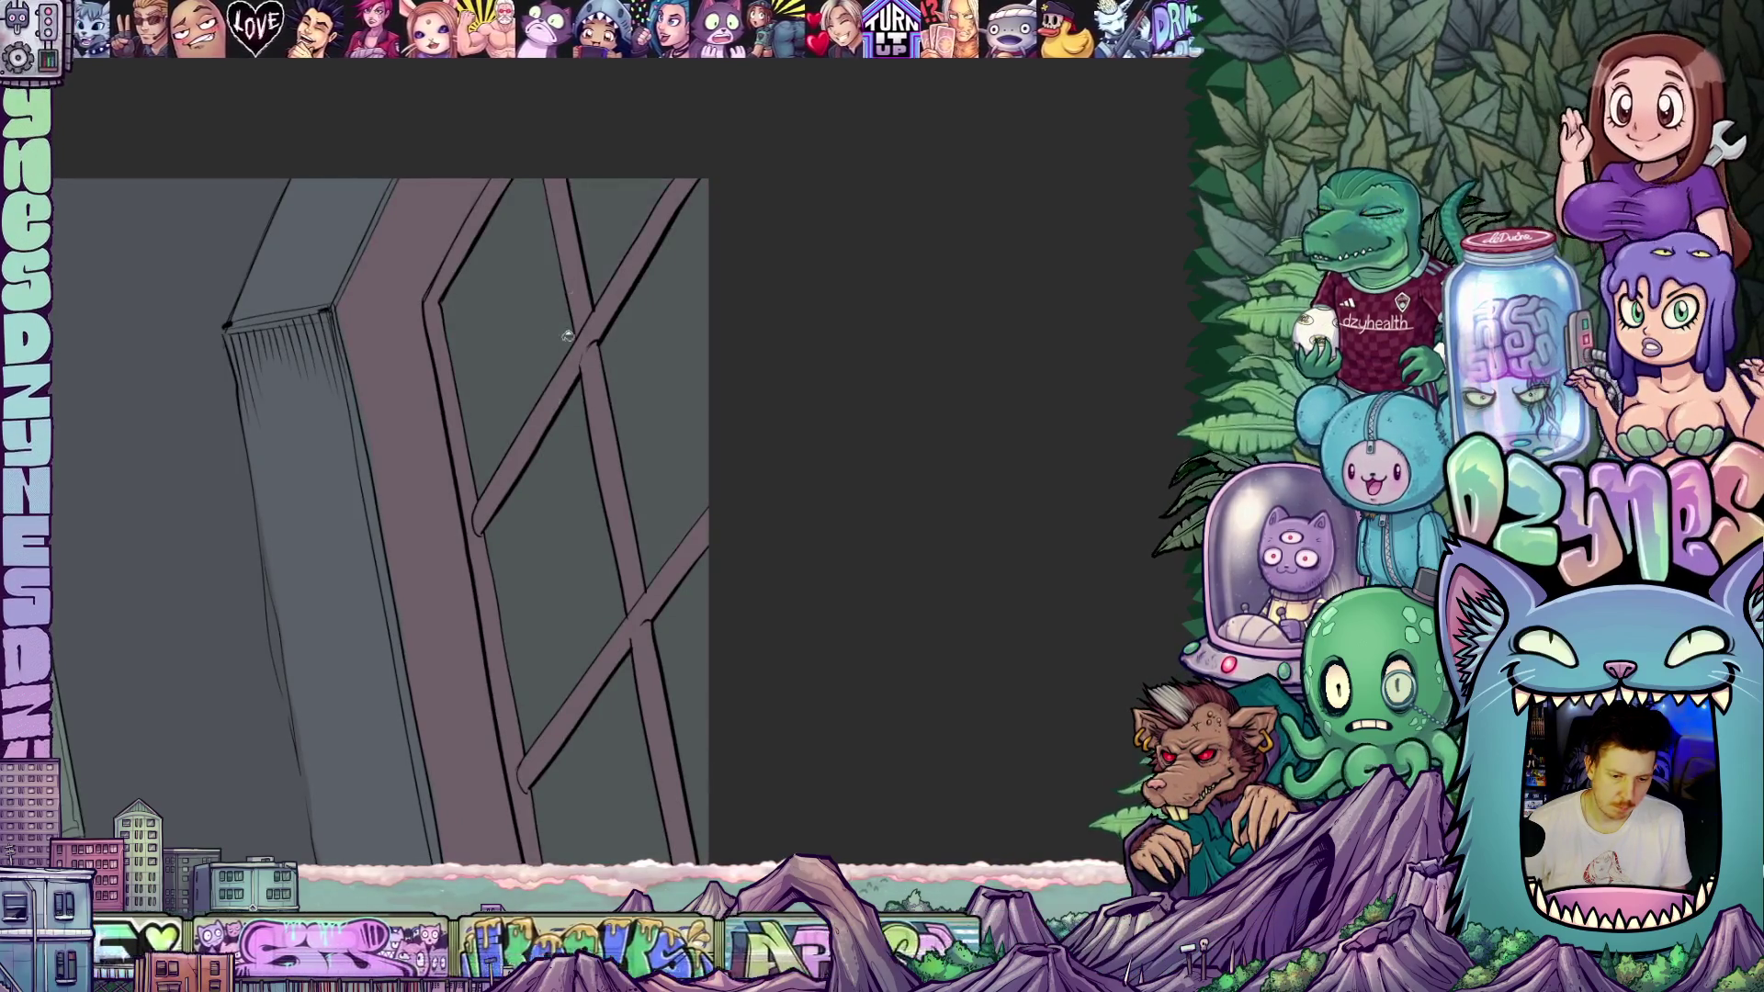
- Fill two more window panes on the alley building with a darker grey
{"action": "scroll", "coordinate": [524, 563], "scroll_direction": "down", "scroll_amount": 2}
{"action": "left_click_drag", "start_coordinate": [524, 563], "coordinate": [472, 649]}
{"action": "scroll", "coordinate": [472, 649], "scroll_direction": "down", "scroll_amount": 2}
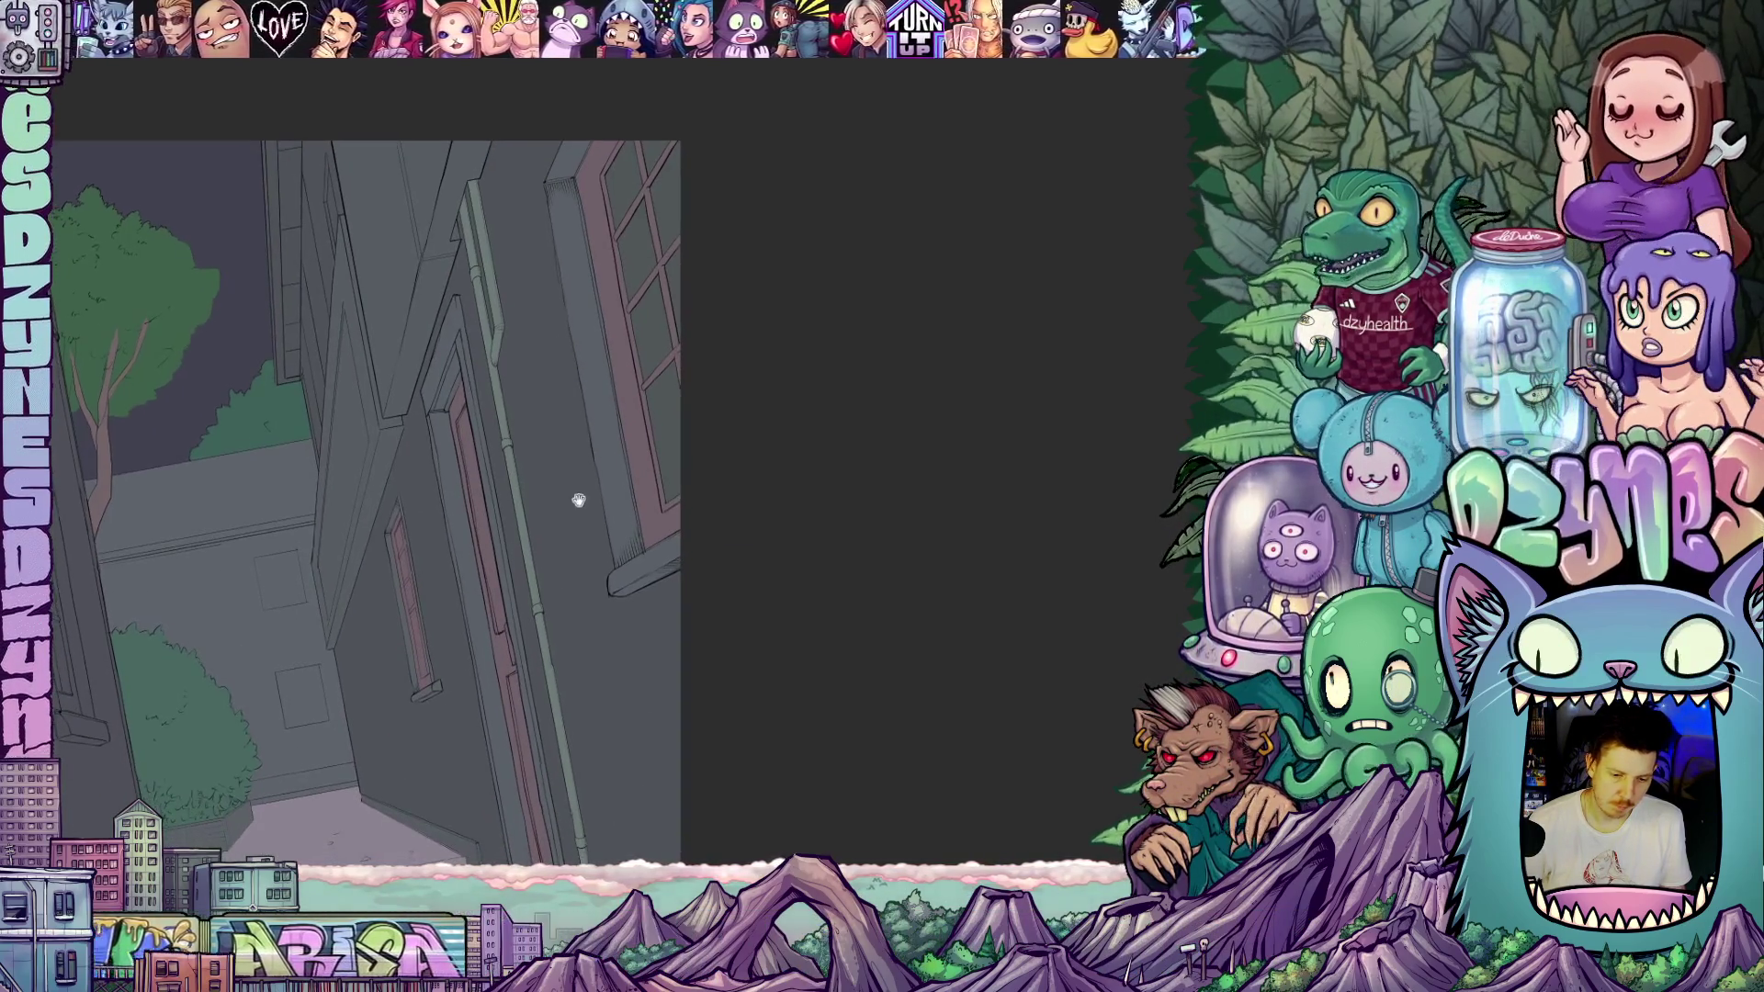
{"action": "left_click_drag", "start_coordinate": [579, 499], "coordinate": [665, 368]}
{"action": "scroll", "coordinate": [665, 368], "scroll_direction": "up", "scroll_amount": 5}
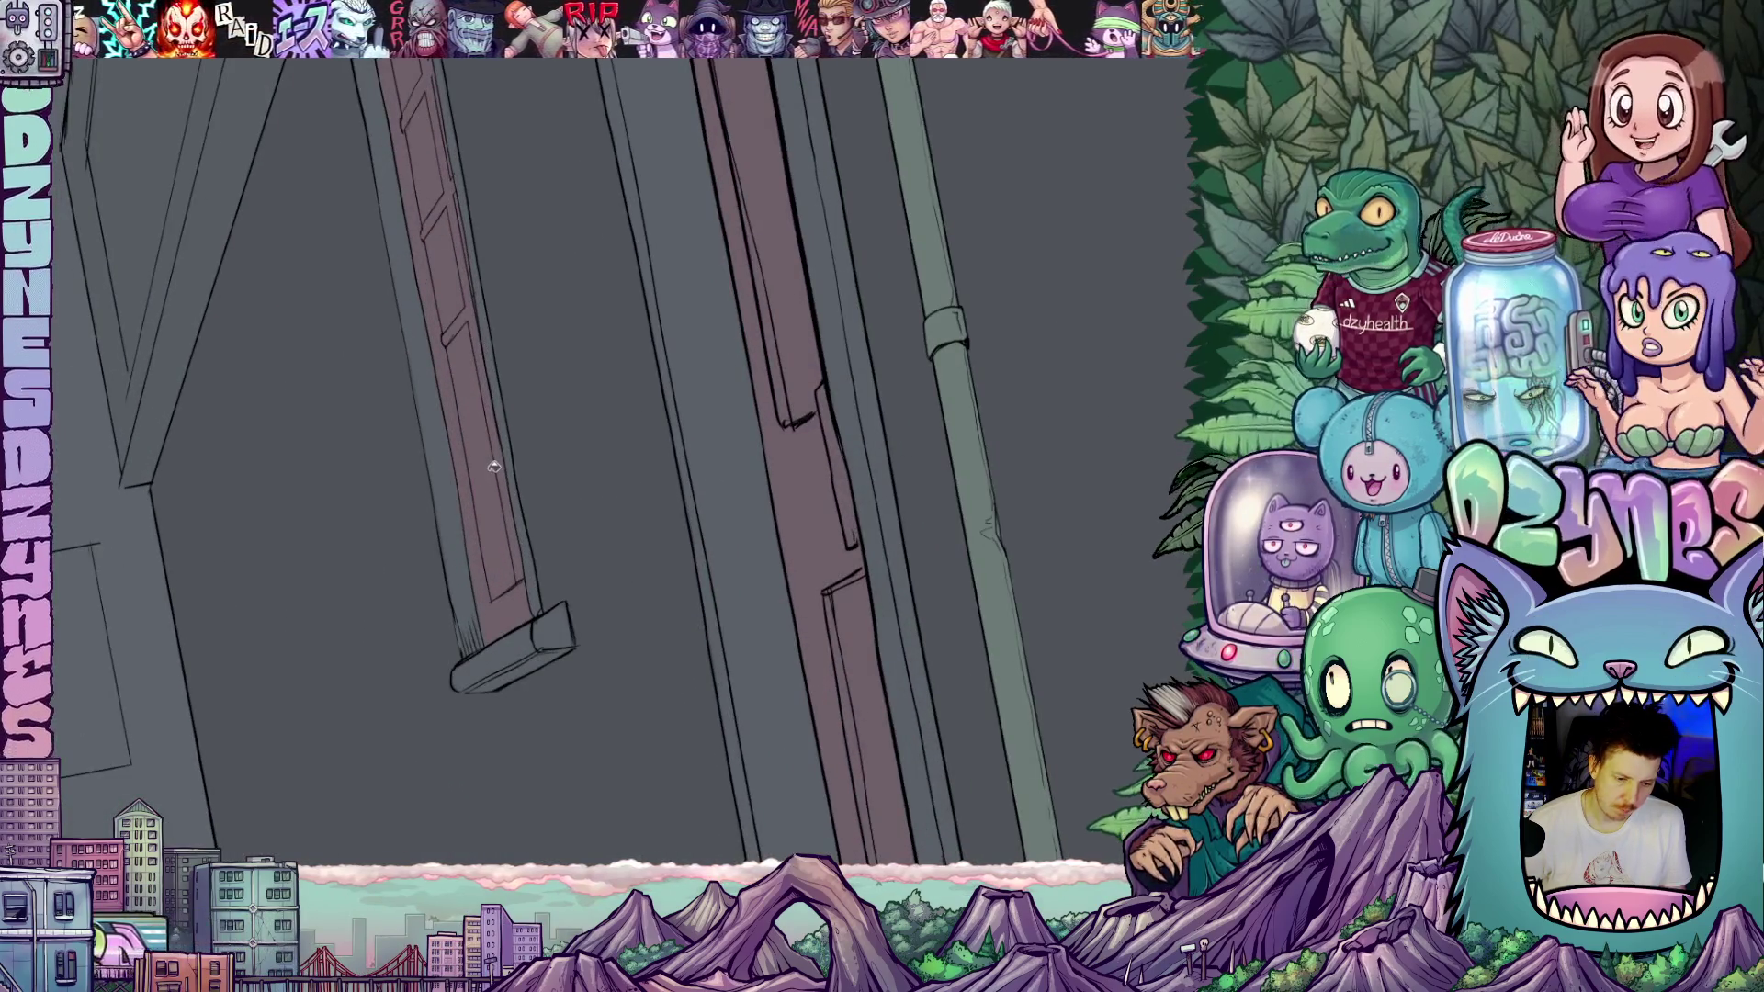
{"action": "left_click", "coordinate": [501, 478]}
{"action": "left_click_drag", "start_coordinate": [479, 276], "coordinate": [567, 583]}
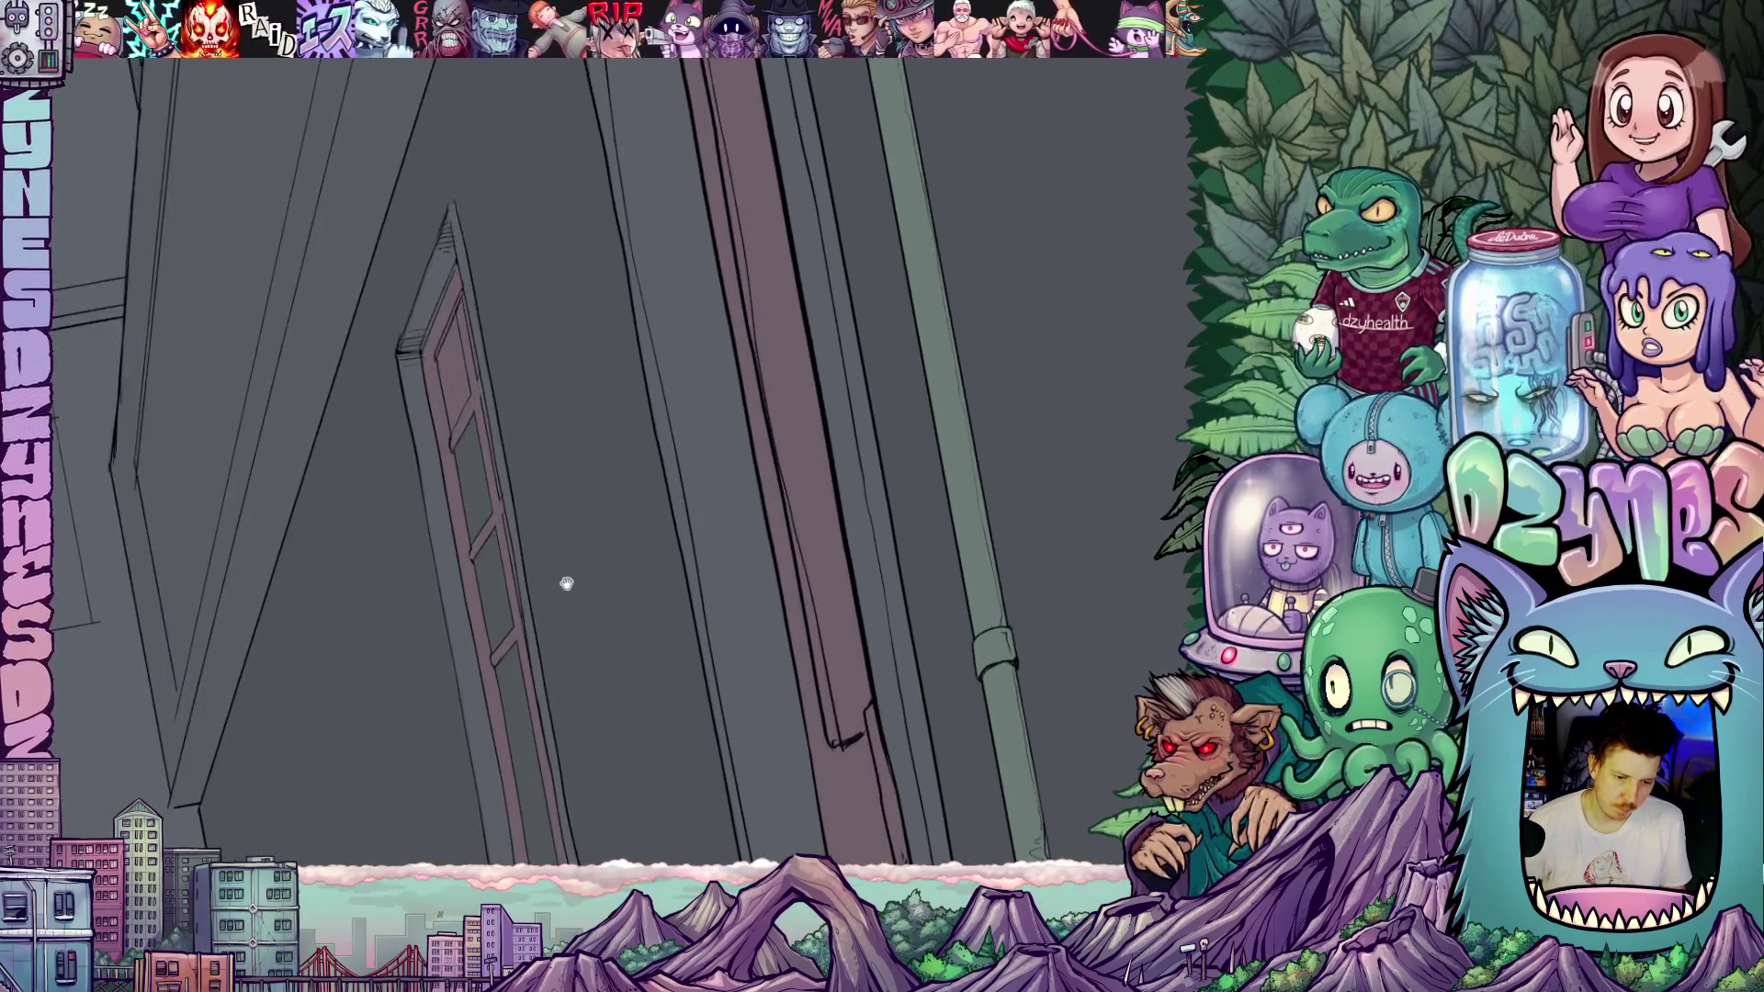
{"action": "left_click", "coordinate": [459, 371]}
{"action": "scroll", "coordinate": [474, 363], "scroll_direction": "up", "scroll_amount": 3}
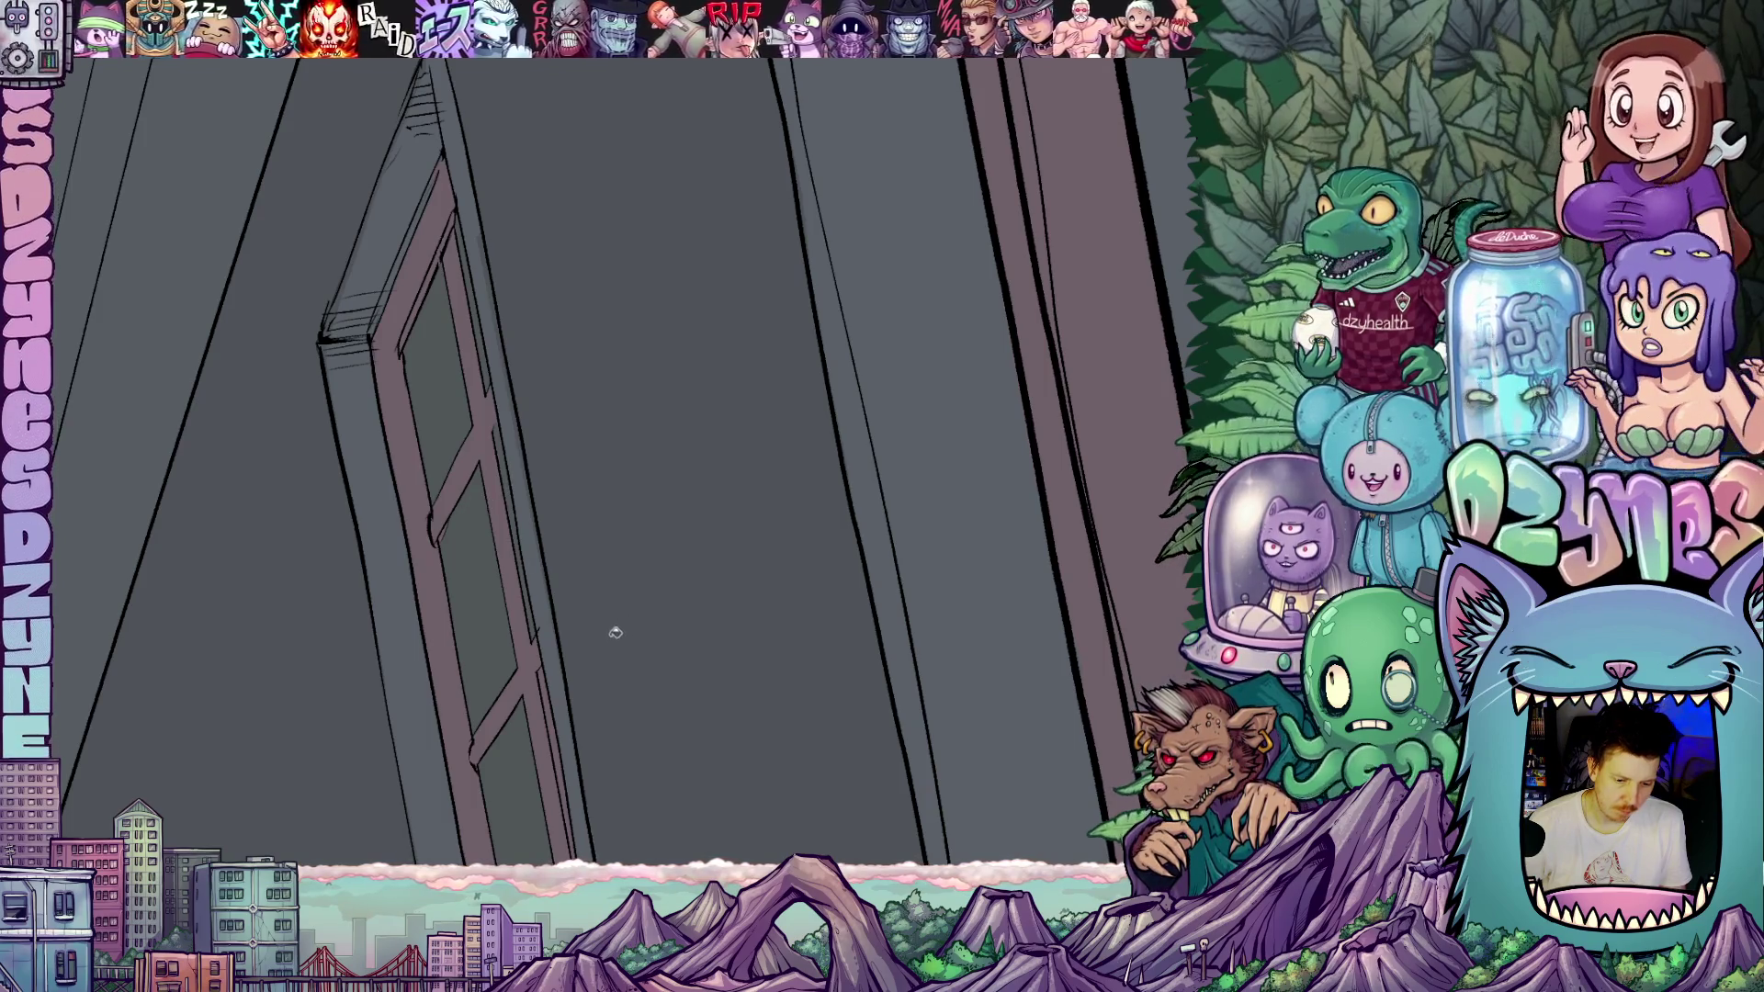
{"action": "mouse_move", "coordinate": [615, 633]}
{"action": "left_mouse_down"}
{"action": "mouse_move", "coordinate": [595, 708]}
{"action": "mouse_move", "coordinate": [547, 520]}
{"action": "mouse_move", "coordinate": [530, 573]}
{"action": "mouse_move", "coordinate": [617, 630]}
{"action": "mouse_move", "coordinate": [602, 607]}
{"action": "mouse_move", "coordinate": [591, 630]}
{"action": "mouse_move", "coordinate": [625, 492]}
{"action": "mouse_move", "coordinate": [564, 551]}
{"action": "mouse_move", "coordinate": [591, 590]}
{"action": "mouse_move", "coordinate": [575, 591]}
{"action": "mouse_move", "coordinate": [646, 617]}
{"action": "mouse_move", "coordinate": [676, 607]}
{"action": "left_mouse_up"}
{"action": "mouse_move", "coordinate": [669, 628]}
{"action": "left_mouse_down"}
{"action": "mouse_move", "coordinate": [689, 591]}
{"action": "mouse_move", "coordinate": [662, 677]}
{"action": "mouse_move", "coordinate": [725, 665]}
{"action": "left_mouse_up"}
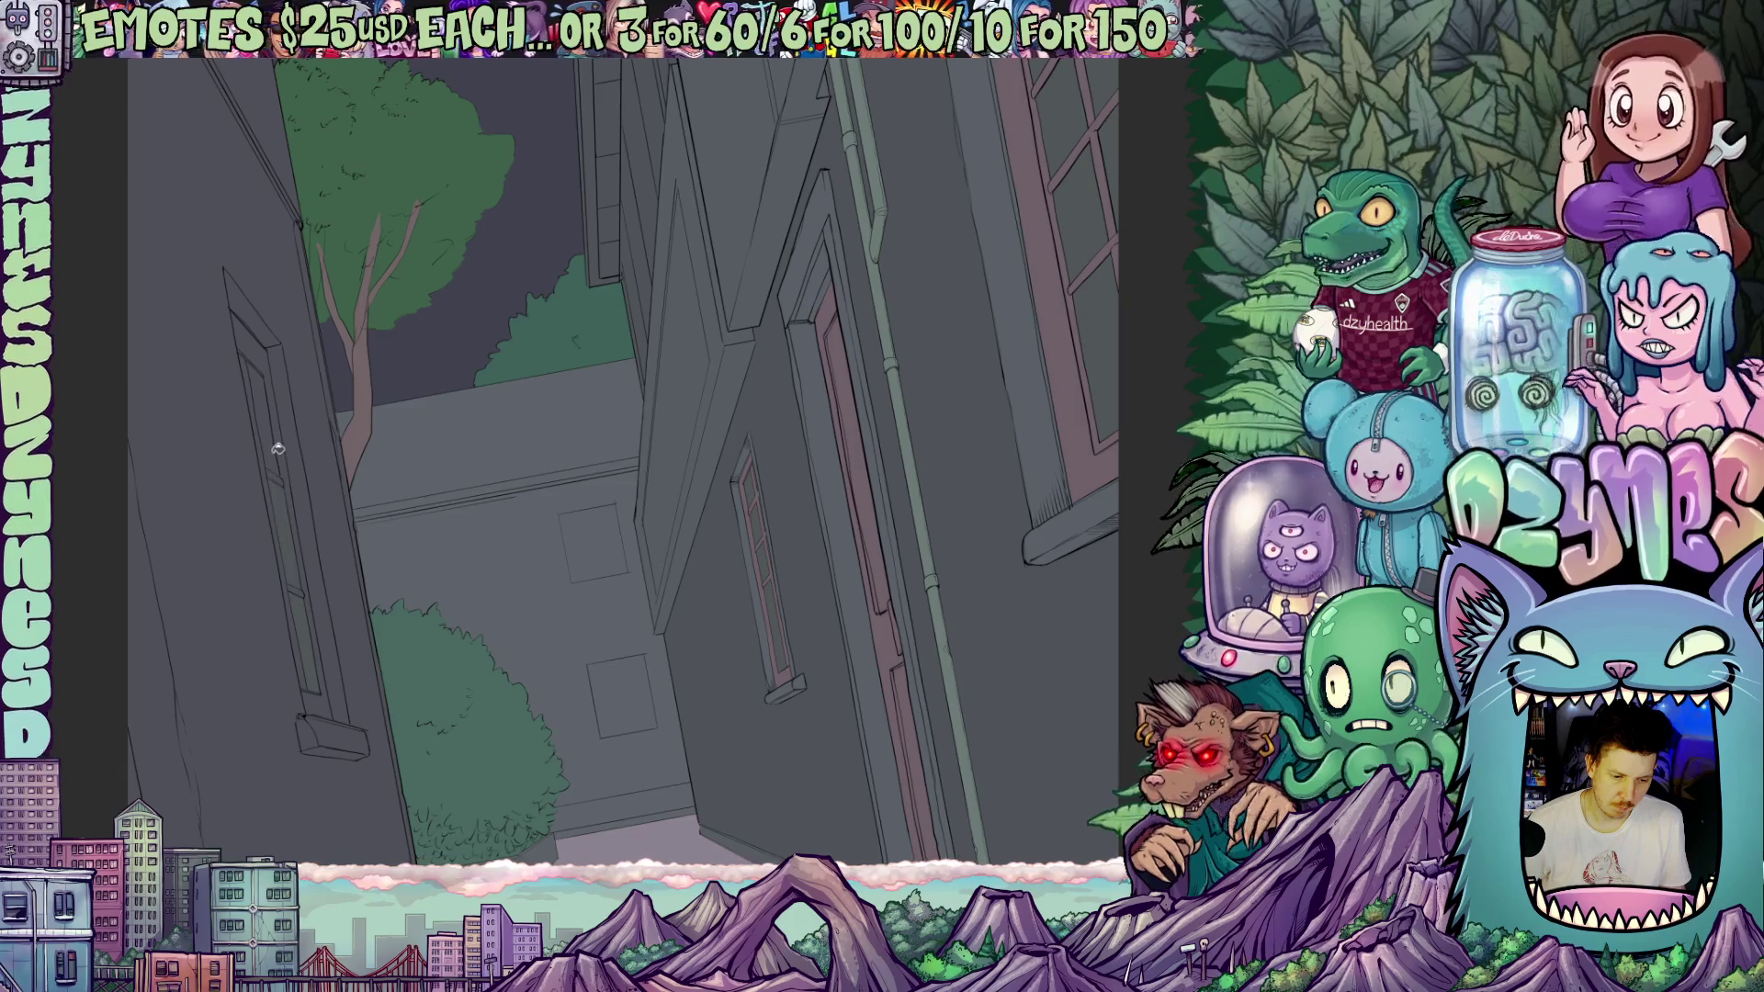
- Fill the tall left window's inner frame strip with pale green, then zoom out over the alley
{"action": "mouse_move", "coordinate": [280, 460]}
{"action": "left_mouse_down"}
{"action": "mouse_move", "coordinate": [405, 532]}
{"action": "mouse_move", "coordinate": [451, 528]}
{"action": "left_mouse_up"}
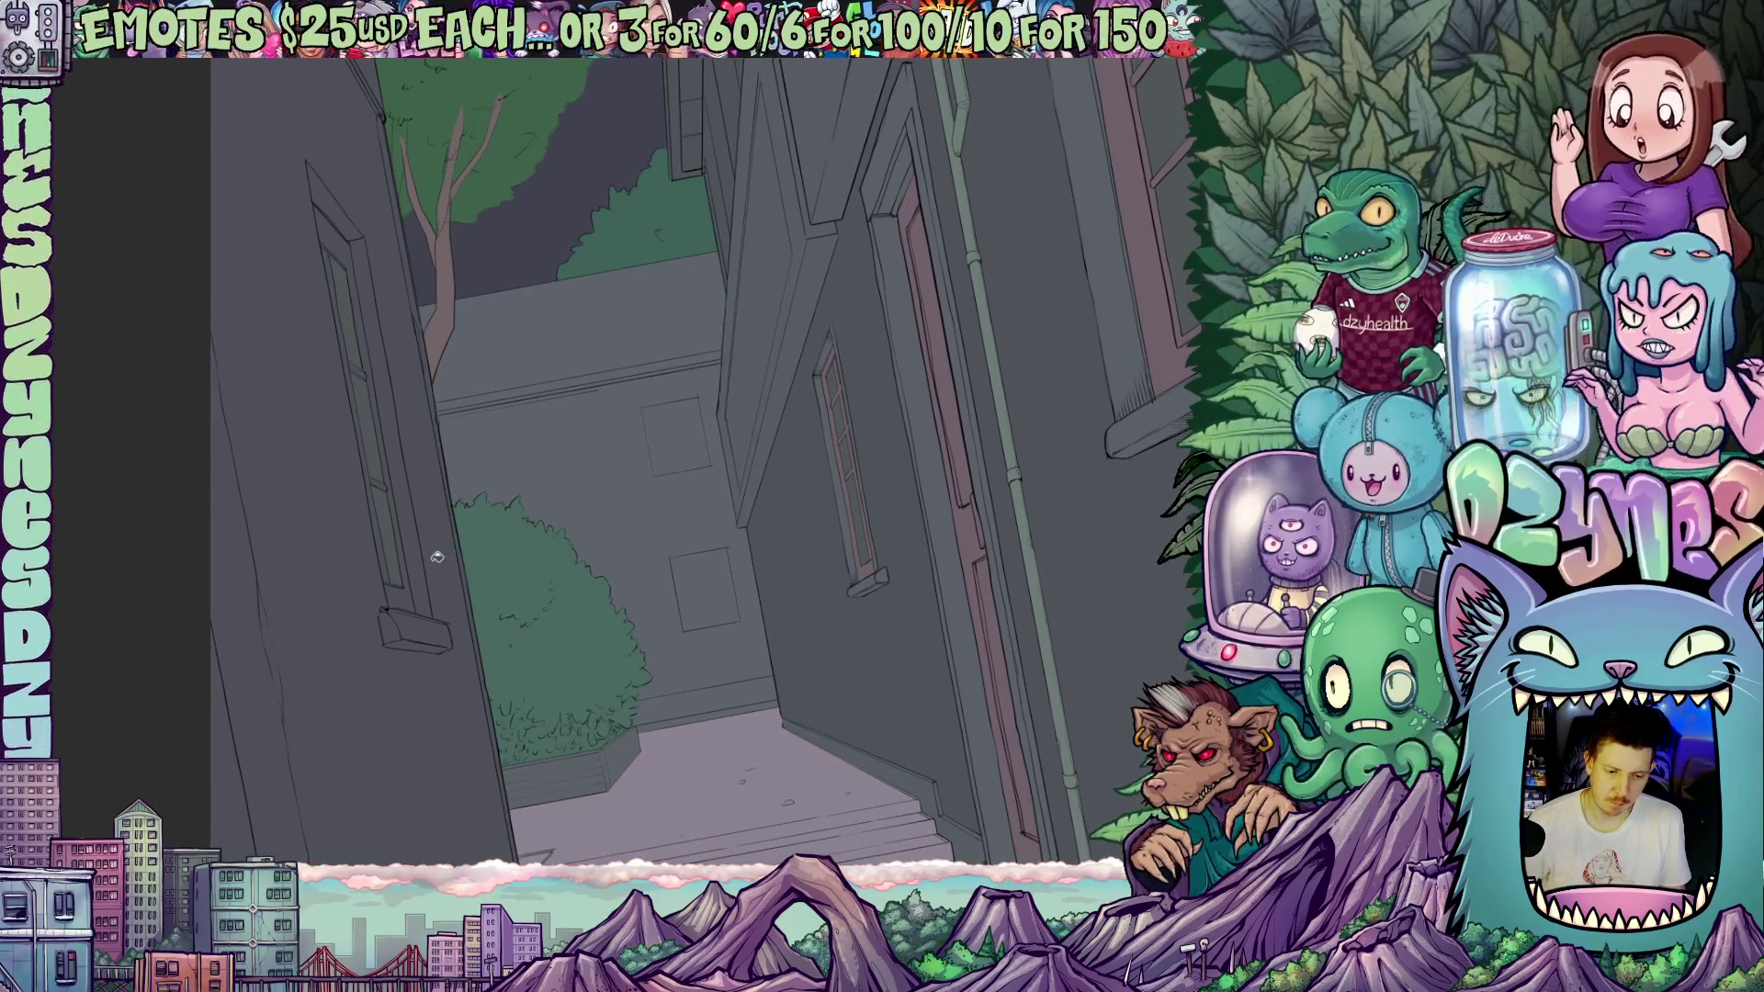
{"action": "scroll", "coordinate": [436, 557], "scroll_direction": "up", "scroll_amount": 3}
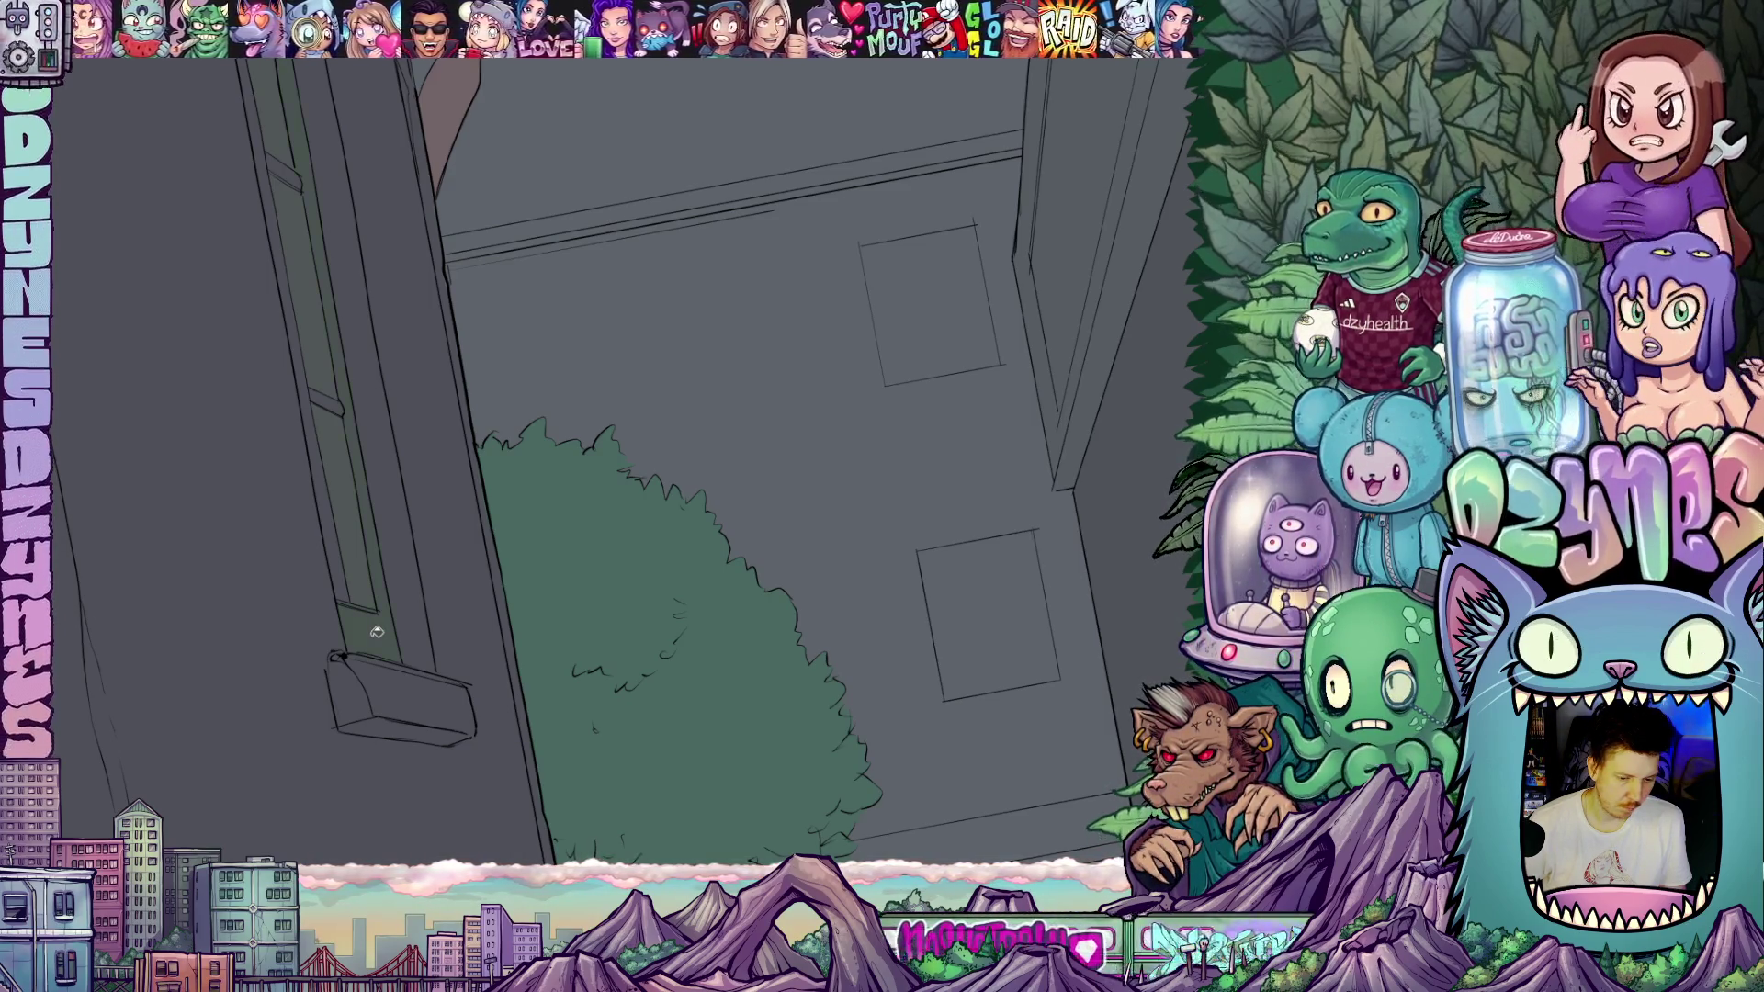
{"action": "left_click", "coordinate": [330, 505]}
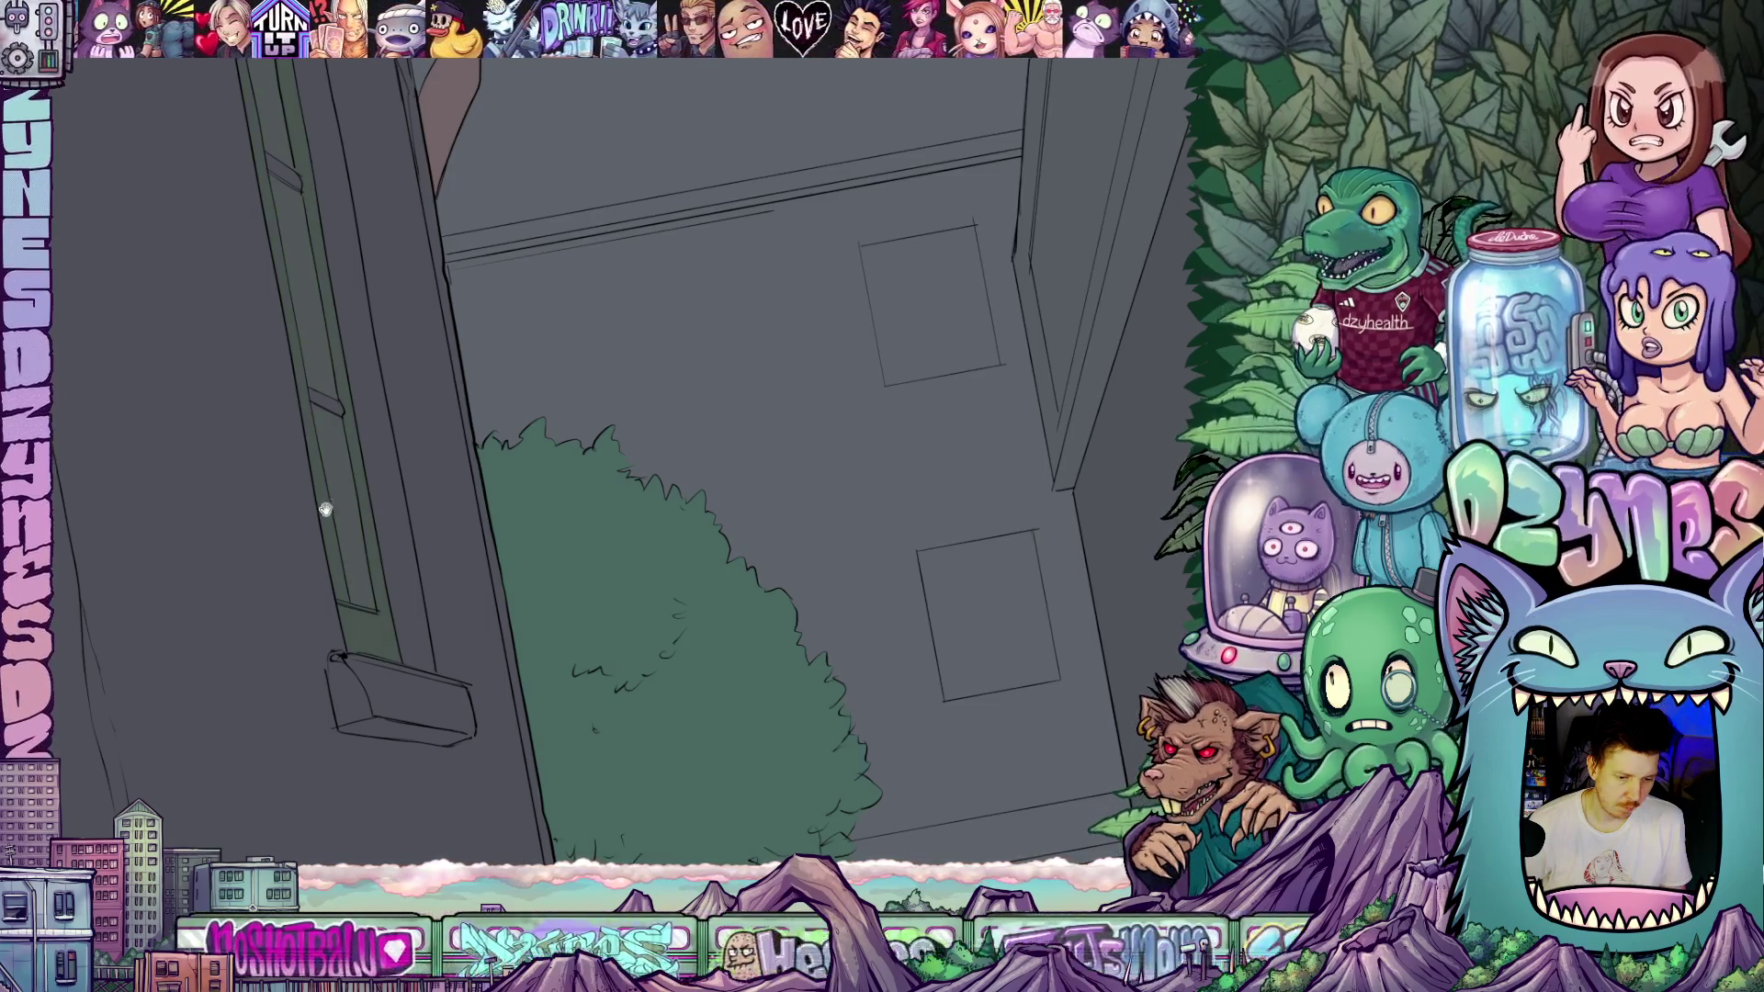
{"action": "scroll", "coordinate": [349, 533], "scroll_direction": "up", "scroll_amount": 3}
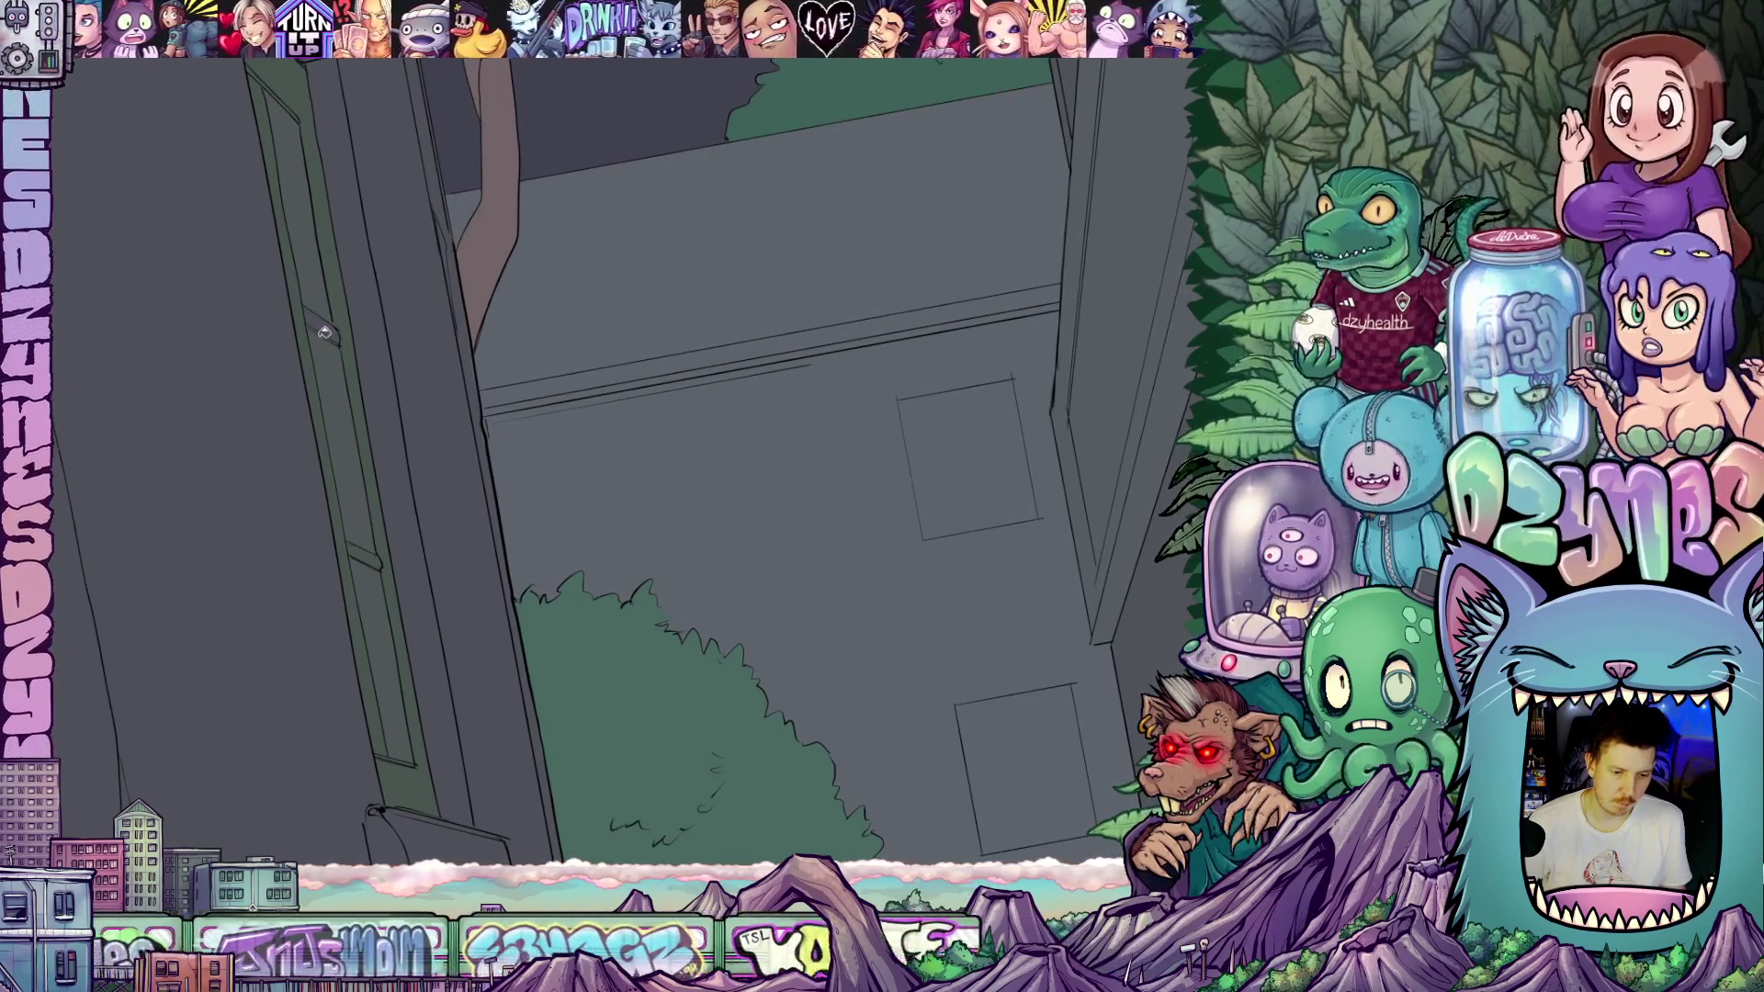
{"action": "mouse_move", "coordinate": [354, 343]}
{"action": "left_mouse_down"}
{"action": "mouse_move", "coordinate": [441, 611]}
{"action": "mouse_move", "coordinate": [389, 437]}
{"action": "mouse_move", "coordinate": [315, 453]}
{"action": "mouse_move", "coordinate": [551, 598]}
{"action": "mouse_move", "coordinate": [641, 598]}
{"action": "mouse_move", "coordinate": [577, 641]}
{"action": "mouse_move", "coordinate": [559, 551]}
{"action": "left_mouse_up"}
{"action": "scroll", "coordinate": [505, 634], "scroll_direction": "down", "scroll_amount": 2}
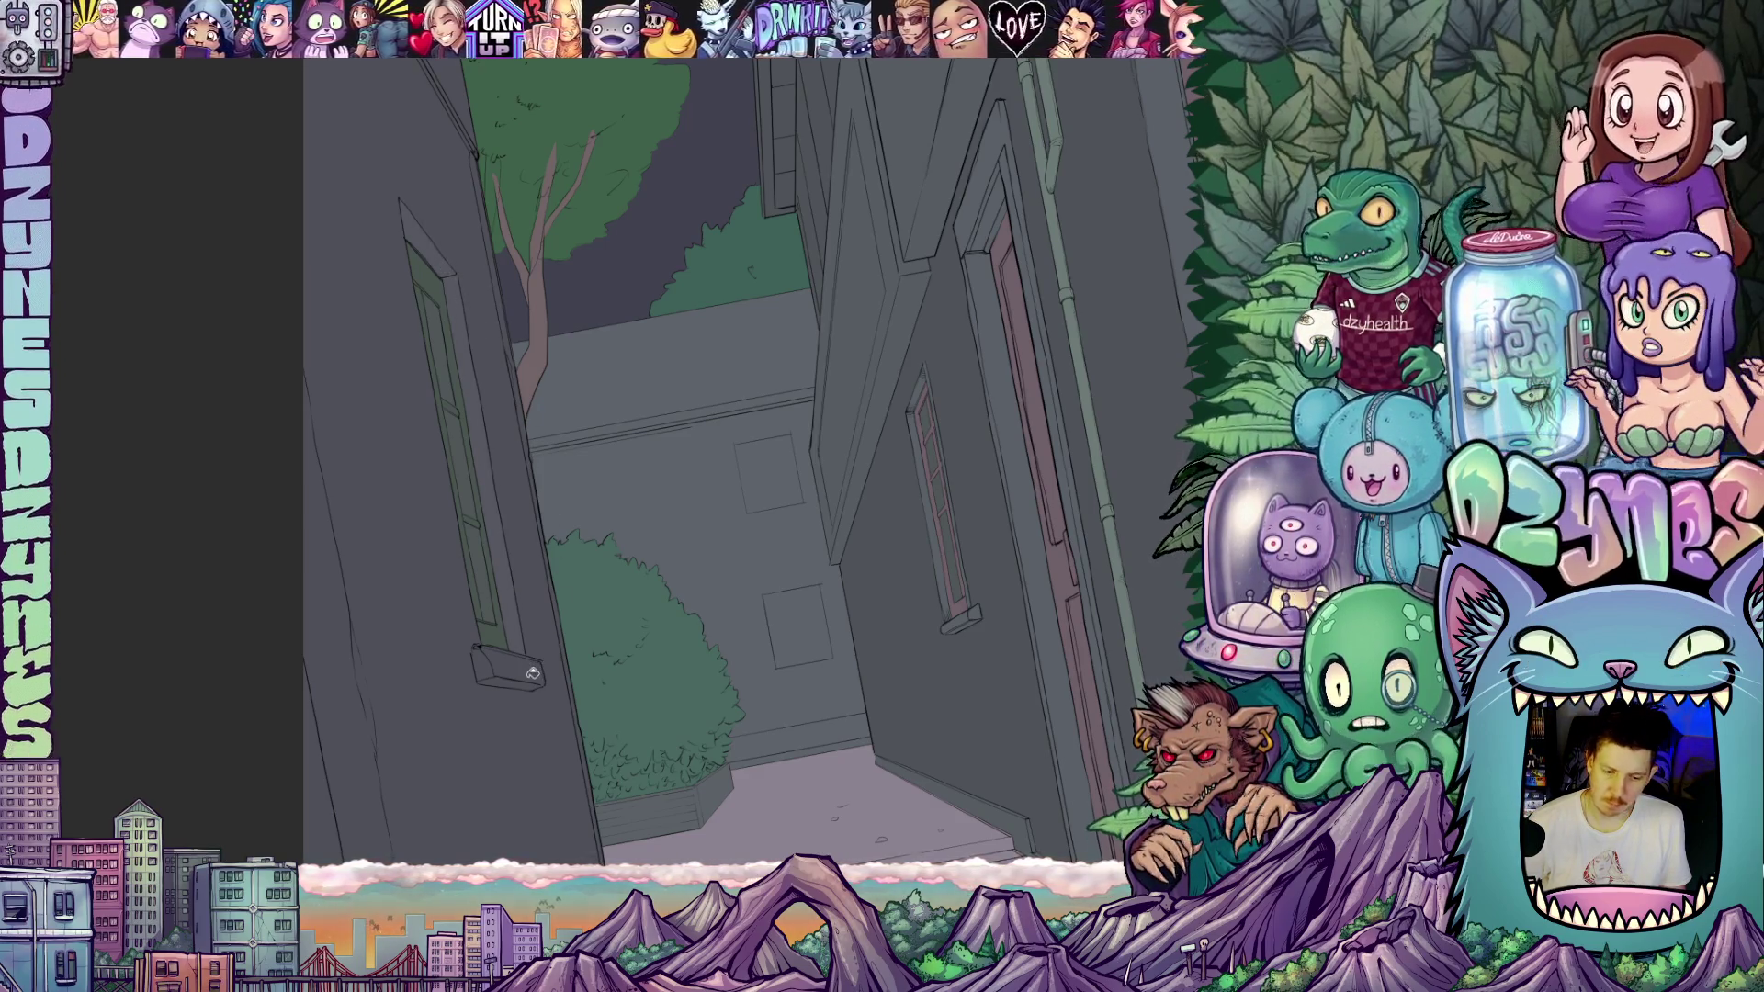
{"action": "mouse_move", "coordinate": [593, 652]}
{"action": "left_mouse_down"}
{"action": "mouse_move", "coordinate": [752, 618]}
{"action": "mouse_move", "coordinate": [645, 653]}
{"action": "mouse_move", "coordinate": [960, 539]}
{"action": "mouse_move", "coordinate": [706, 583]}
{"action": "left_mouse_up"}
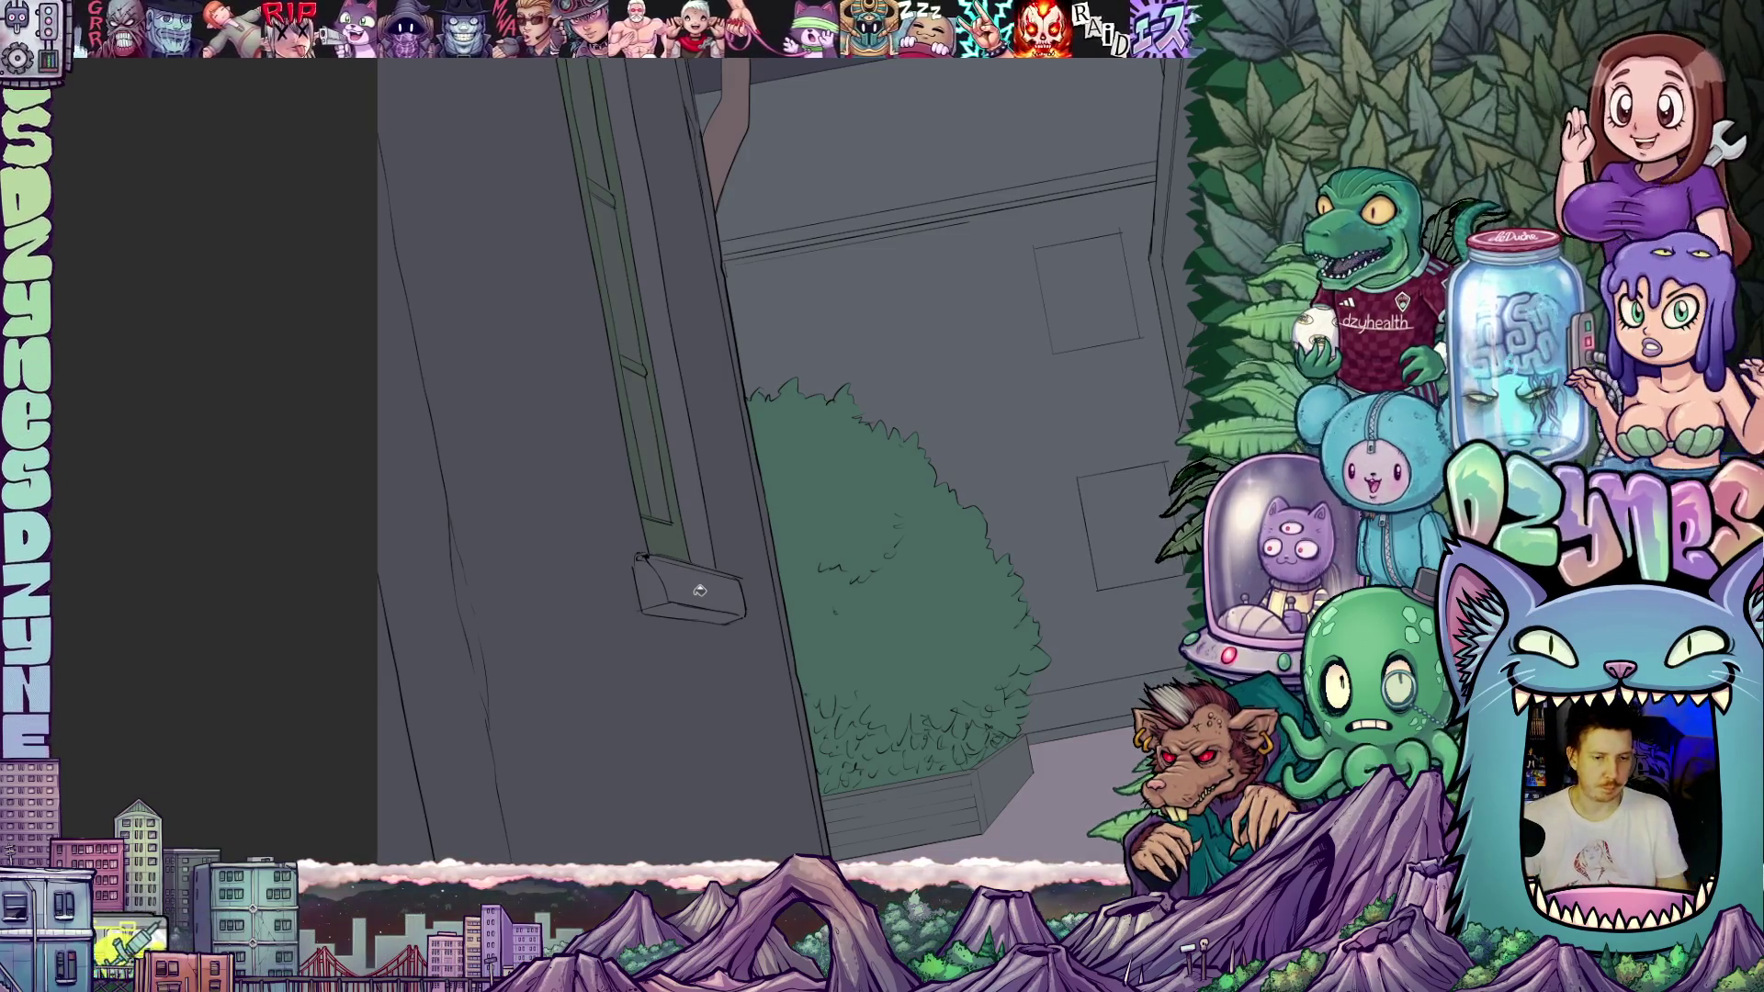
{"action": "scroll", "coordinate": [759, 414], "scroll_direction": "down", "scroll_amount": 5}
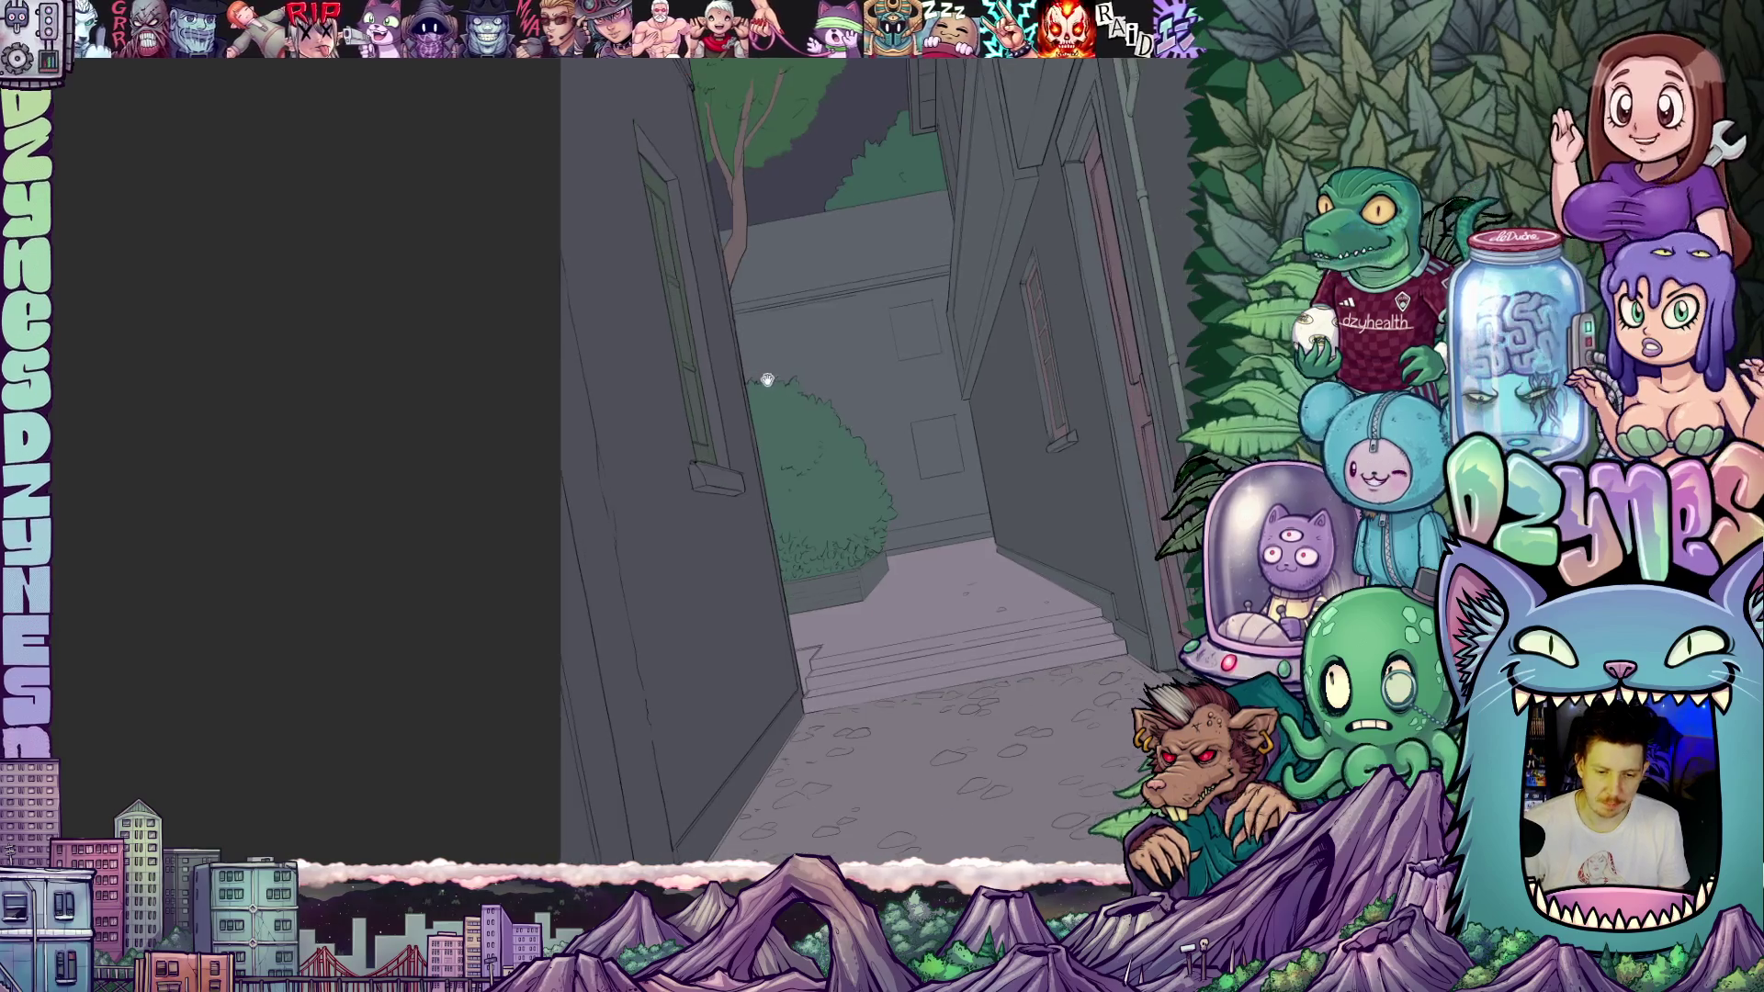
{"action": "scroll", "coordinate": [763, 419], "scroll_direction": "up", "scroll_amount": 2}
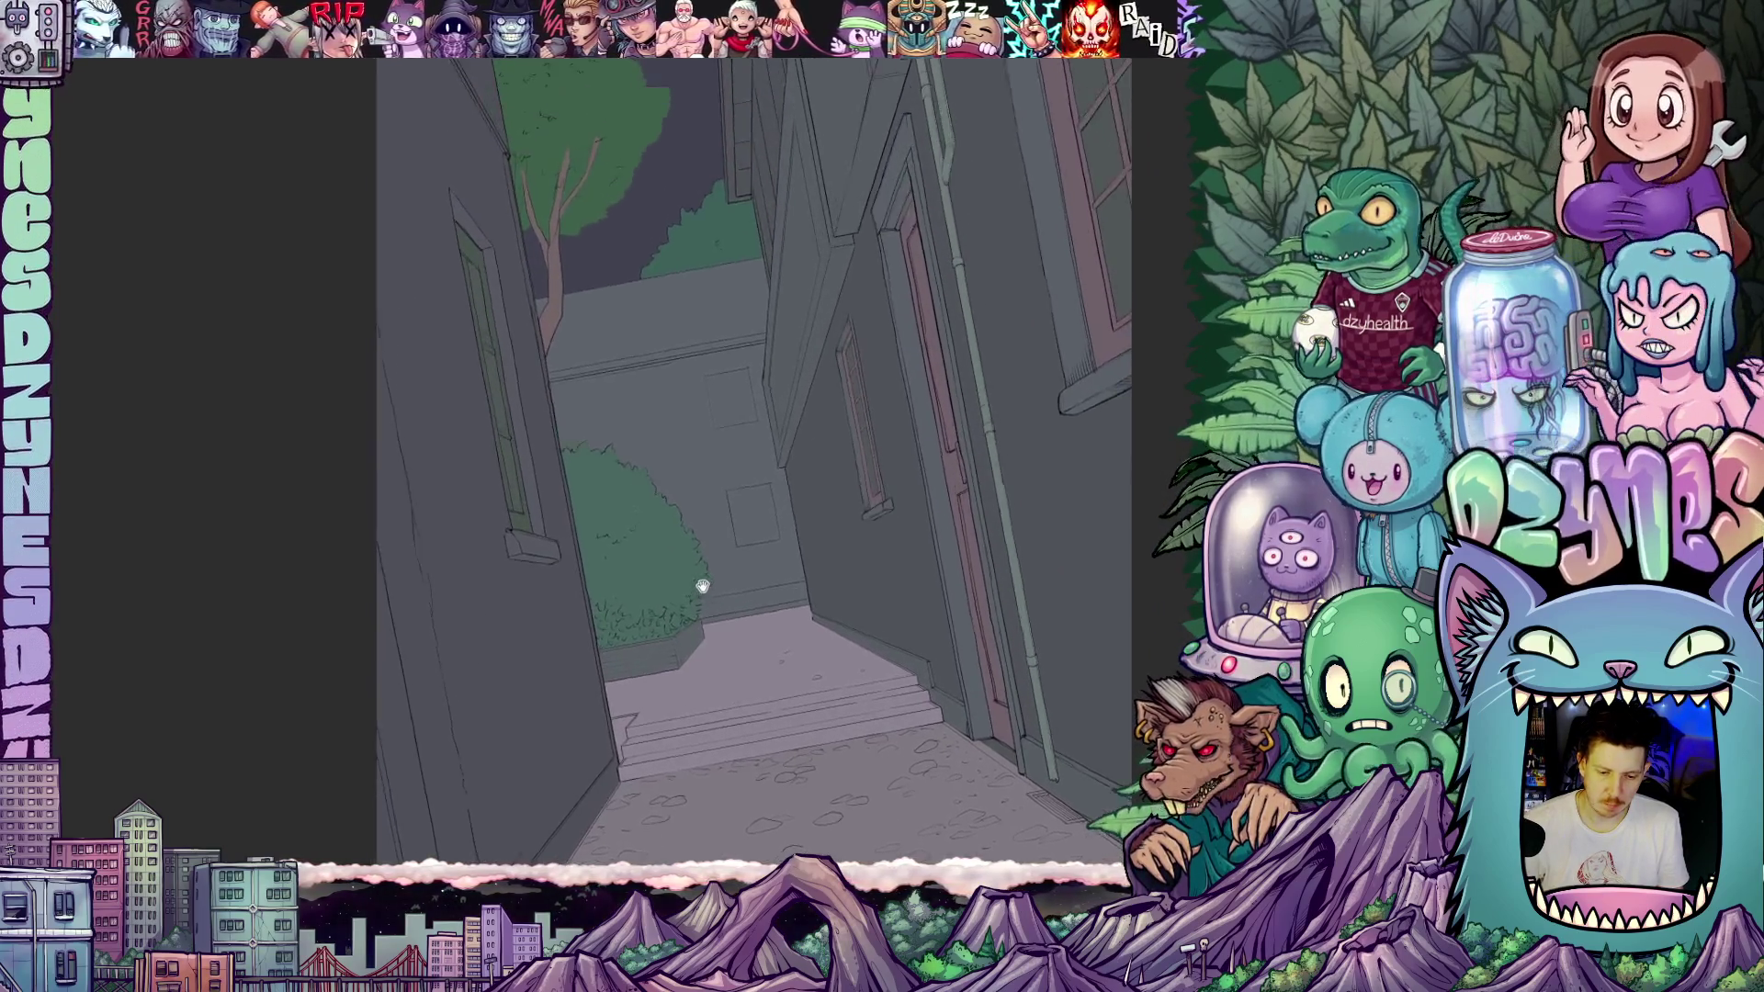
{"action": "scroll", "coordinate": [755, 469], "scroll_direction": "down", "scroll_amount": 3}
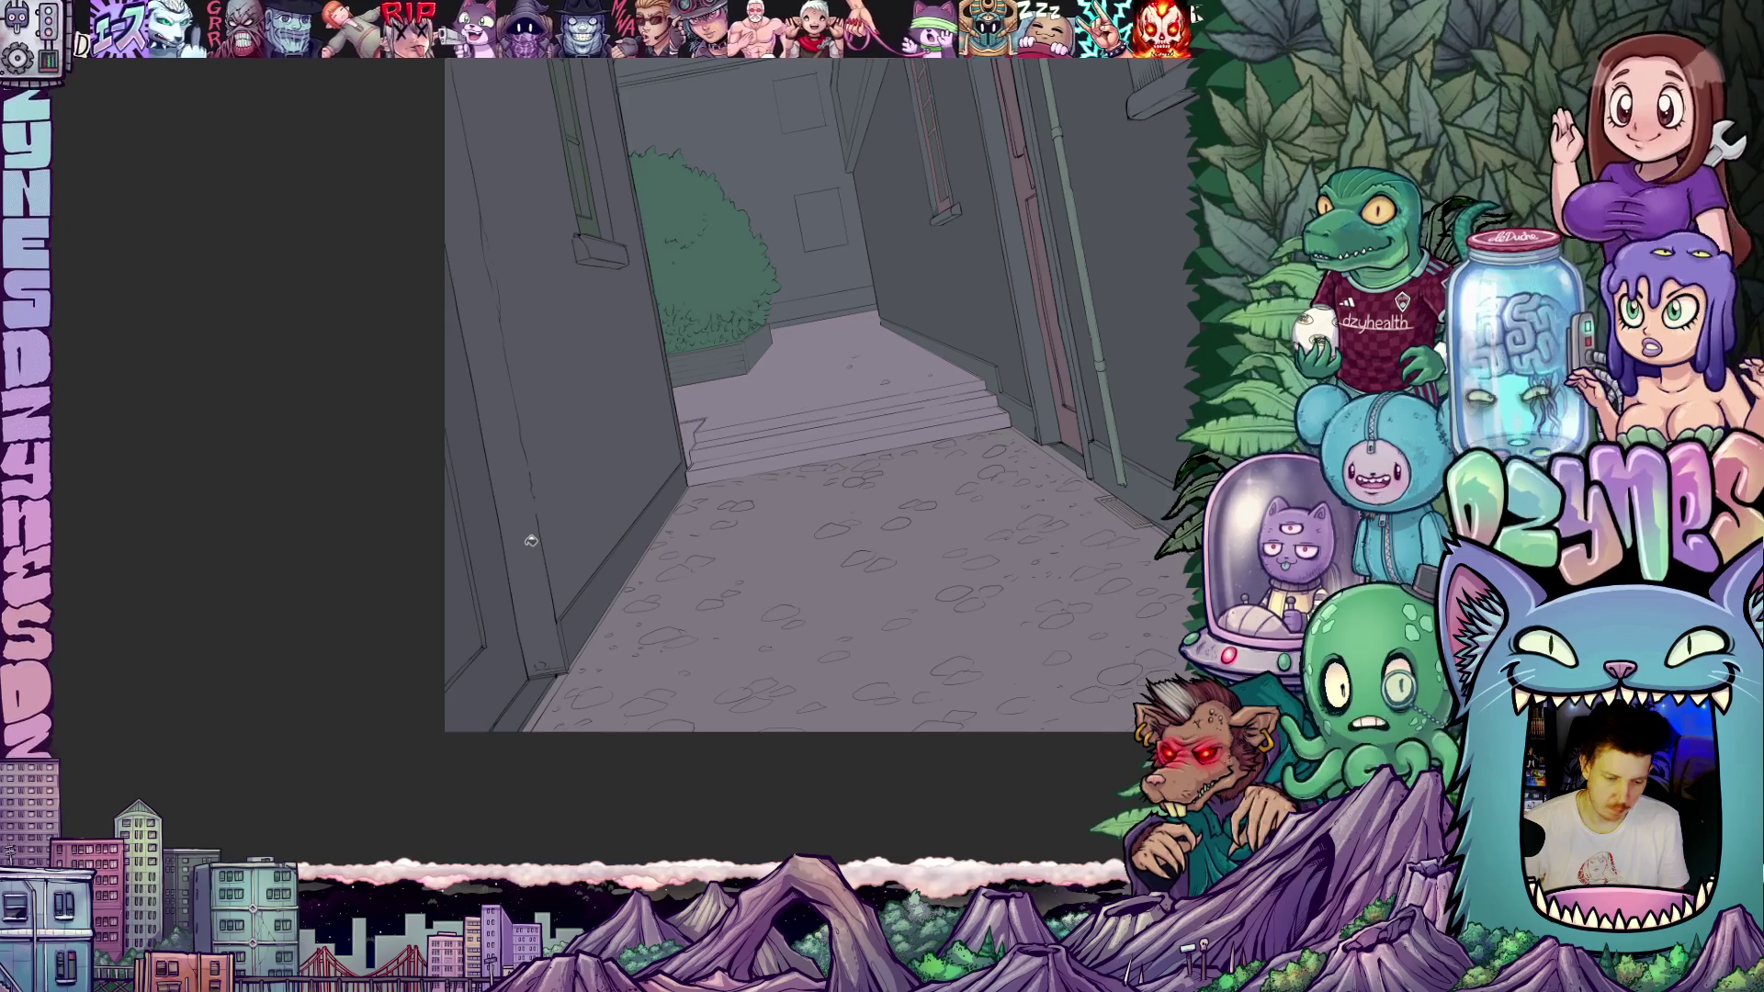
- Pan and zoom over the near wall, window ledge and building corner
{"action": "mouse_move", "coordinate": [648, 584]}
{"action": "left_mouse_down"}
{"action": "mouse_move", "coordinate": [564, 524]}
{"action": "mouse_move", "coordinate": [662, 559]}
{"action": "mouse_move", "coordinate": [658, 618]}
{"action": "mouse_move", "coordinate": [603, 713]}
{"action": "mouse_move", "coordinate": [634, 670]}
{"action": "mouse_move", "coordinate": [759, 642]}
{"action": "mouse_move", "coordinate": [785, 664]}
{"action": "left_mouse_up"}
{"action": "mouse_move", "coordinate": [602, 484]}
{"action": "left_mouse_down"}
{"action": "mouse_move", "coordinate": [674, 492]}
{"action": "mouse_move", "coordinate": [716, 543]}
{"action": "left_mouse_up"}
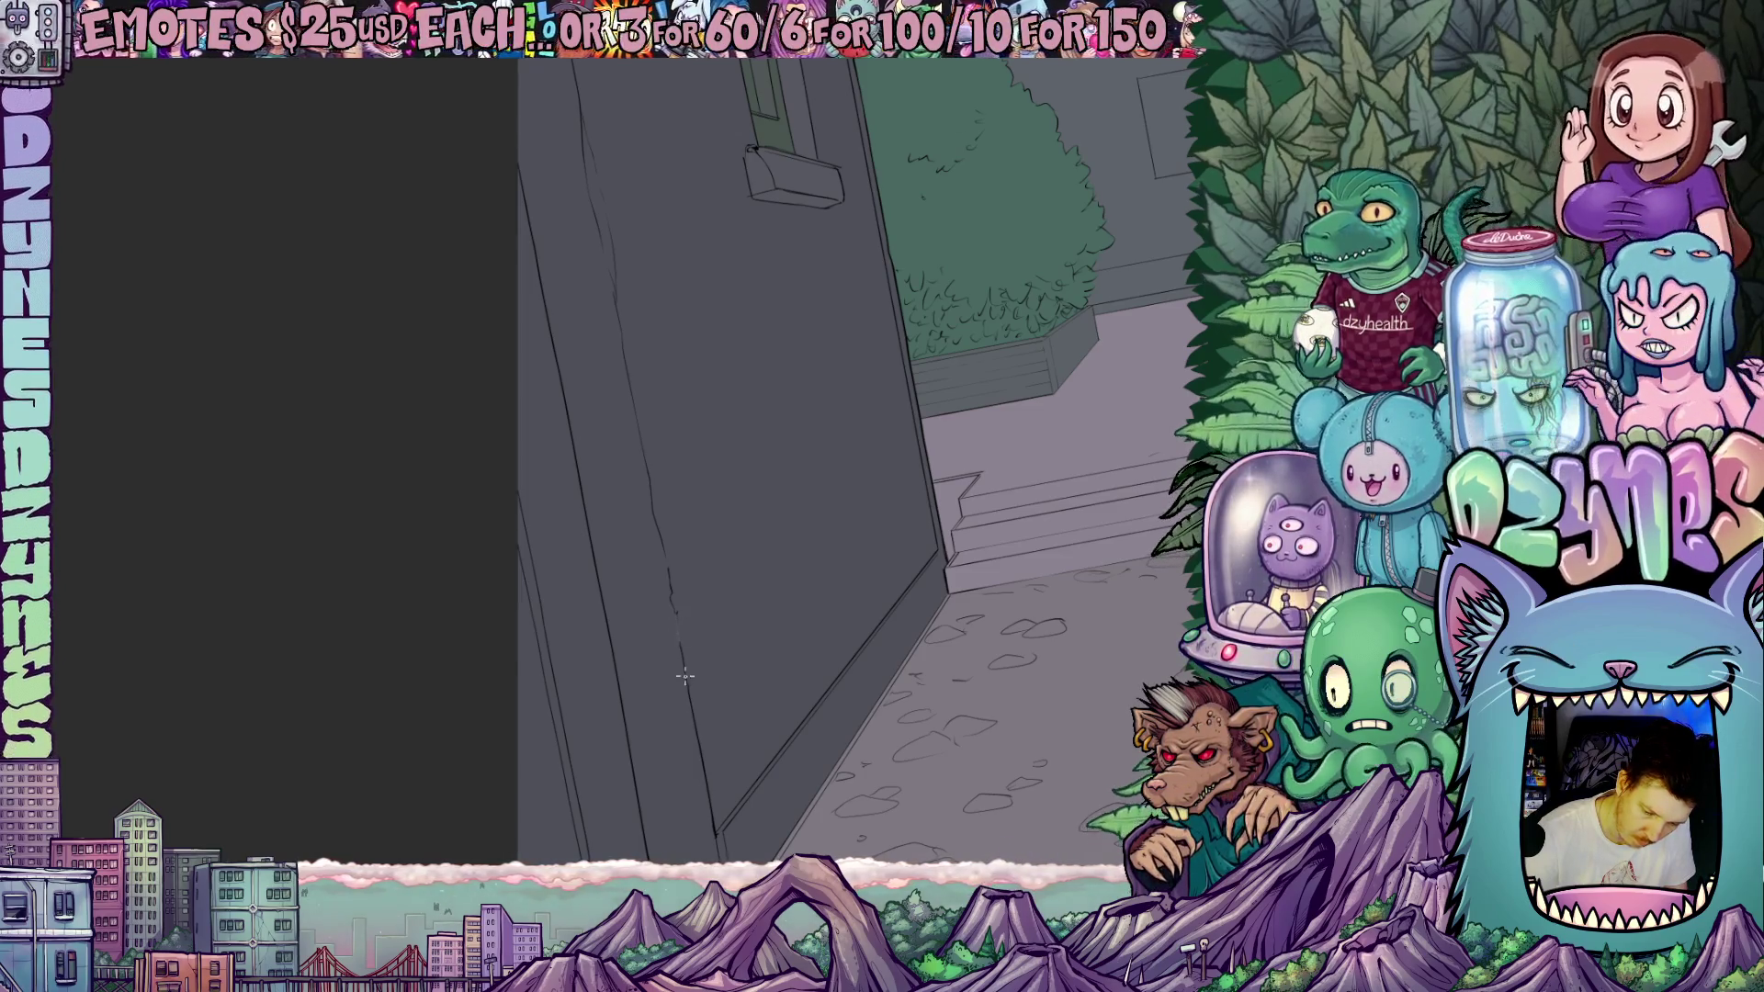
{"action": "left_click_drag", "start_coordinate": [715, 678], "coordinate": [740, 741]}
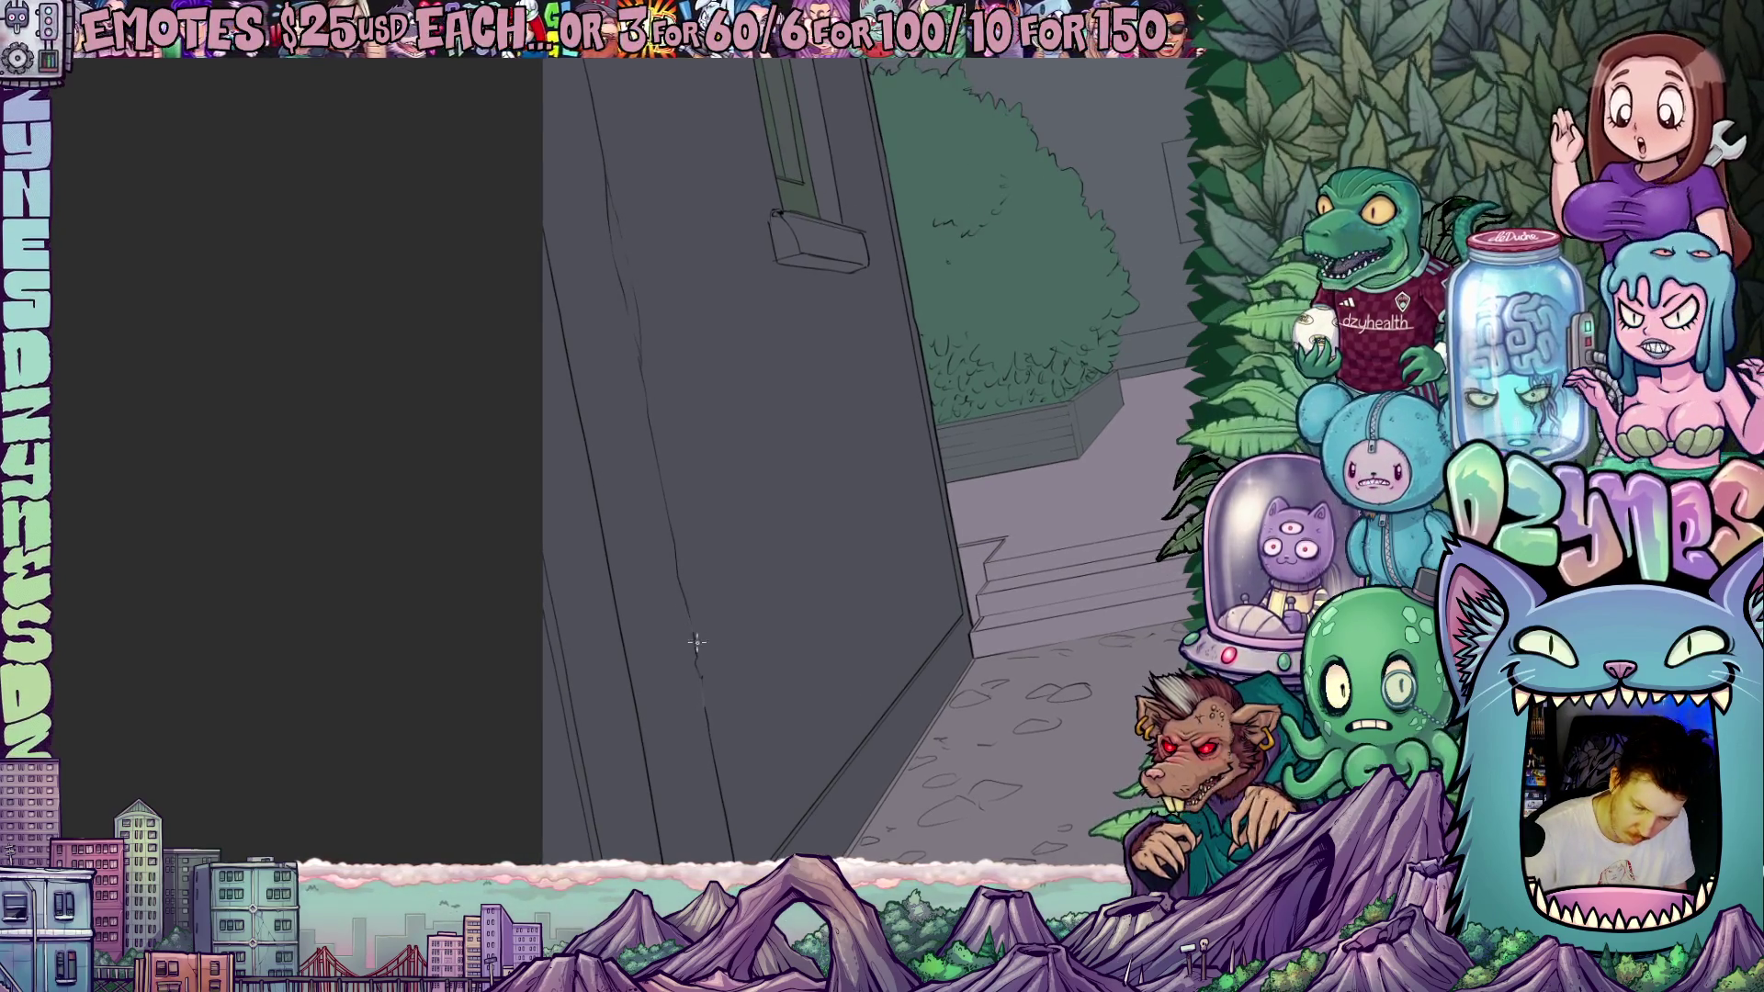
{"action": "left_click_drag", "start_coordinate": [739, 590], "coordinate": [681, 606]}
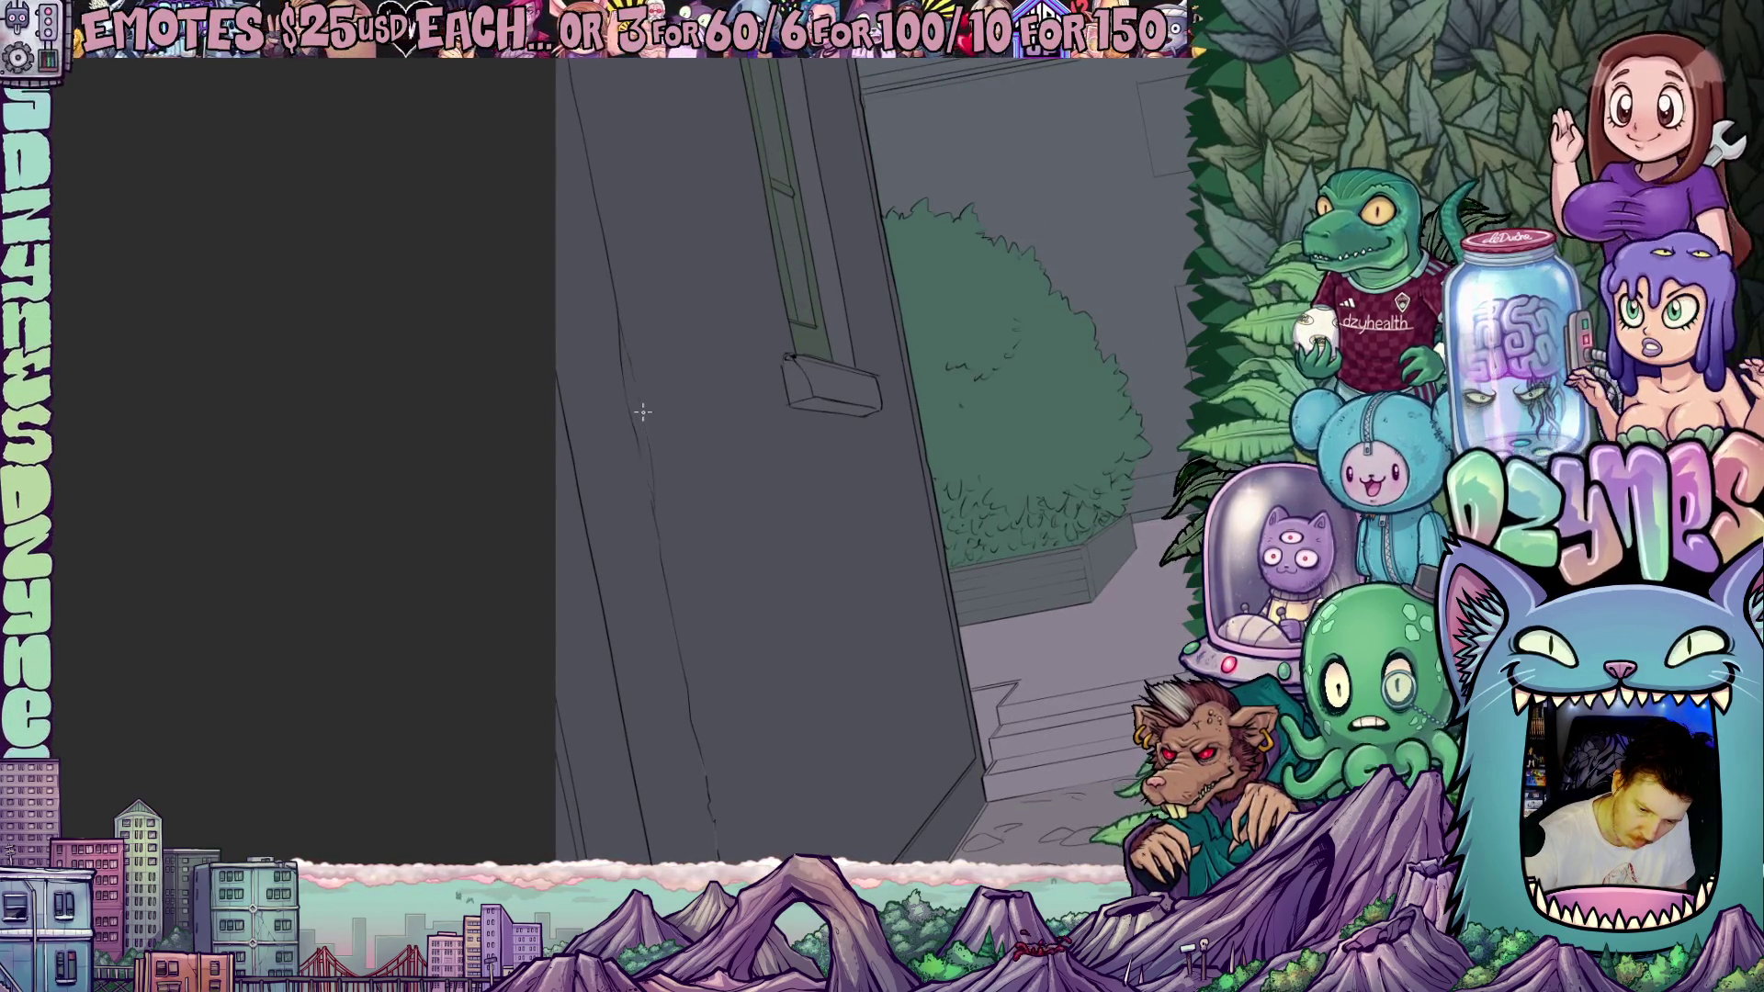
{"action": "mouse_move", "coordinate": [615, 312]}
{"action": "left_mouse_down"}
{"action": "mouse_move", "coordinate": [713, 500]}
{"action": "mouse_move", "coordinate": [725, 583]}
{"action": "mouse_move", "coordinate": [726, 538]}
{"action": "left_mouse_up"}
{"action": "scroll", "coordinate": [726, 537], "scroll_direction": "down", "scroll_amount": 2}
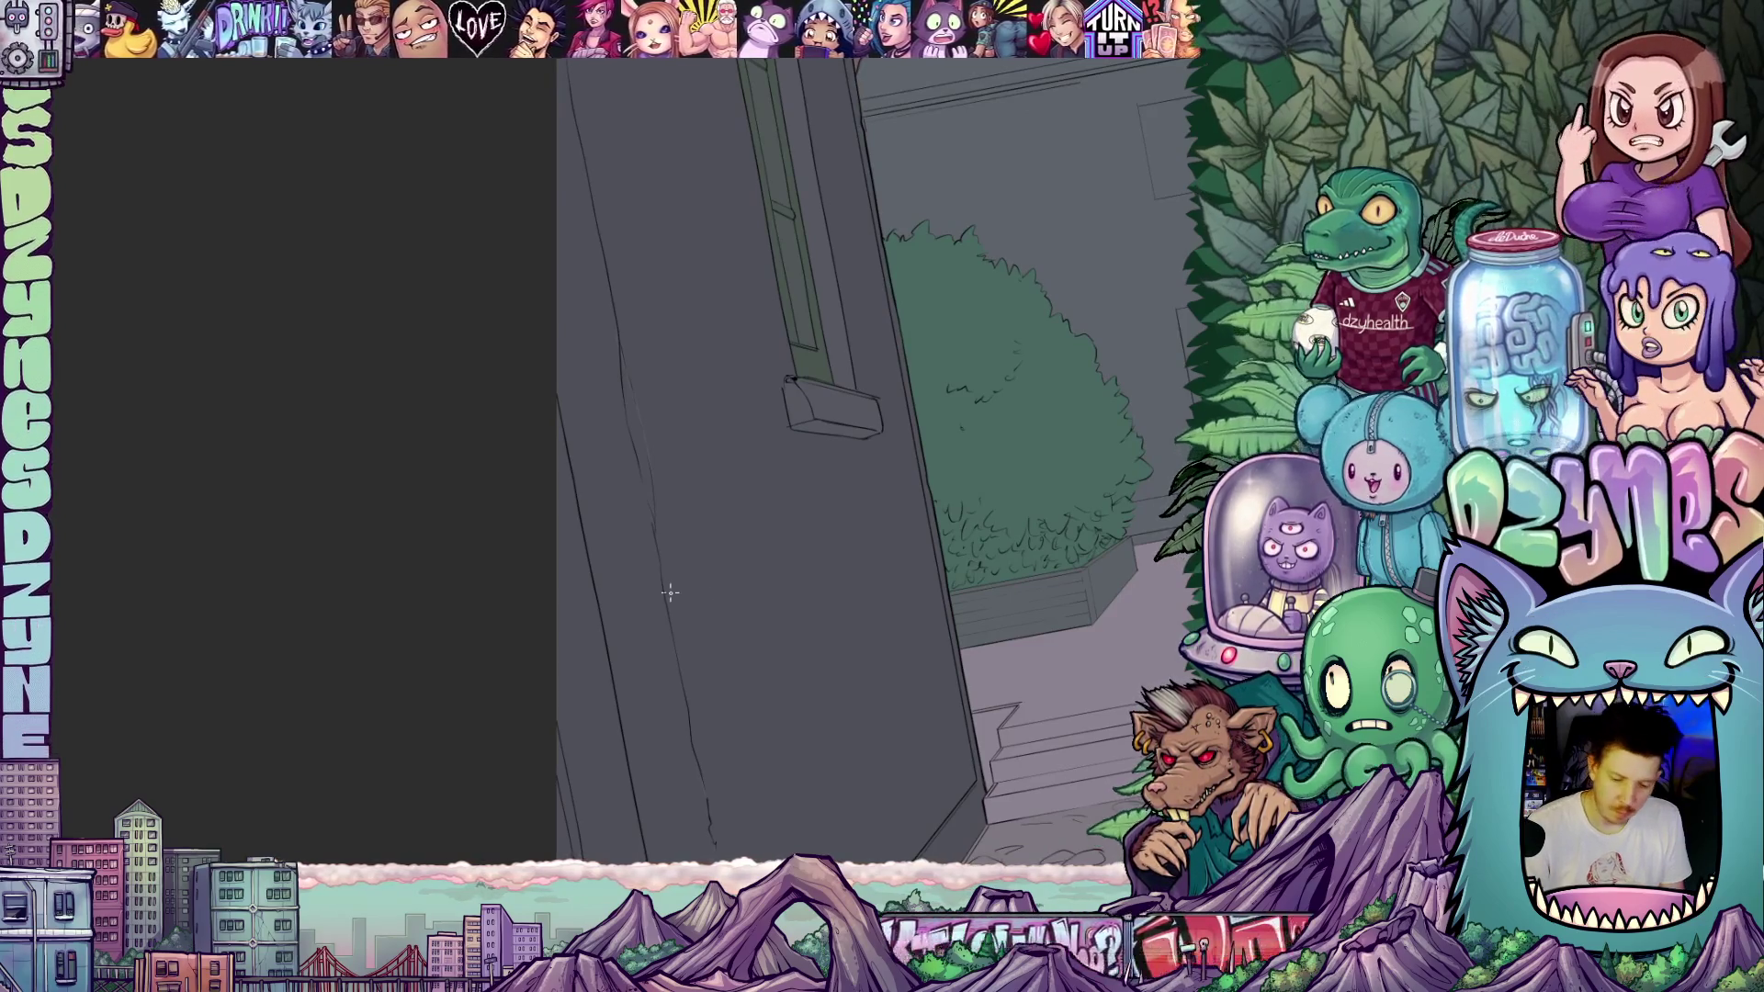
{"action": "scroll", "coordinate": [748, 481], "scroll_direction": "down", "scroll_amount": 7}
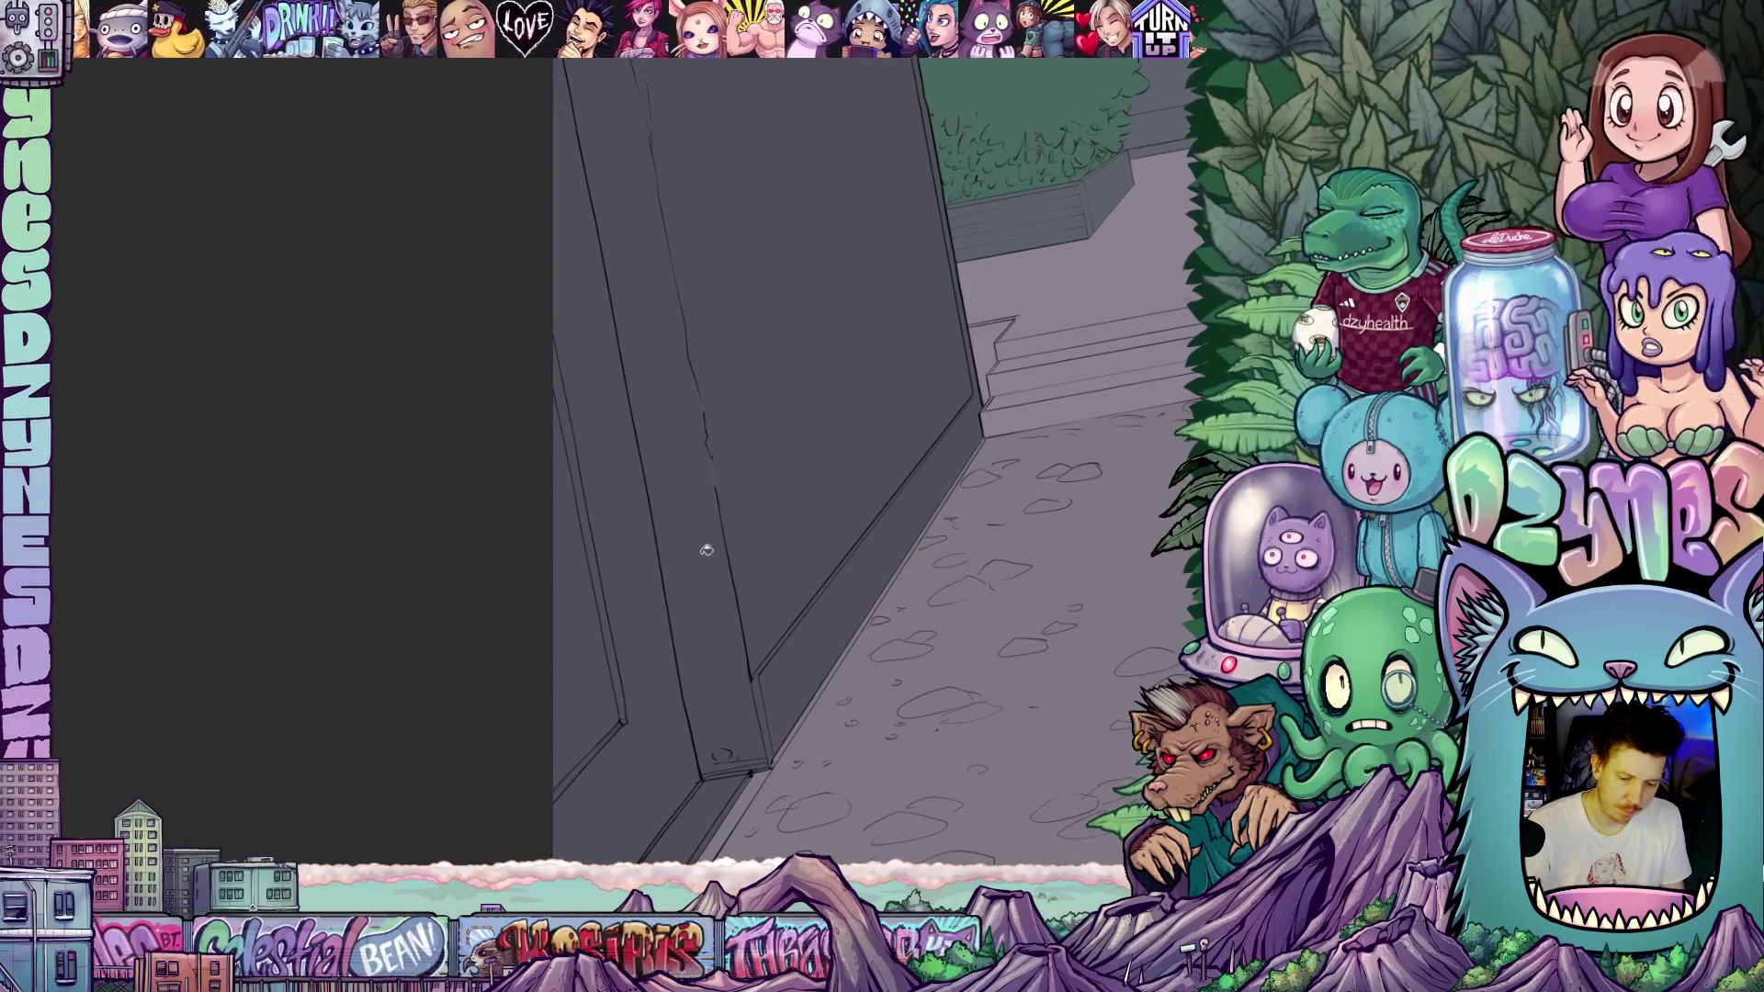
{"action": "scroll", "coordinate": [819, 534], "scroll_direction": "down", "scroll_amount": 3}
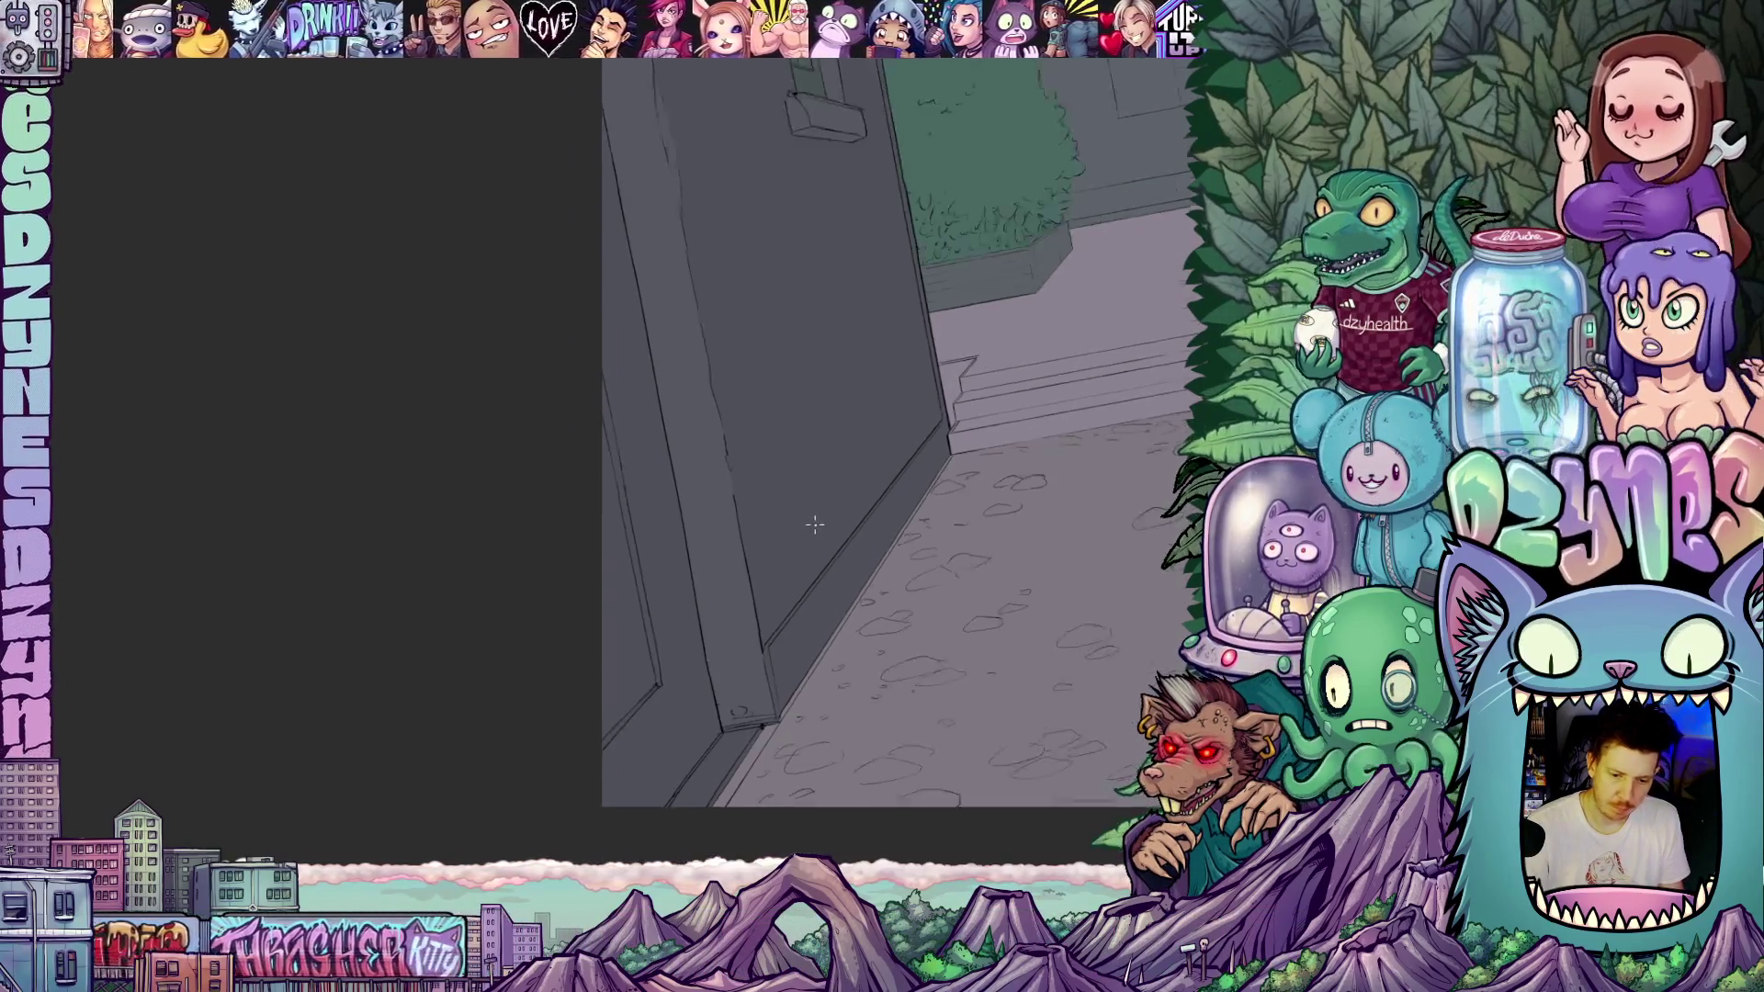
{"action": "scroll", "coordinate": [820, 533], "scroll_direction": "down", "scroll_amount": 3}
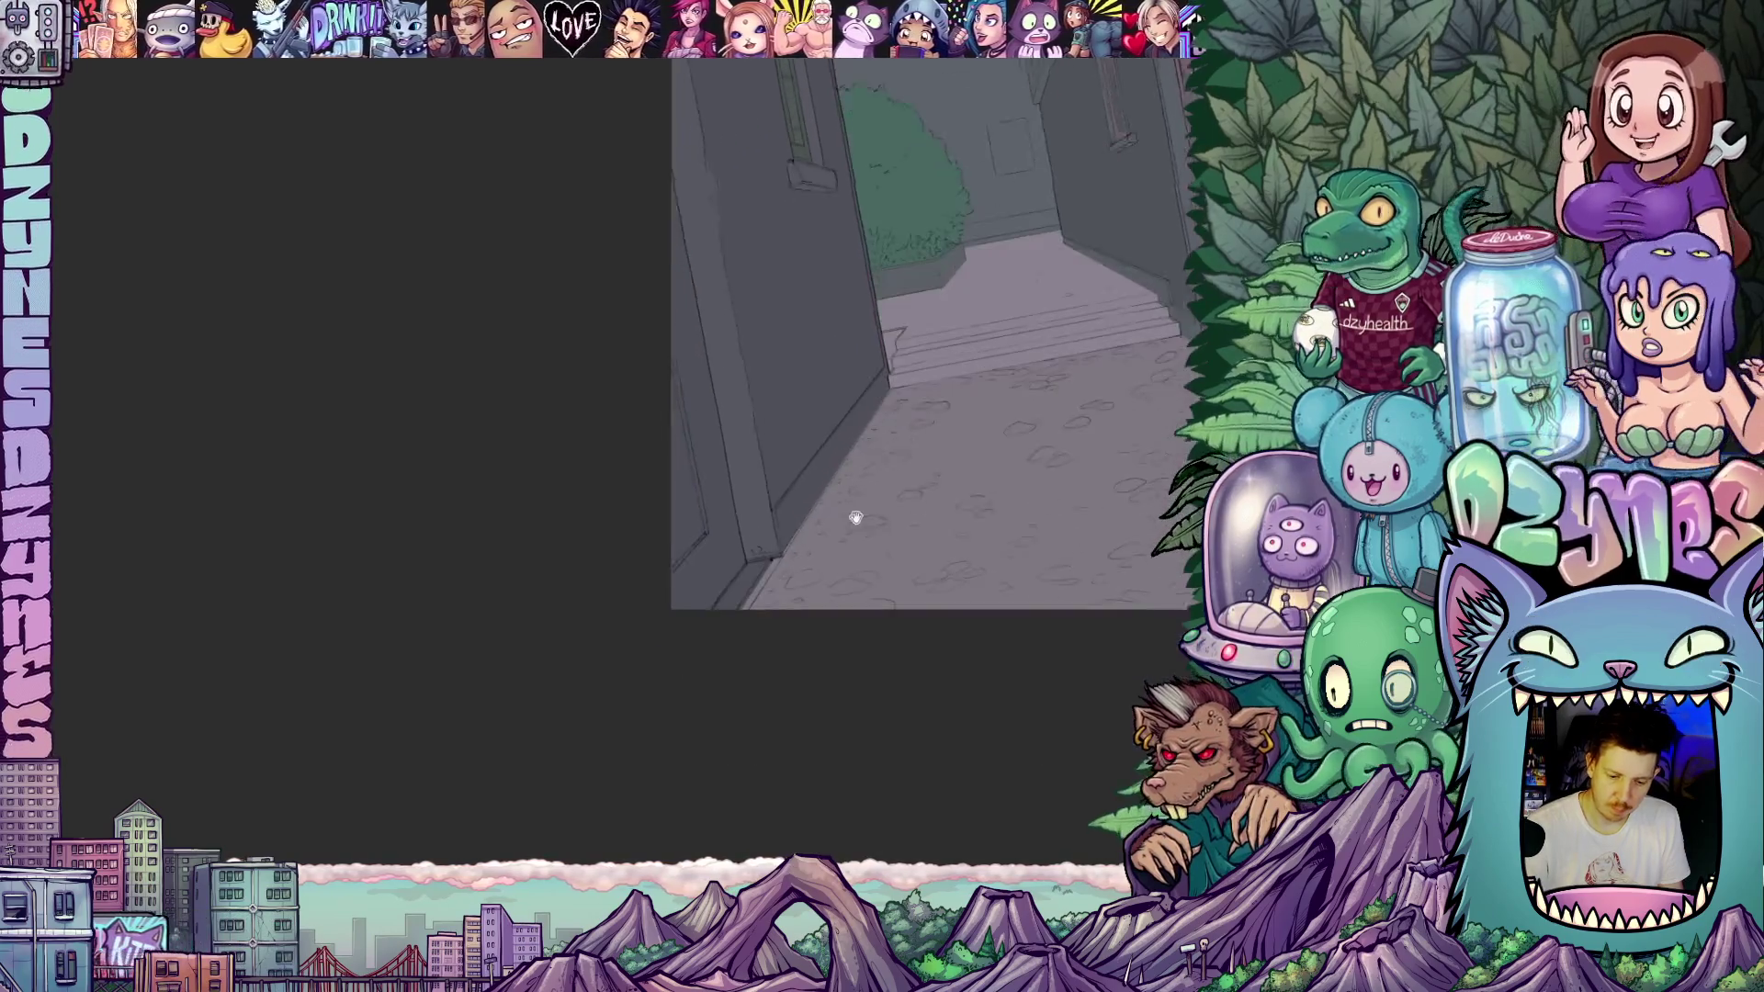
{"action": "scroll", "coordinate": [763, 545], "scroll_direction": "up", "scroll_amount": 3}
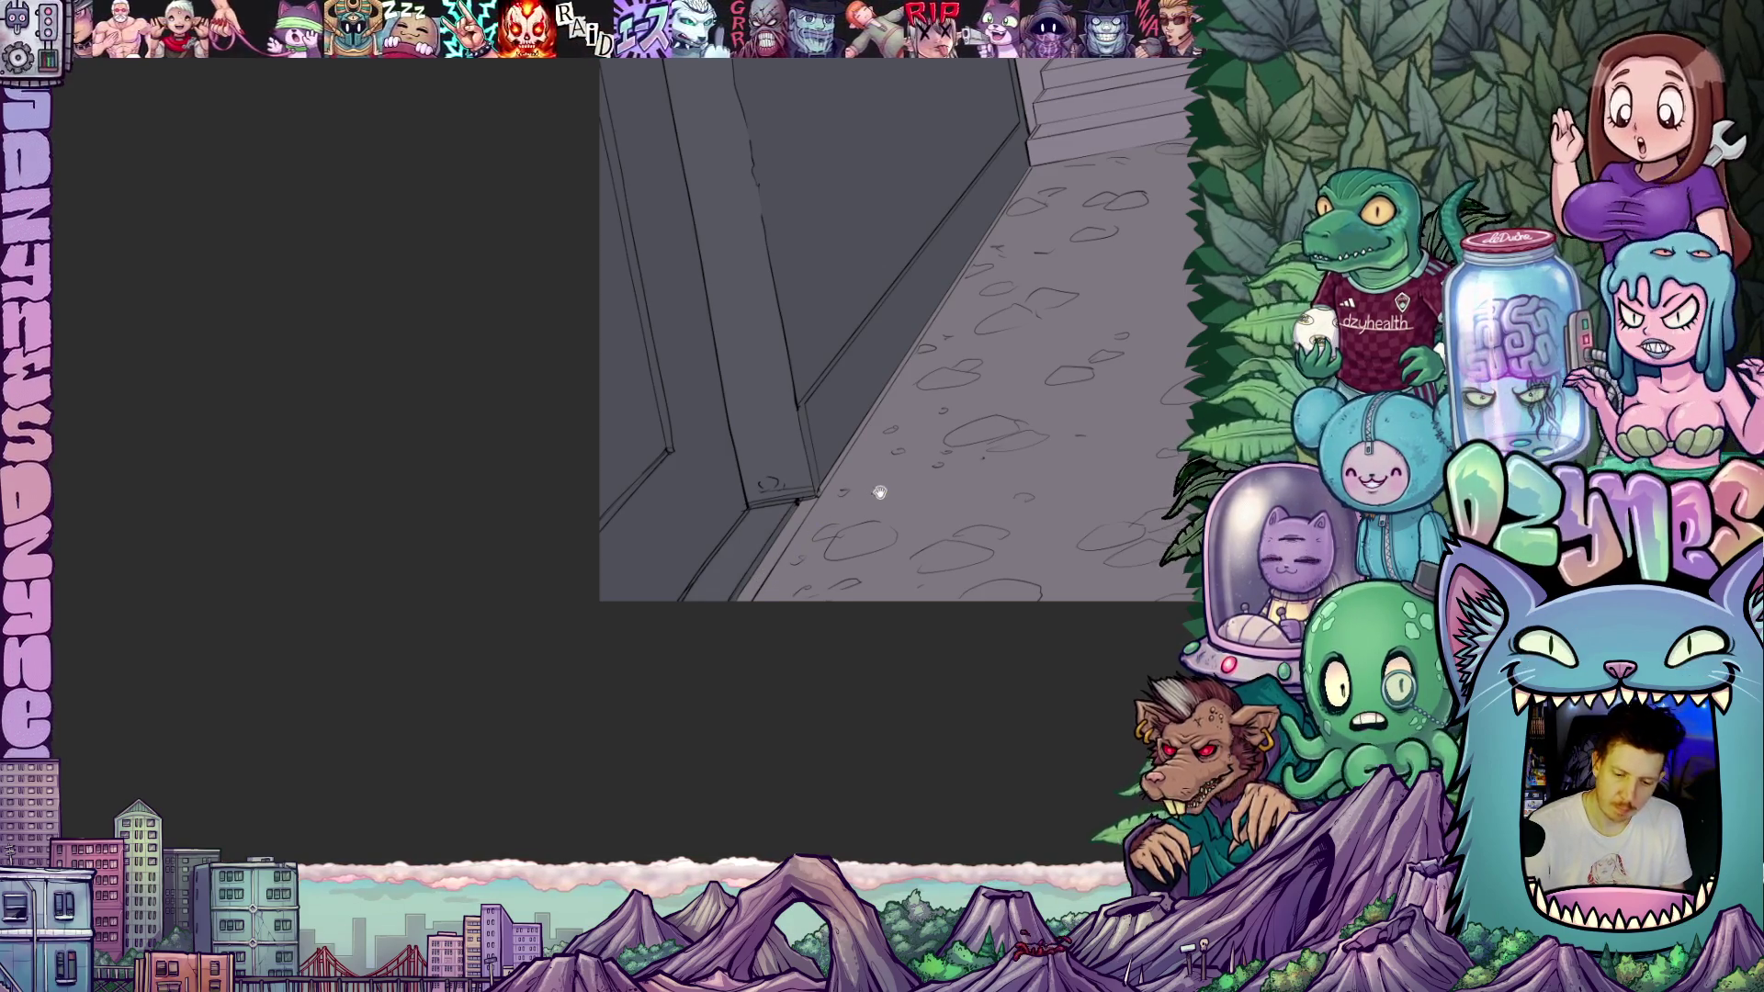
{"action": "mouse_move", "coordinate": [879, 492]}
{"action": "left_mouse_down"}
{"action": "mouse_move", "coordinate": [799, 591]}
{"action": "mouse_move", "coordinate": [858, 504]}
{"action": "mouse_move", "coordinate": [820, 590]}
{"action": "left_mouse_up"}
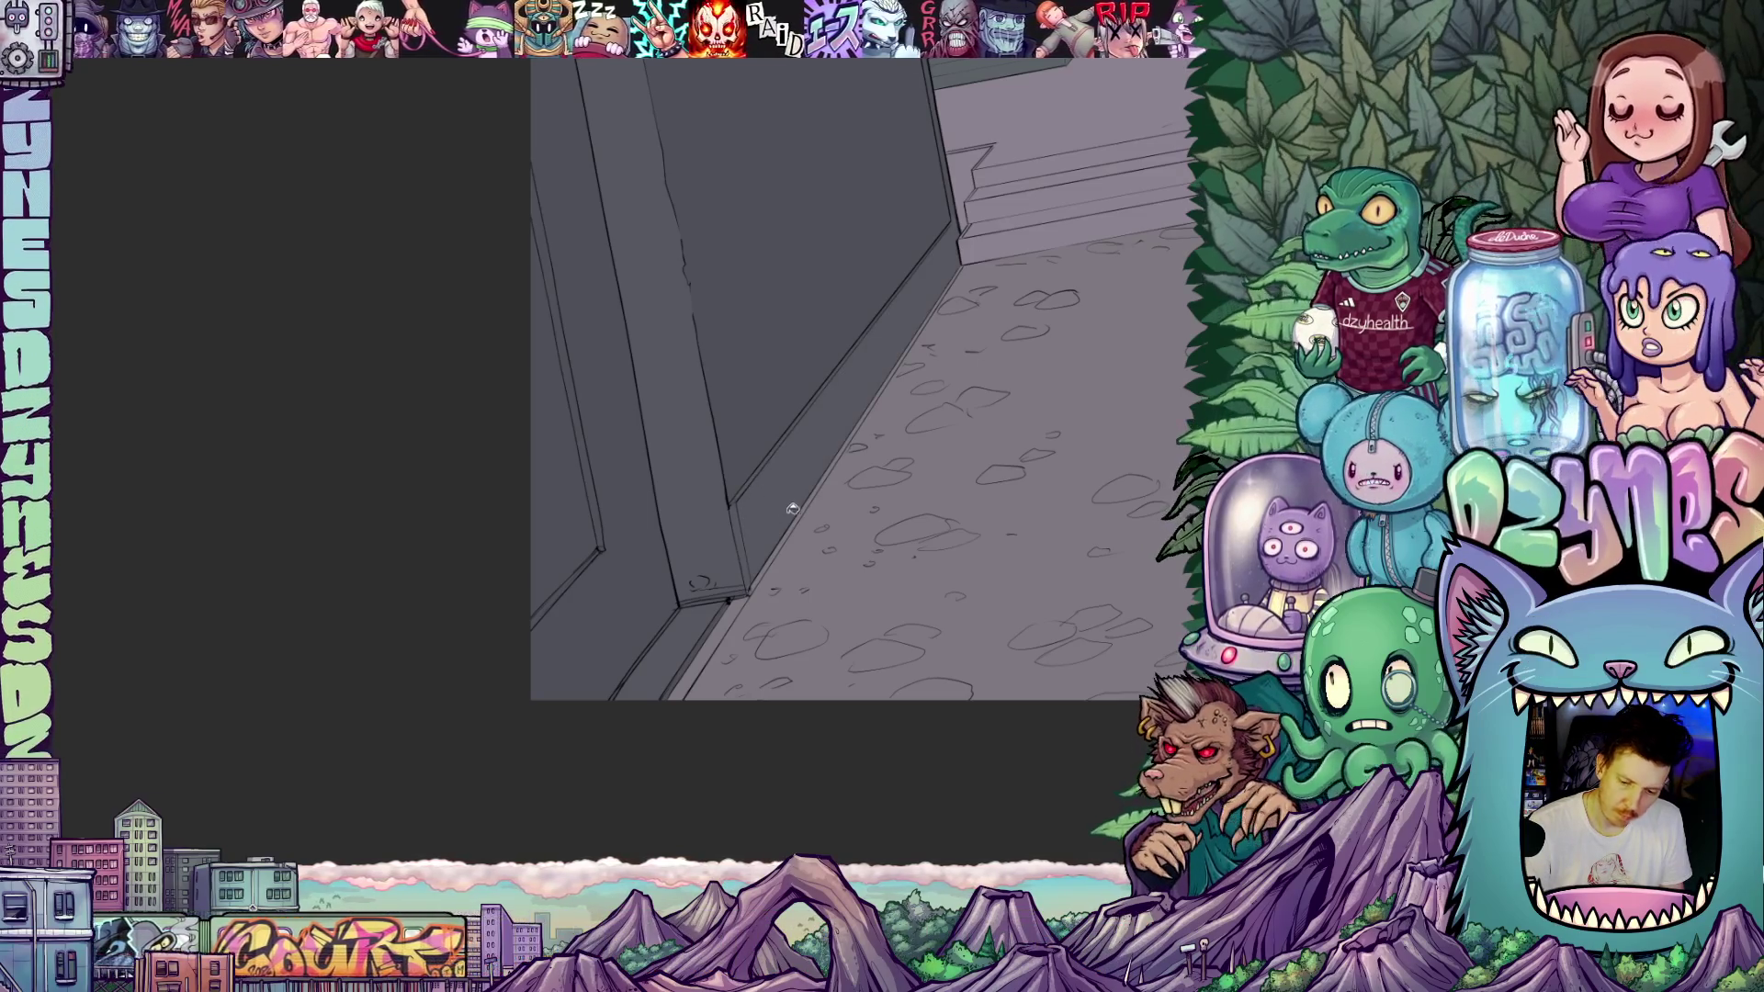
- Fill the near wall strip and the sliver left of the thin line with bluish colour
{"action": "scroll", "coordinate": [831, 450], "scroll_direction": "up", "scroll_amount": 3}
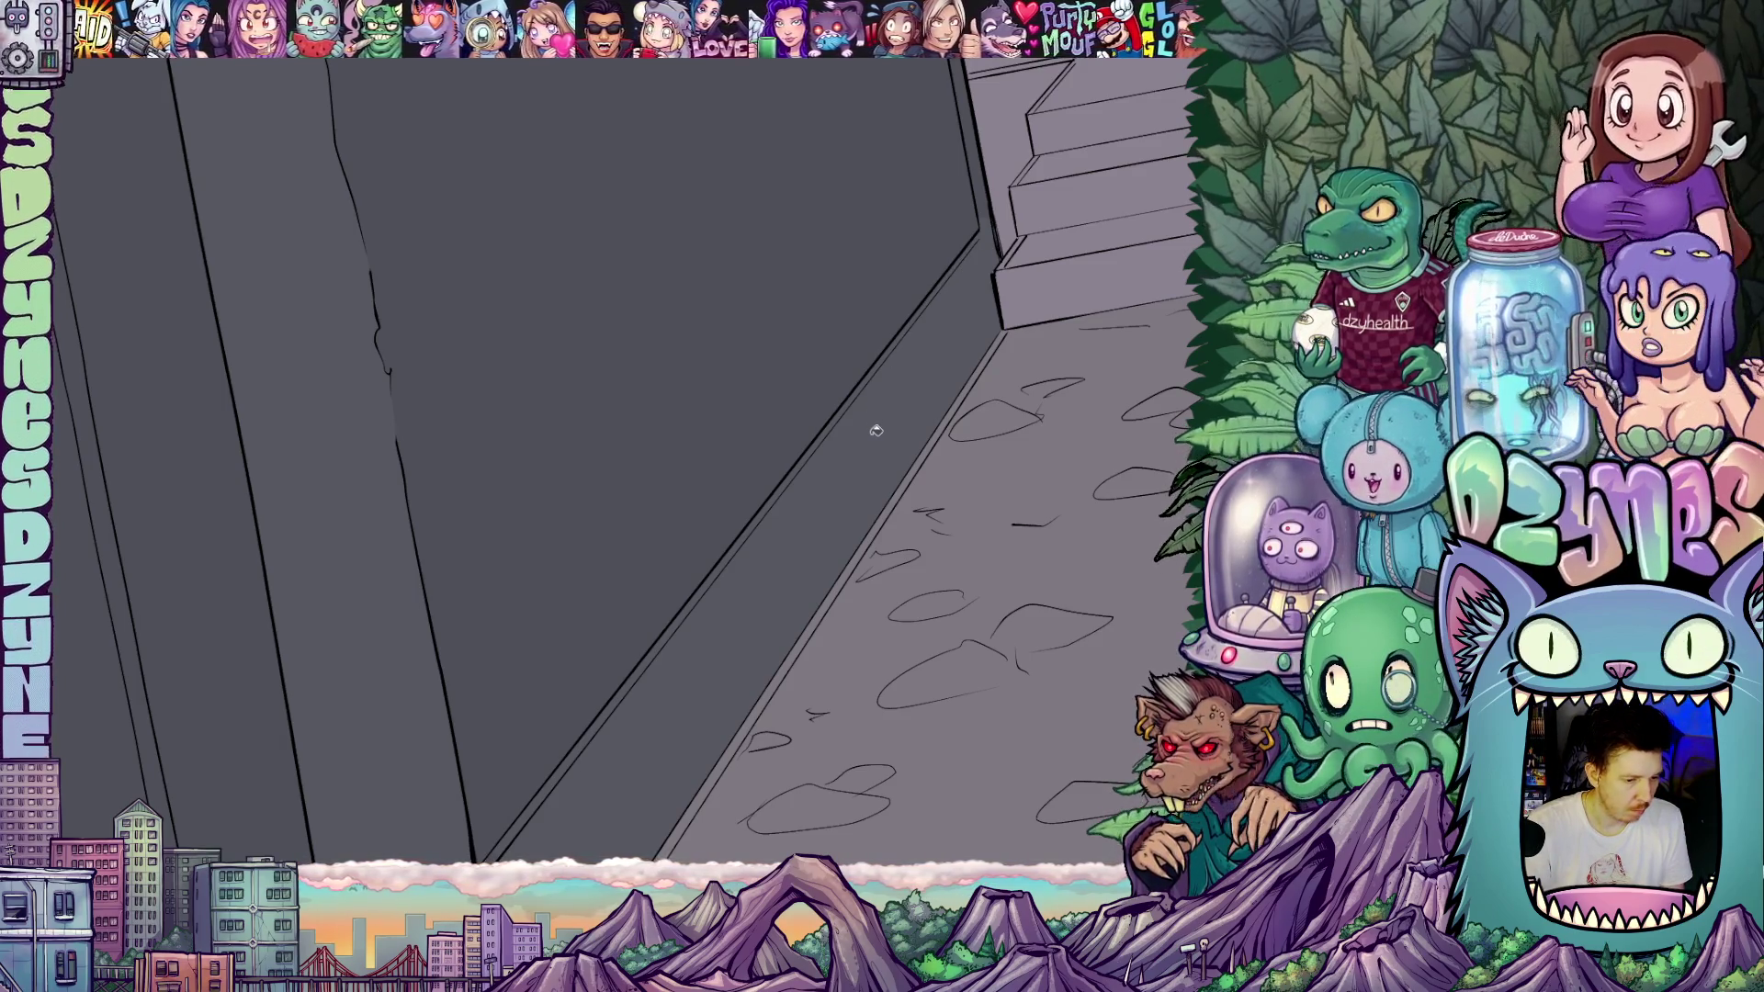
{"action": "scroll", "coordinate": [874, 420], "scroll_direction": "down", "scroll_amount": 2}
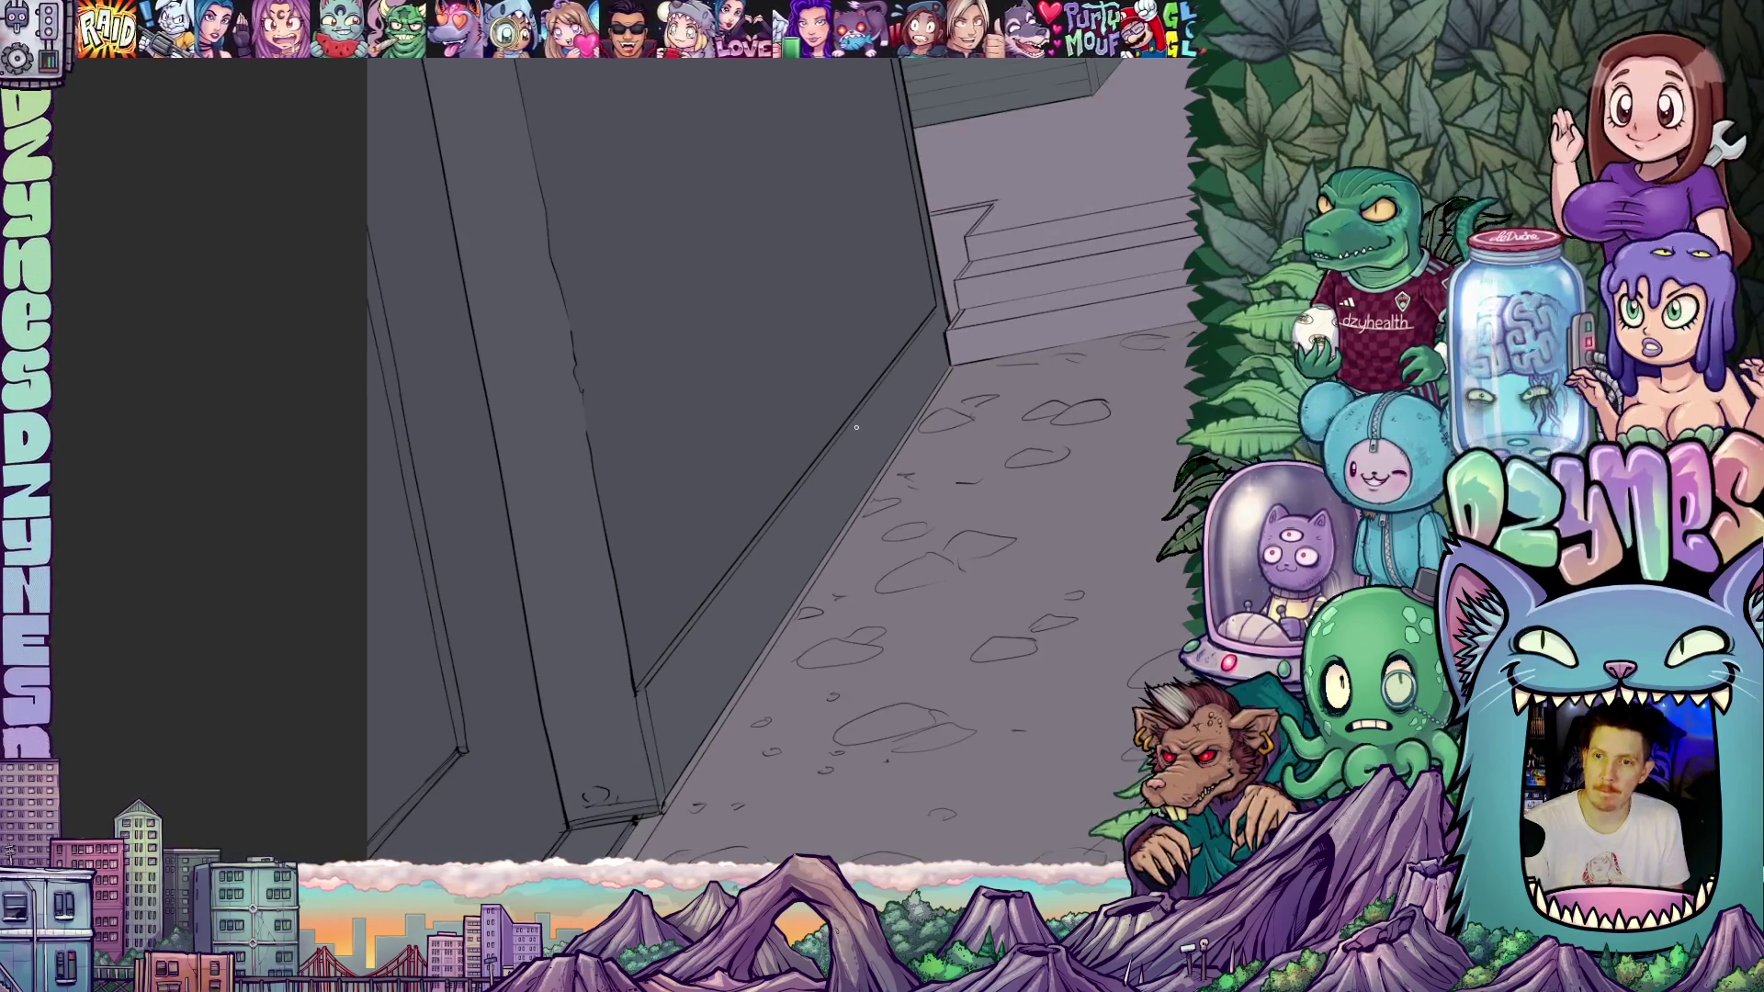
{"action": "mouse_move", "coordinate": [860, 466]}
{"action": "left_mouse_down"}
{"action": "mouse_move", "coordinate": [791, 551]}
{"action": "mouse_move", "coordinate": [795, 519]}
{"action": "mouse_move", "coordinate": [892, 420]}
{"action": "left_mouse_up"}
{"action": "scroll", "coordinate": [861, 464], "scroll_direction": "down", "scroll_amount": 3}
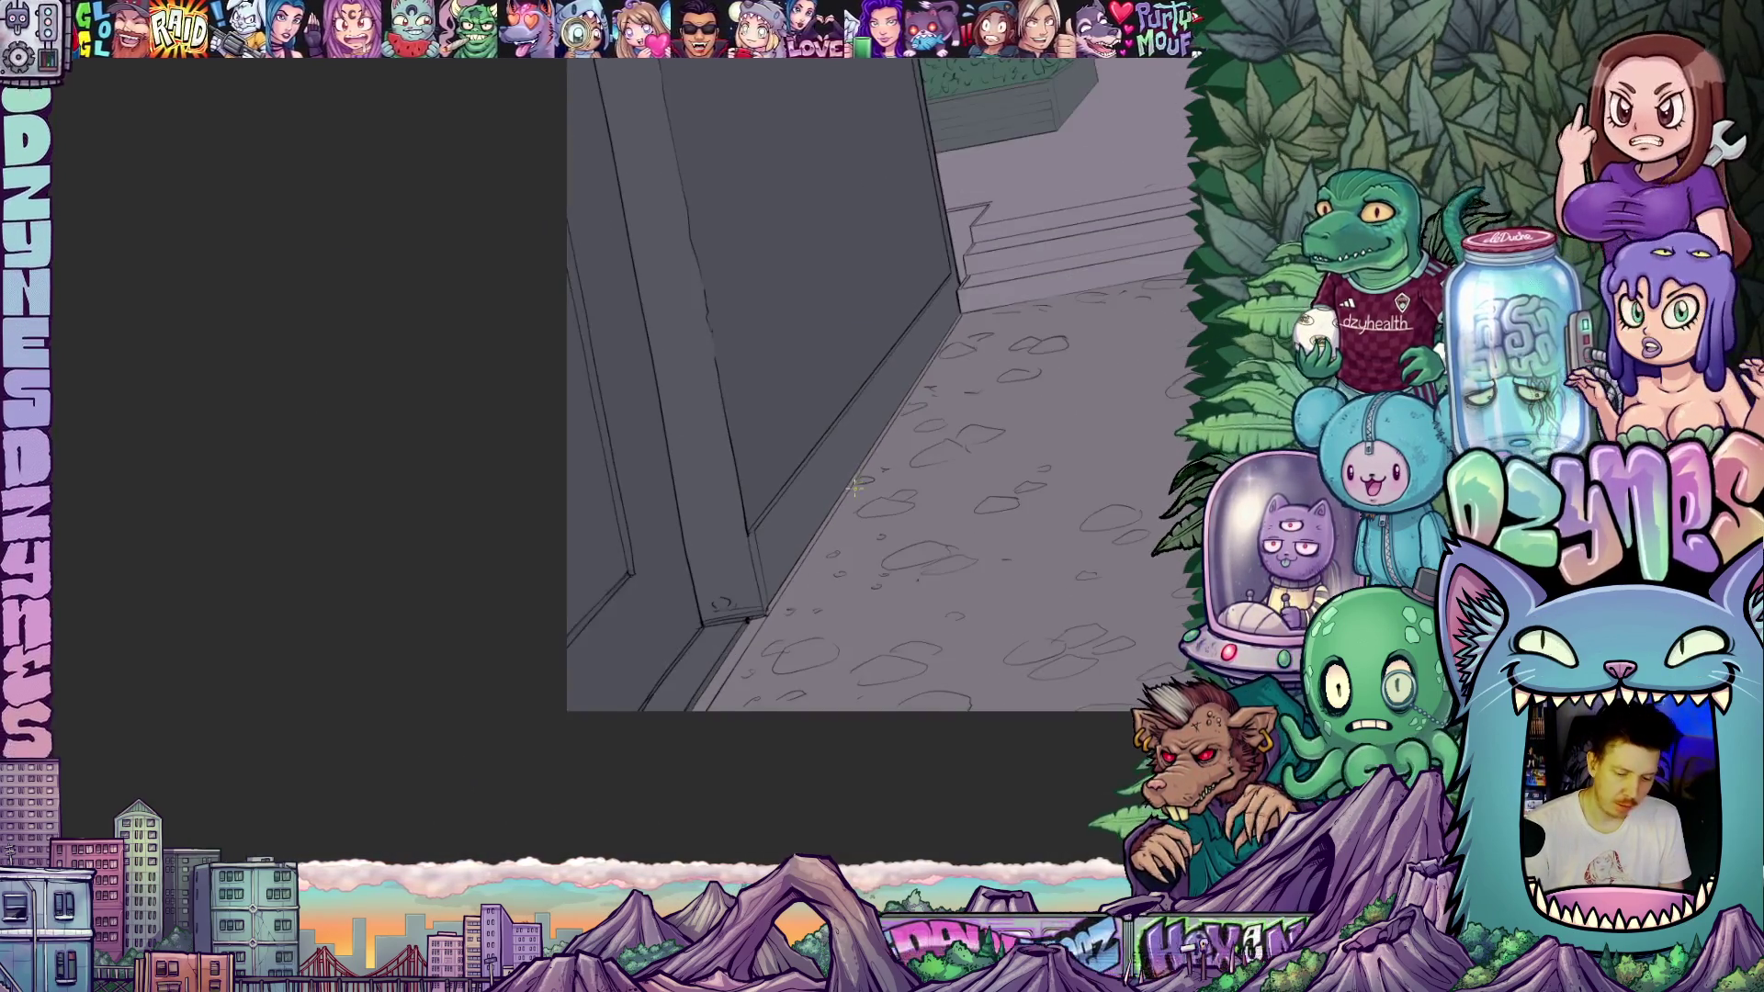
{"action": "mouse_move", "coordinate": [854, 504]}
{"action": "left_mouse_down"}
{"action": "mouse_move", "coordinate": [802, 552]}
{"action": "mouse_move", "coordinate": [814, 664]}
{"action": "mouse_move", "coordinate": [806, 618]}
{"action": "left_mouse_up"}
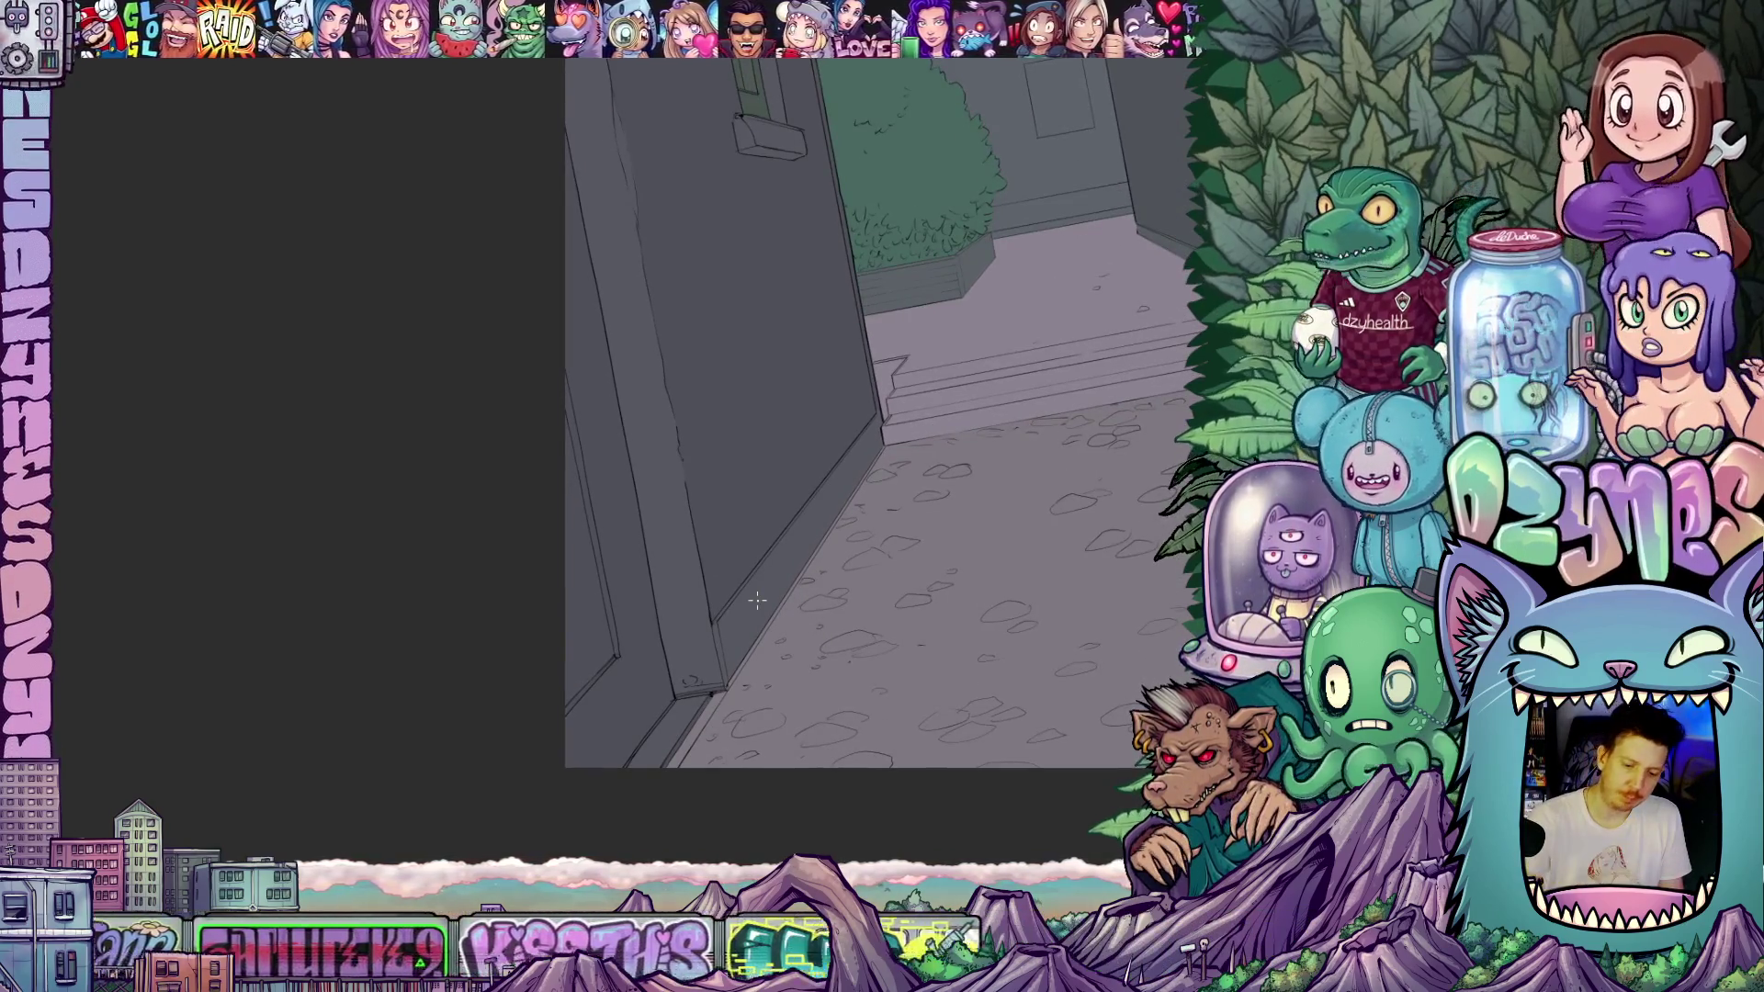
{"action": "mouse_move", "coordinate": [855, 606]}
{"action": "left_mouse_down"}
{"action": "mouse_move", "coordinate": [794, 640]}
{"action": "mouse_move", "coordinate": [854, 582]}
{"action": "mouse_move", "coordinate": [928, 551]}
{"action": "mouse_move", "coordinate": [901, 563]}
{"action": "left_mouse_up"}
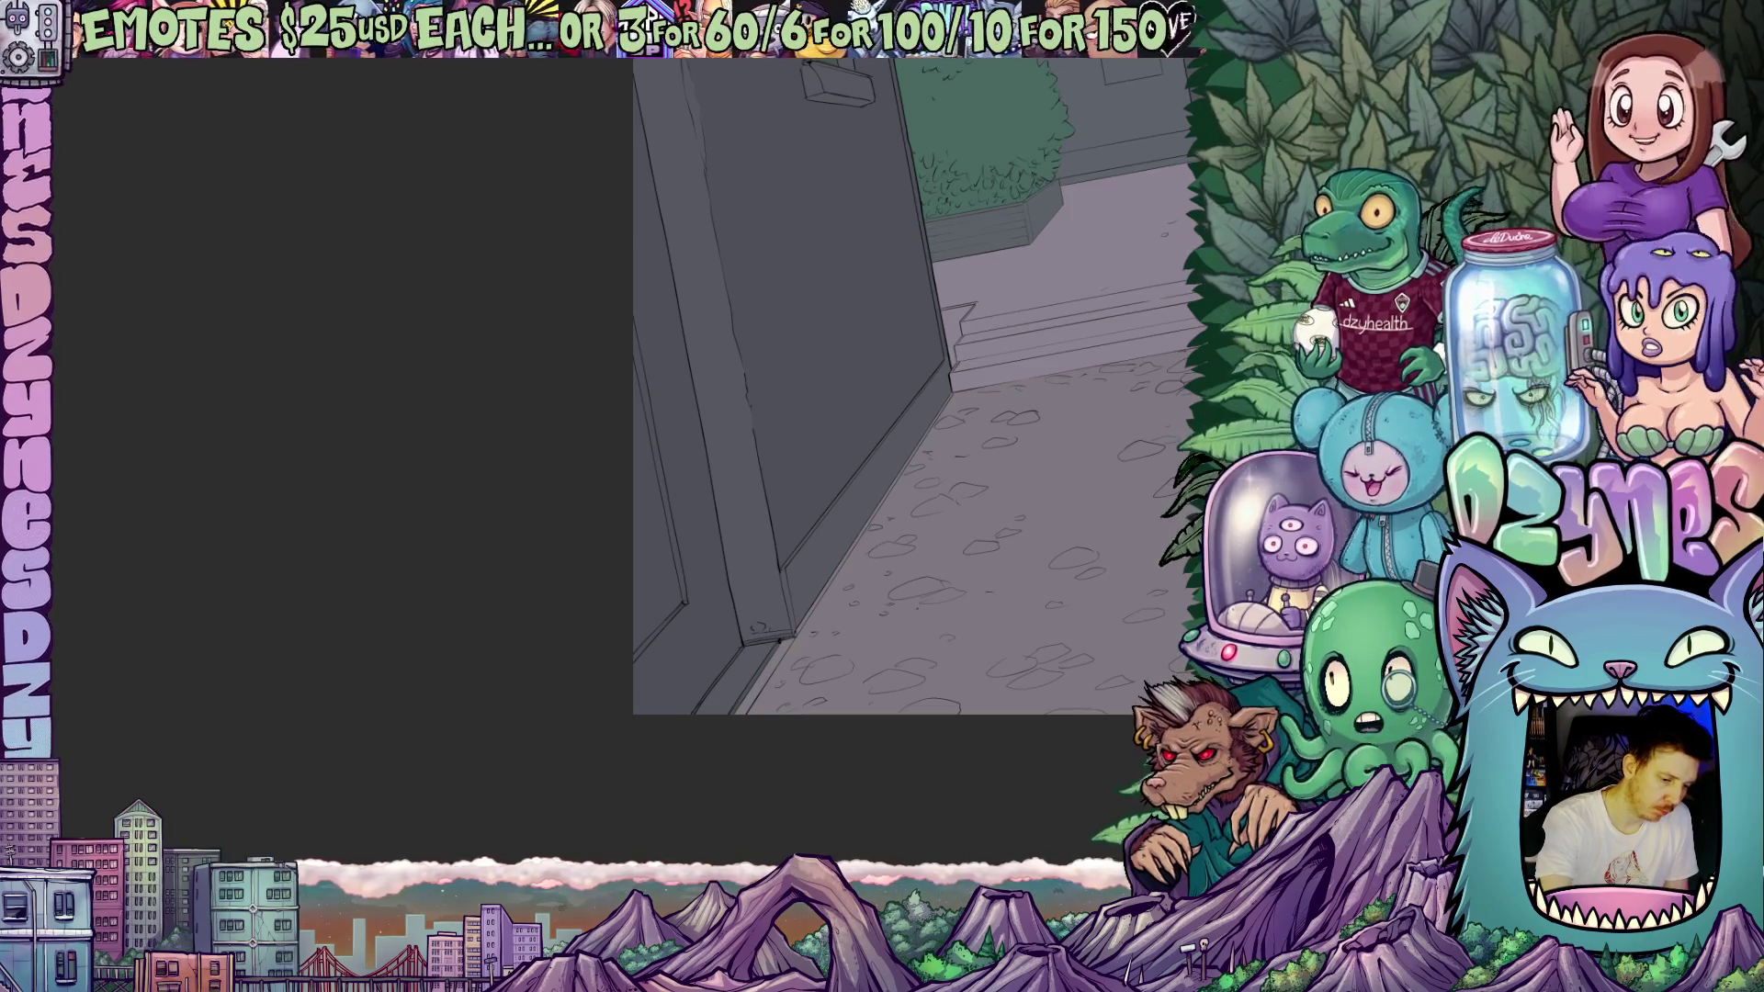
{"action": "left_click", "coordinate": [712, 614]}
{"action": "left_click", "coordinate": [677, 593]}
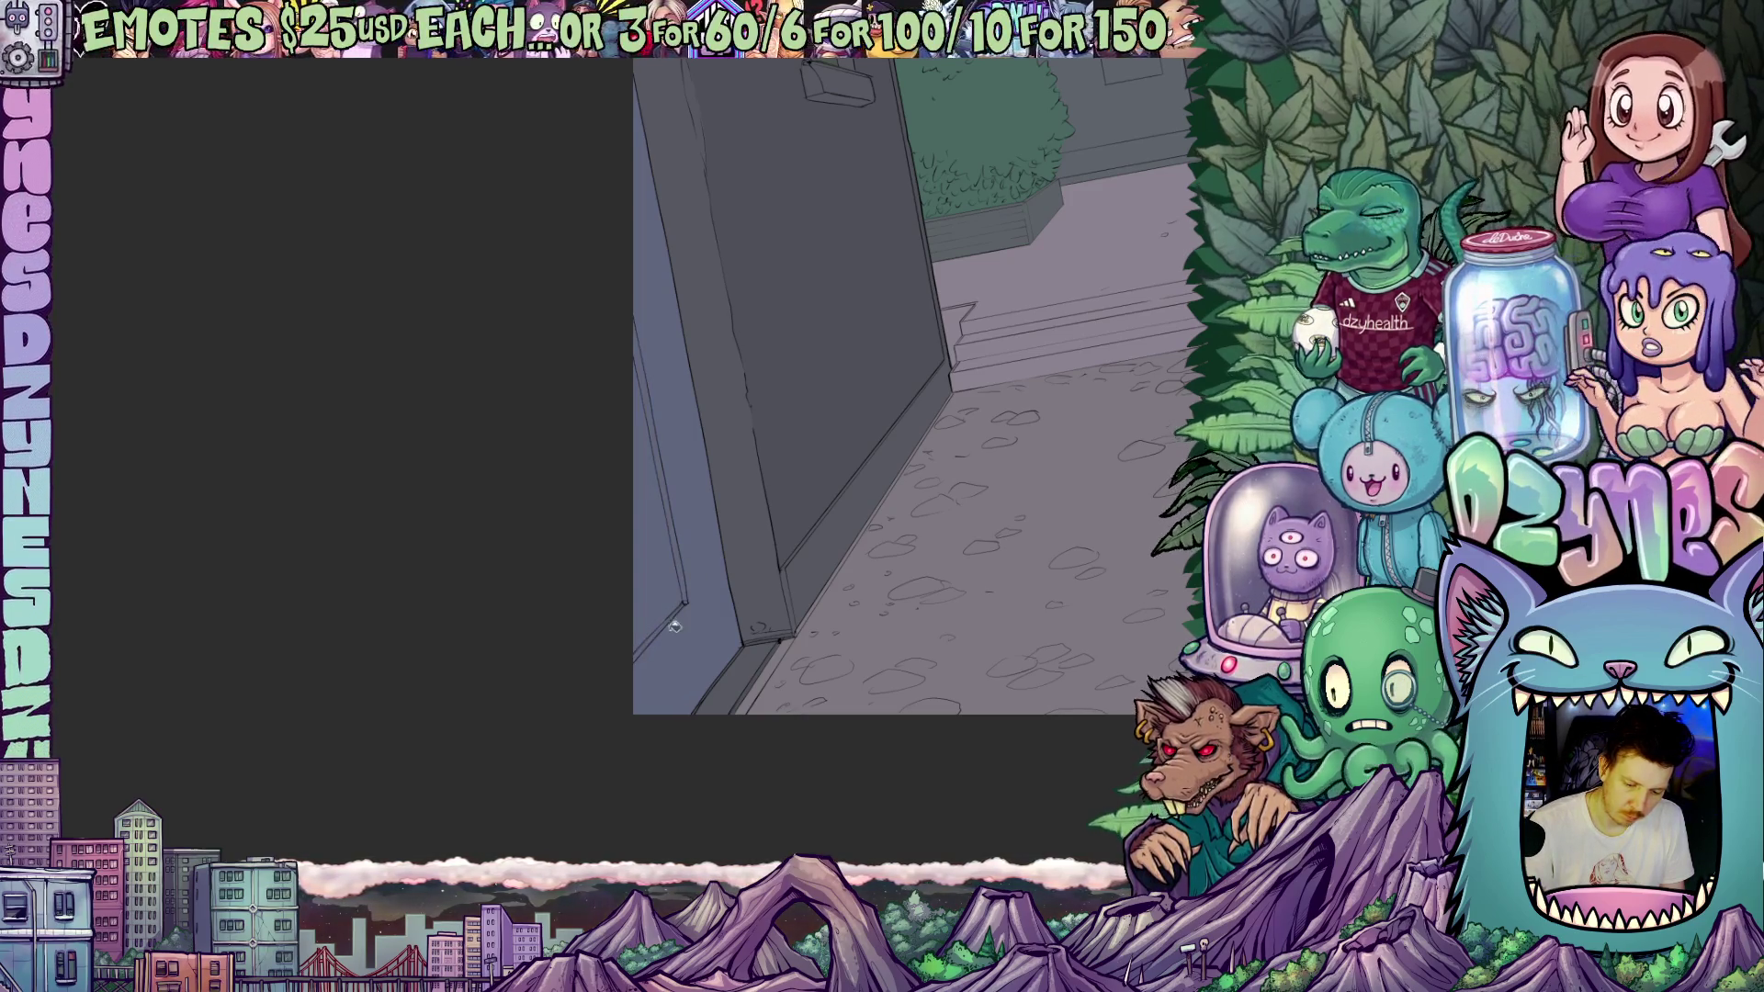
{"action": "scroll", "coordinate": [713, 519], "scroll_direction": "down", "scroll_amount": 10}
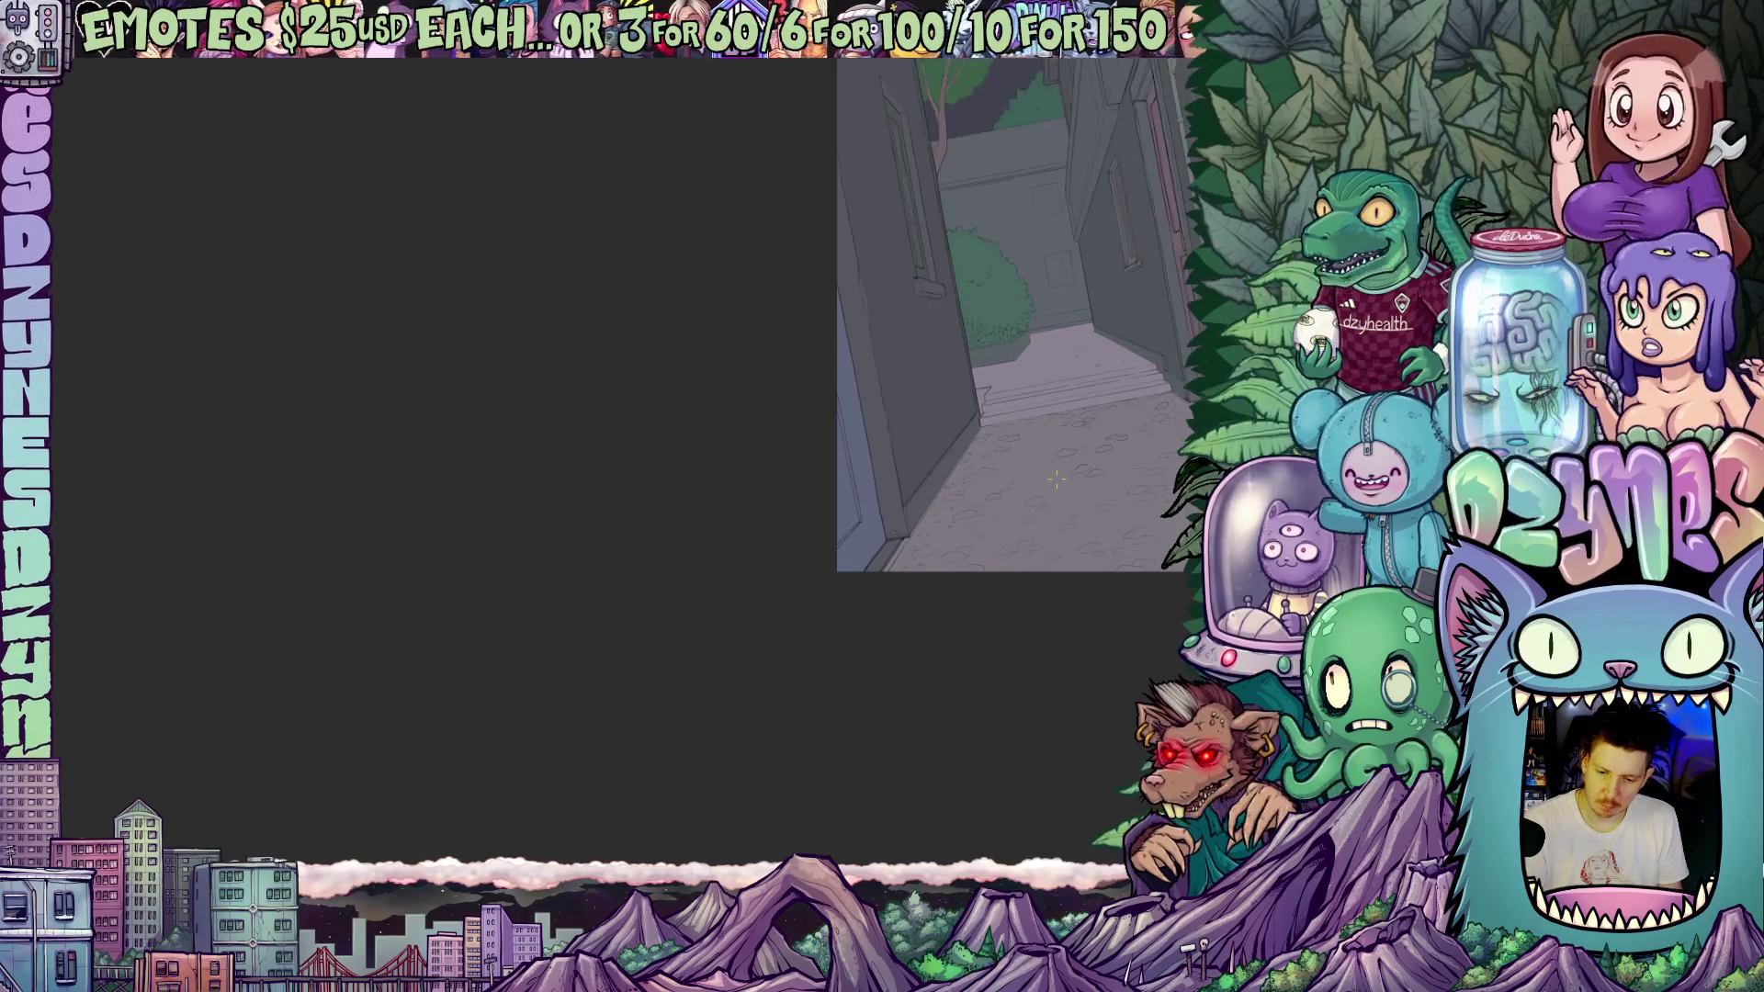
{"action": "mouse_move", "coordinate": [1068, 501]}
{"action": "left_mouse_down"}
{"action": "mouse_move", "coordinate": [894, 594]}
{"action": "mouse_move", "coordinate": [924, 595]}
{"action": "left_mouse_up"}
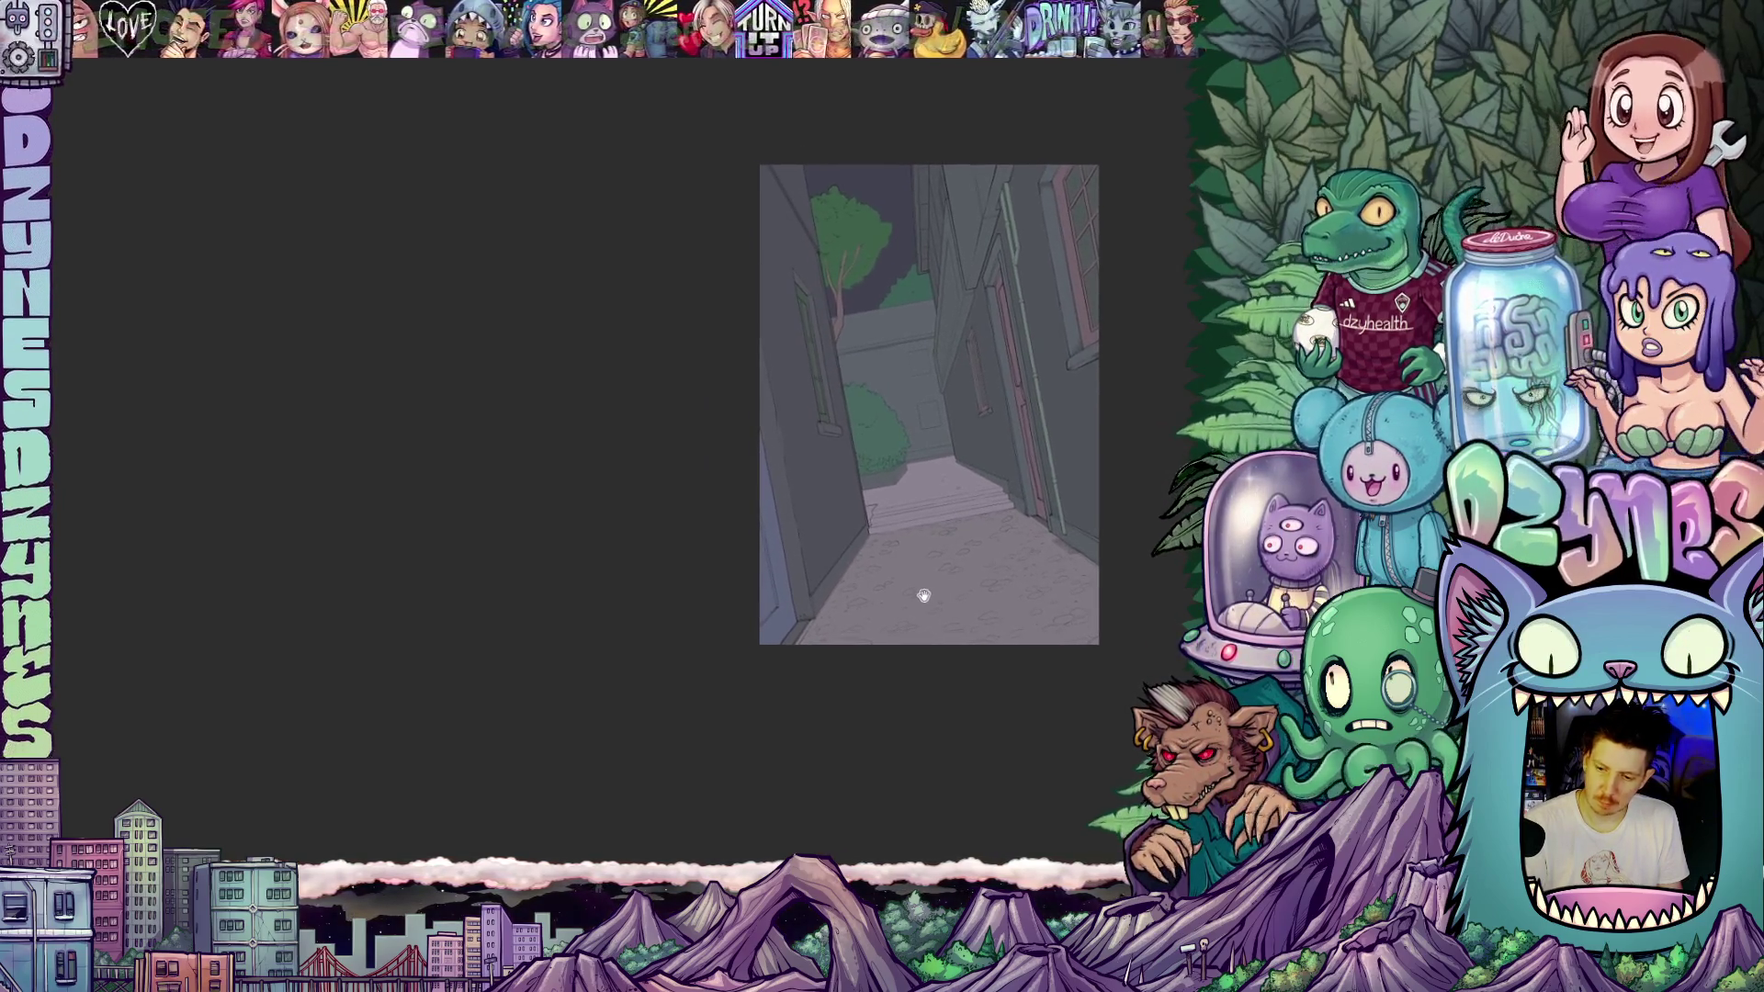
{"action": "scroll", "coordinate": [917, 472], "scroll_direction": "up", "scroll_amount": 4}
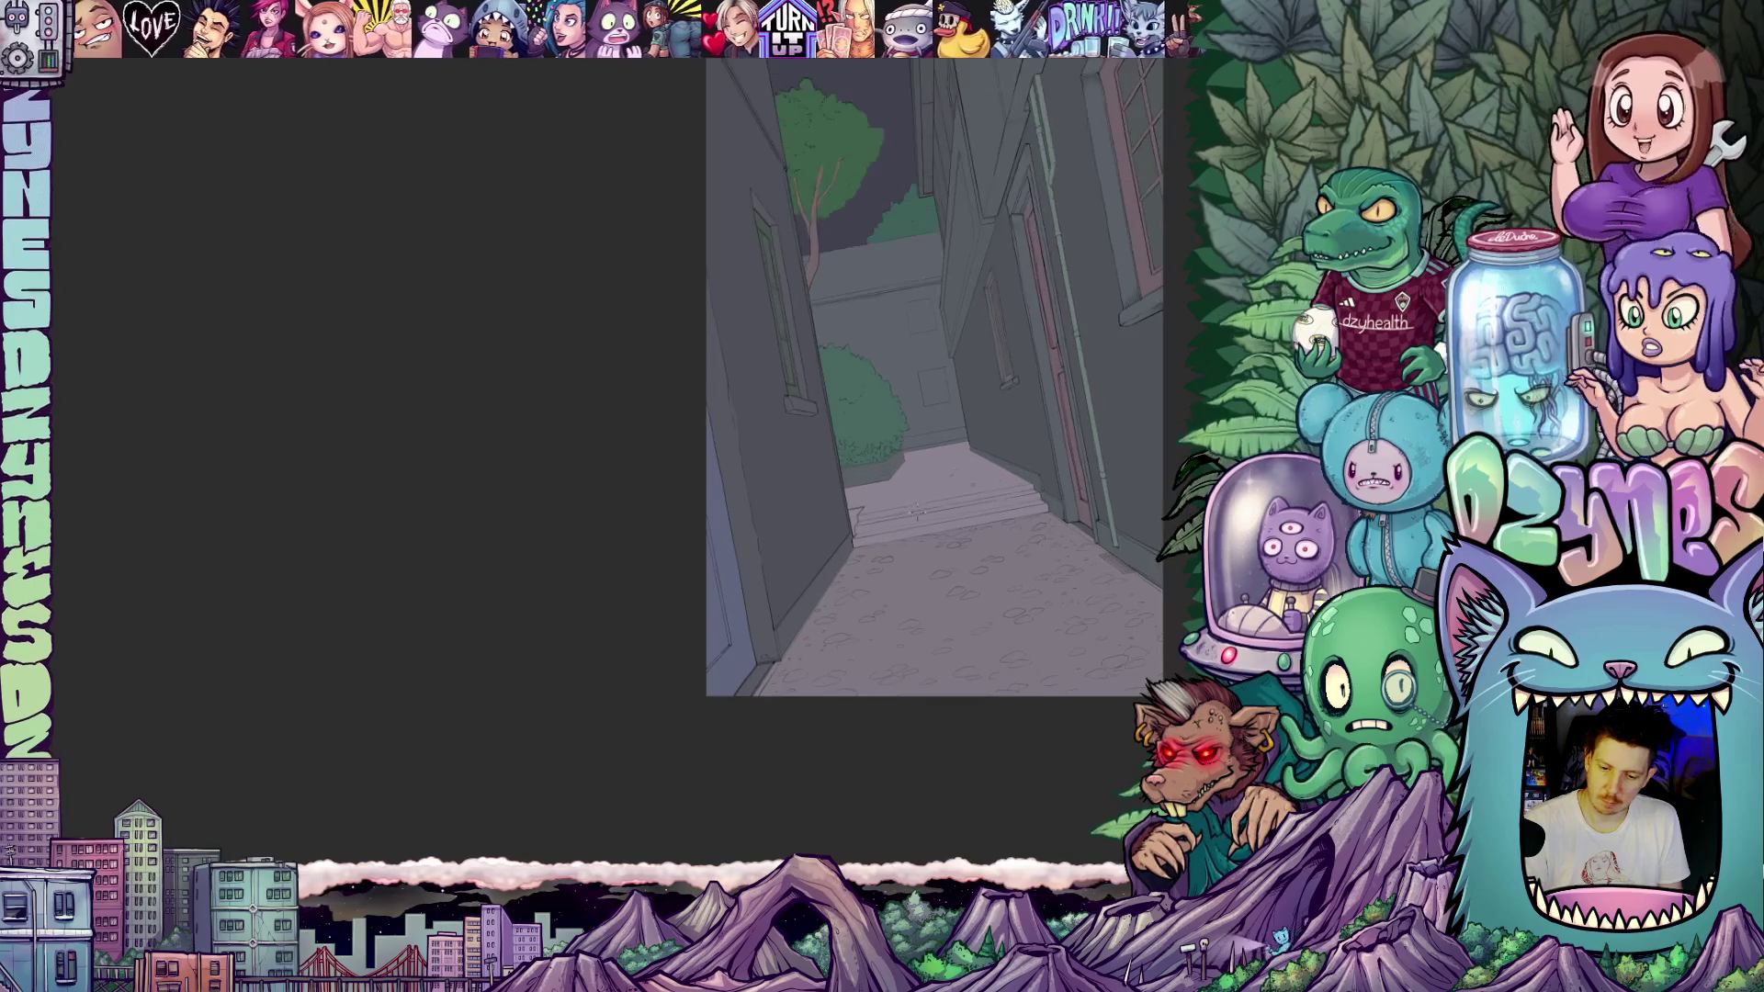
{"action": "left_click_drag", "start_coordinate": [918, 484], "coordinate": [914, 633]}
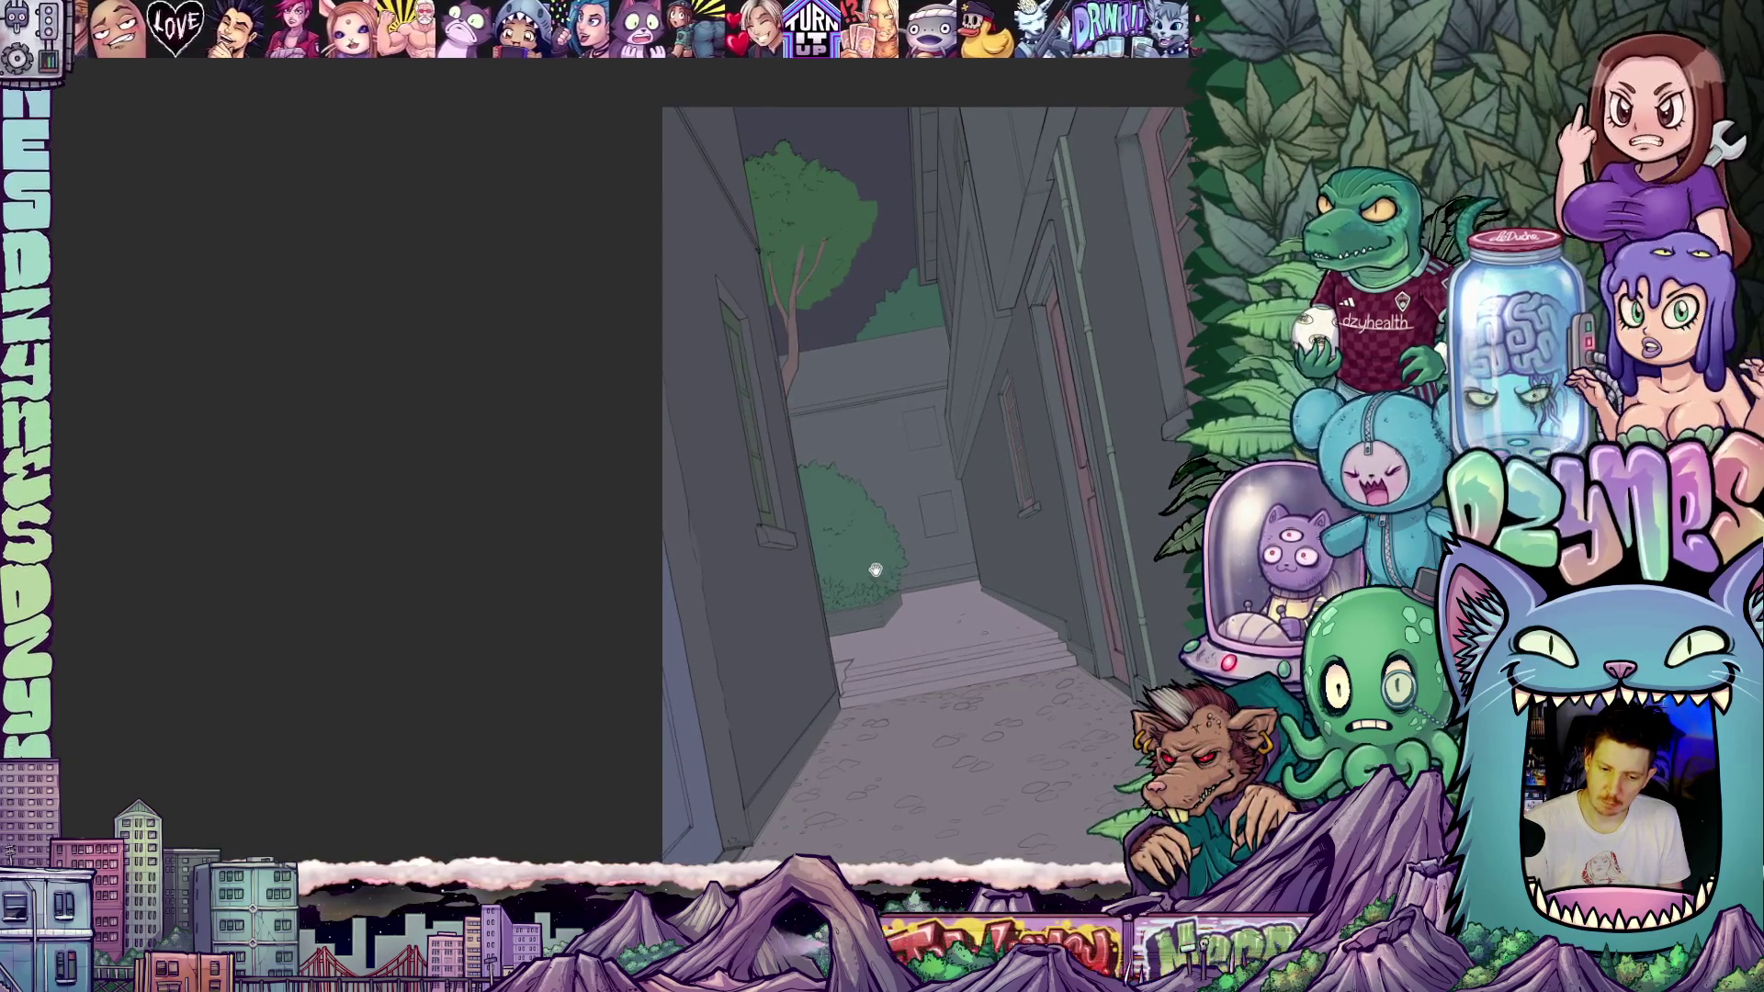
{"action": "mouse_move", "coordinate": [876, 569]}
{"action": "left_mouse_down"}
{"action": "mouse_move", "coordinate": [881, 625]}
{"action": "mouse_move", "coordinate": [846, 642]}
{"action": "left_mouse_up"}
{"action": "scroll", "coordinate": [839, 638], "scroll_direction": "down", "scroll_amount": 1}
{"action": "scroll", "coordinate": [871, 520], "scroll_direction": "up", "scroll_amount": 2}
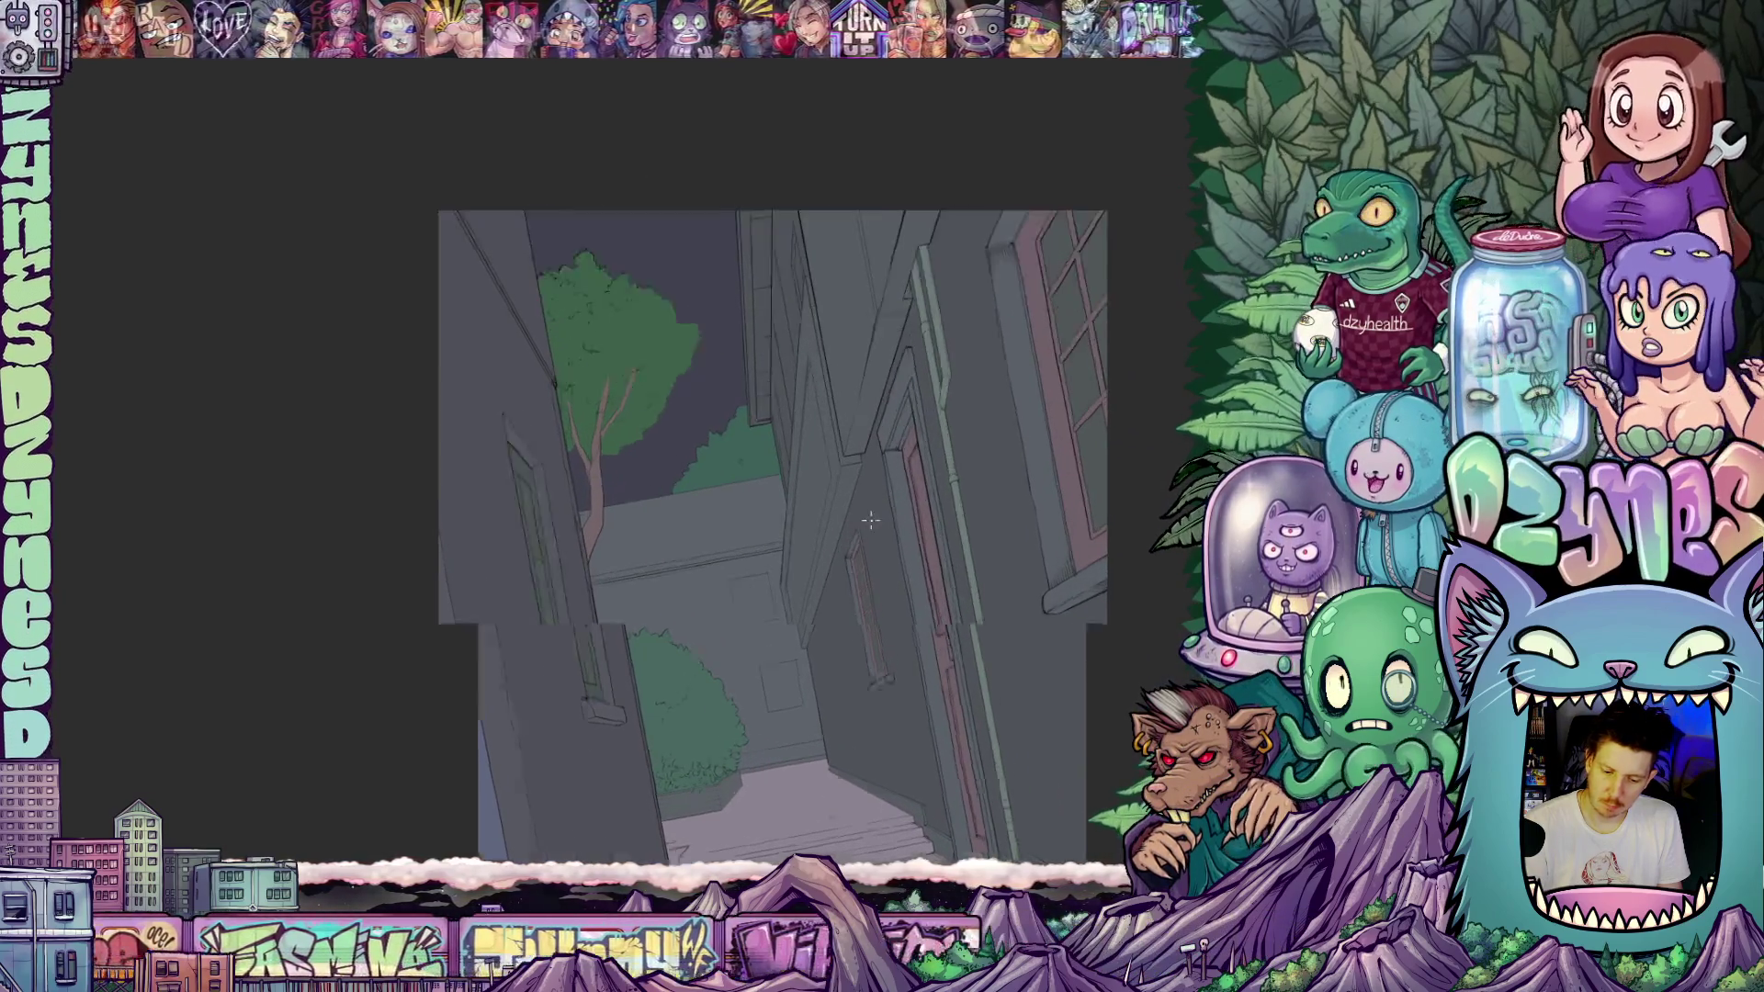
{"action": "scroll", "coordinate": [871, 519], "scroll_direction": "up", "scroll_amount": 3}
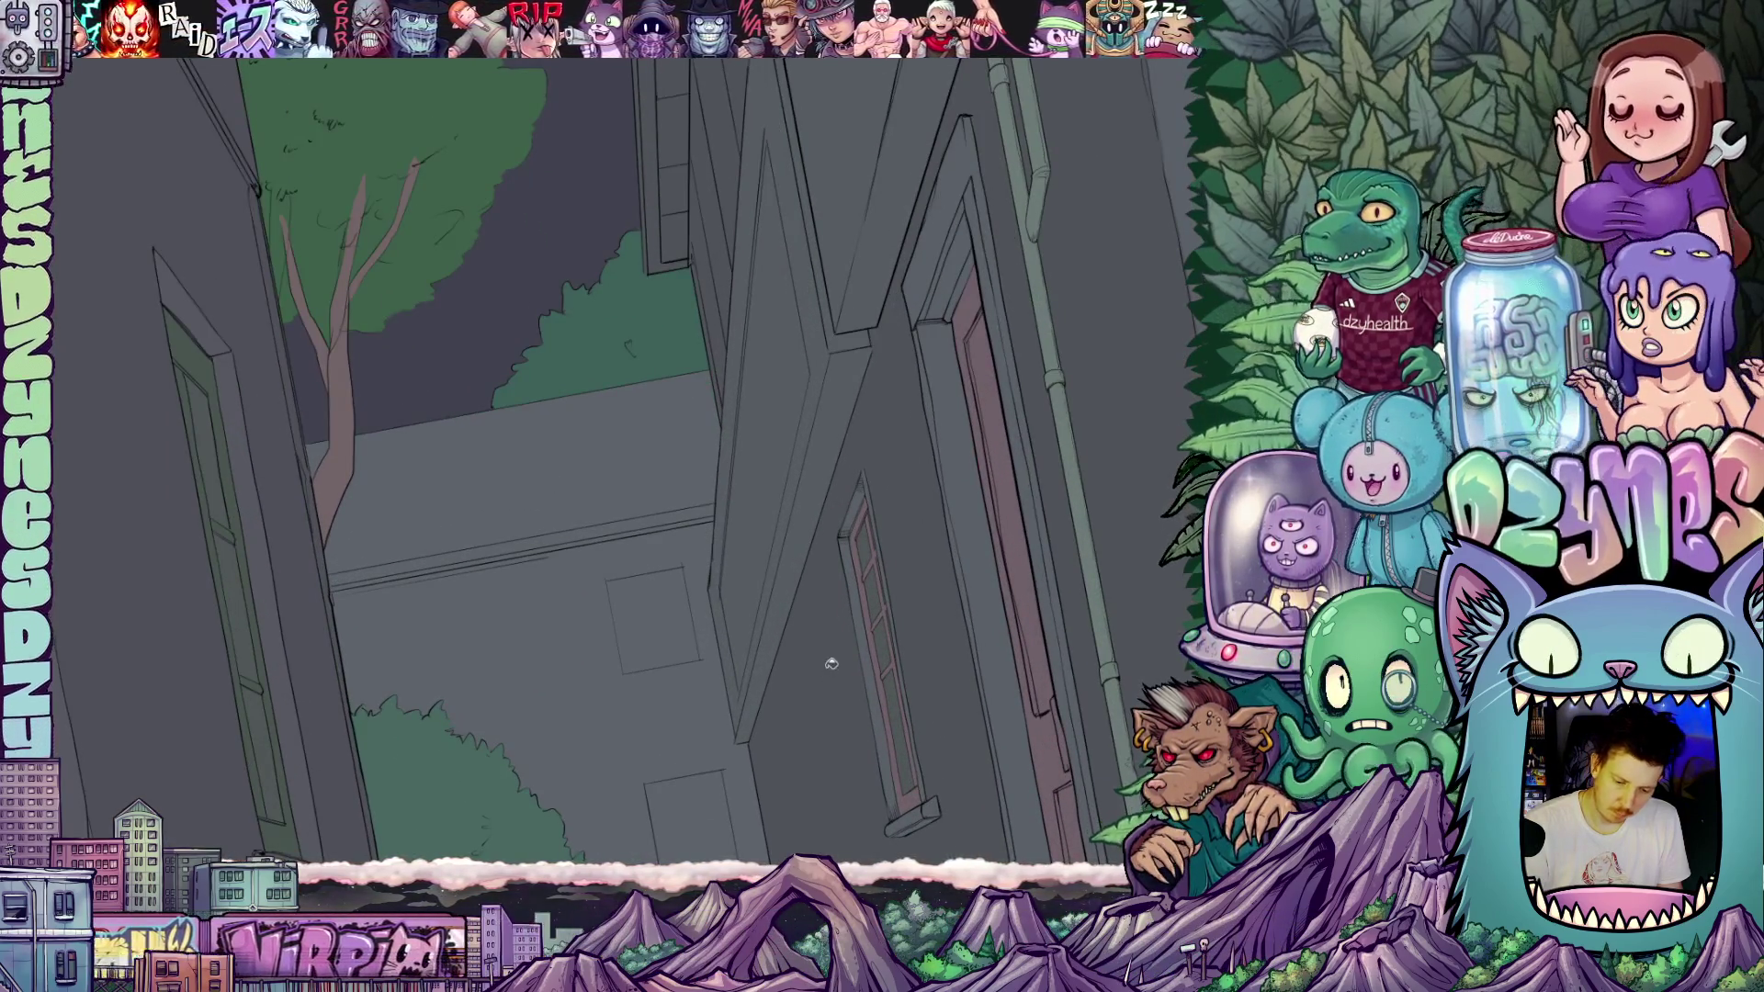
{"action": "left_click", "coordinate": [843, 660]}
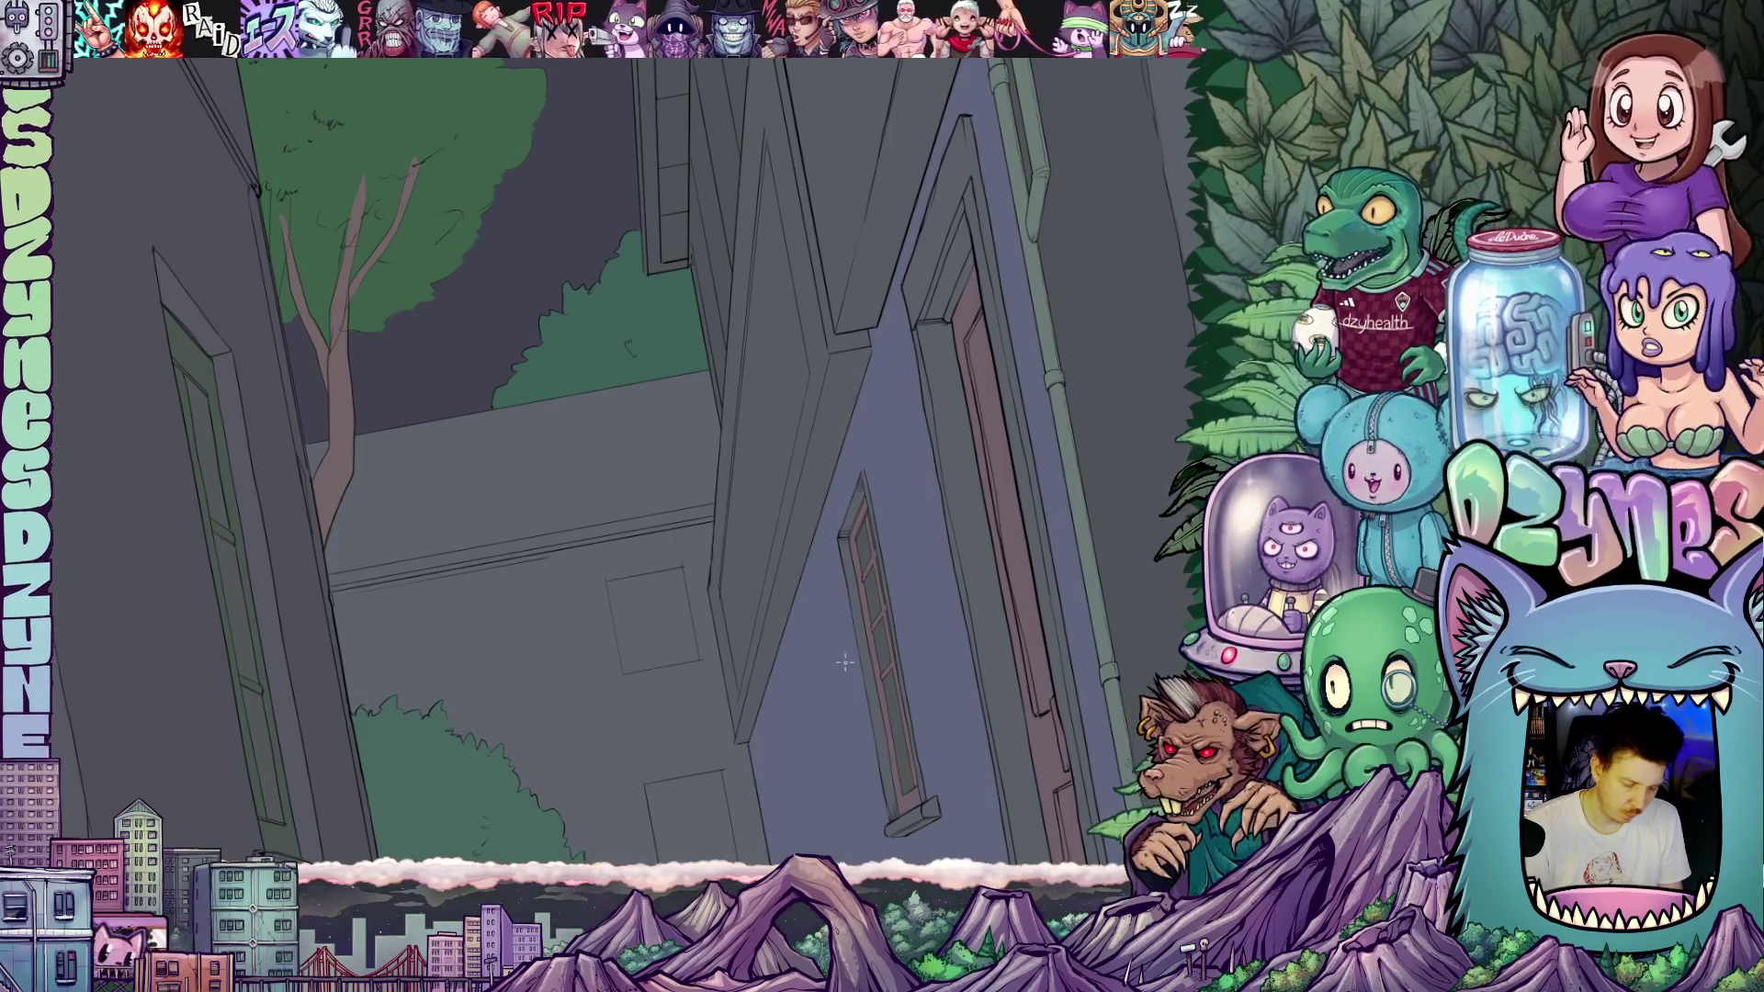
{"action": "key", "text": "ctrl+z"}
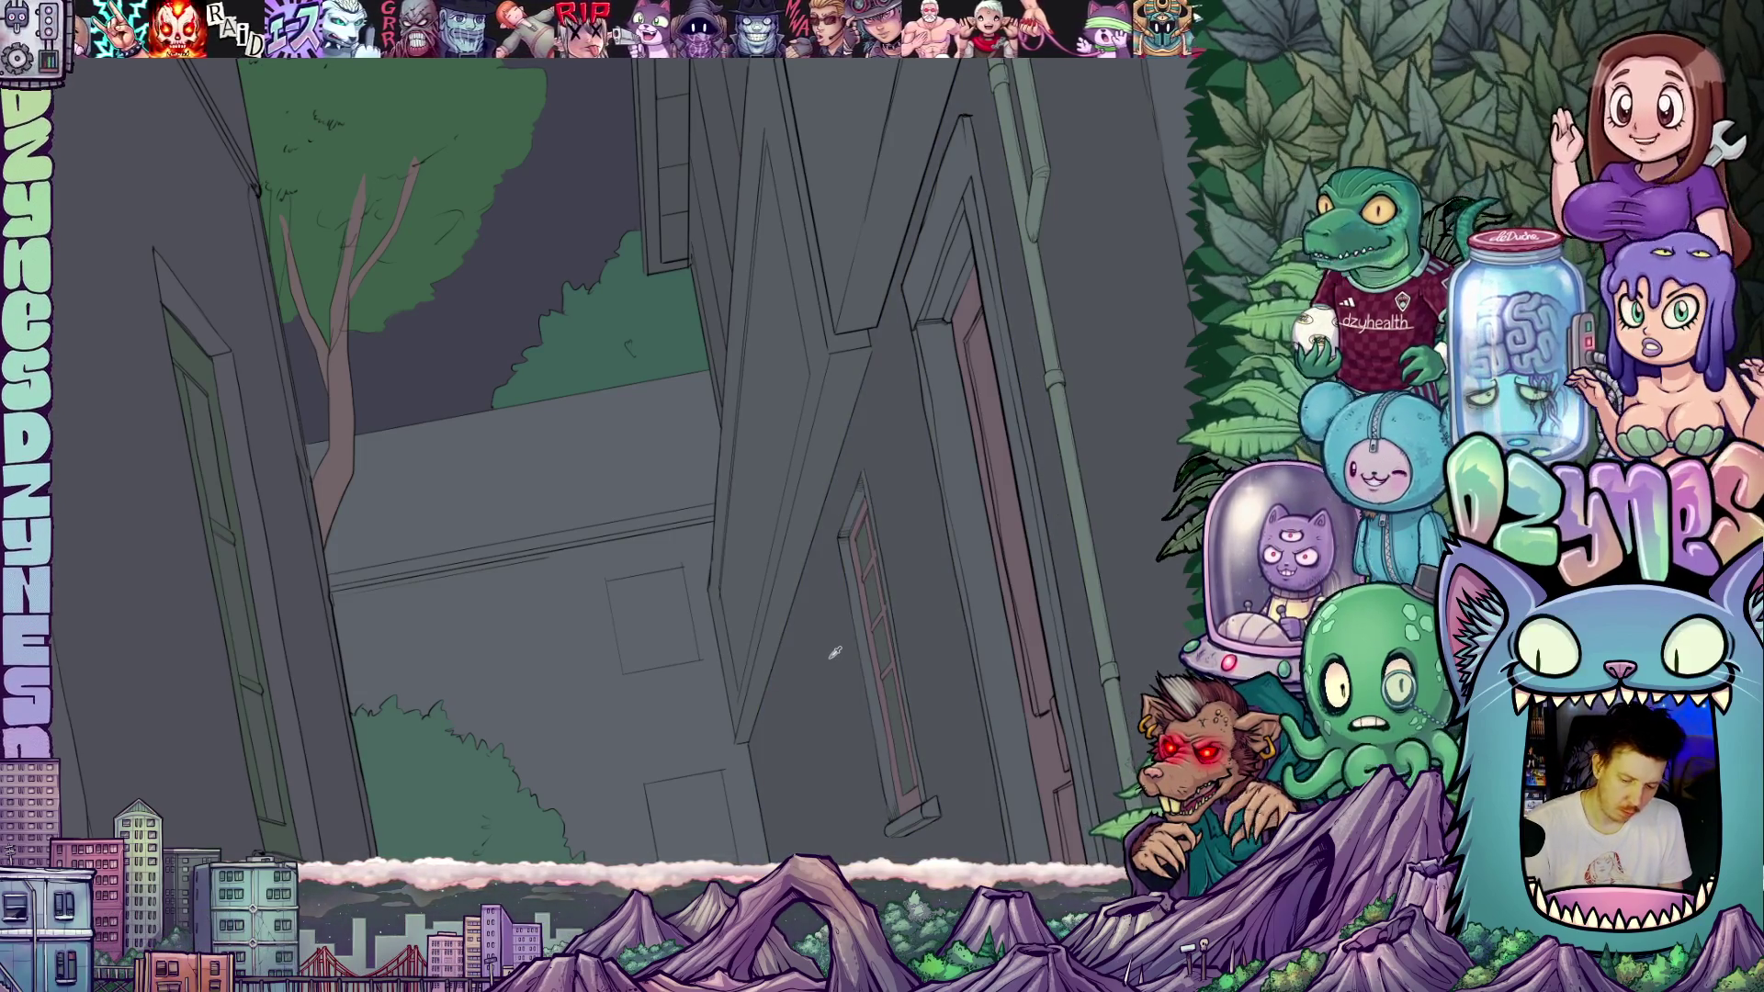
{"action": "key", "text": "b"}
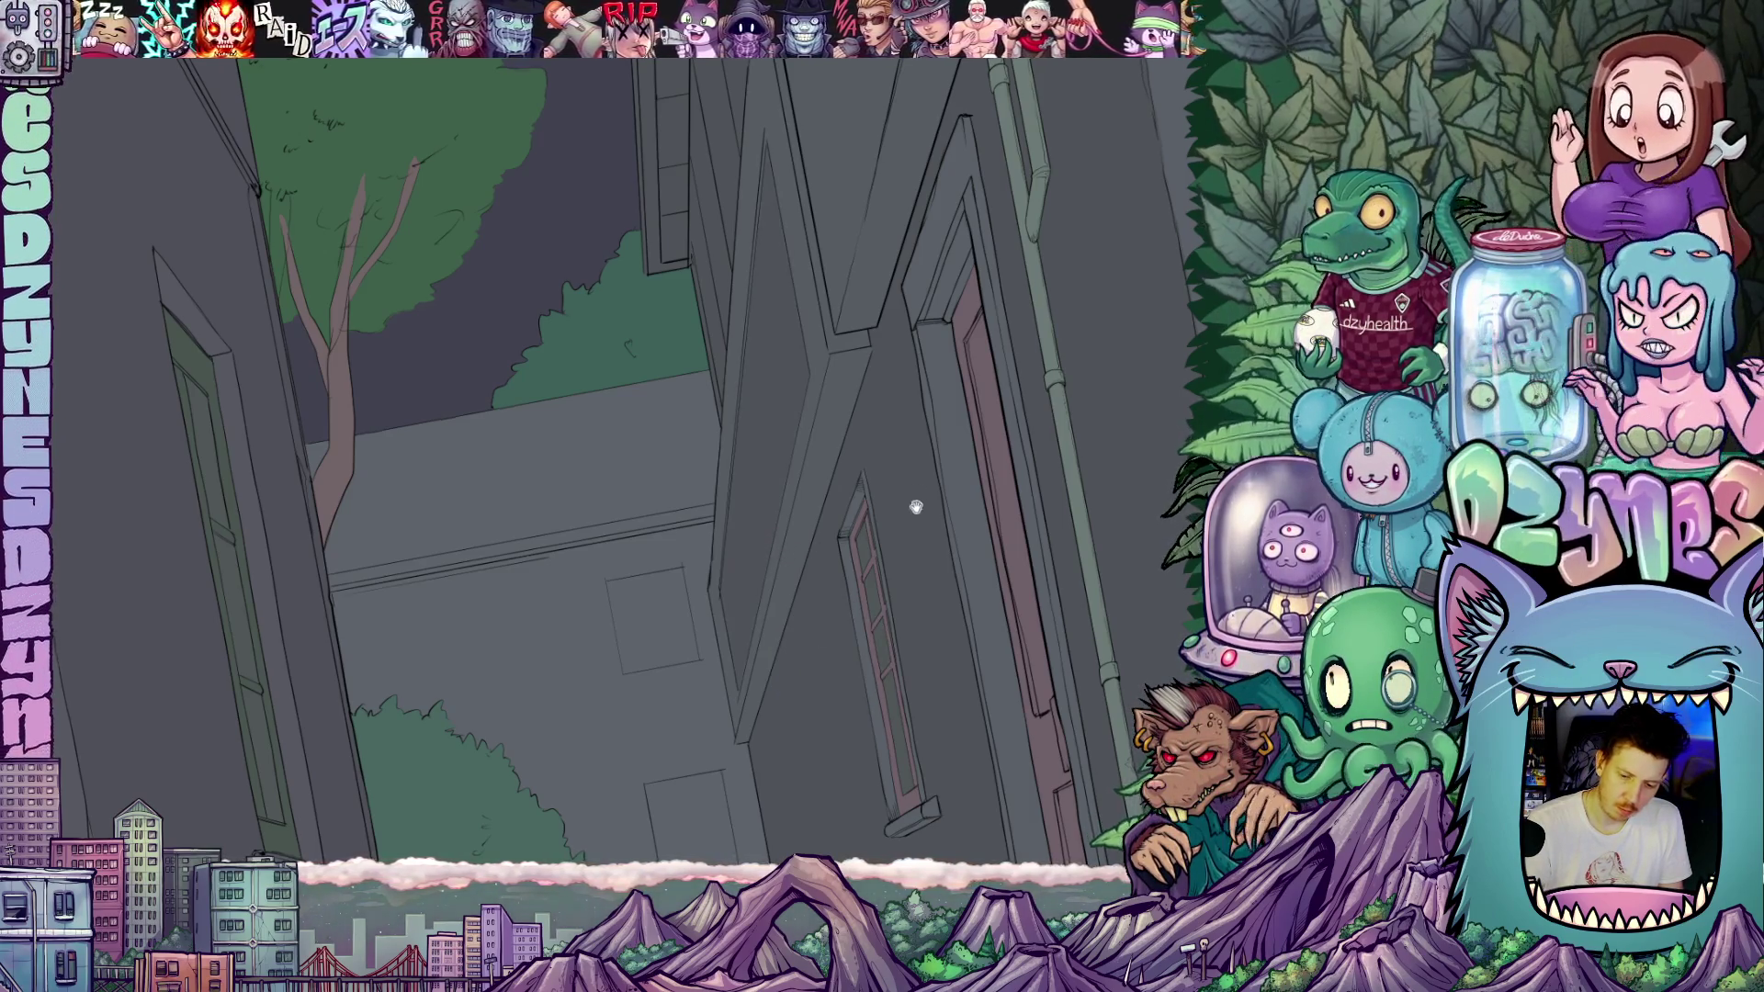
{"action": "mouse_move", "coordinate": [916, 507]}
{"action": "left_mouse_down"}
{"action": "mouse_move", "coordinate": [808, 783]}
{"action": "mouse_move", "coordinate": [807, 677]}
{"action": "mouse_move", "coordinate": [889, 569]}
{"action": "mouse_move", "coordinate": [846, 575]}
{"action": "mouse_move", "coordinate": [854, 622]}
{"action": "mouse_move", "coordinate": [848, 586]}
{"action": "left_mouse_up"}
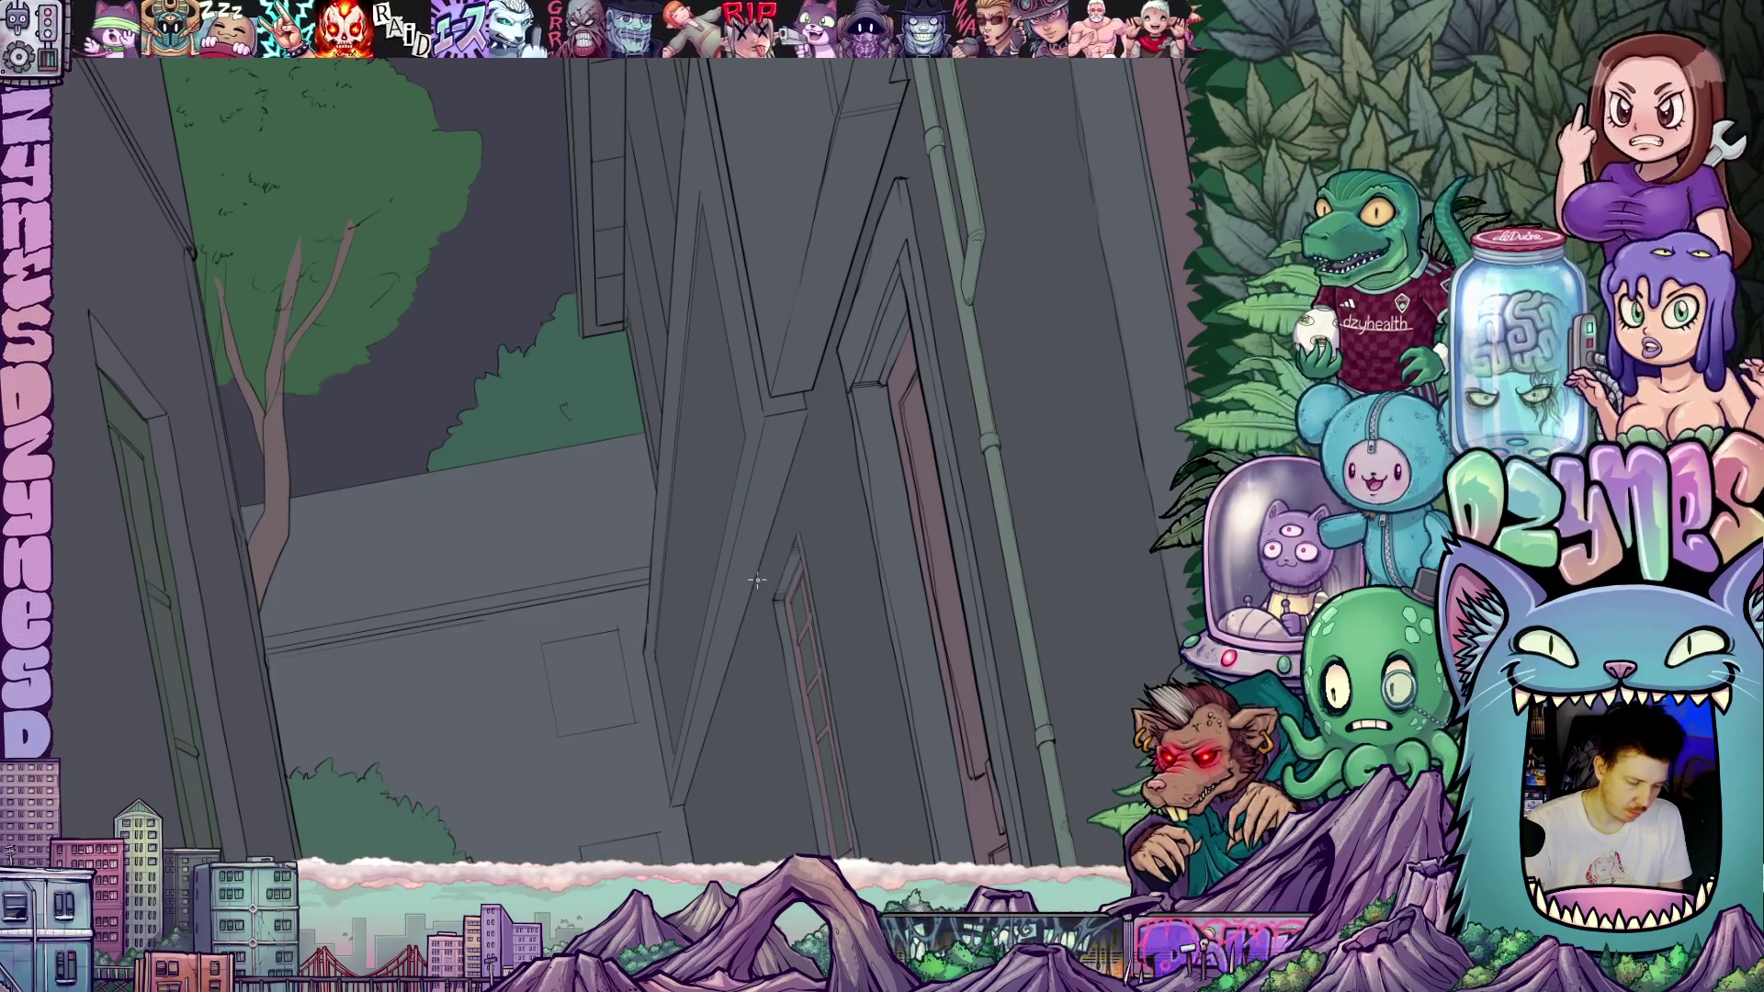
{"action": "left_click_drag", "start_coordinate": [759, 609], "coordinate": [846, 696]}
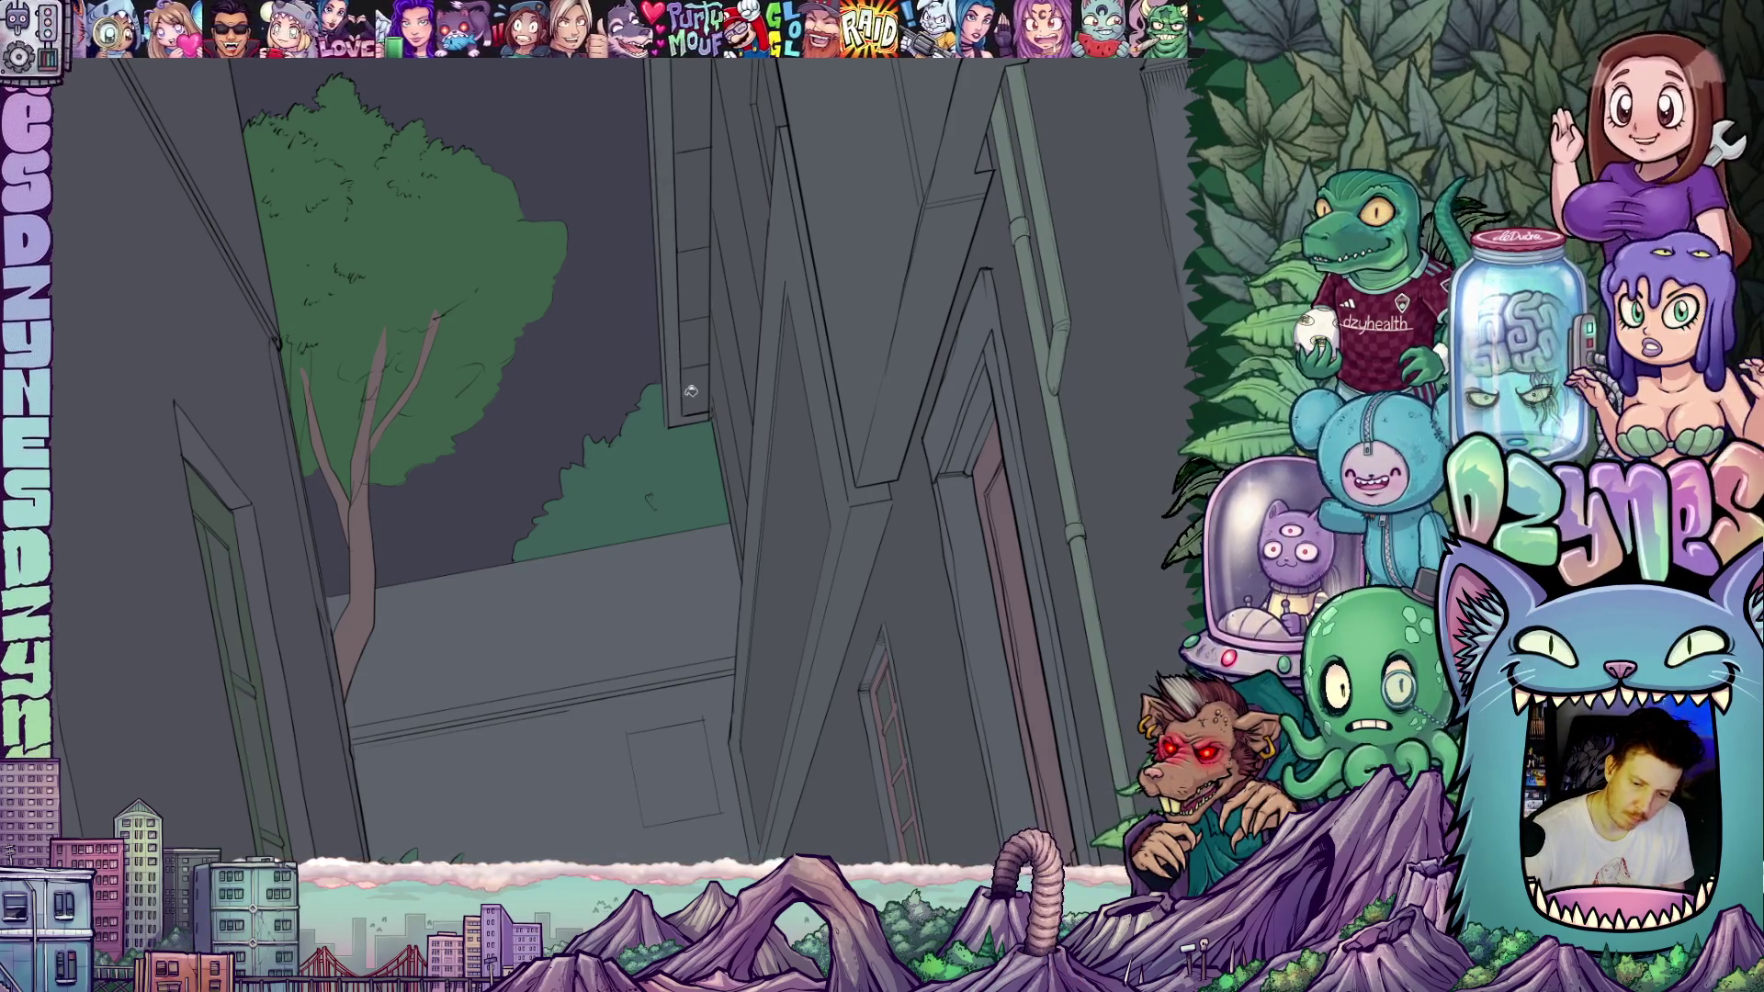
{"action": "mouse_move", "coordinate": [934, 407]}
{"action": "left_mouse_down"}
{"action": "mouse_move", "coordinate": [898, 610]}
{"action": "mouse_move", "coordinate": [852, 458]}
{"action": "left_mouse_up"}
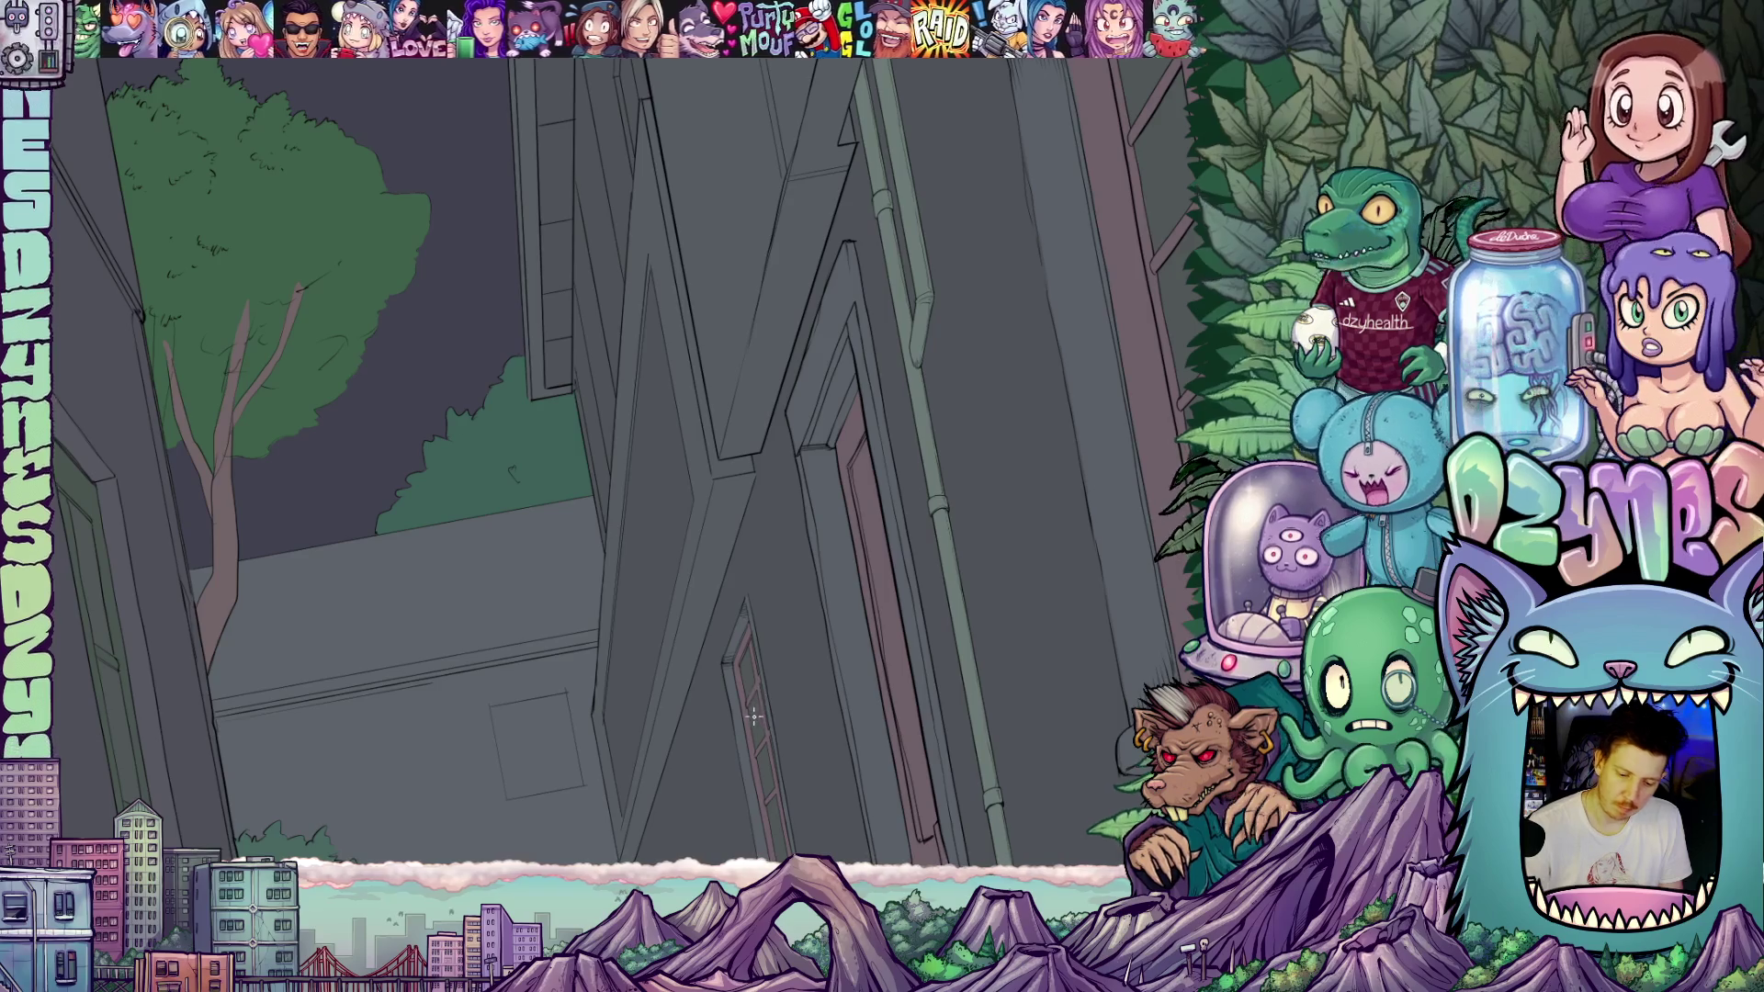
{"action": "scroll", "coordinate": [827, 523], "scroll_direction": "up", "scroll_amount": 5}
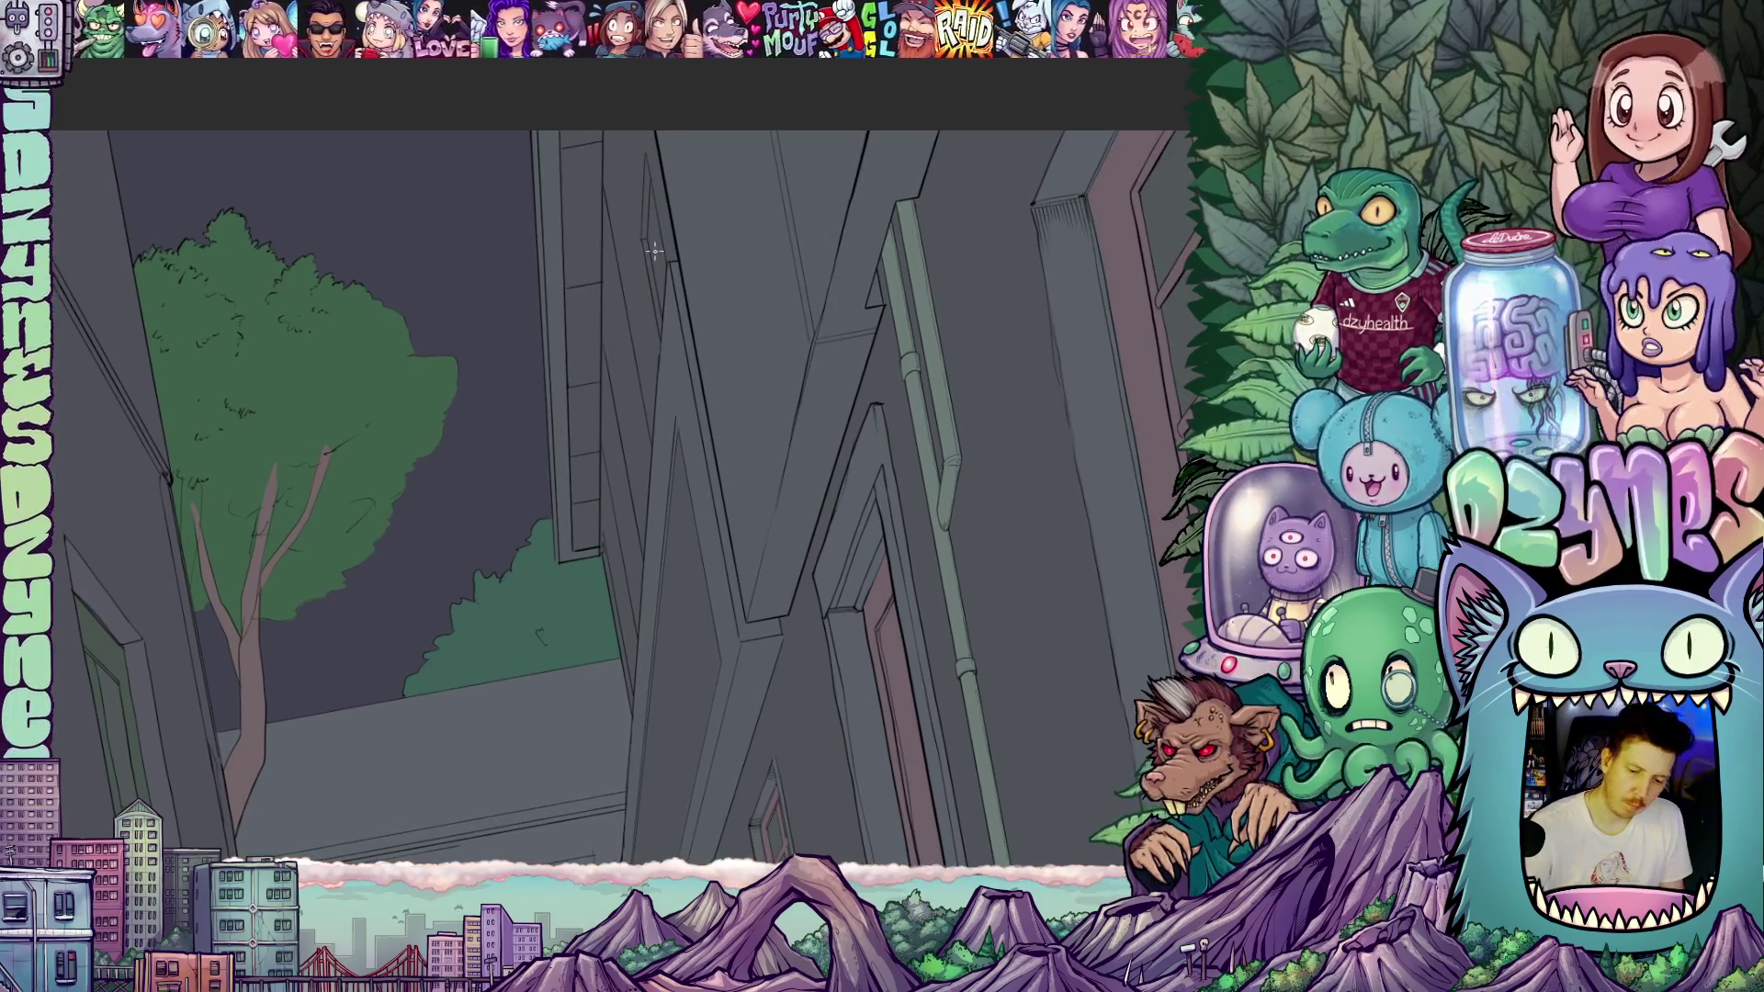
{"action": "scroll", "coordinate": [937, 608], "scroll_direction": "down", "scroll_amount": 3}
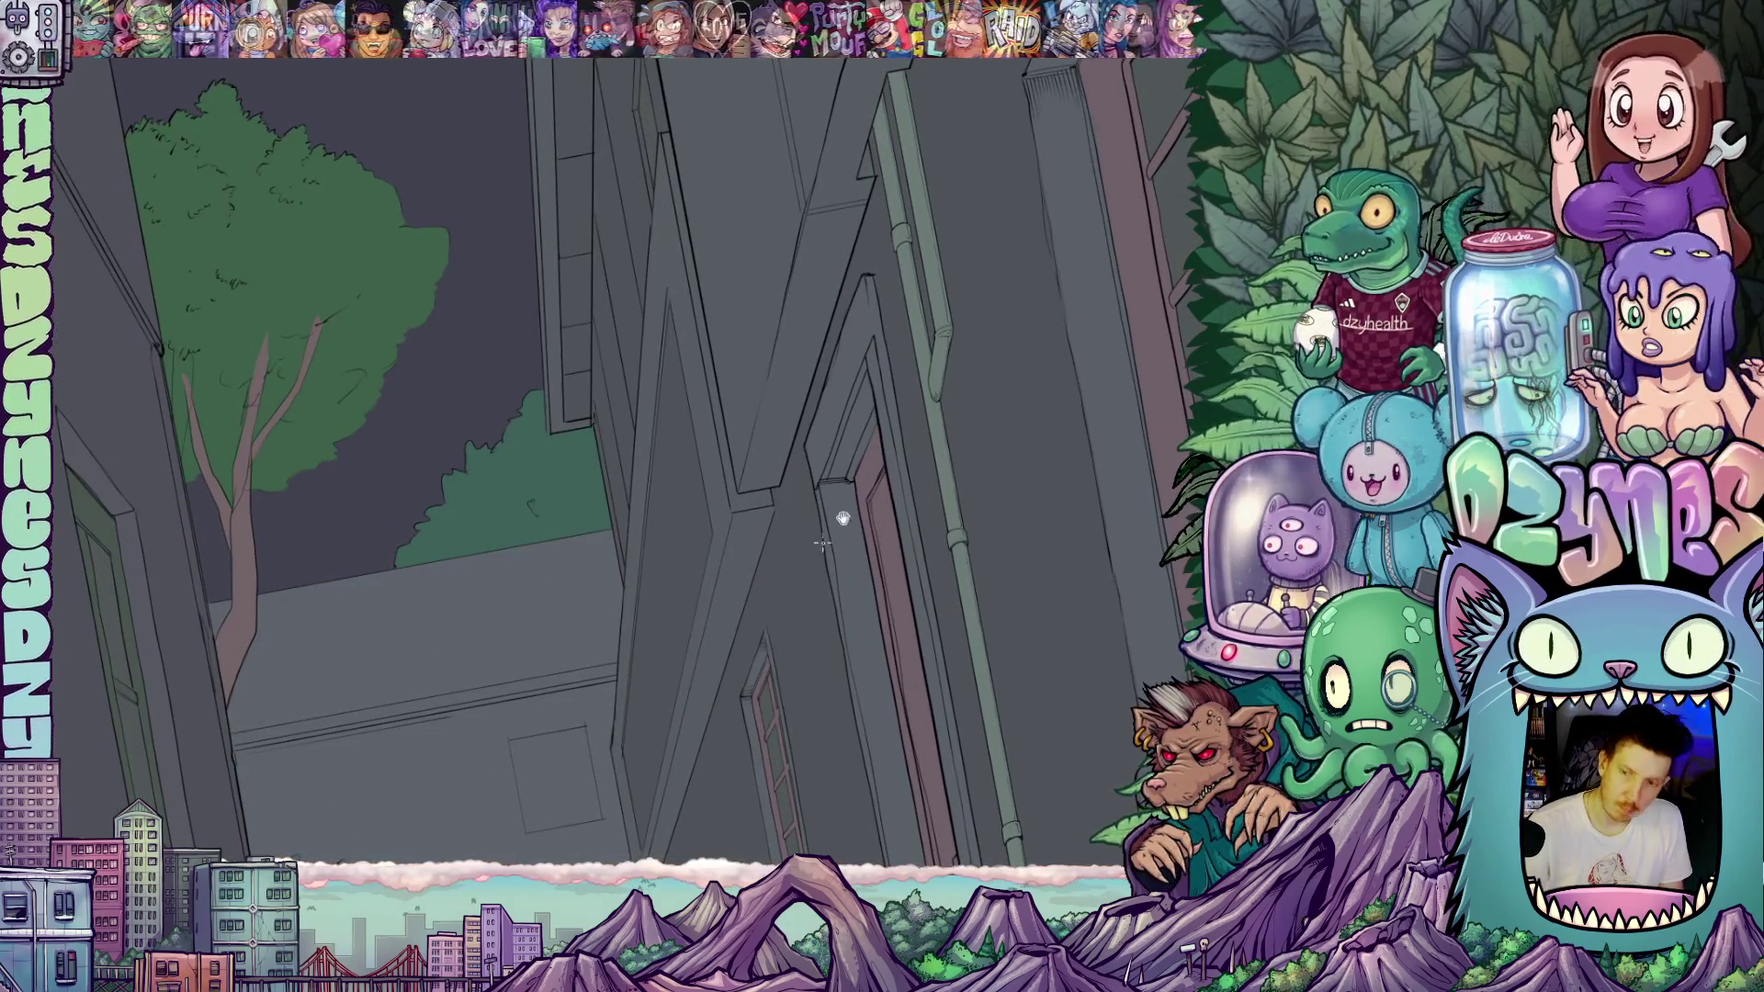
{"action": "scroll", "coordinate": [841, 507], "scroll_direction": "up", "scroll_amount": 5}
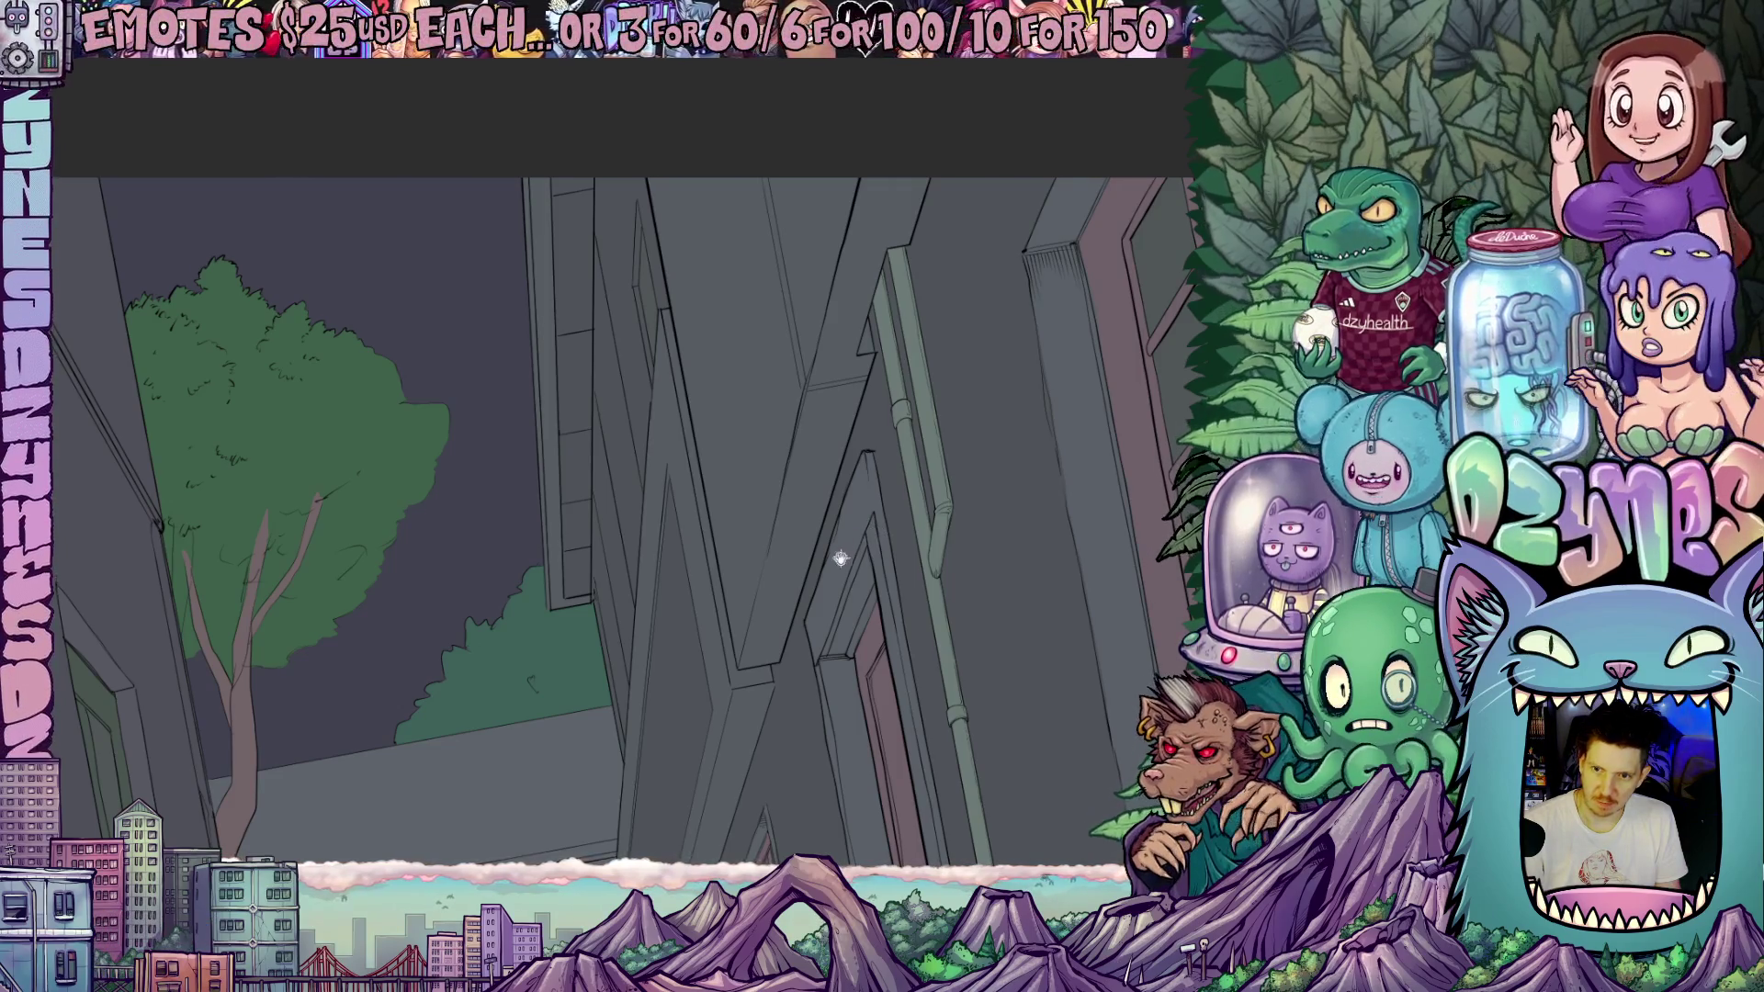
{"action": "left_click_drag", "start_coordinate": [840, 558], "coordinate": [861, 662]}
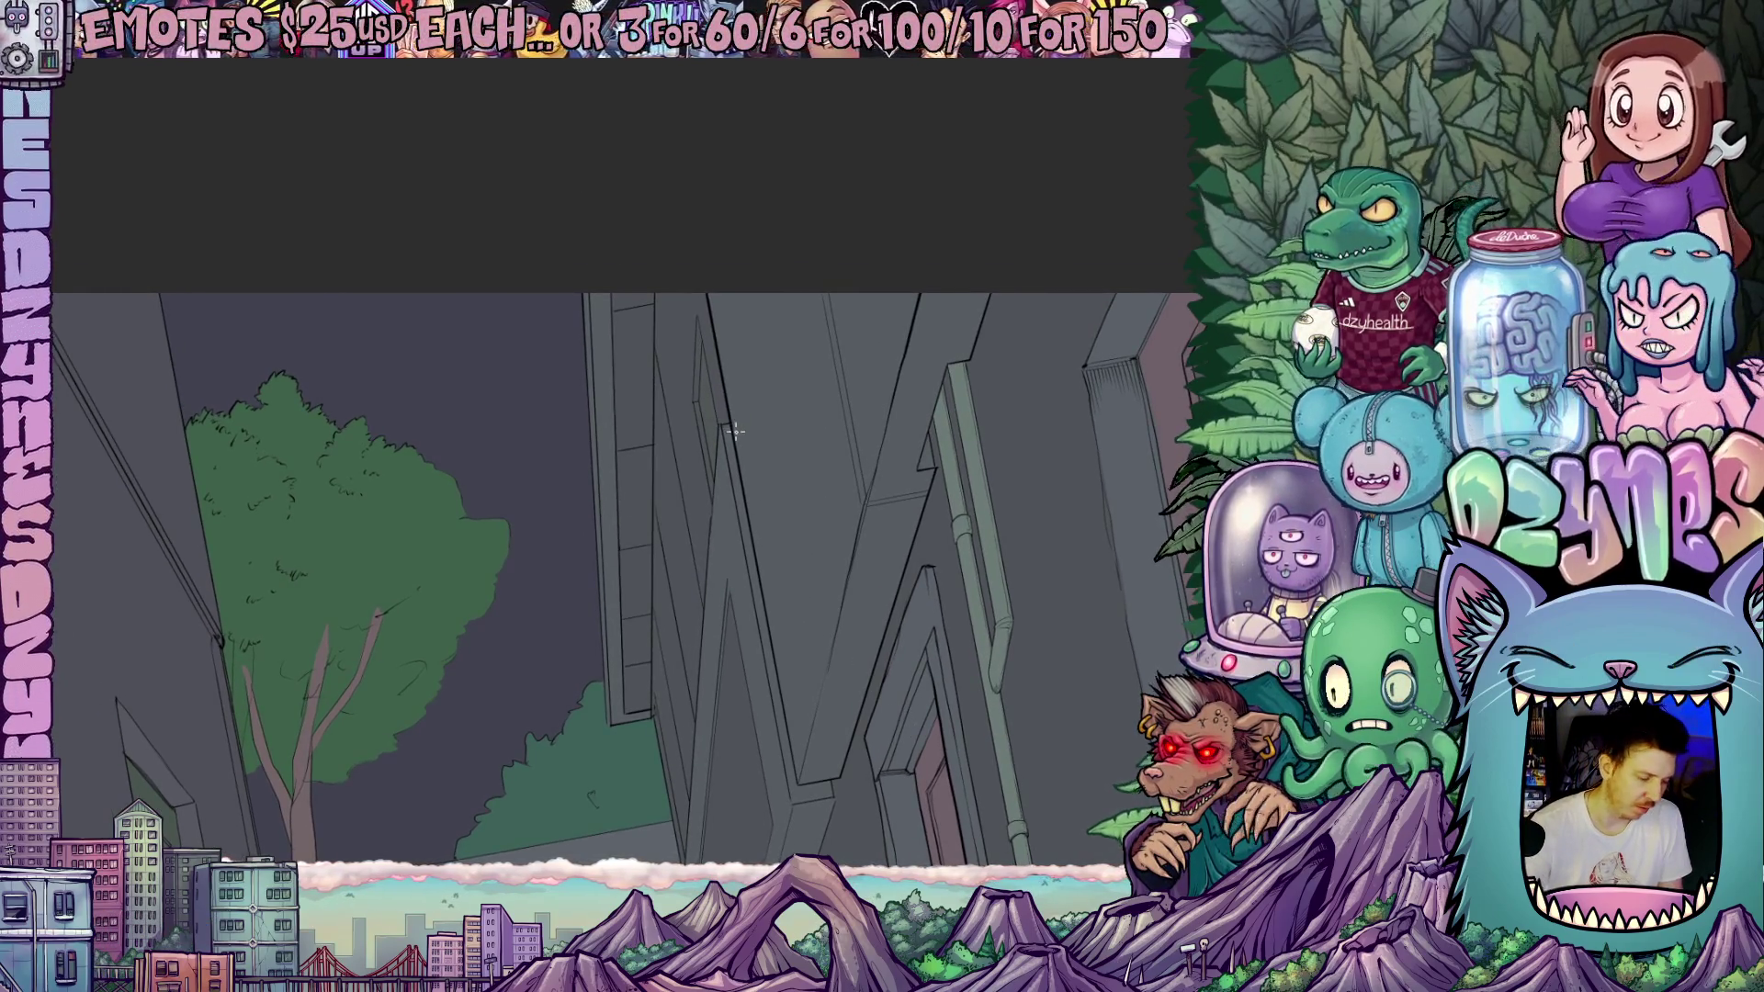
{"action": "scroll", "coordinate": [735, 431], "scroll_direction": "up", "scroll_amount": 2}
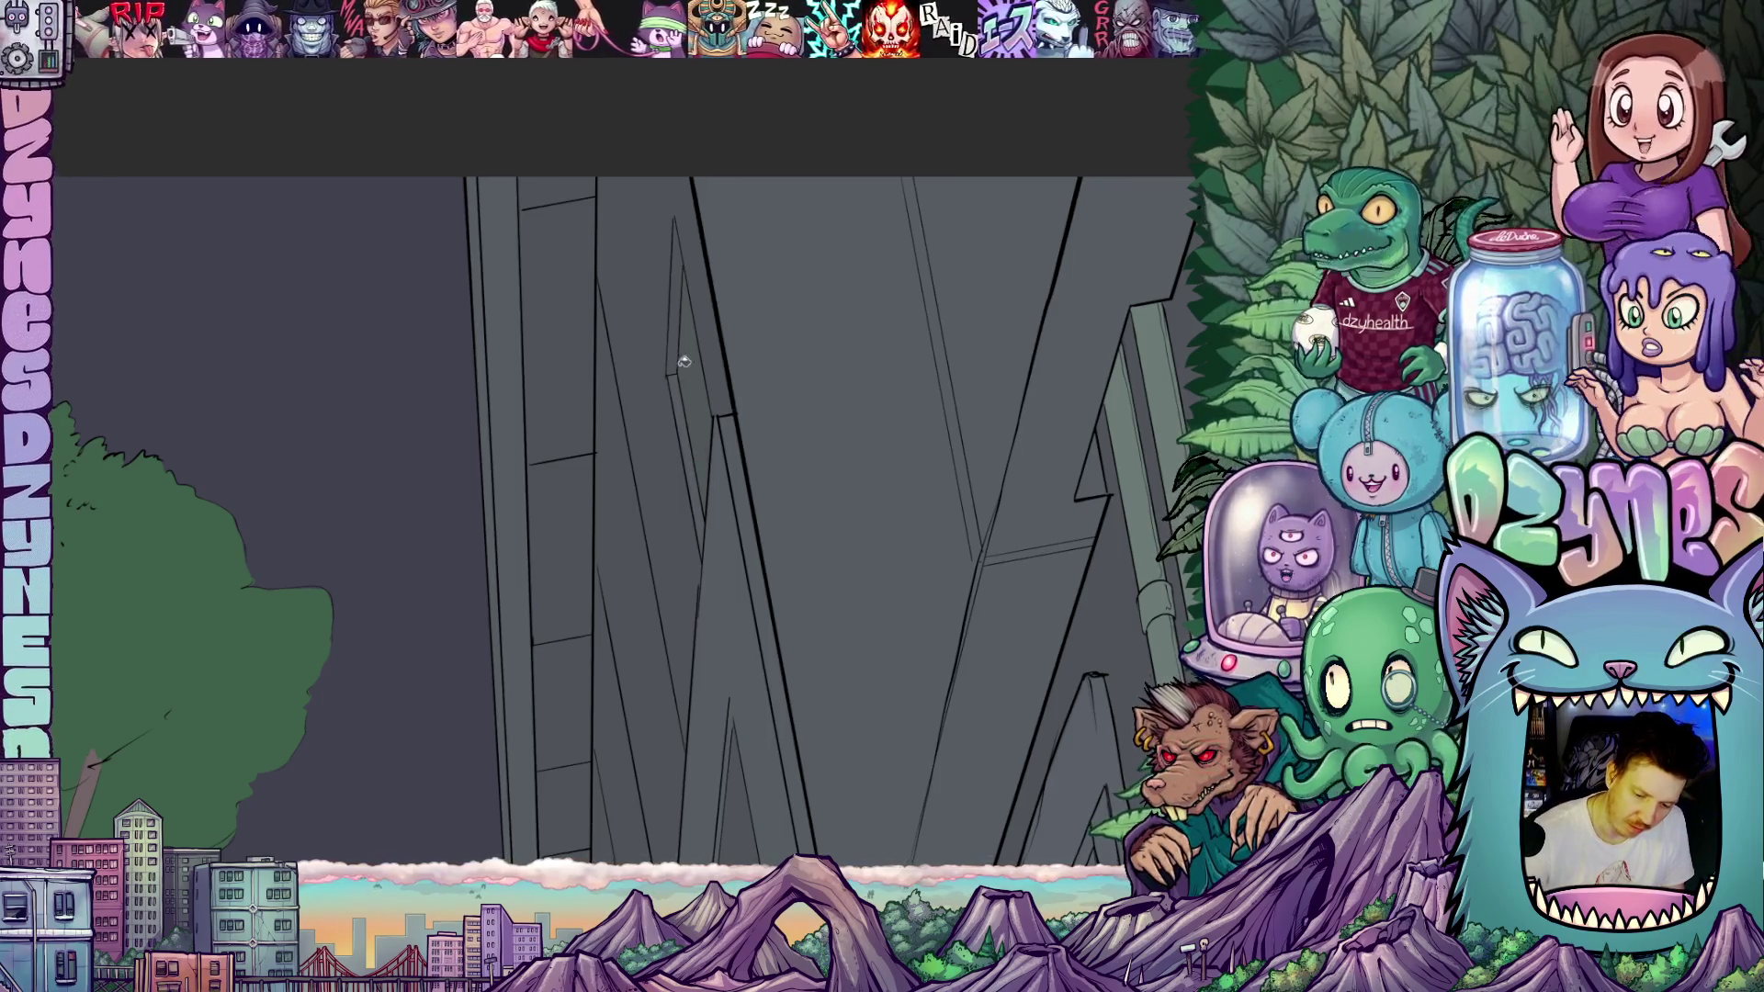
- Fill the back building's roof and the small roof gap beside the tree reddish-brown
{"action": "scroll", "coordinate": [882, 570], "scroll_direction": "down", "scroll_amount": 1}
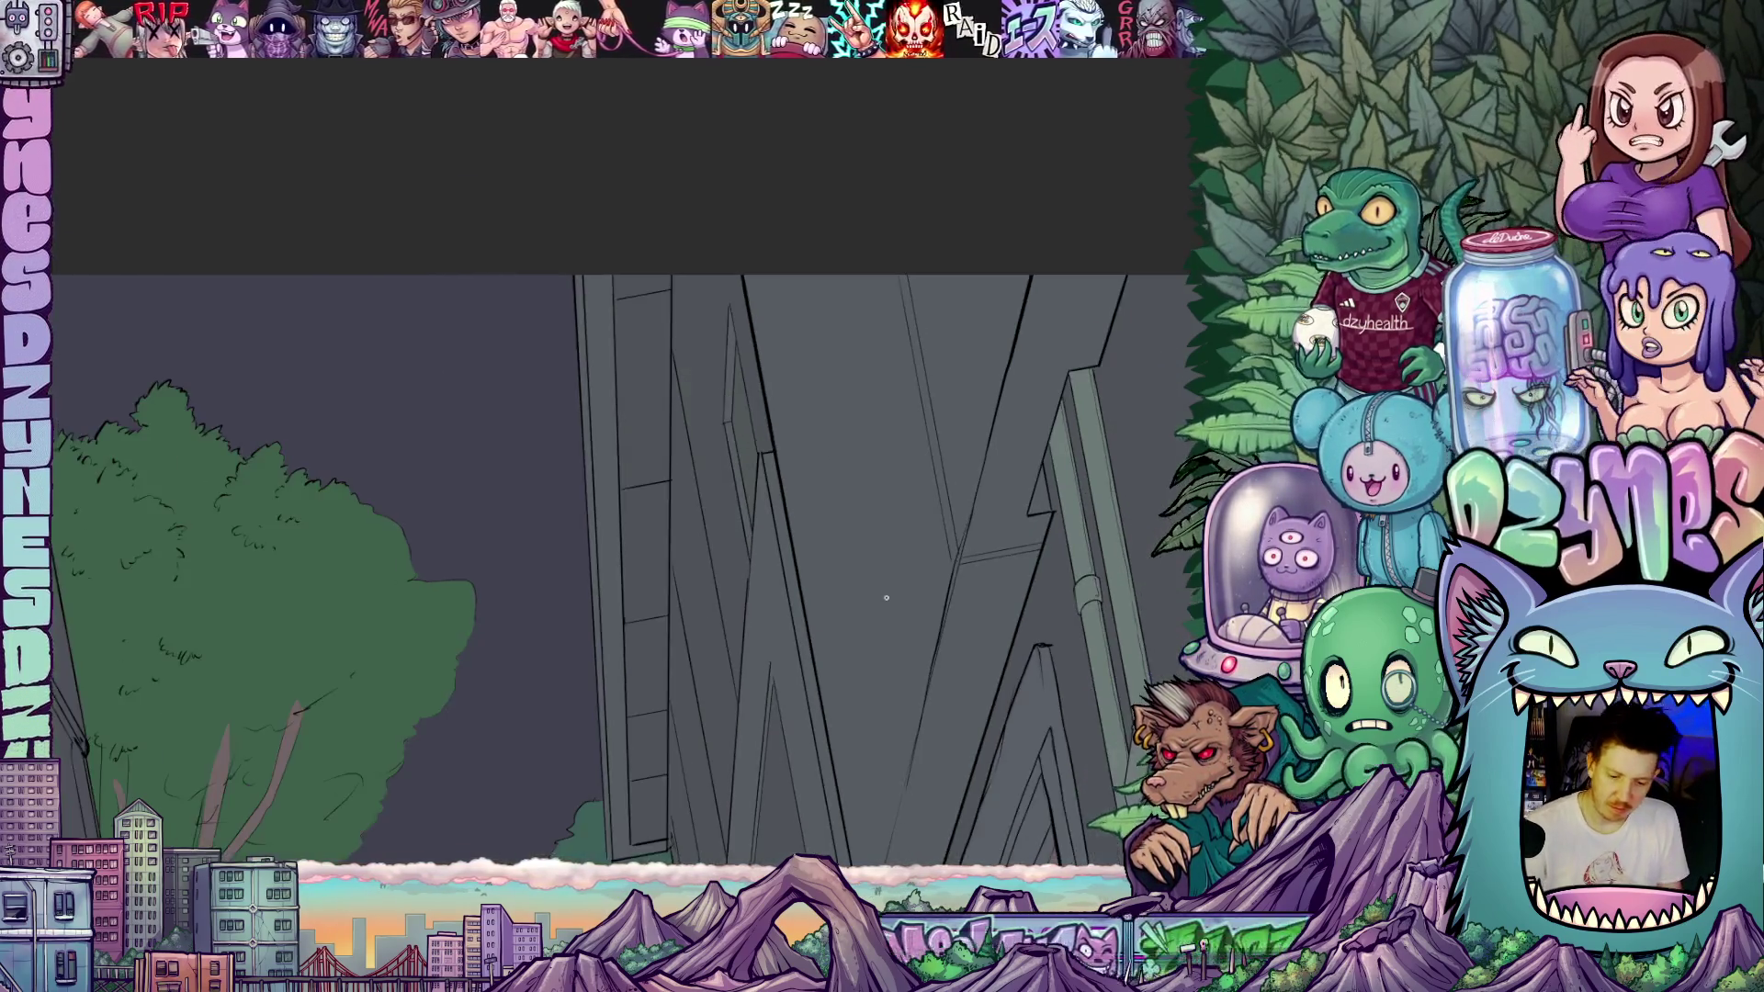
{"action": "scroll", "coordinate": [886, 598], "scroll_direction": "down", "scroll_amount": 2}
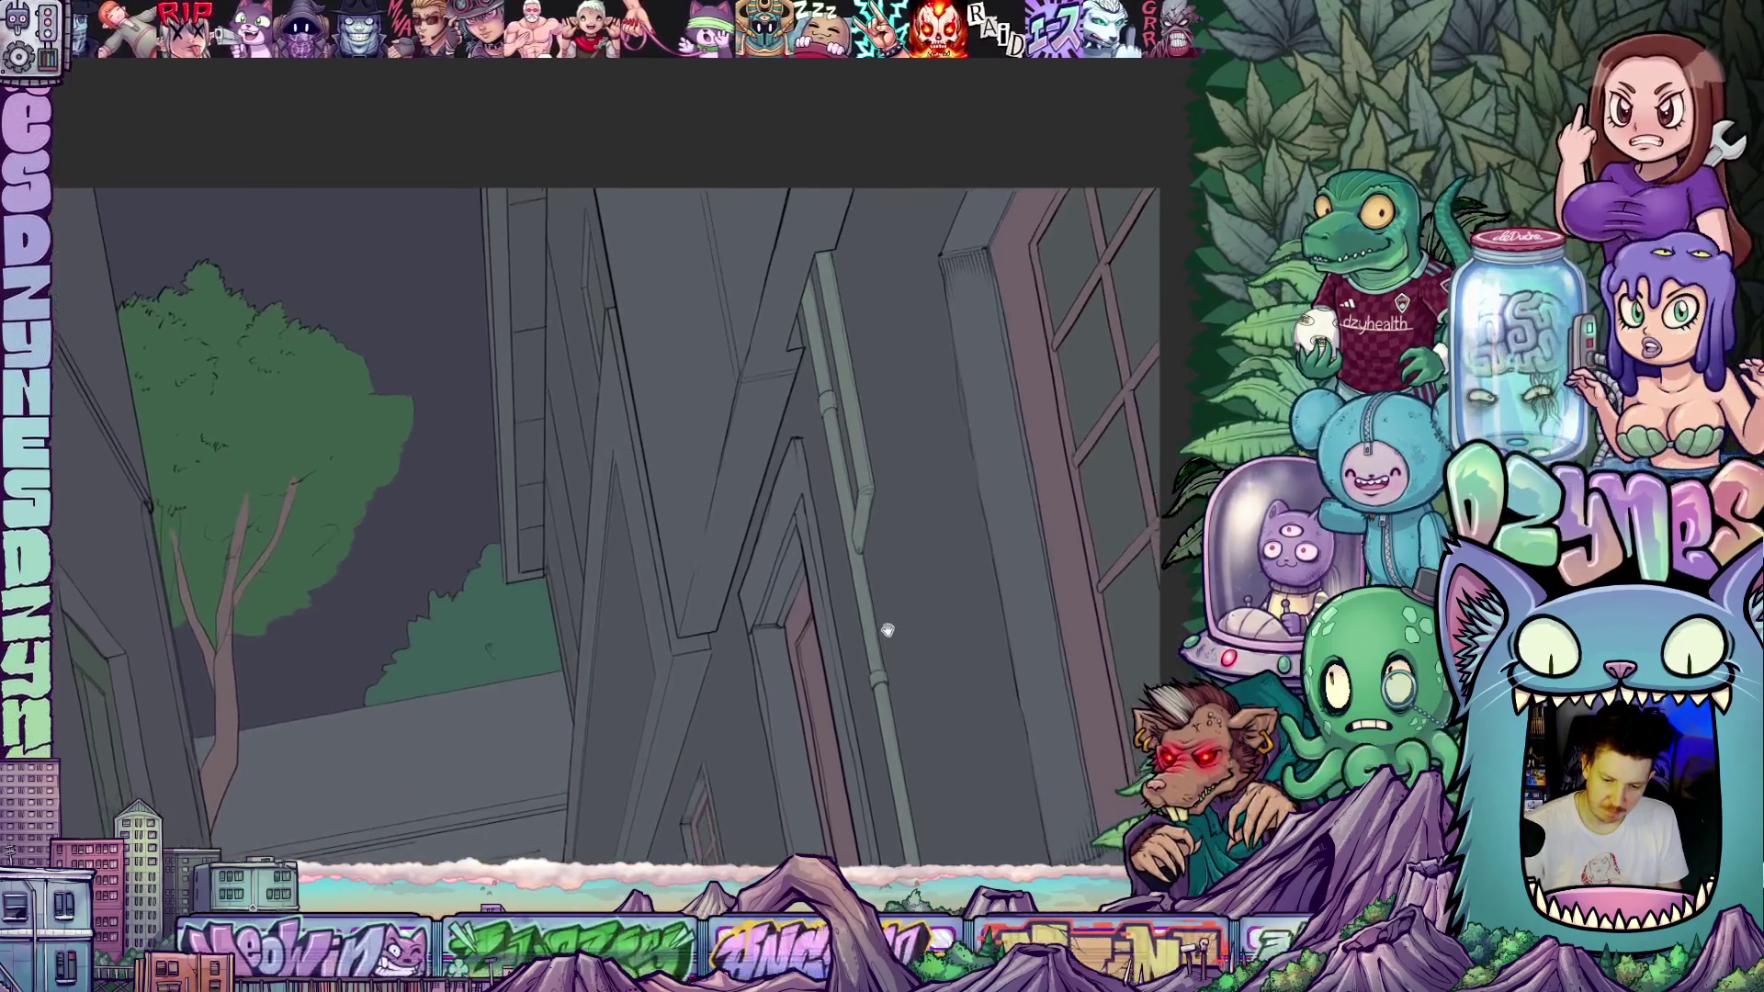
{"action": "scroll", "coordinate": [898, 622], "scroll_direction": "down", "scroll_amount": 5}
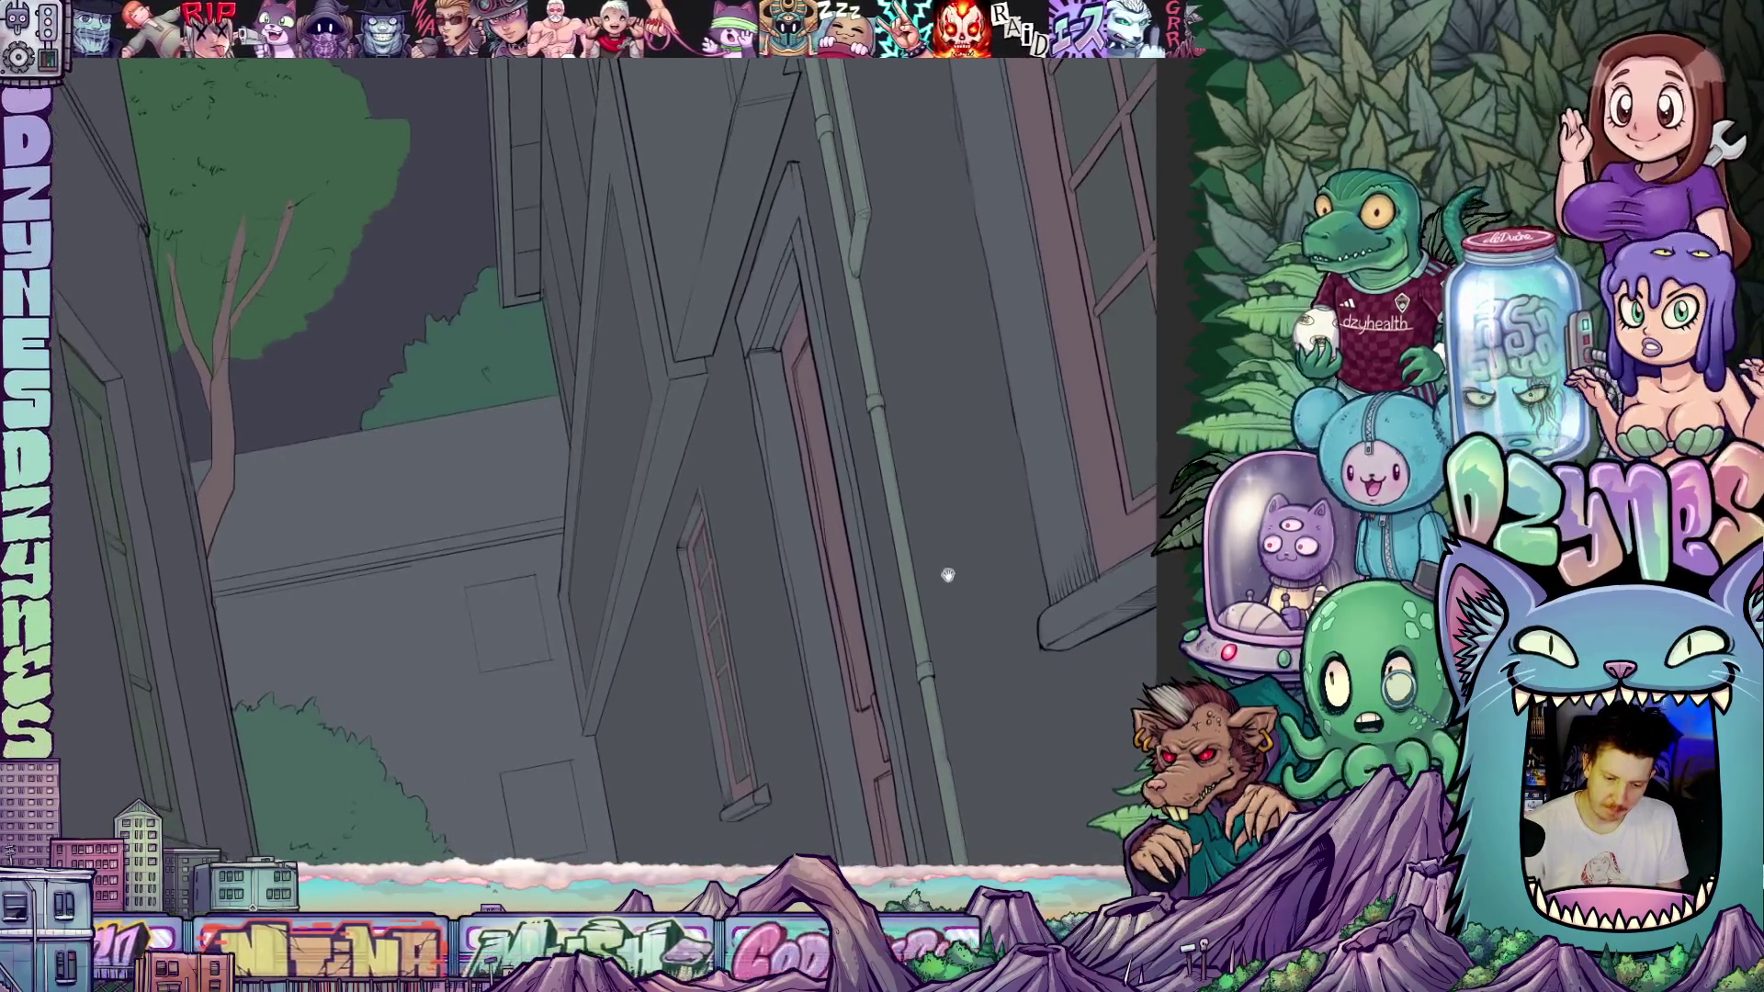
{"action": "scroll", "coordinate": [947, 575], "scroll_direction": "down", "scroll_amount": 3}
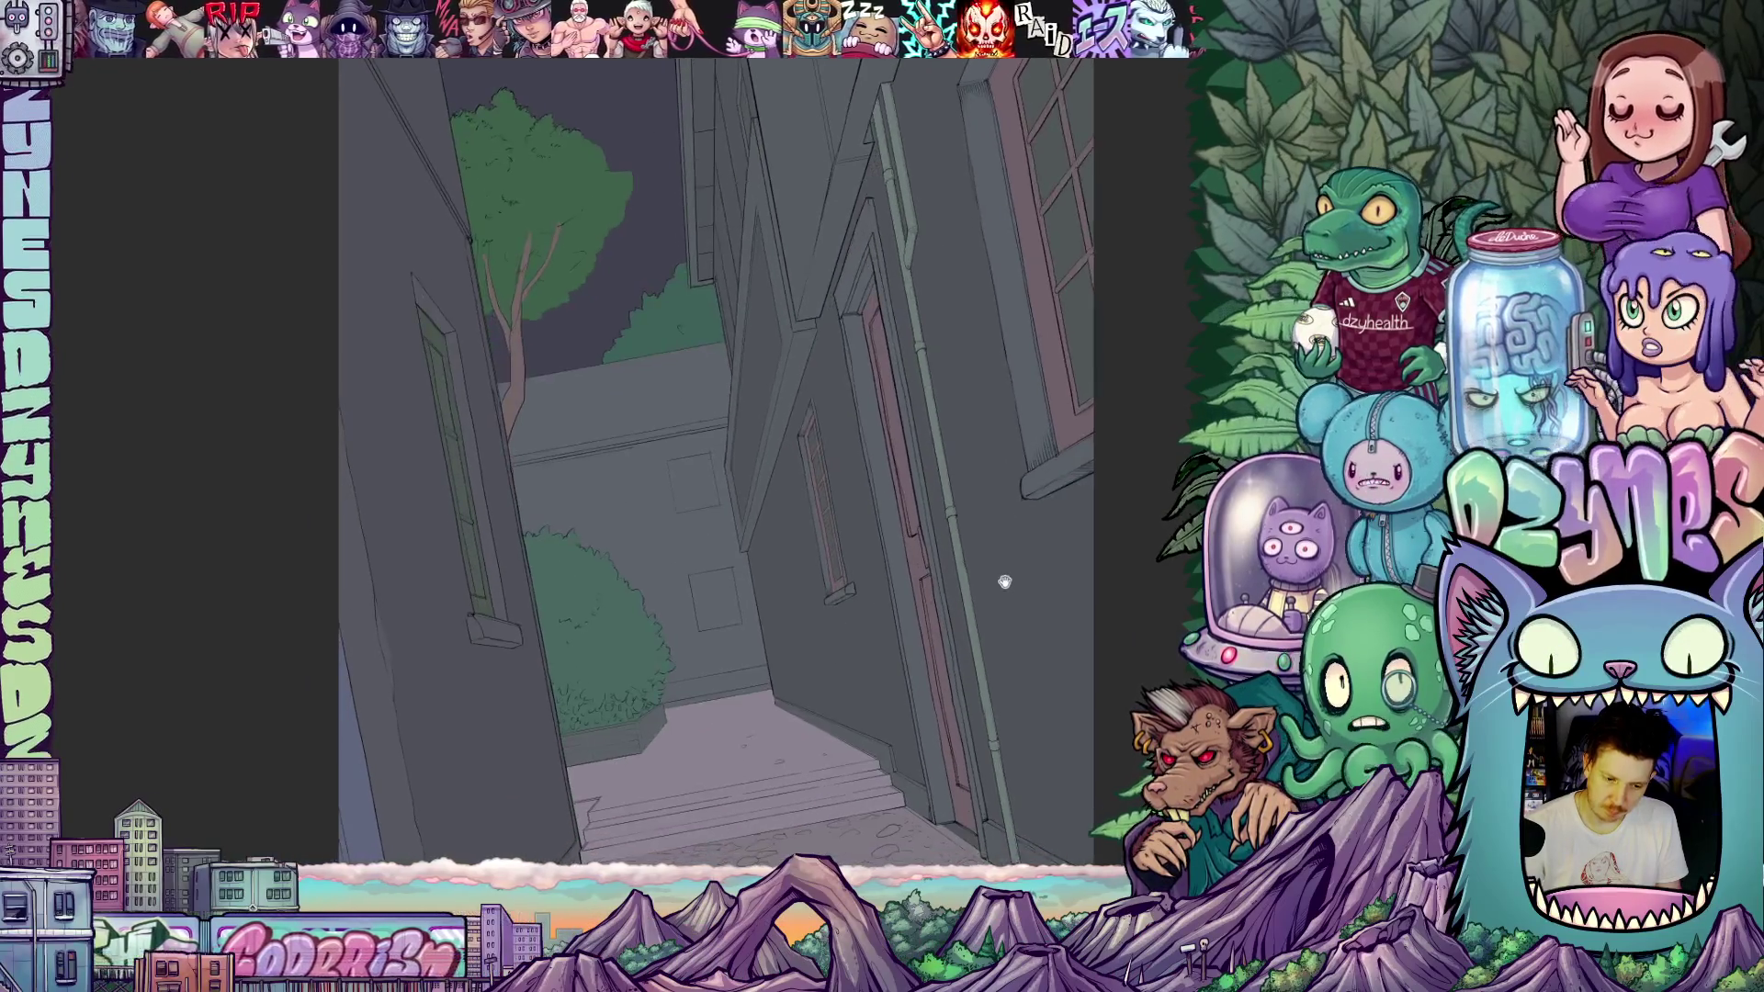
{"action": "mouse_move", "coordinate": [922, 621]}
{"action": "left_mouse_down"}
{"action": "mouse_move", "coordinate": [945, 740]}
{"action": "mouse_move", "coordinate": [1035, 697]}
{"action": "mouse_move", "coordinate": [1023, 637]}
{"action": "mouse_move", "coordinate": [930, 643]}
{"action": "left_mouse_up"}
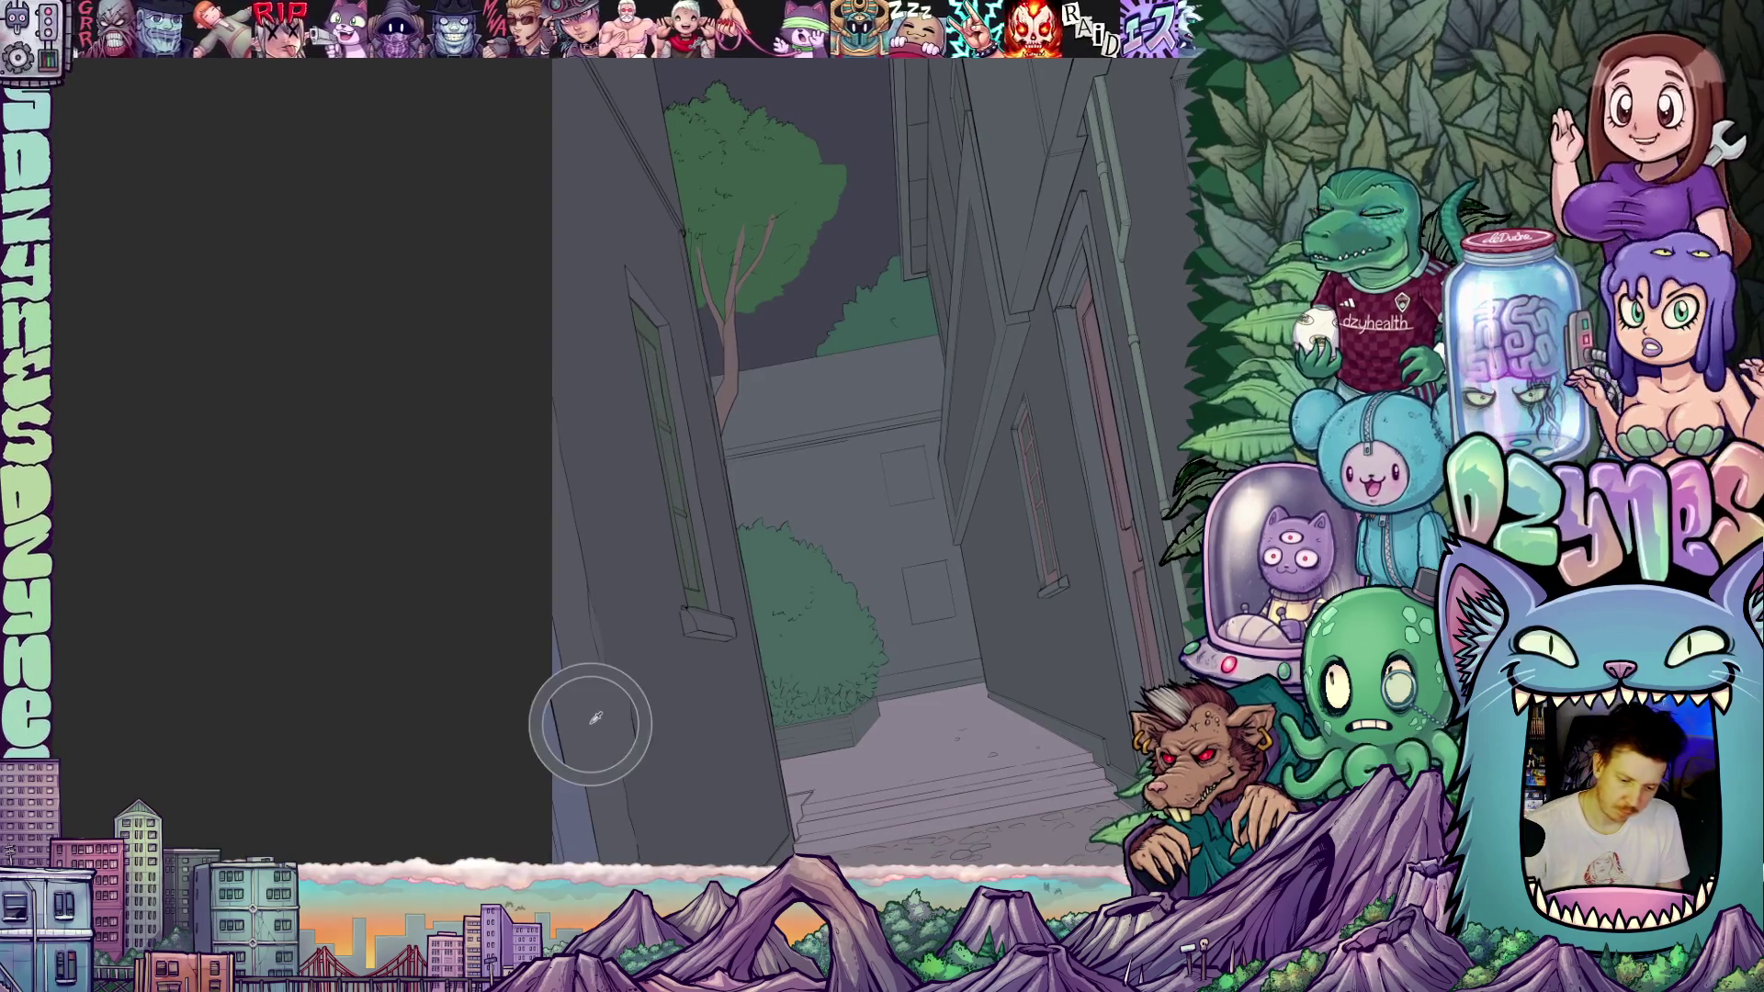
{"action": "left_click_drag", "start_coordinate": [871, 586], "coordinate": [958, 684]}
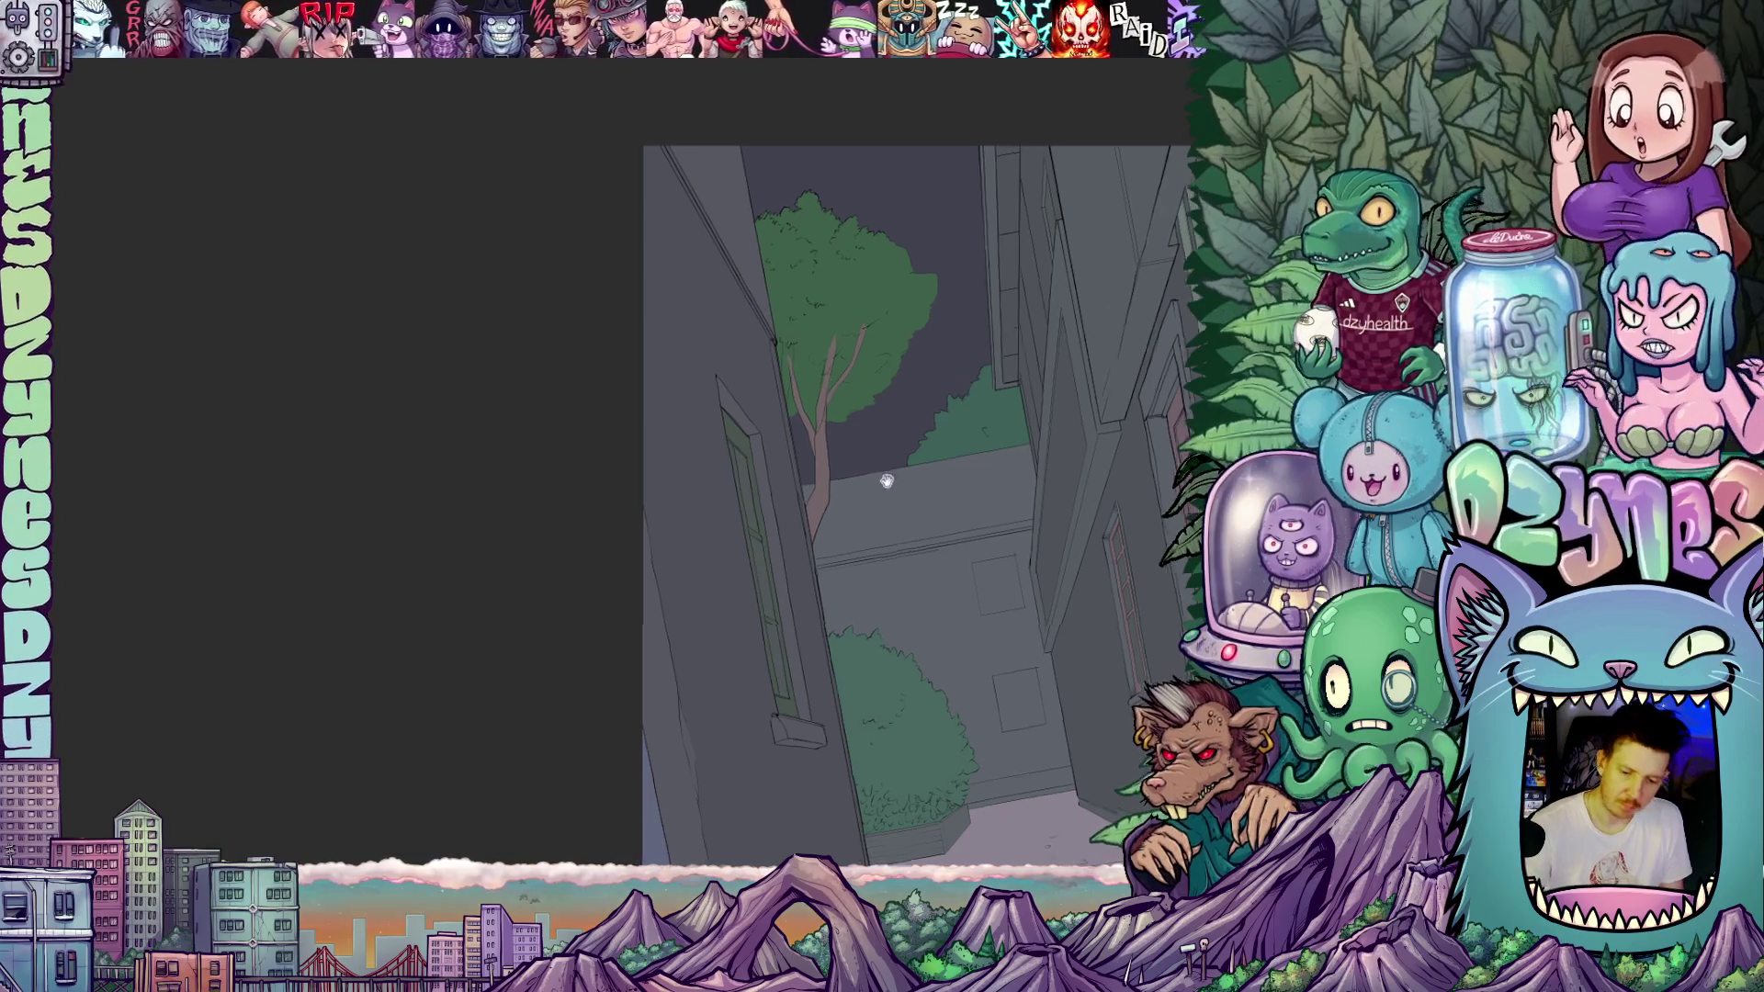
{"action": "scroll", "coordinate": [808, 434], "scroll_direction": "up", "scroll_amount": 4}
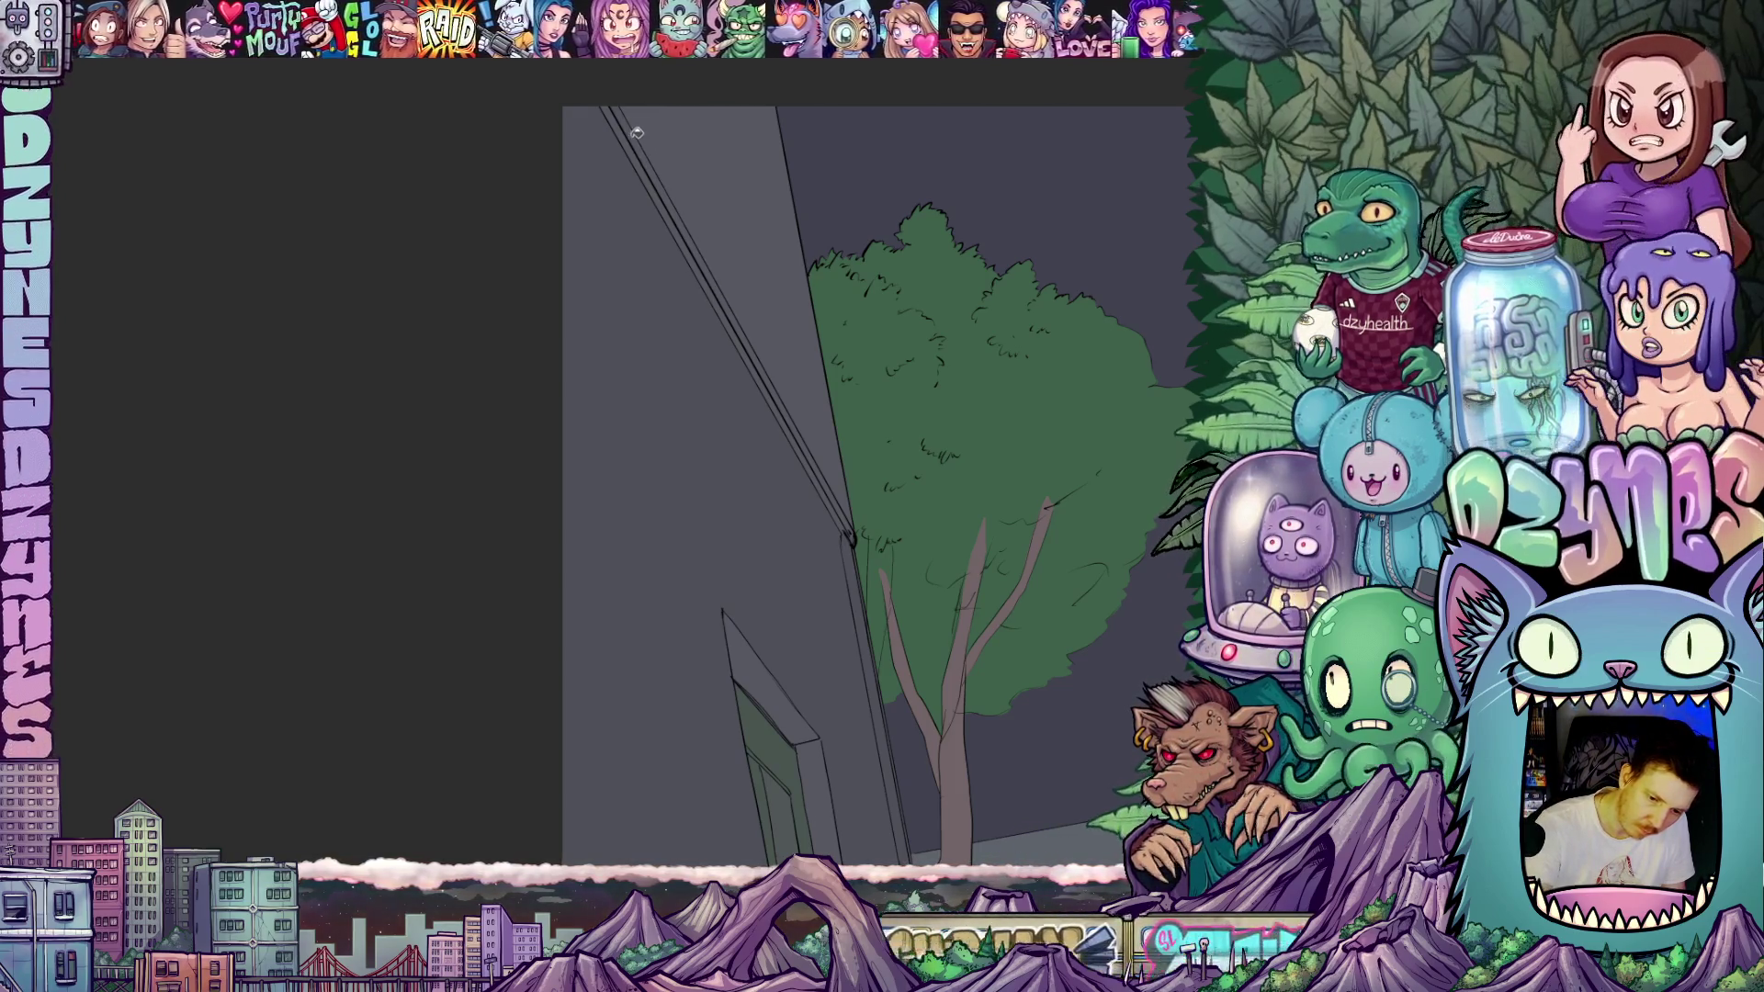
{"action": "scroll", "coordinate": [1046, 593], "scroll_direction": "down", "scroll_amount": 4}
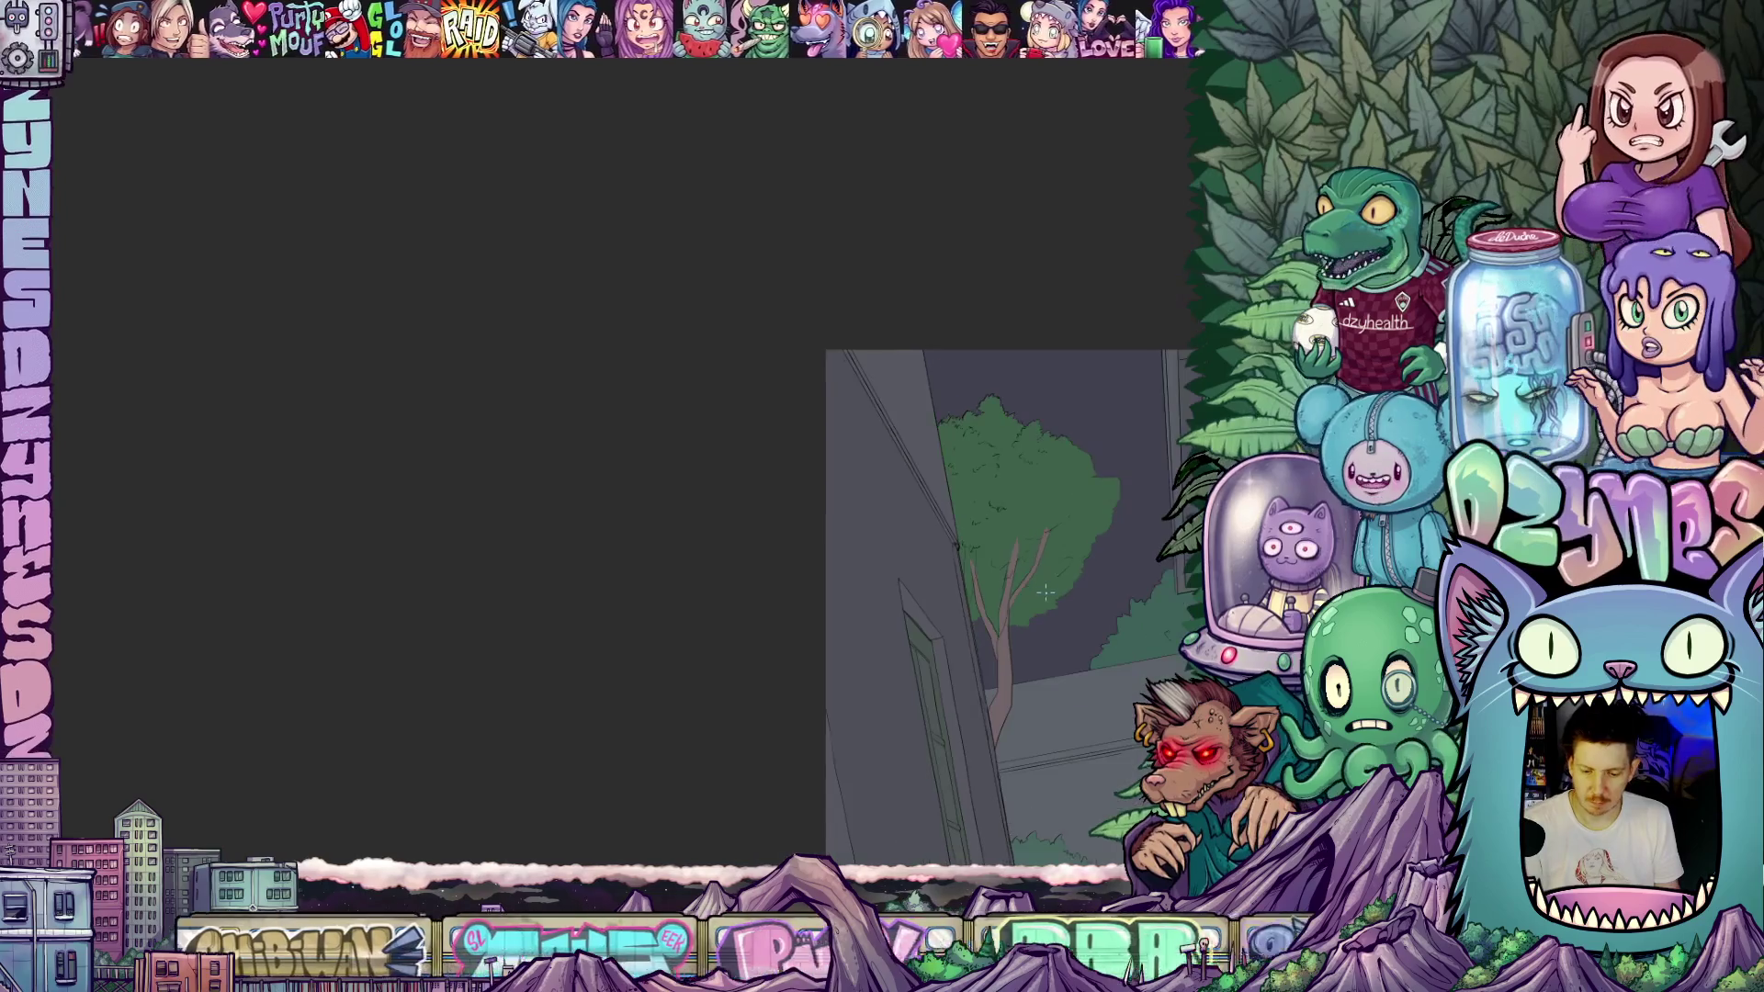
{"action": "scroll", "coordinate": [1045, 592], "scroll_direction": "down", "scroll_amount": 5}
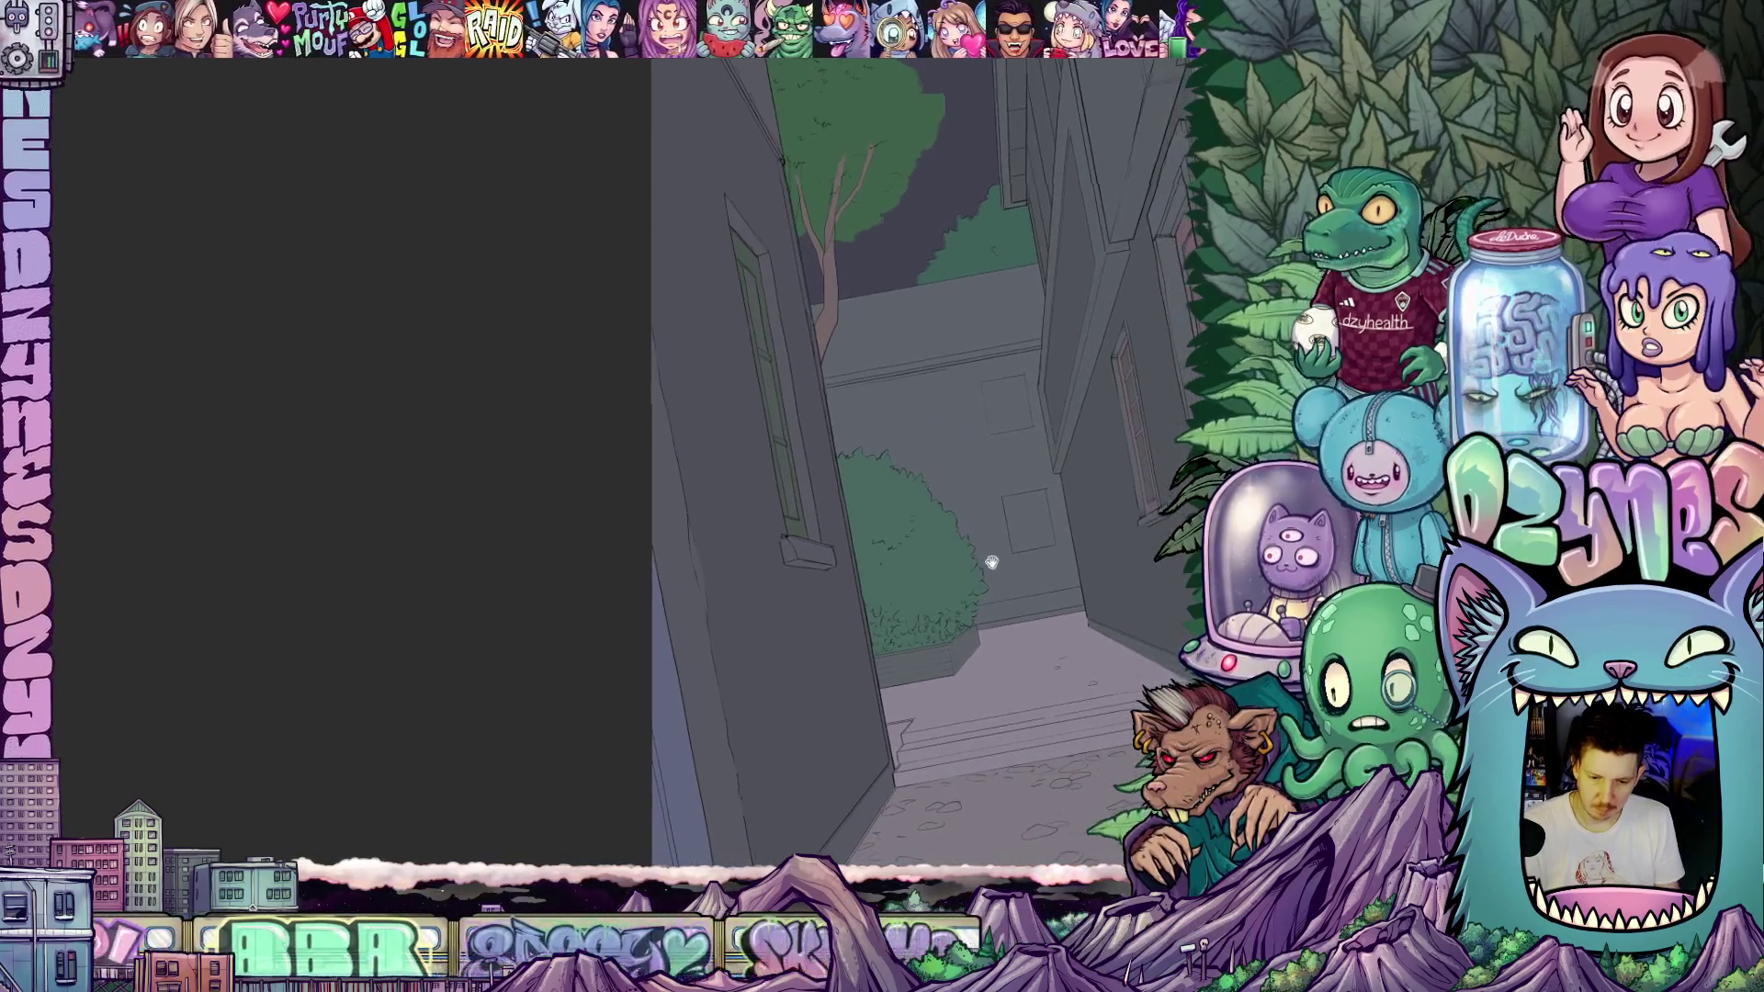
{"action": "scroll", "coordinate": [1006, 587], "scroll_direction": "up", "scroll_amount": 5}
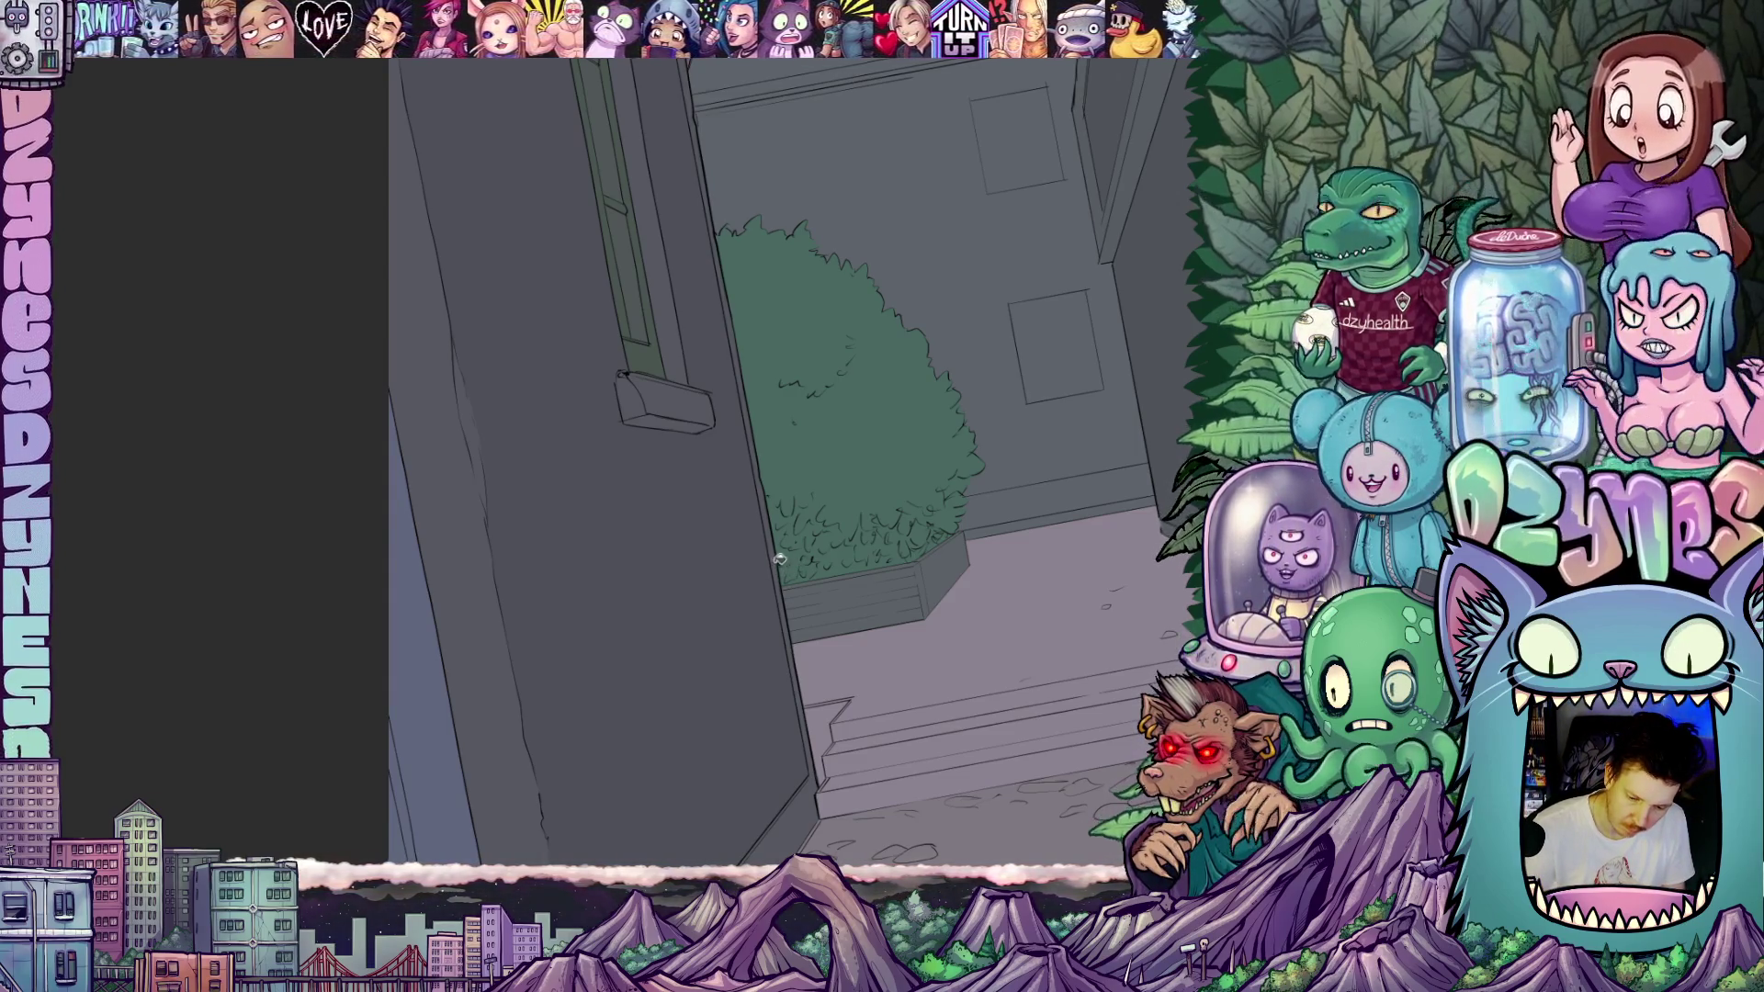
{"action": "mouse_move", "coordinate": [813, 511]}
{"action": "left_mouse_down"}
{"action": "mouse_move", "coordinate": [909, 772]}
{"action": "mouse_move", "coordinate": [897, 606]}
{"action": "mouse_move", "coordinate": [993, 637]}
{"action": "mouse_move", "coordinate": [1050, 728]}
{"action": "mouse_move", "coordinate": [937, 677]}
{"action": "mouse_move", "coordinate": [969, 595]}
{"action": "mouse_move", "coordinate": [862, 658]}
{"action": "mouse_move", "coordinate": [898, 669]}
{"action": "left_mouse_up"}
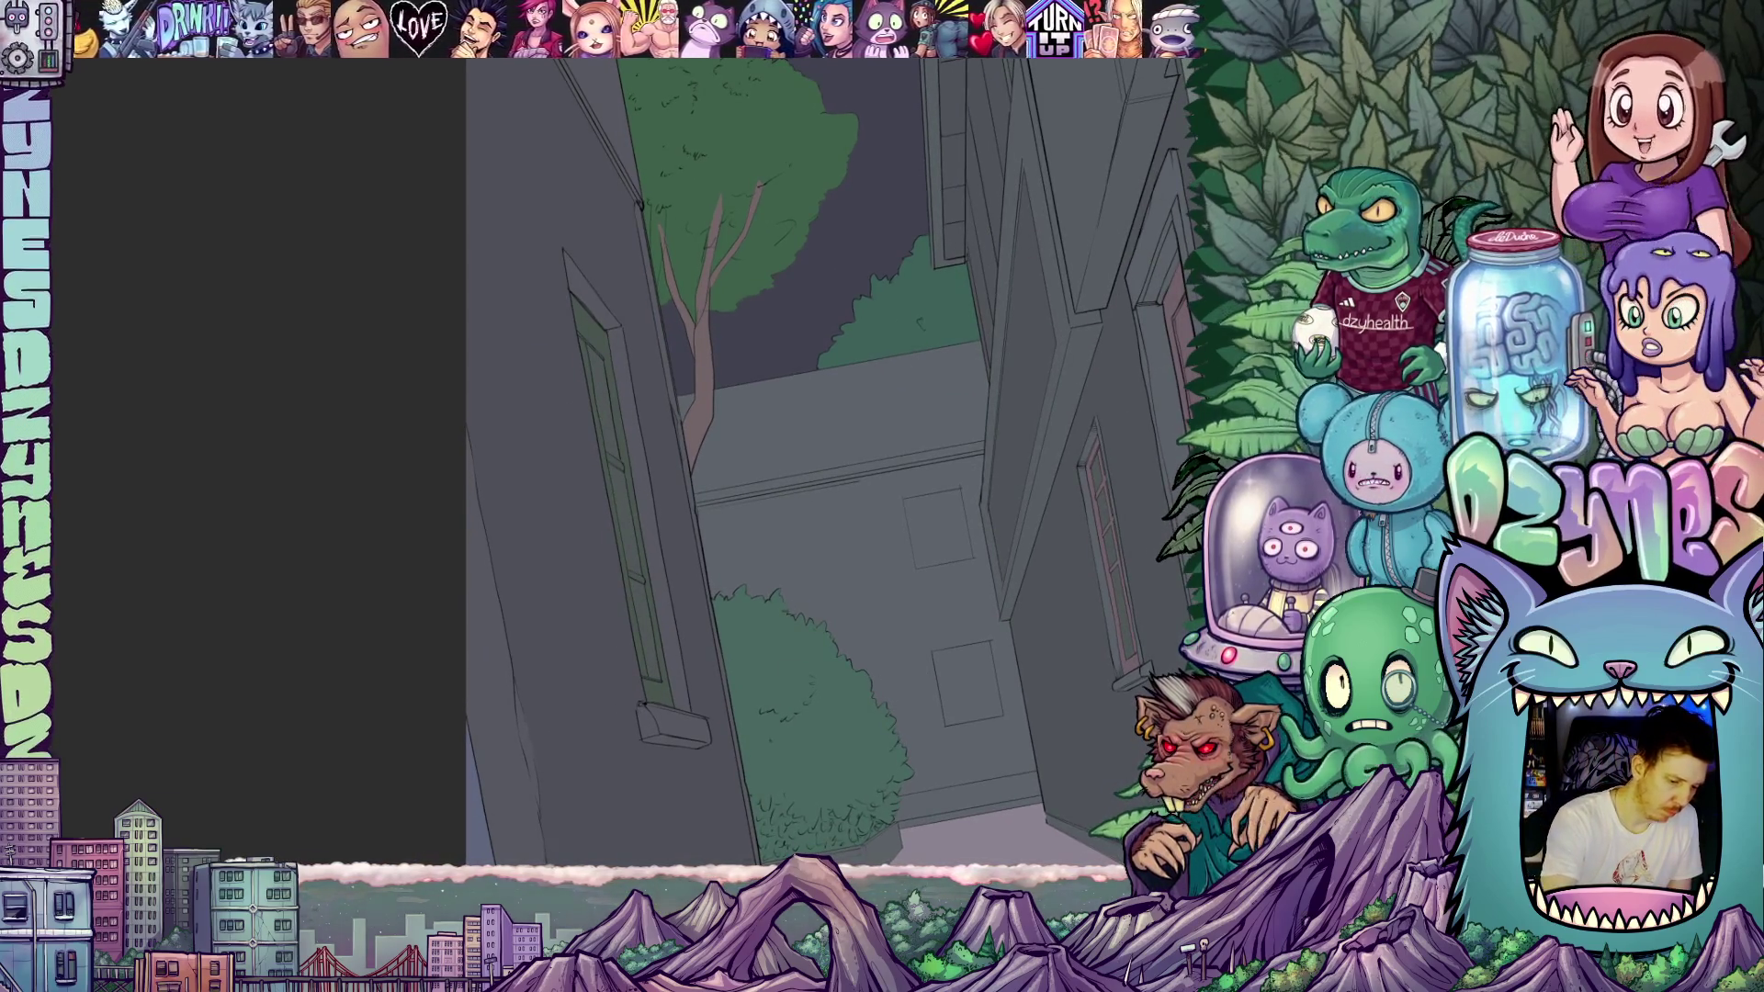
{"action": "left_click", "coordinate": [899, 431]}
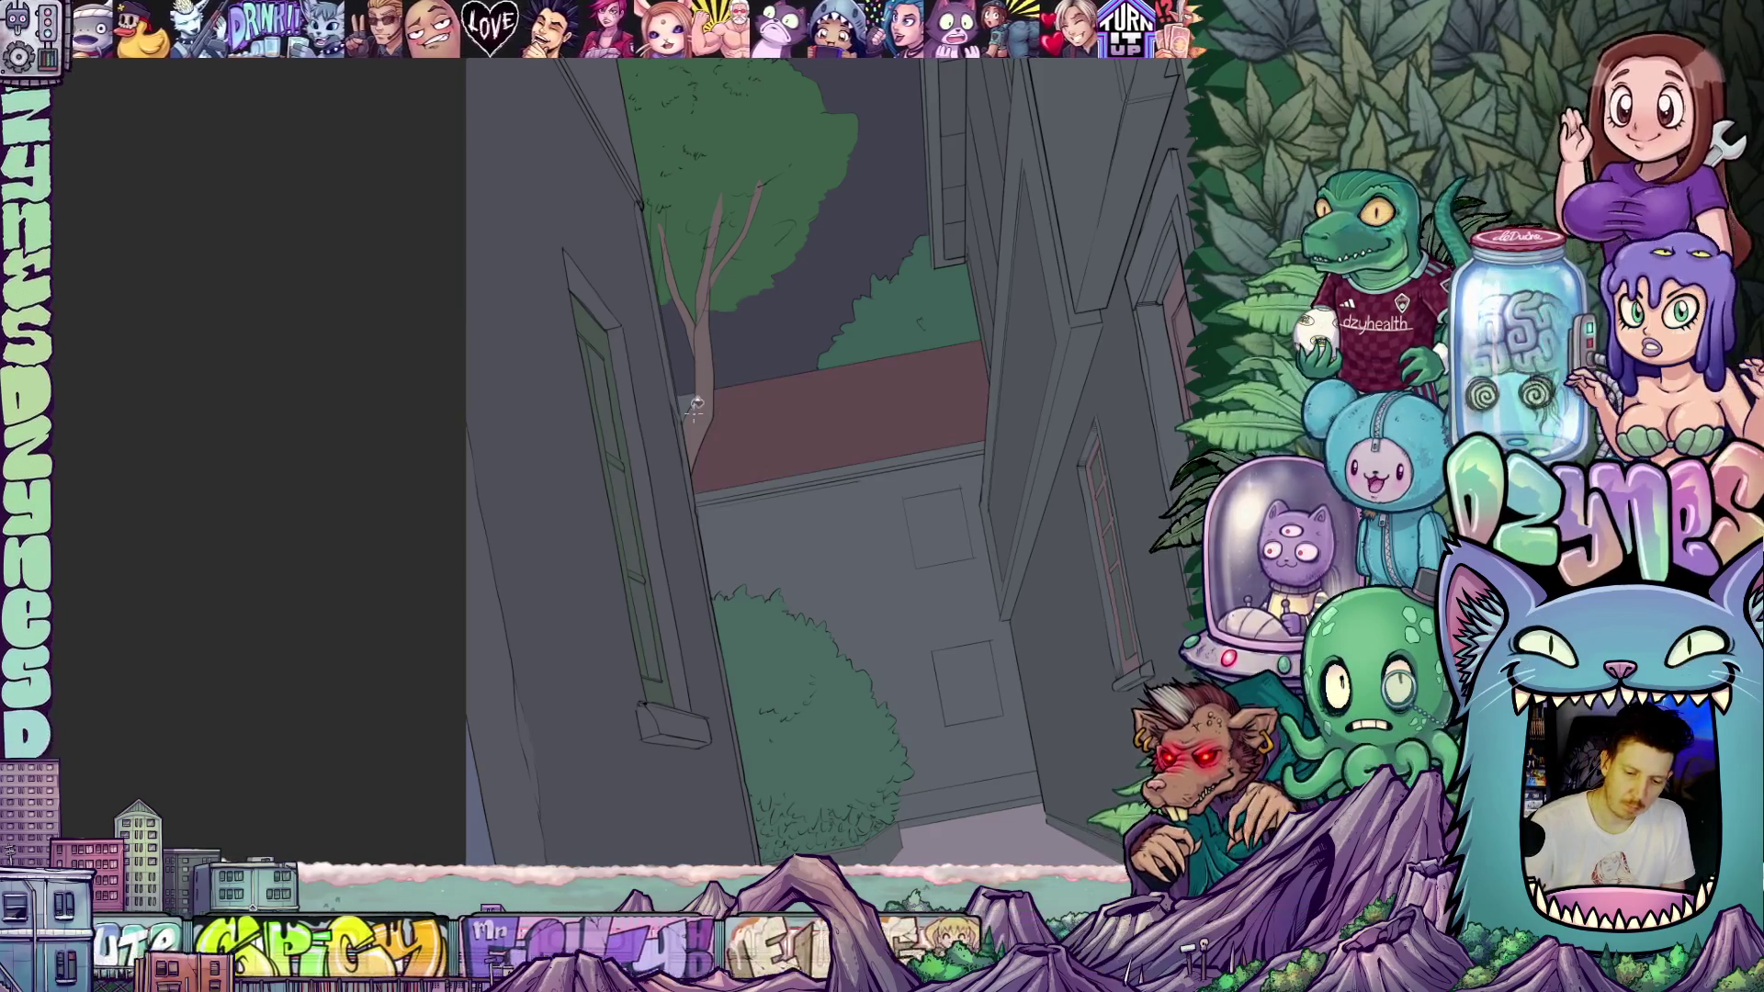
{"action": "left_click", "coordinate": [691, 404]}
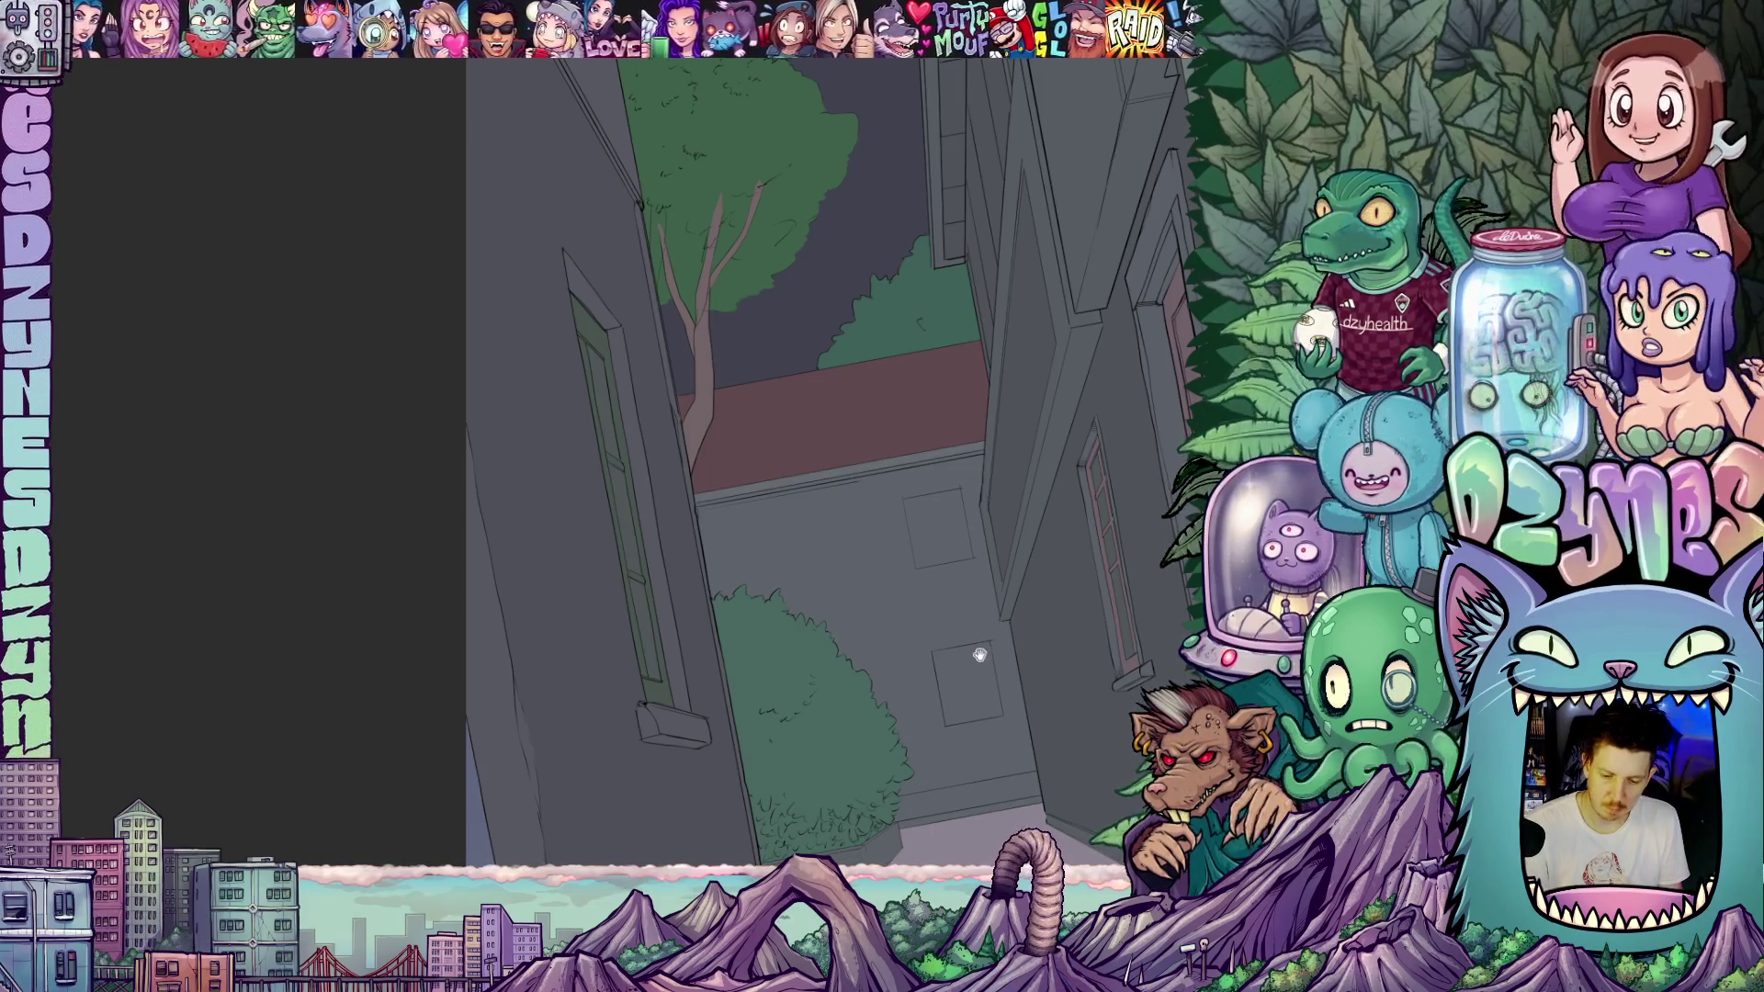
- Fill the lower and upper back-wall windows with darker grey
{"action": "left_click_drag", "start_coordinate": [979, 588], "coordinate": [885, 580]}
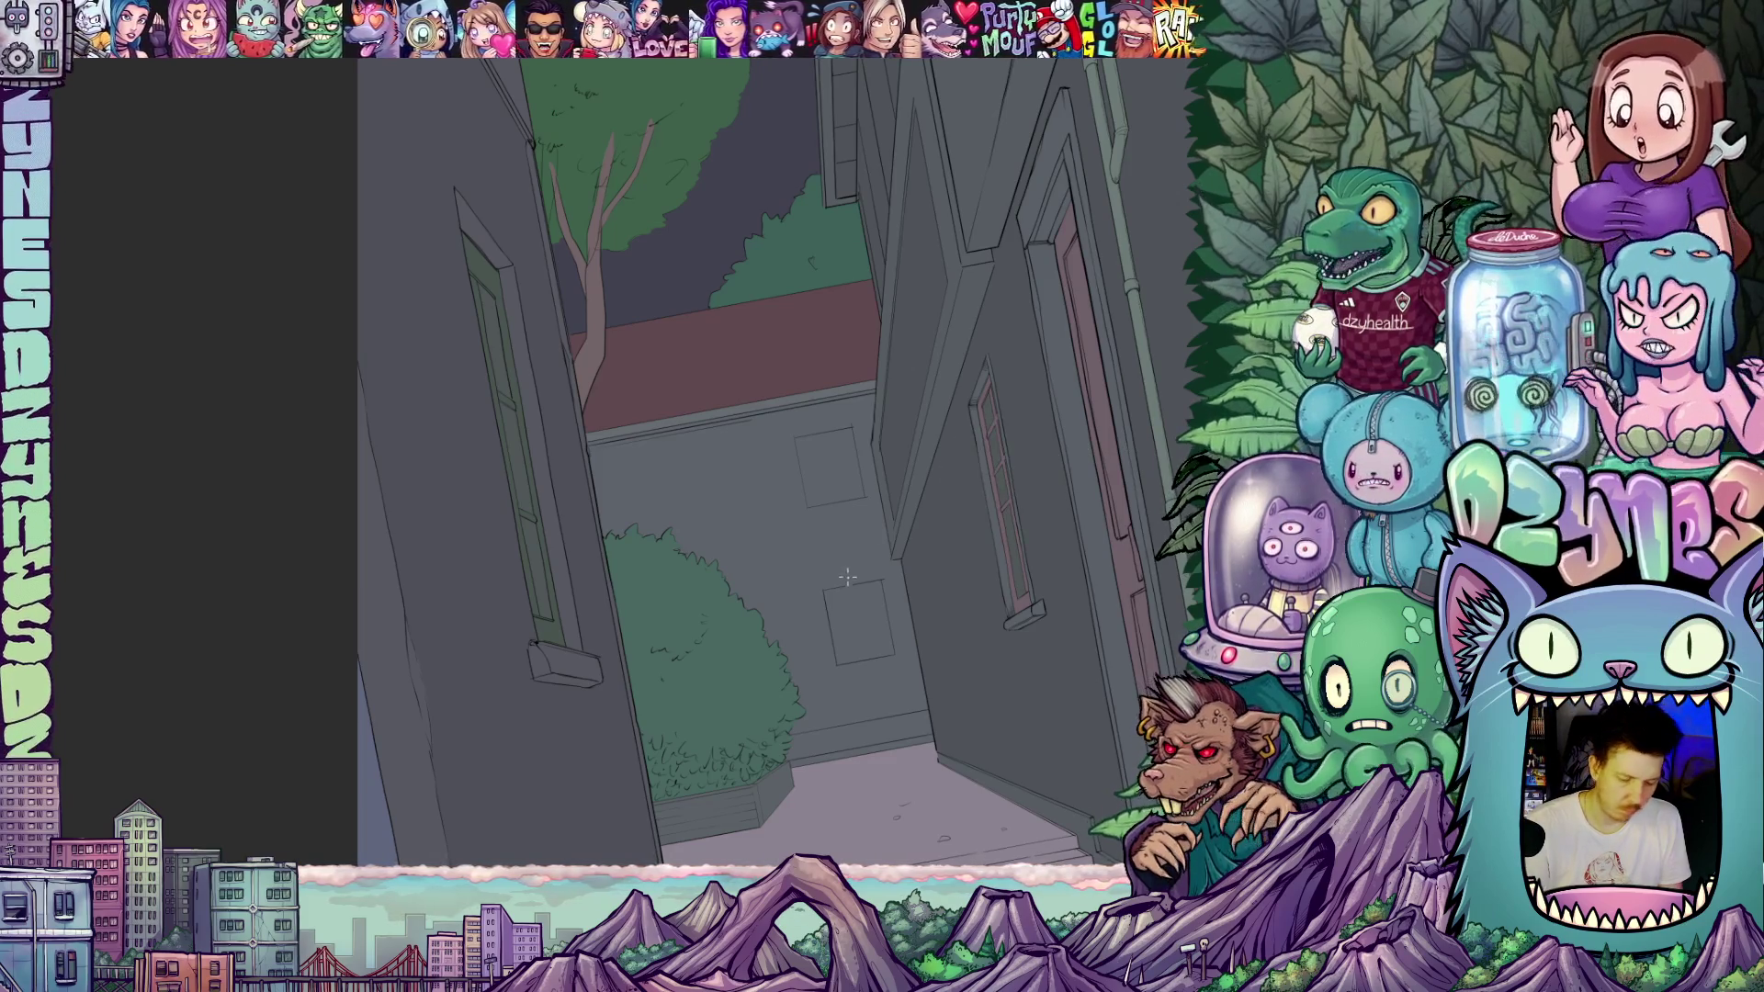
{"action": "left_click", "coordinate": [861, 603]}
{"action": "left_click", "coordinate": [844, 486]}
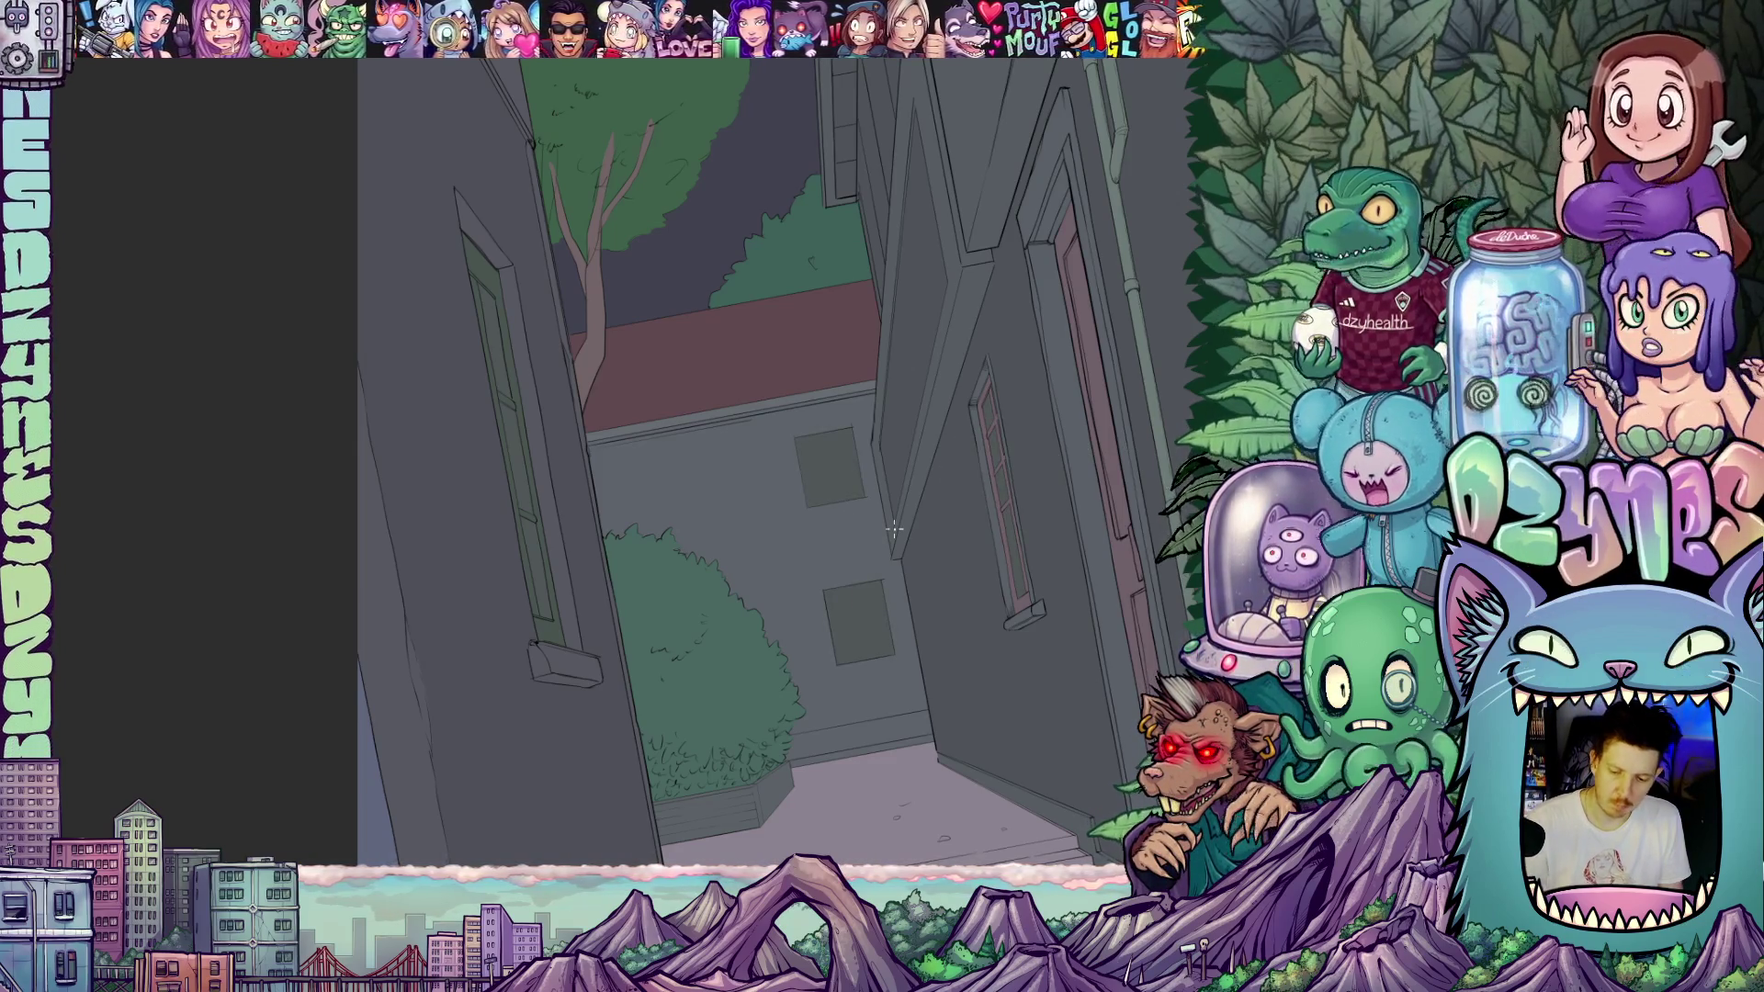
{"action": "scroll", "coordinate": [894, 529], "scroll_direction": "down", "scroll_amount": 5}
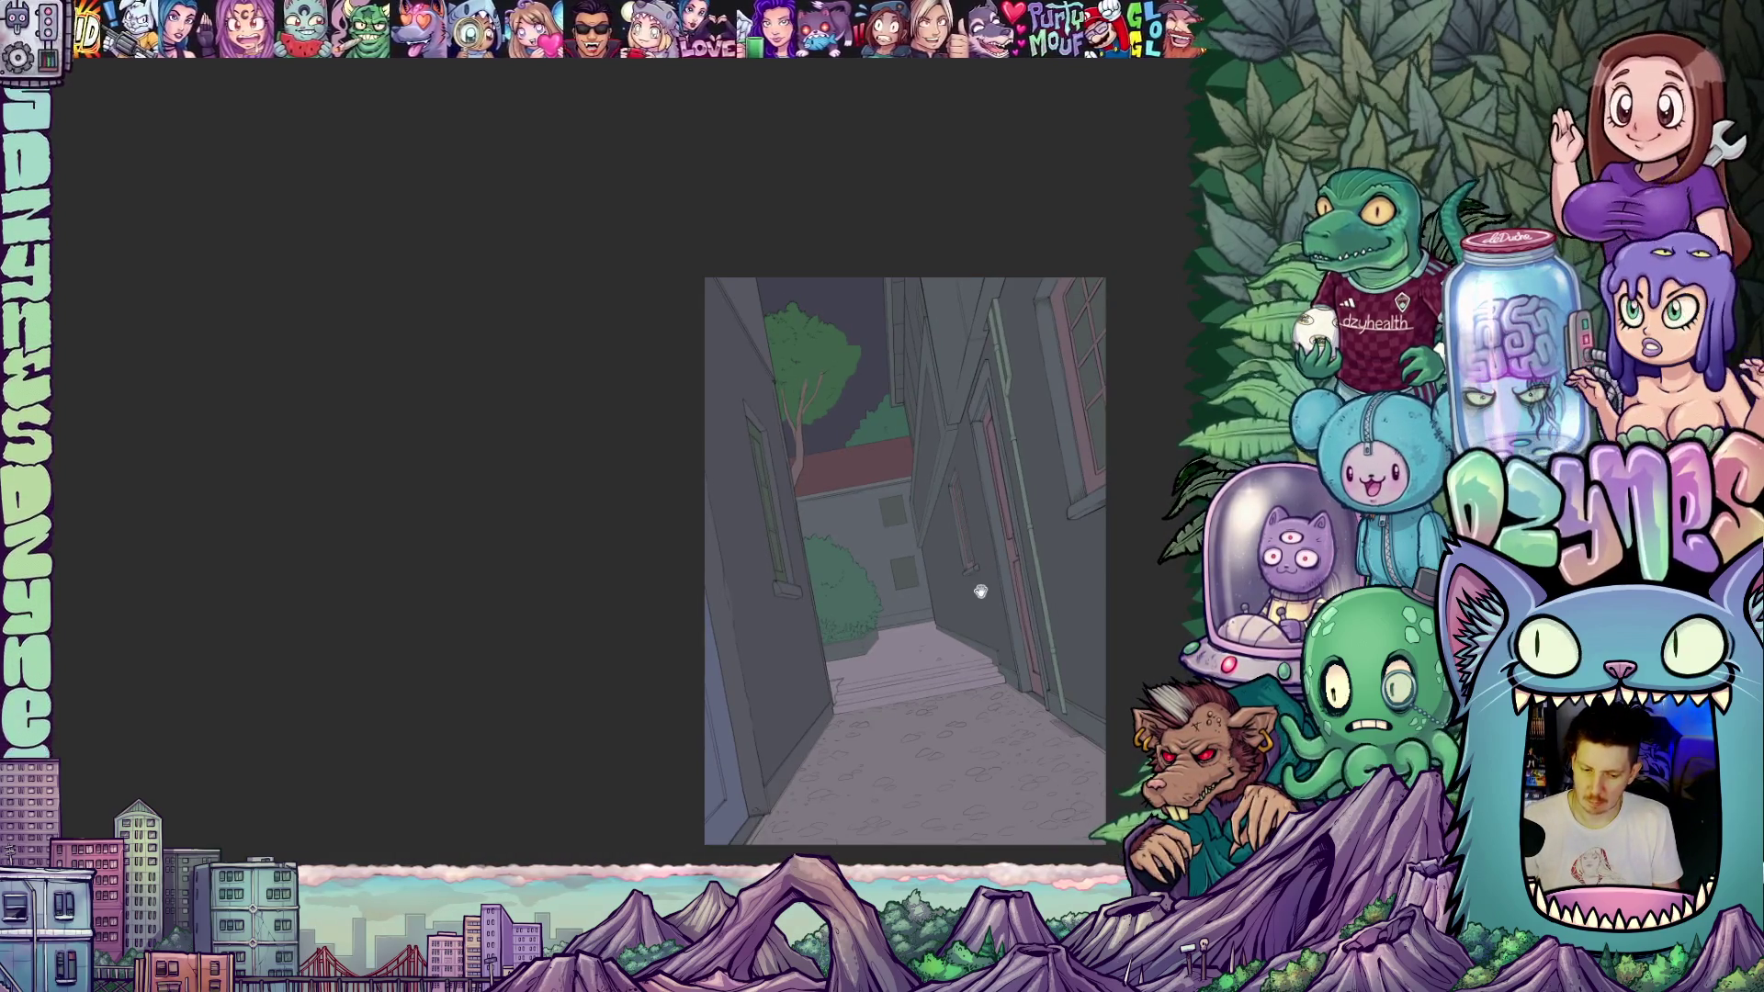
{"action": "left_click_drag", "start_coordinate": [980, 591], "coordinate": [906, 582]}
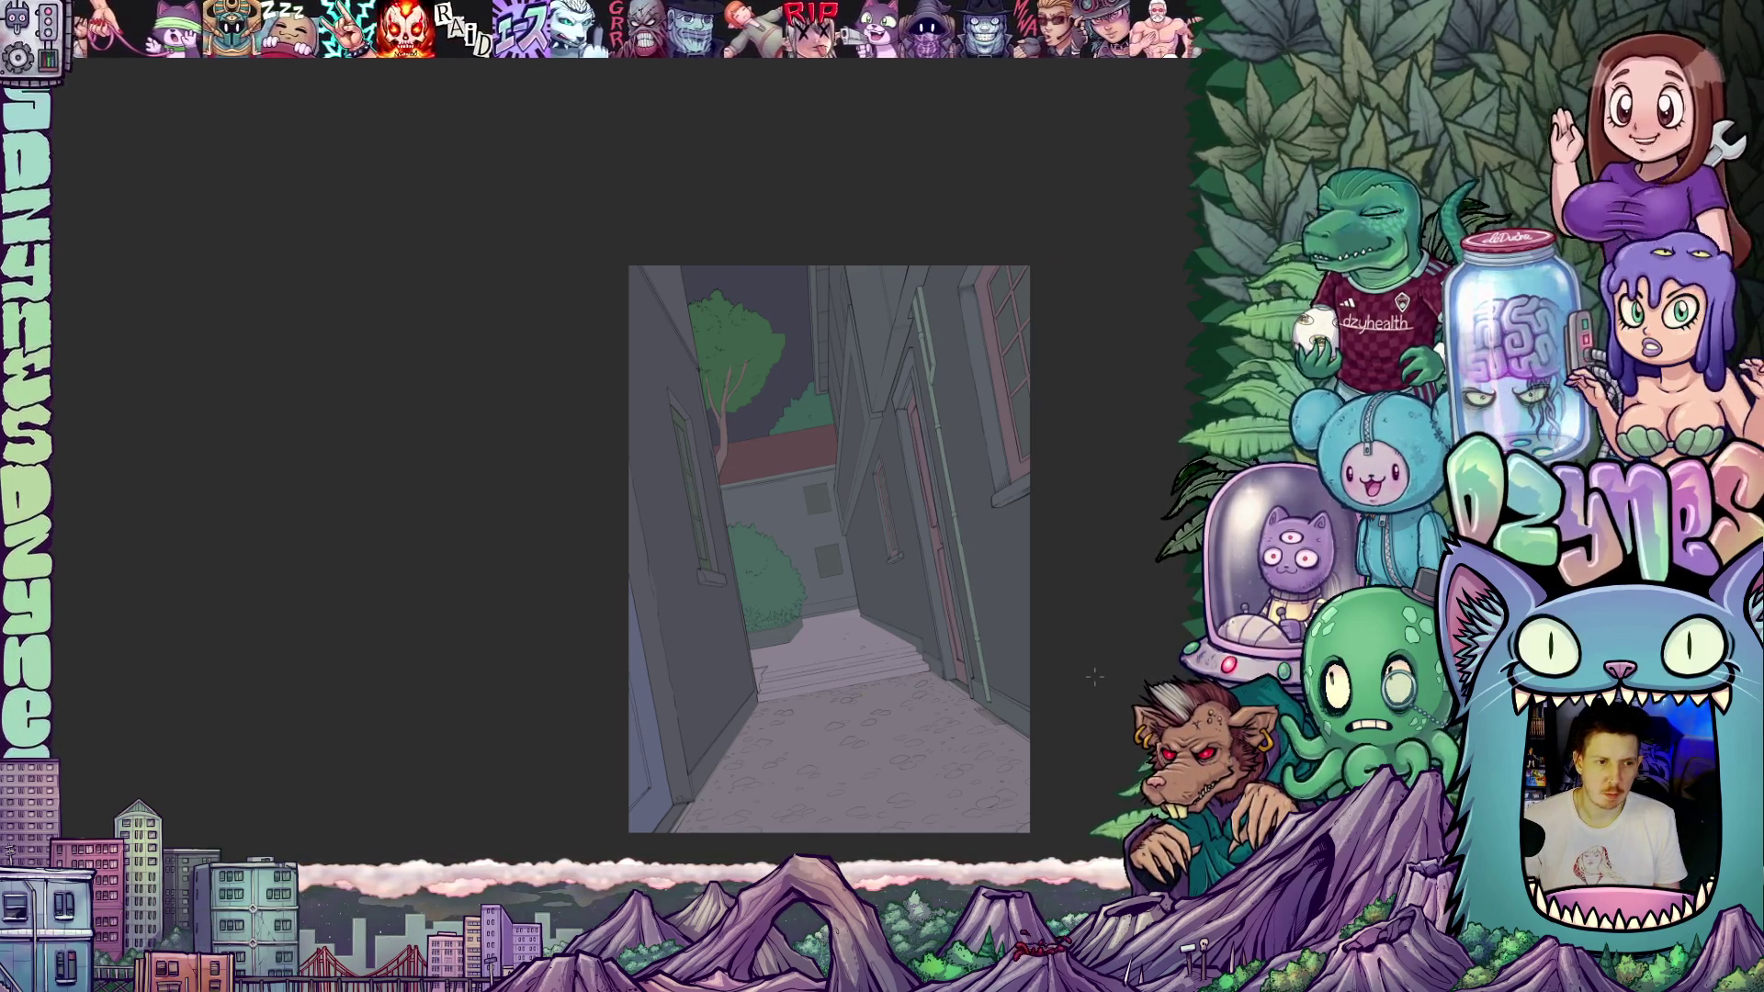
{"action": "scroll", "coordinate": [1100, 688], "scroll_direction": "up", "scroll_amount": 2}
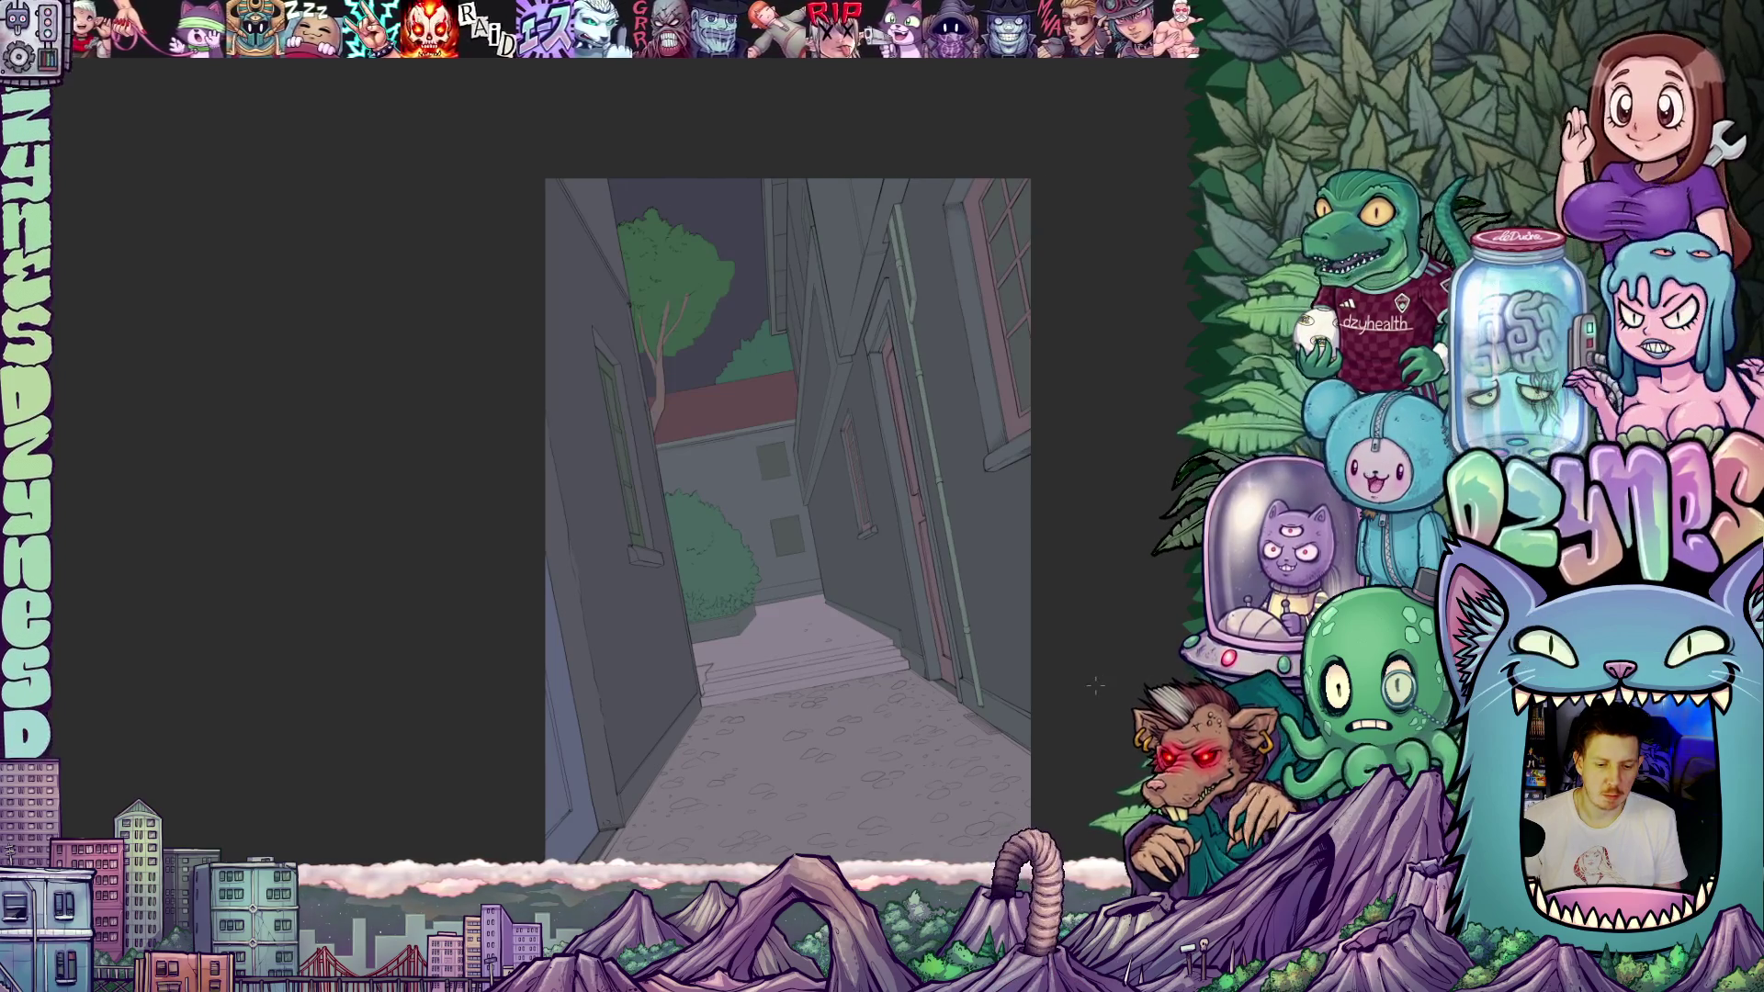
{"action": "left_click_drag", "start_coordinate": [1099, 638], "coordinate": [1060, 598]}
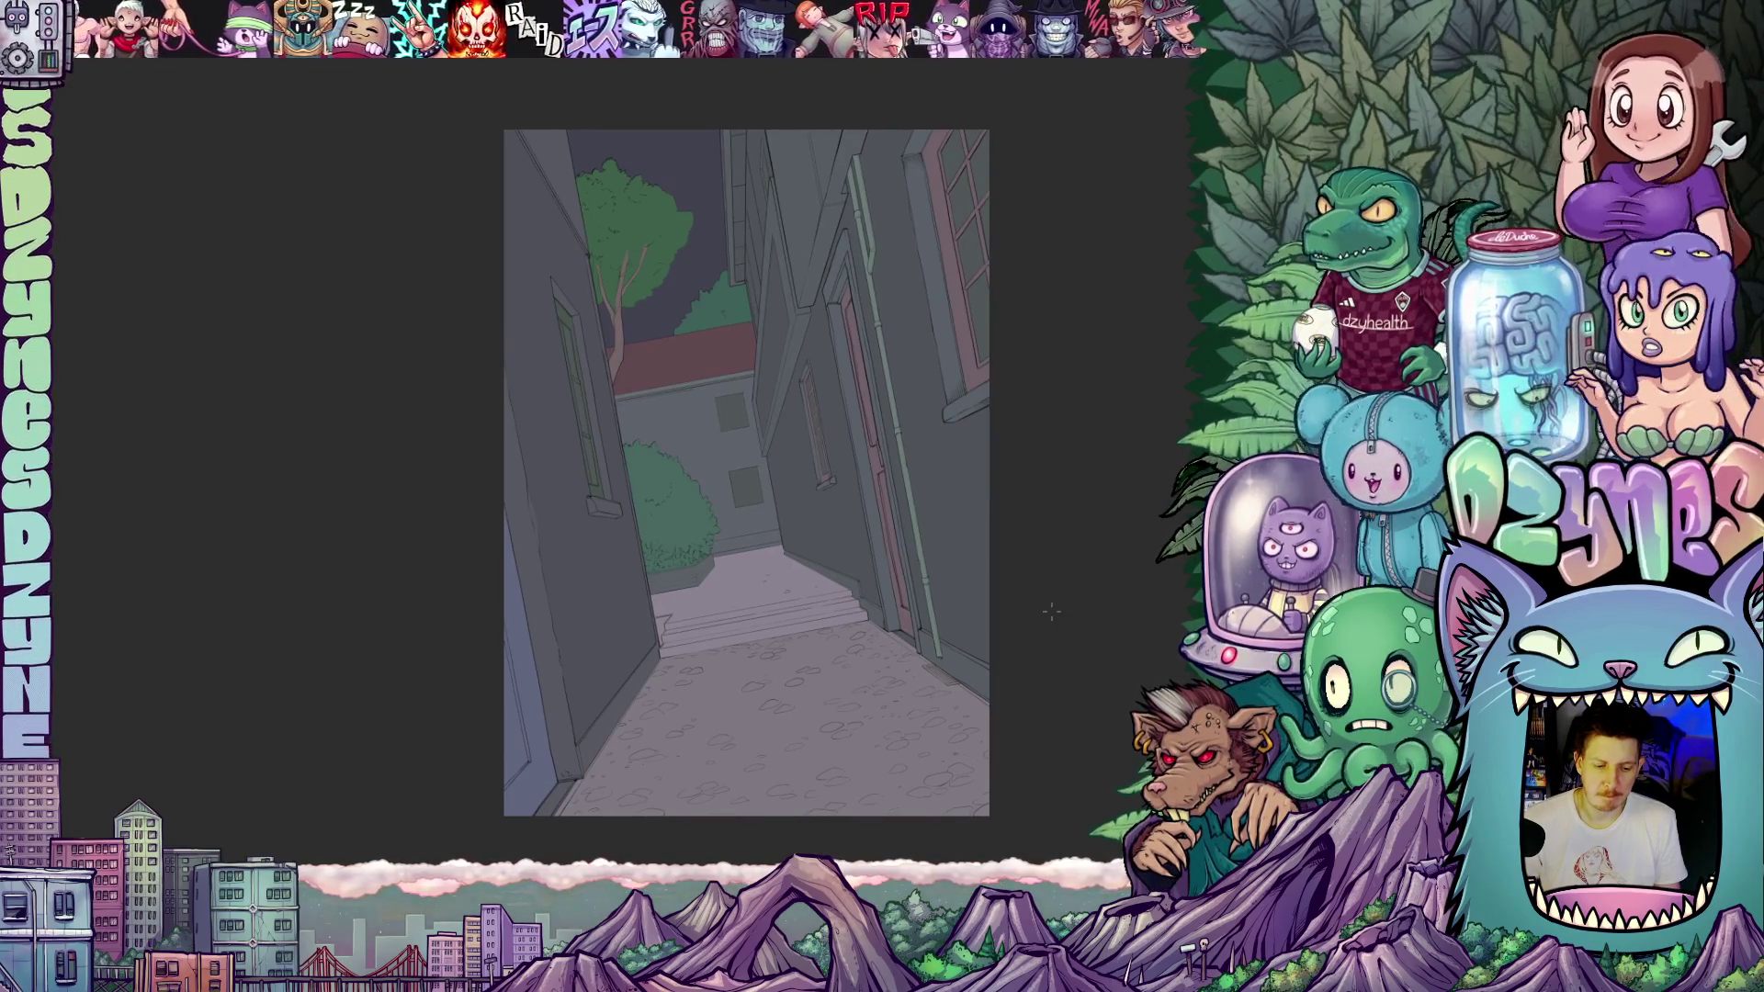
{"action": "scroll", "coordinate": [1052, 606], "scroll_direction": "down", "scroll_amount": 1}
{"action": "scroll", "coordinate": [1052, 606], "scroll_direction": "down", "scroll_amount": 1}
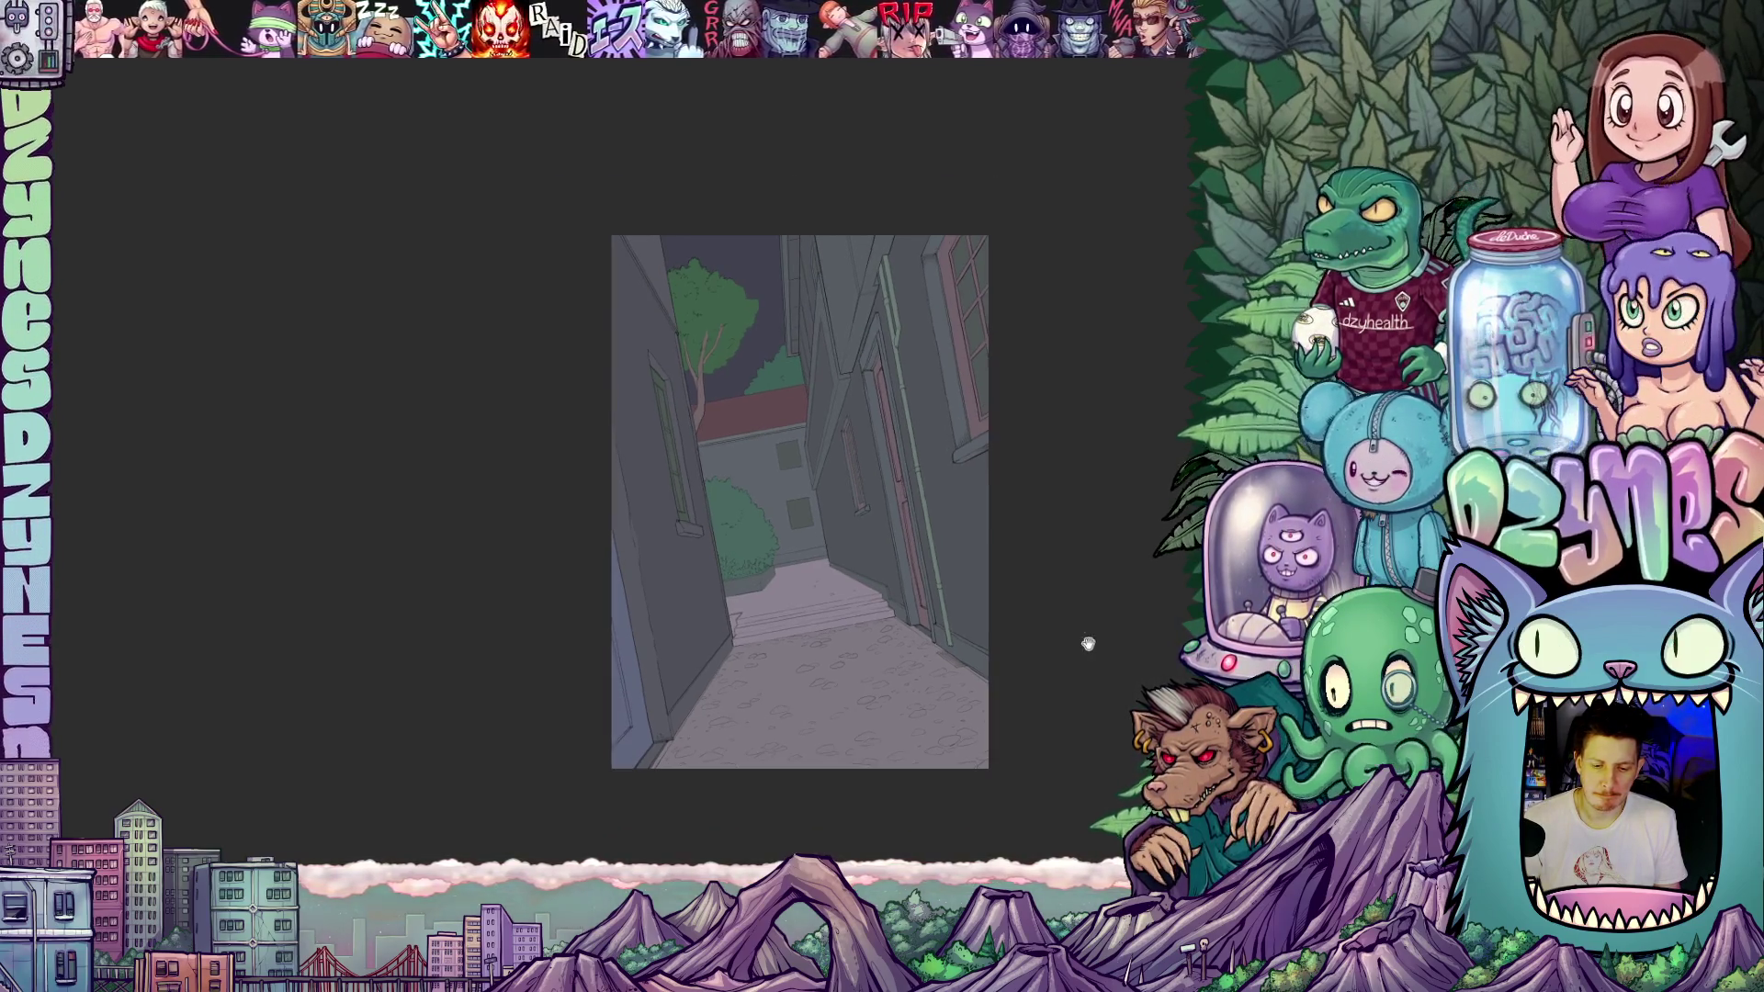
{"action": "left_click_drag", "start_coordinate": [1086, 643], "coordinate": [1016, 591]}
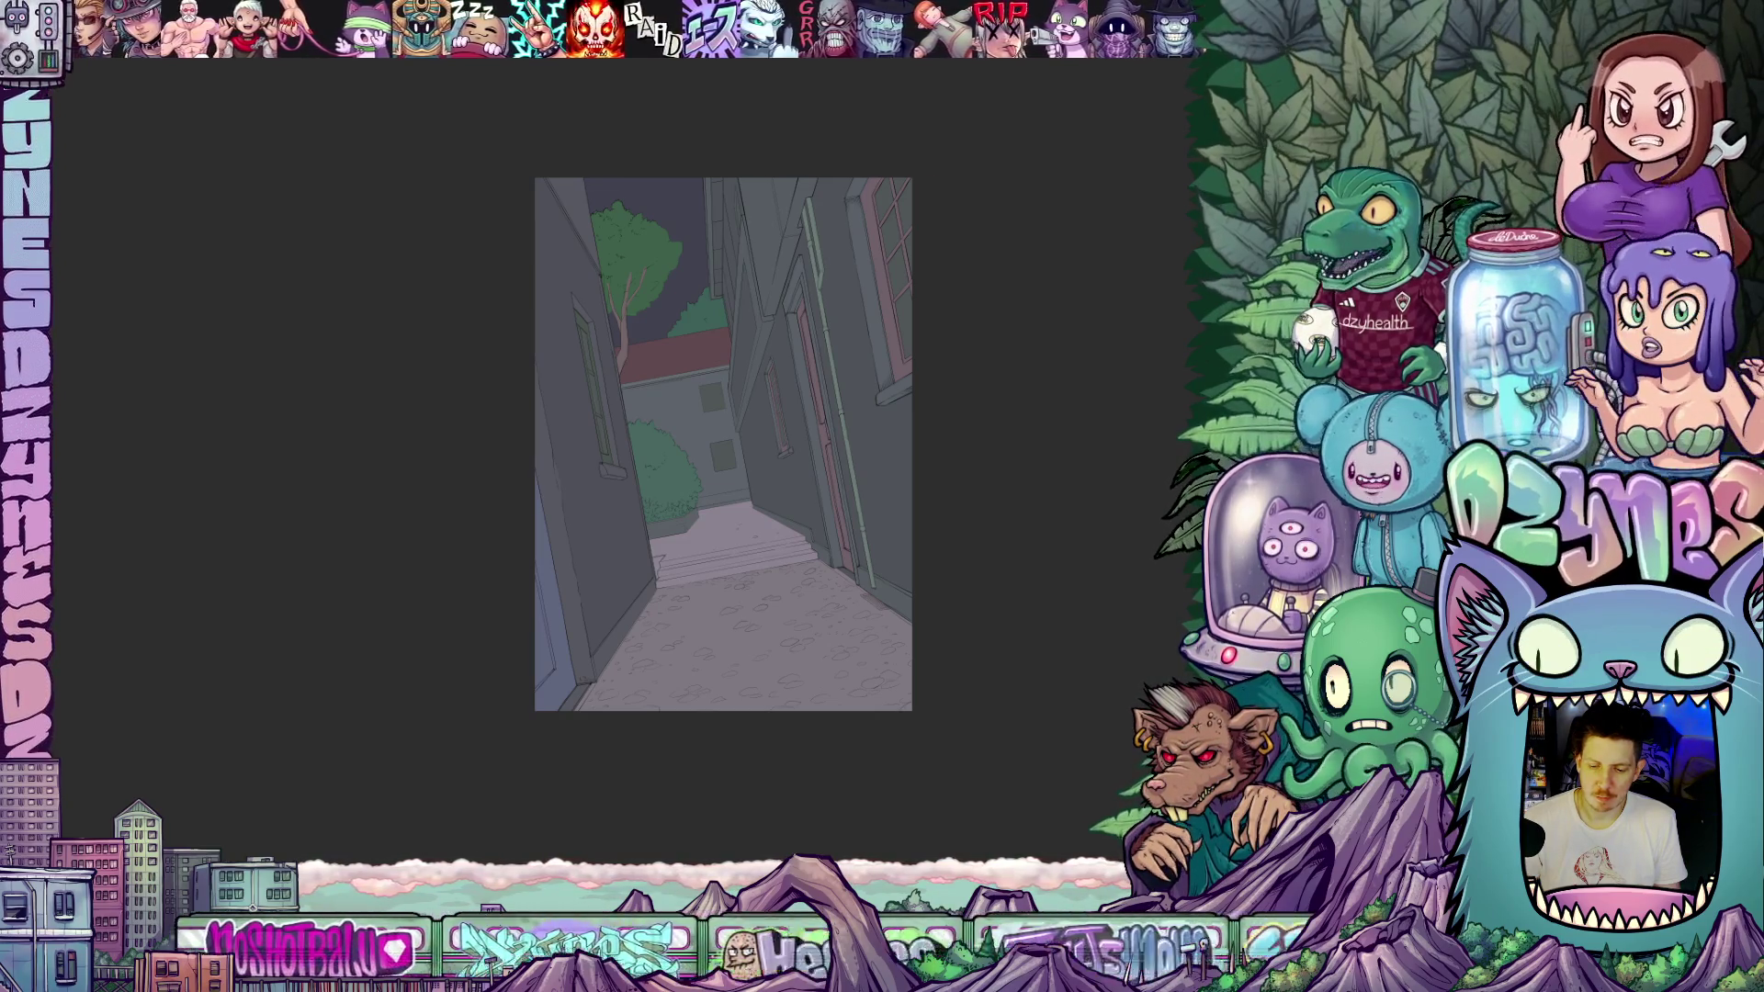
{"action": "scroll", "coordinate": [1176, 628], "scroll_direction": "up", "scroll_amount": 1}
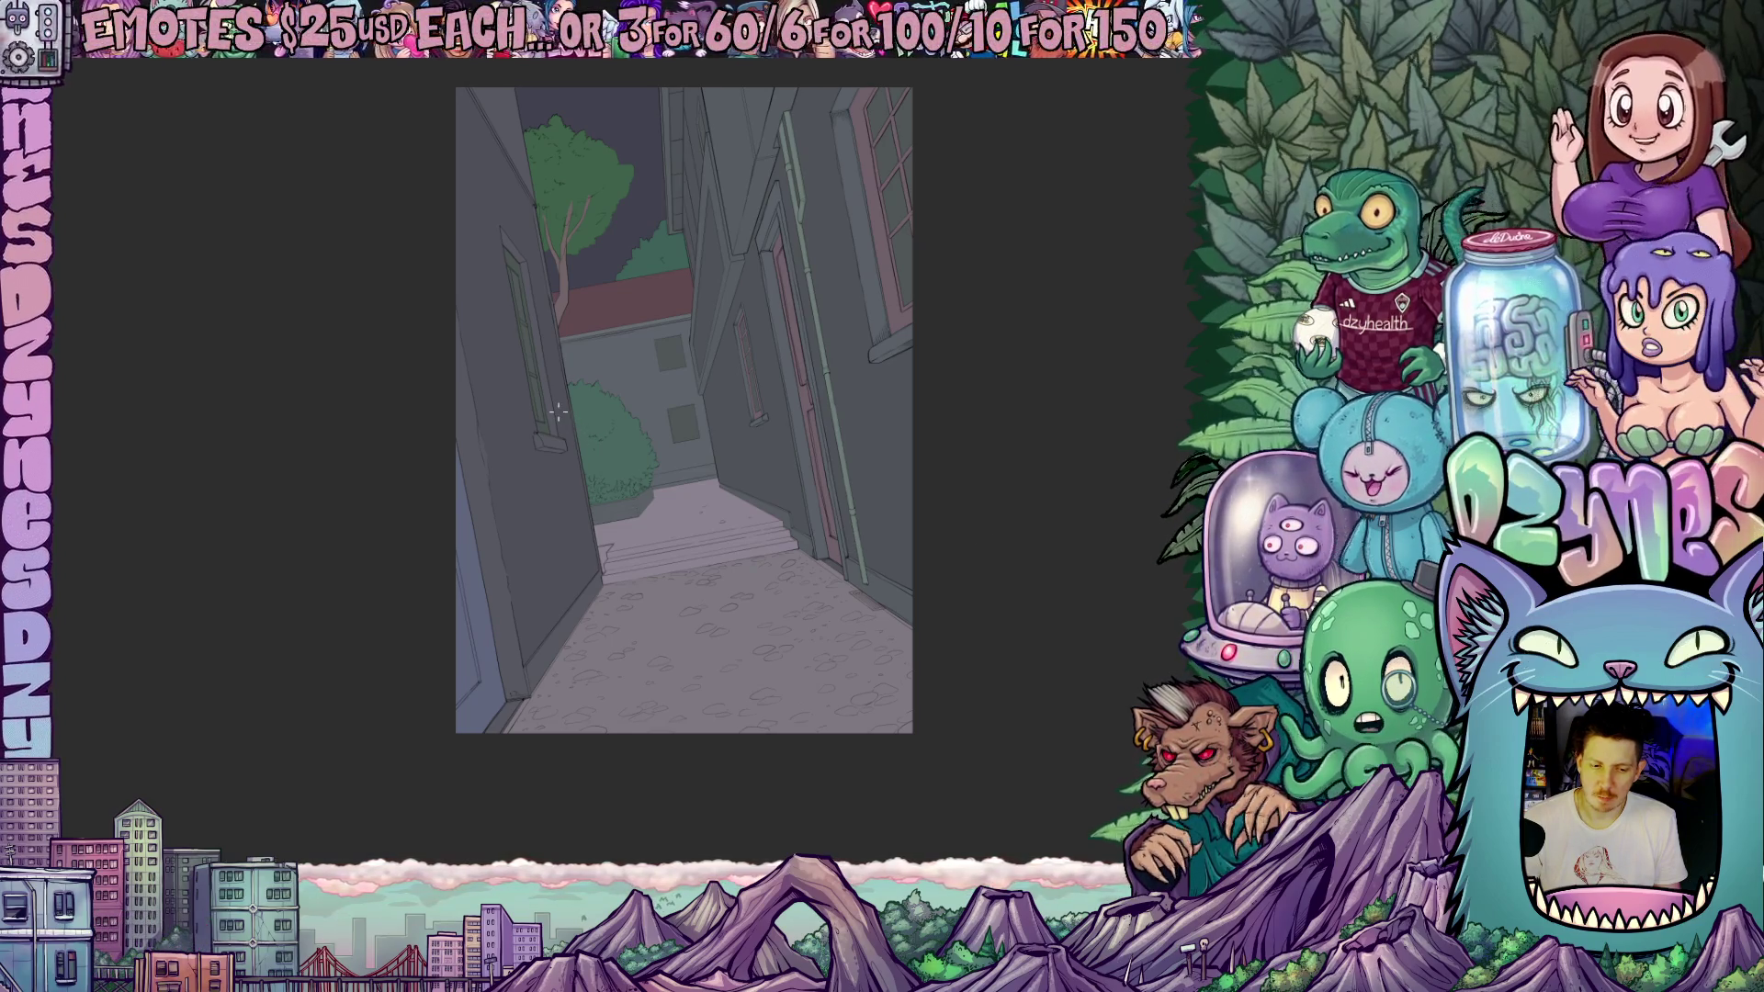
{"action": "scroll", "coordinate": [551, 174], "scroll_direction": "up", "scroll_amount": 10}
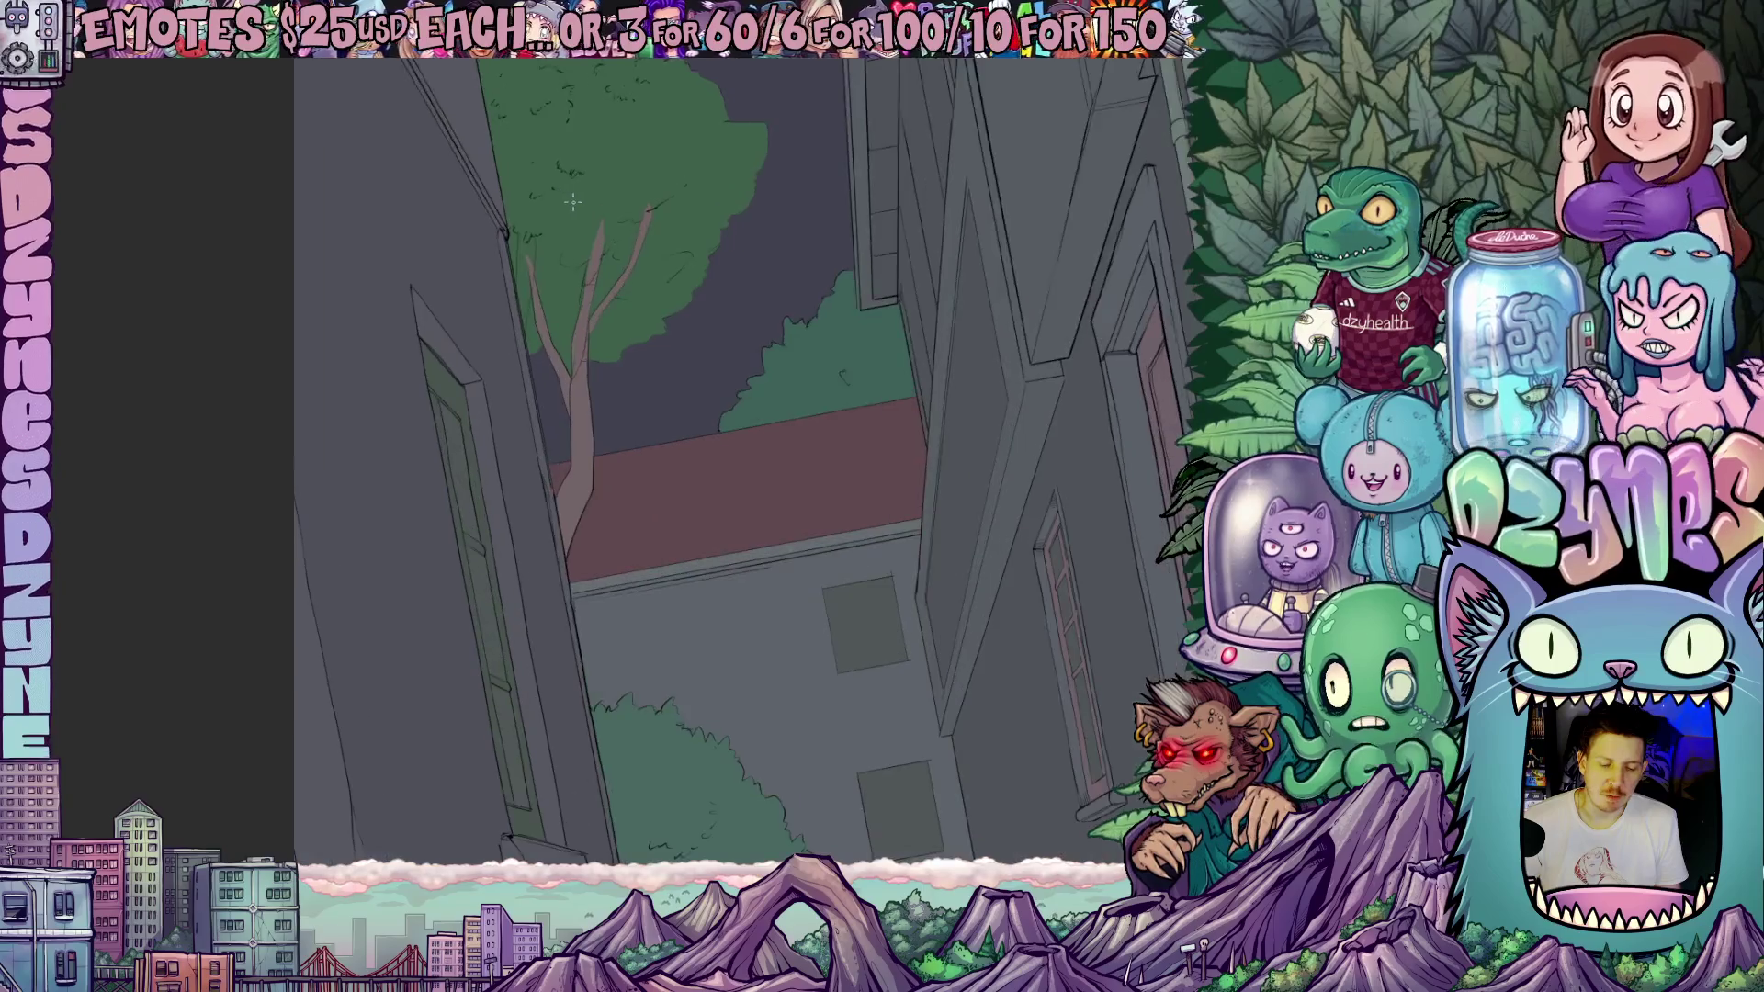
{"action": "mouse_move", "coordinate": [570, 239]}
{"action": "left_mouse_down"}
{"action": "mouse_move", "coordinate": [578, 446]}
{"action": "mouse_move", "coordinate": [563, 358]}
{"action": "left_mouse_up"}
{"action": "scroll", "coordinate": [830, 473], "scroll_direction": "down", "scroll_amount": 3}
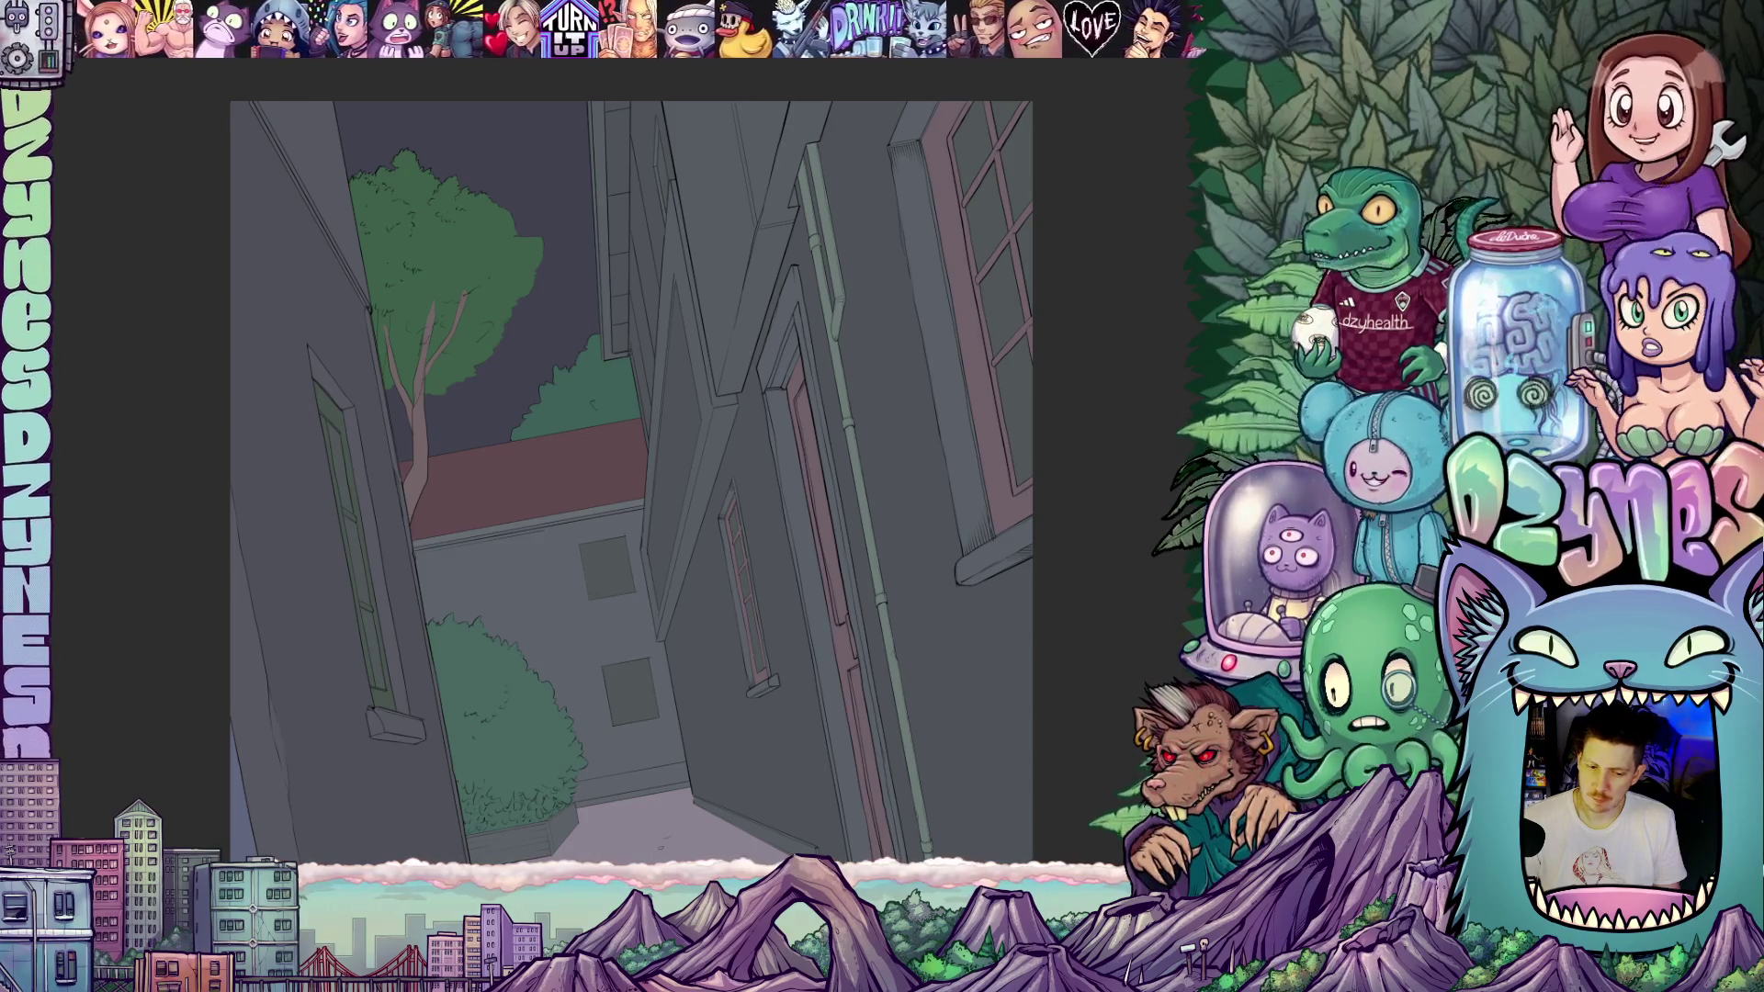
{"action": "mouse_move", "coordinate": [900, 518]}
{"action": "left_mouse_down"}
{"action": "mouse_move", "coordinate": [826, 563]}
{"action": "mouse_move", "coordinate": [765, 353]}
{"action": "mouse_move", "coordinate": [785, 417]}
{"action": "left_mouse_up"}
{"action": "scroll", "coordinate": [786, 416], "scroll_direction": "up", "scroll_amount": 2}
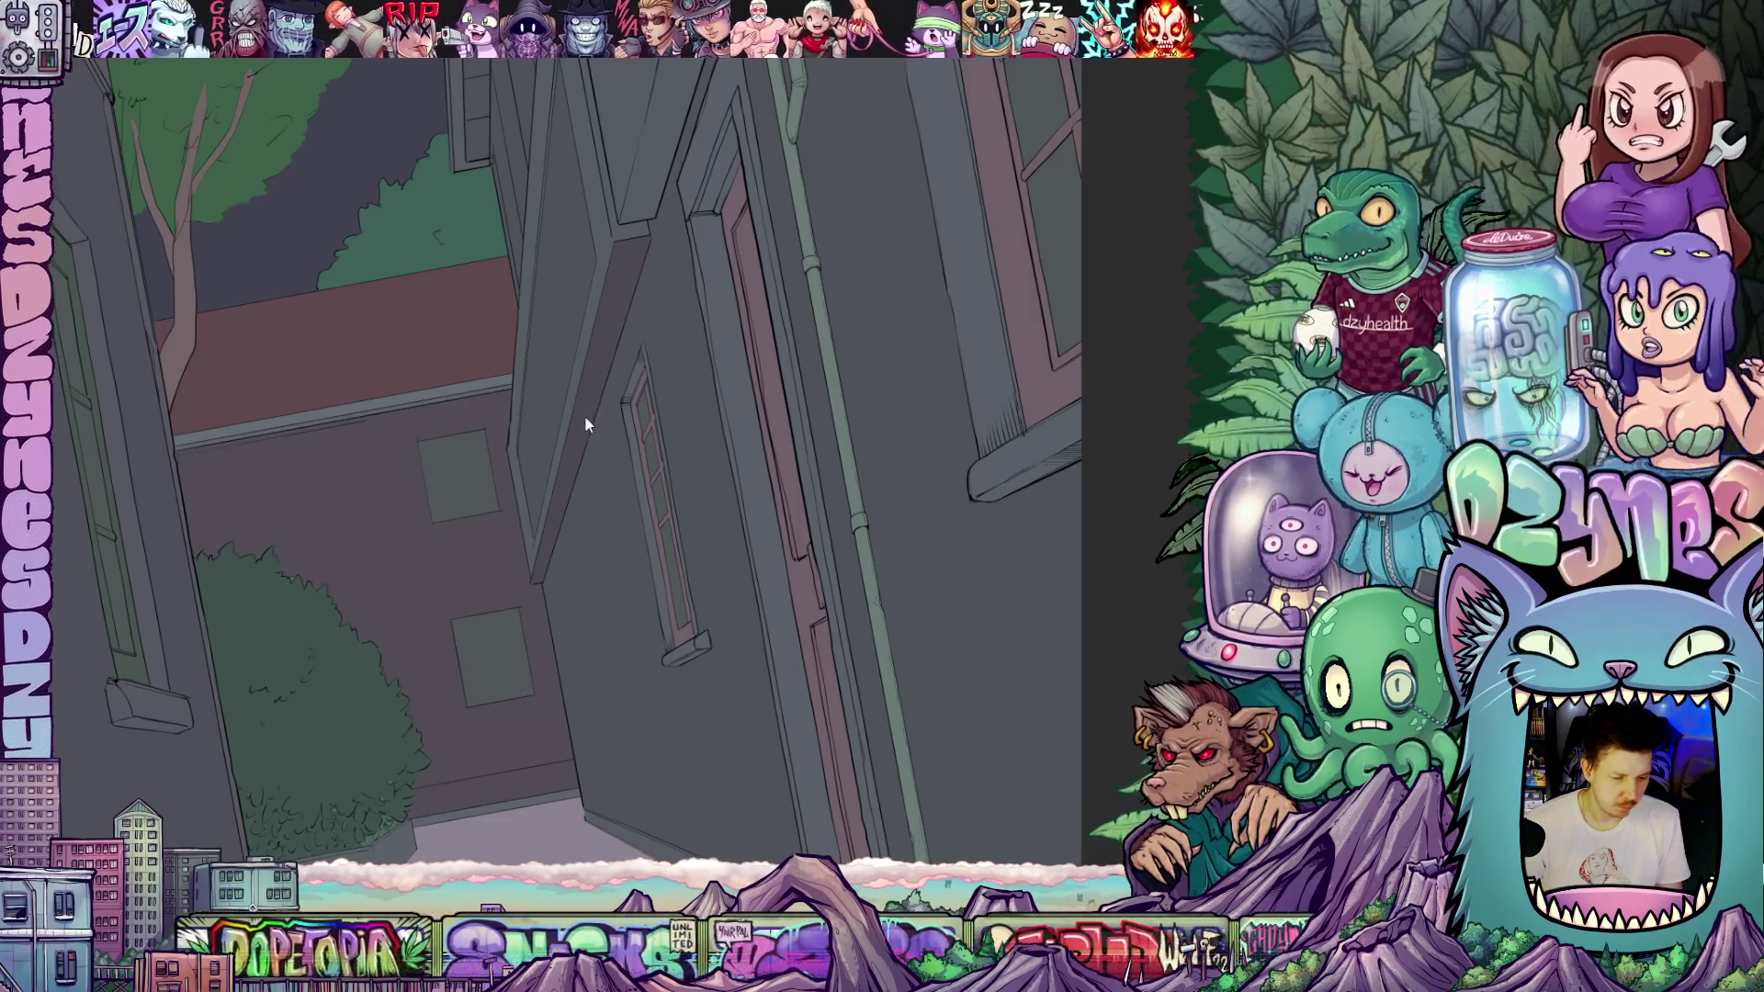
- Fill the diagonal wall strip and its upper part with darker grey
{"action": "scroll", "coordinate": [576, 449], "scroll_direction": "up", "scroll_amount": 2}
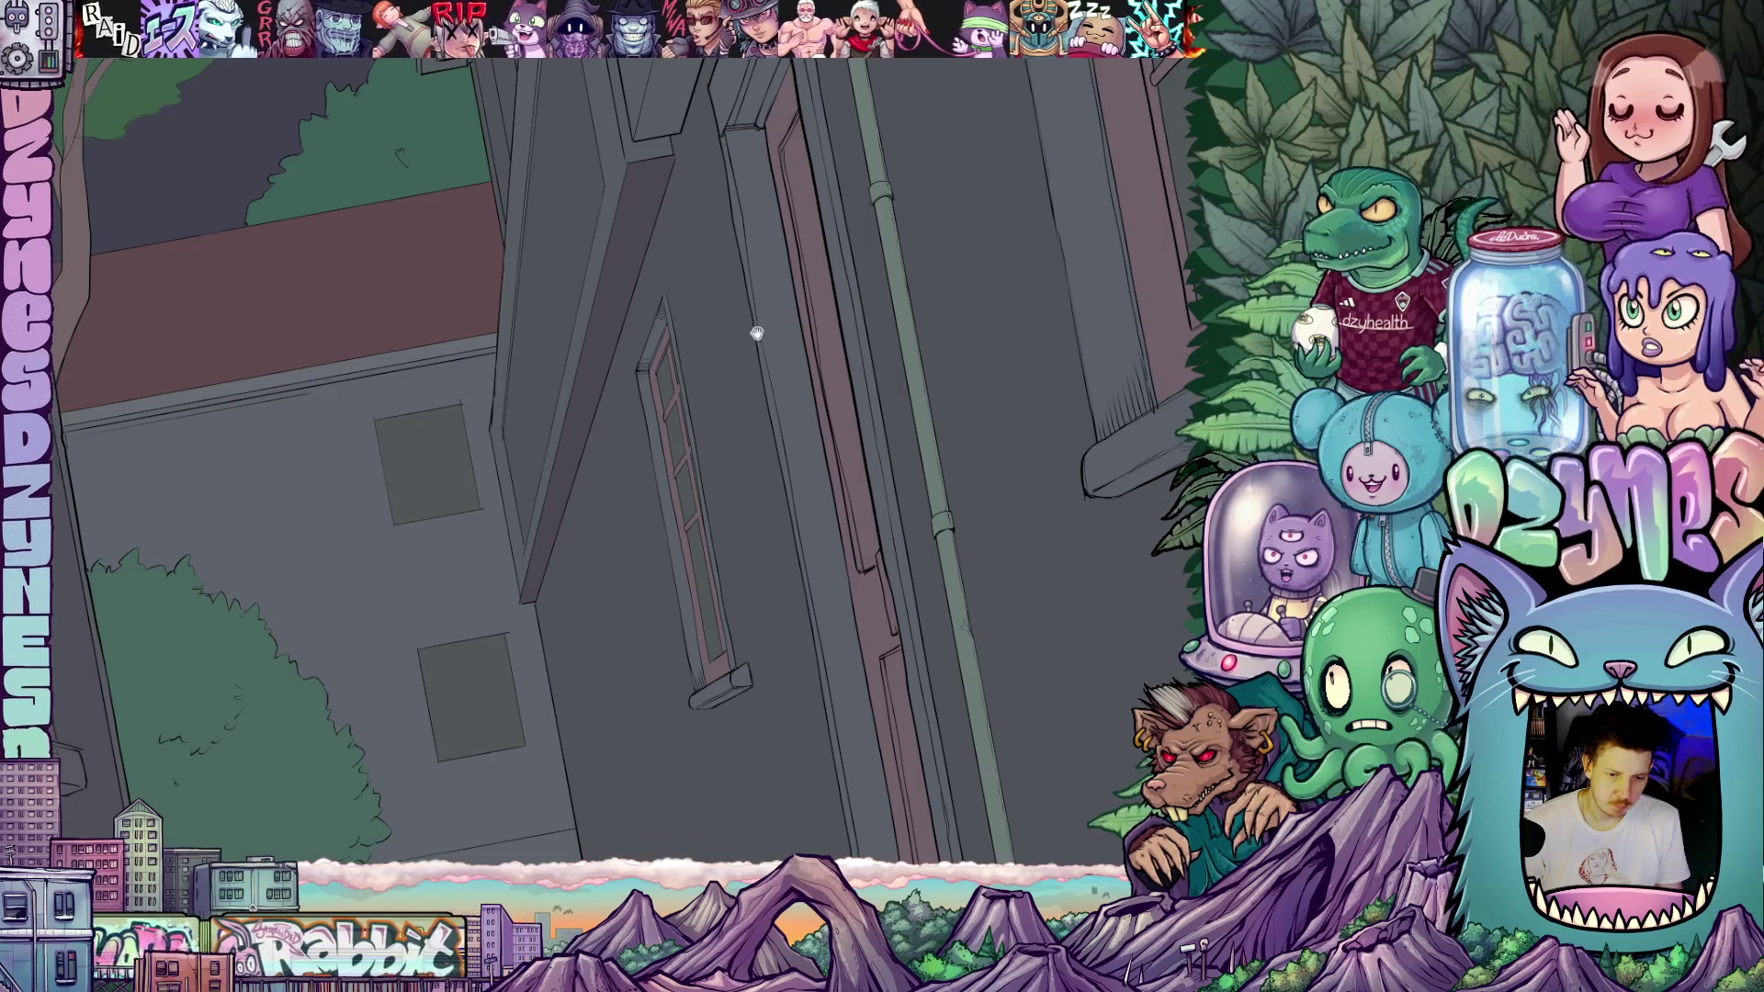
{"action": "scroll", "coordinate": [646, 563], "scroll_direction": "up", "scroll_amount": 2}
{"action": "left_click", "coordinate": [602, 398]}
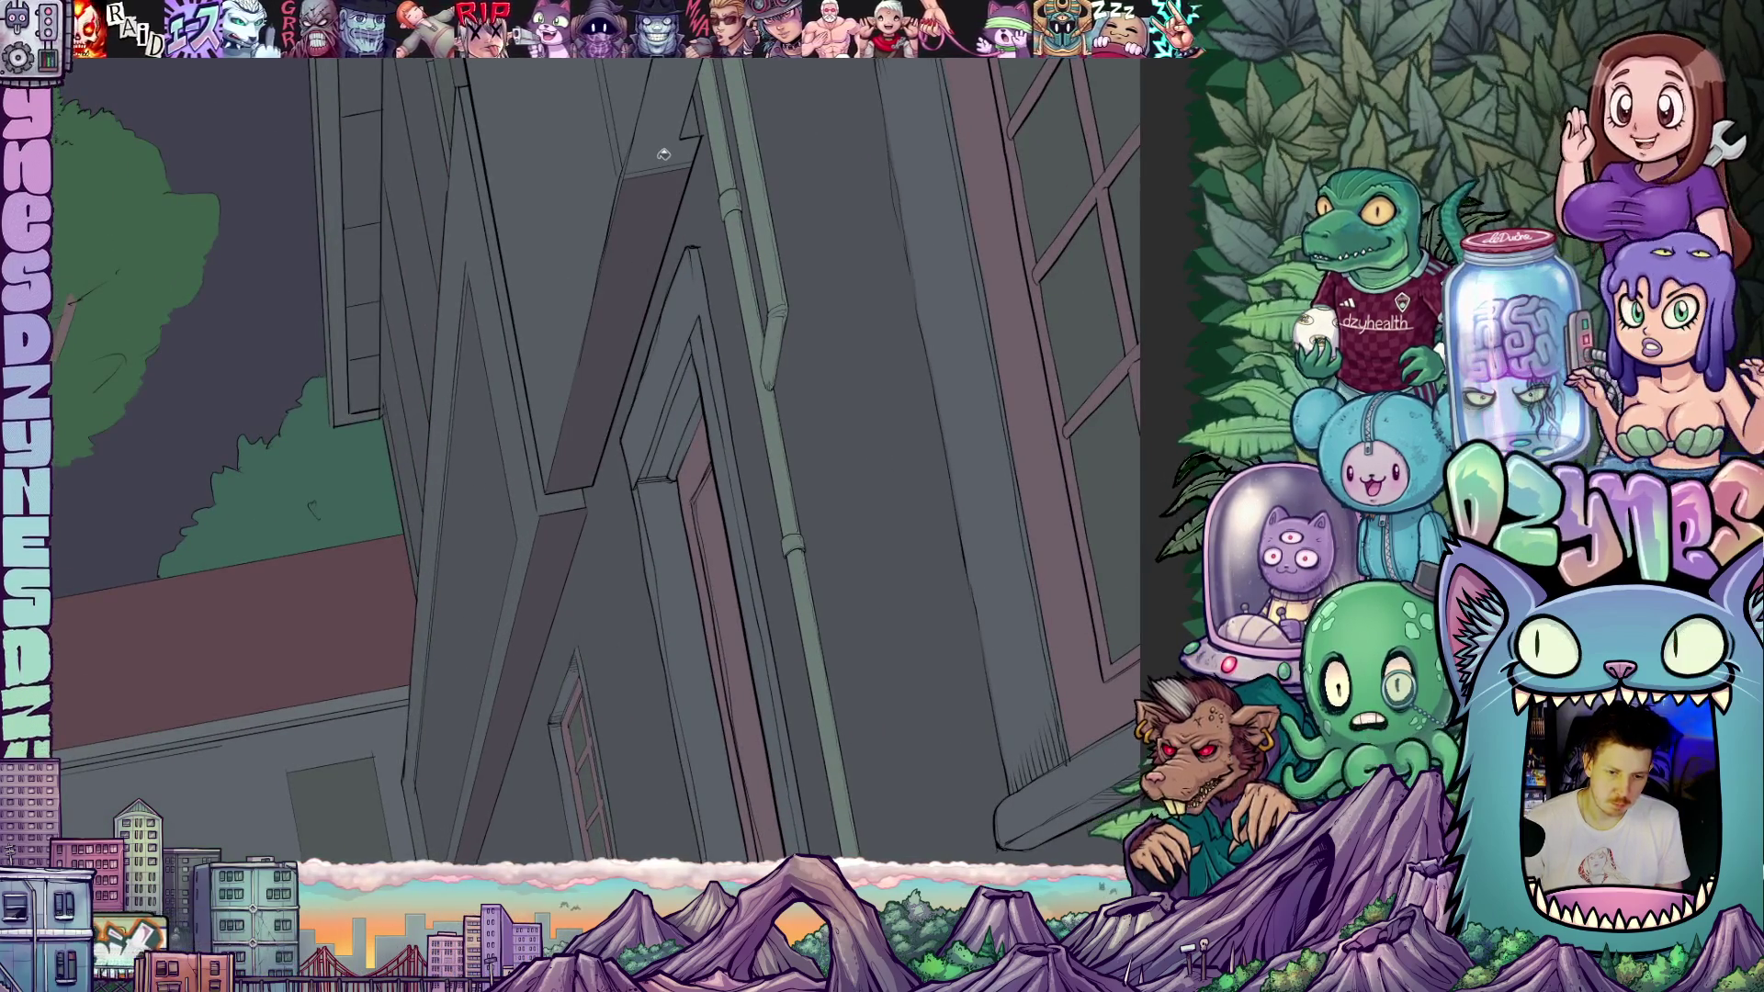
{"action": "left_click", "coordinate": [662, 153]}
{"action": "scroll", "coordinate": [660, 224], "scroll_direction": "down", "scroll_amount": 5}
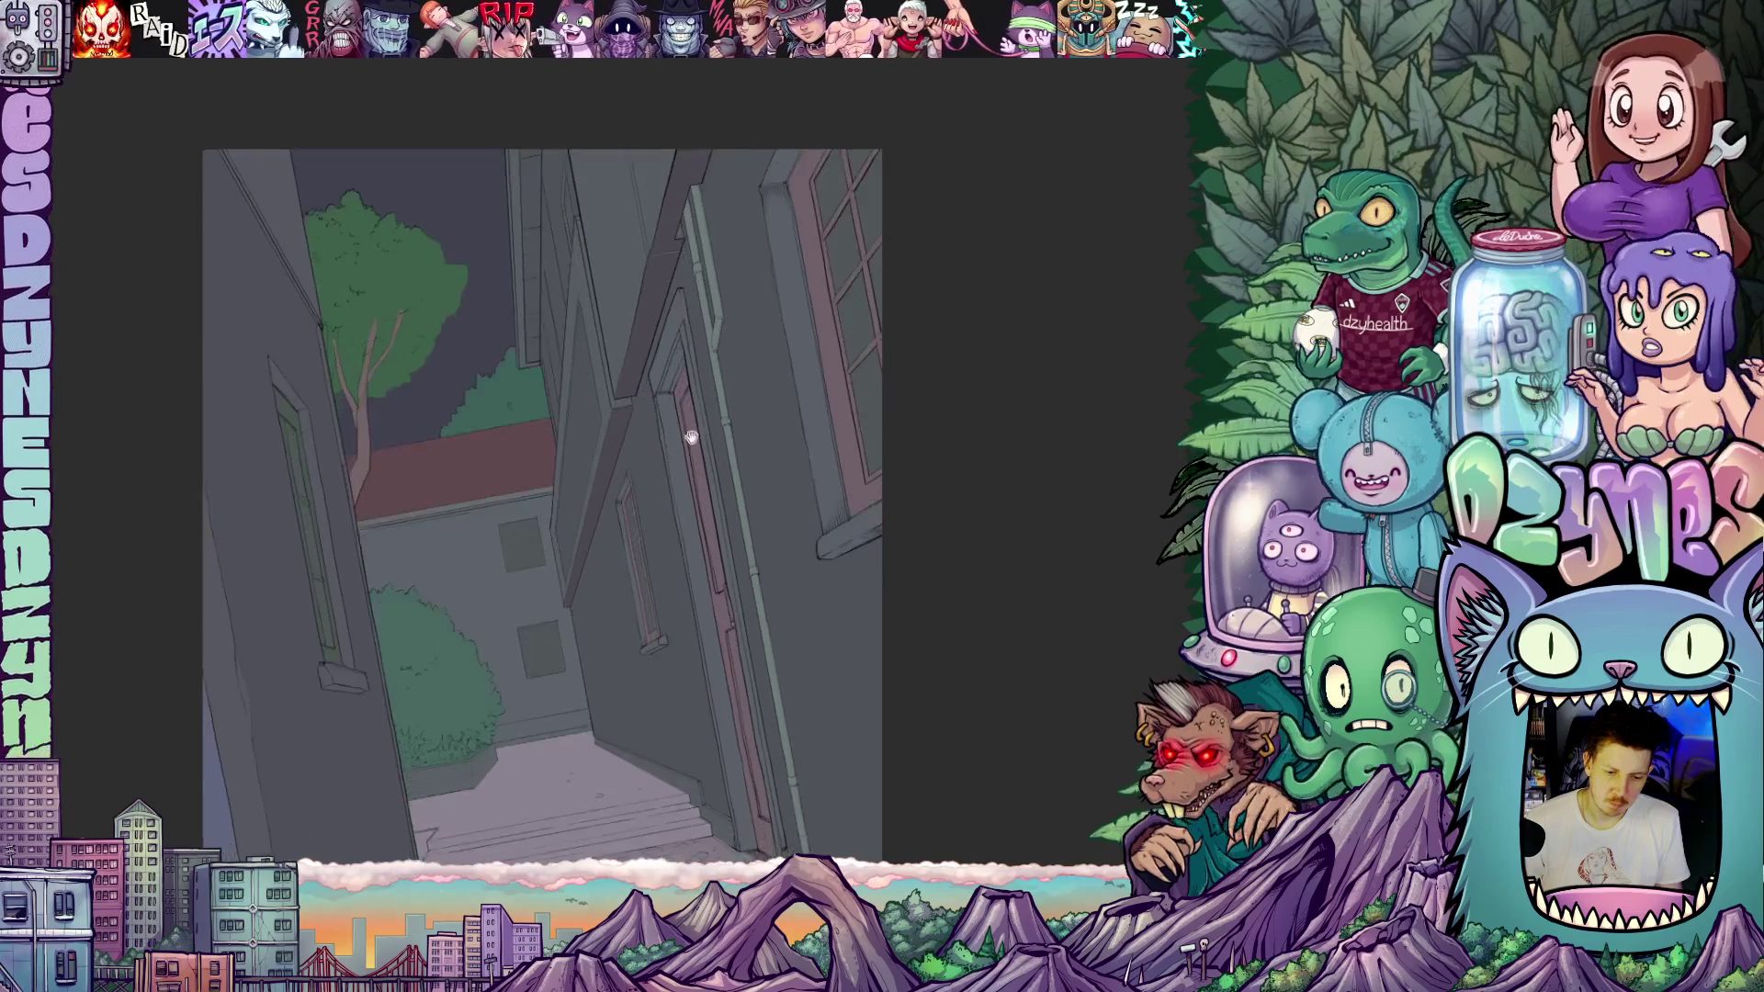
- Zoom and pan to frame the left building and green tree up close
{"action": "mouse_move", "coordinate": [677, 416]}
{"action": "left_mouse_down"}
{"action": "mouse_move", "coordinate": [662, 398]}
{"action": "mouse_move", "coordinate": [675, 441]}
{"action": "left_mouse_up"}
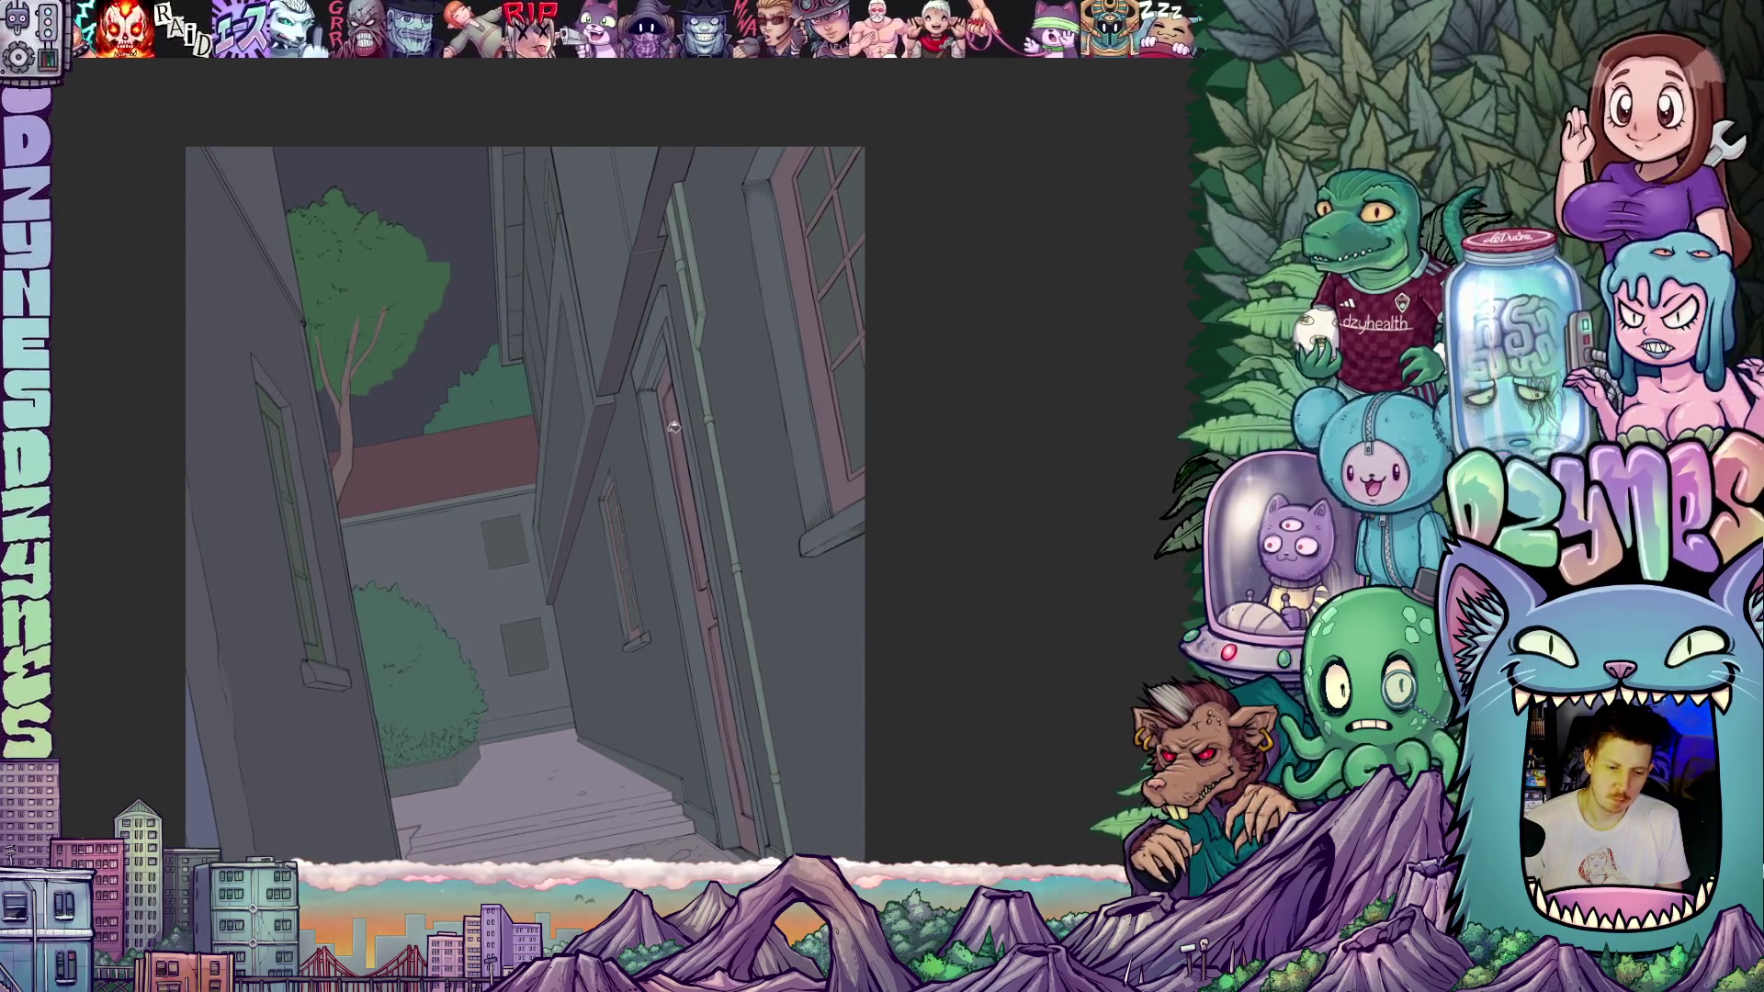
{"action": "scroll", "coordinate": [673, 427], "scroll_direction": "up", "scroll_amount": 3}
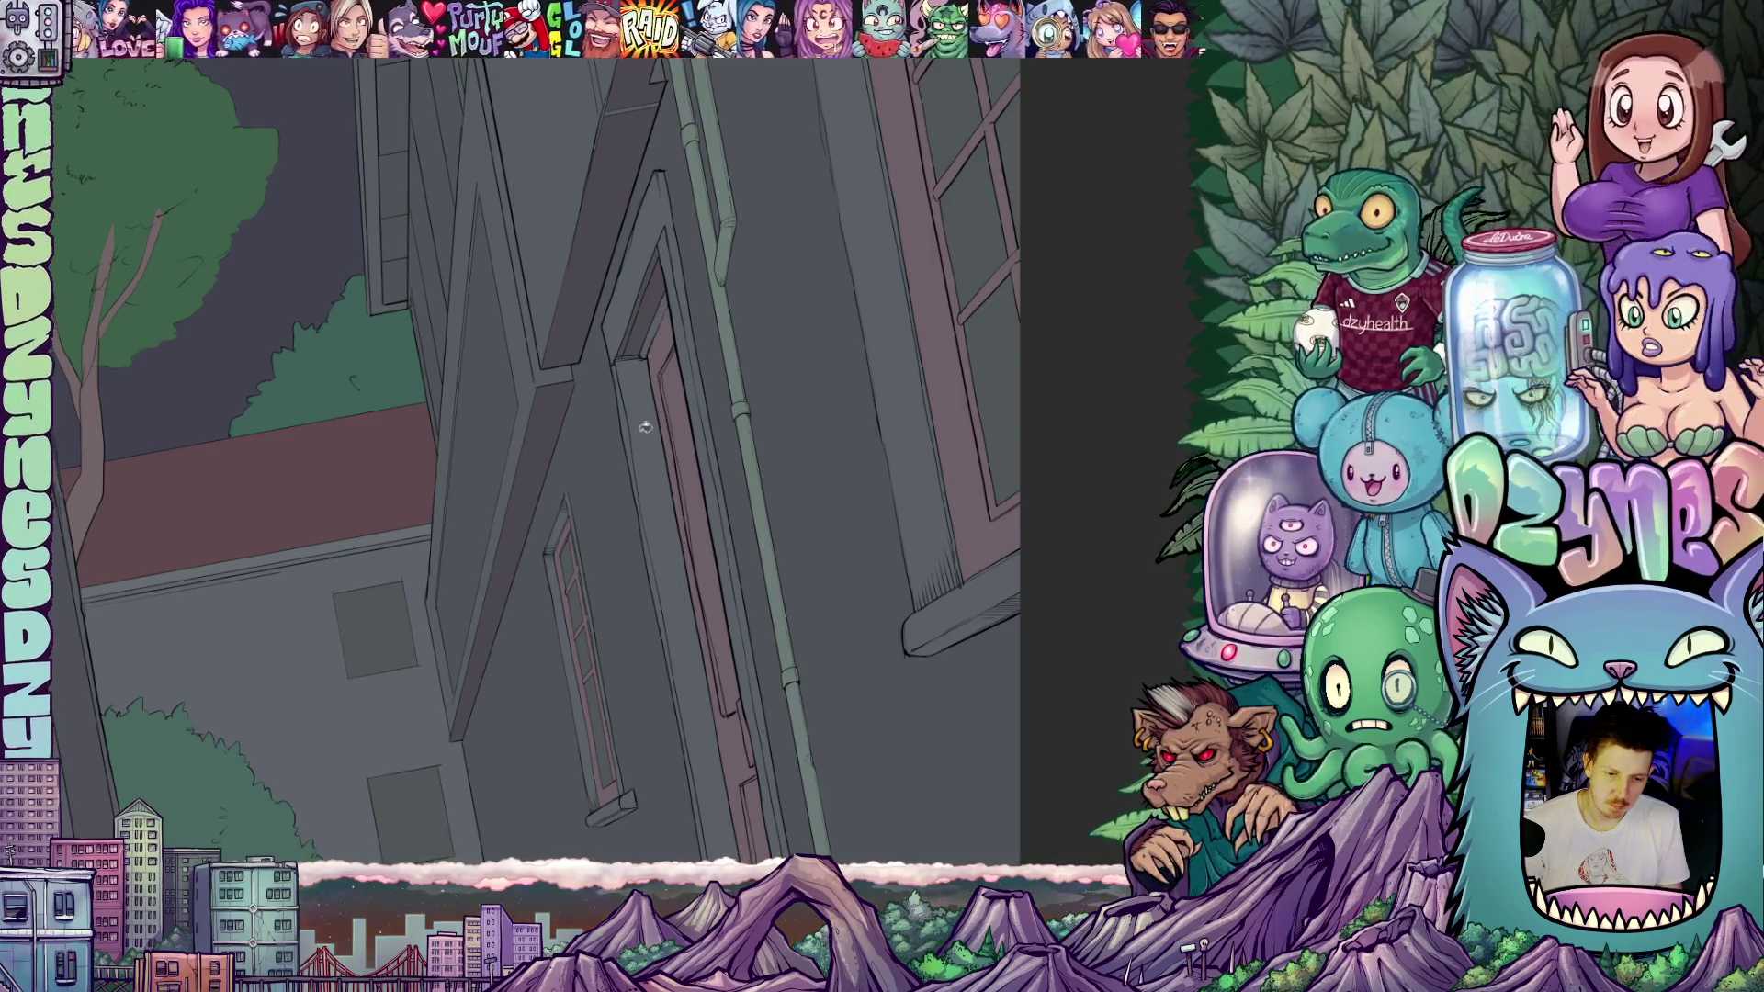
{"action": "scroll", "coordinate": [645, 426], "scroll_direction": "down", "scroll_amount": 4}
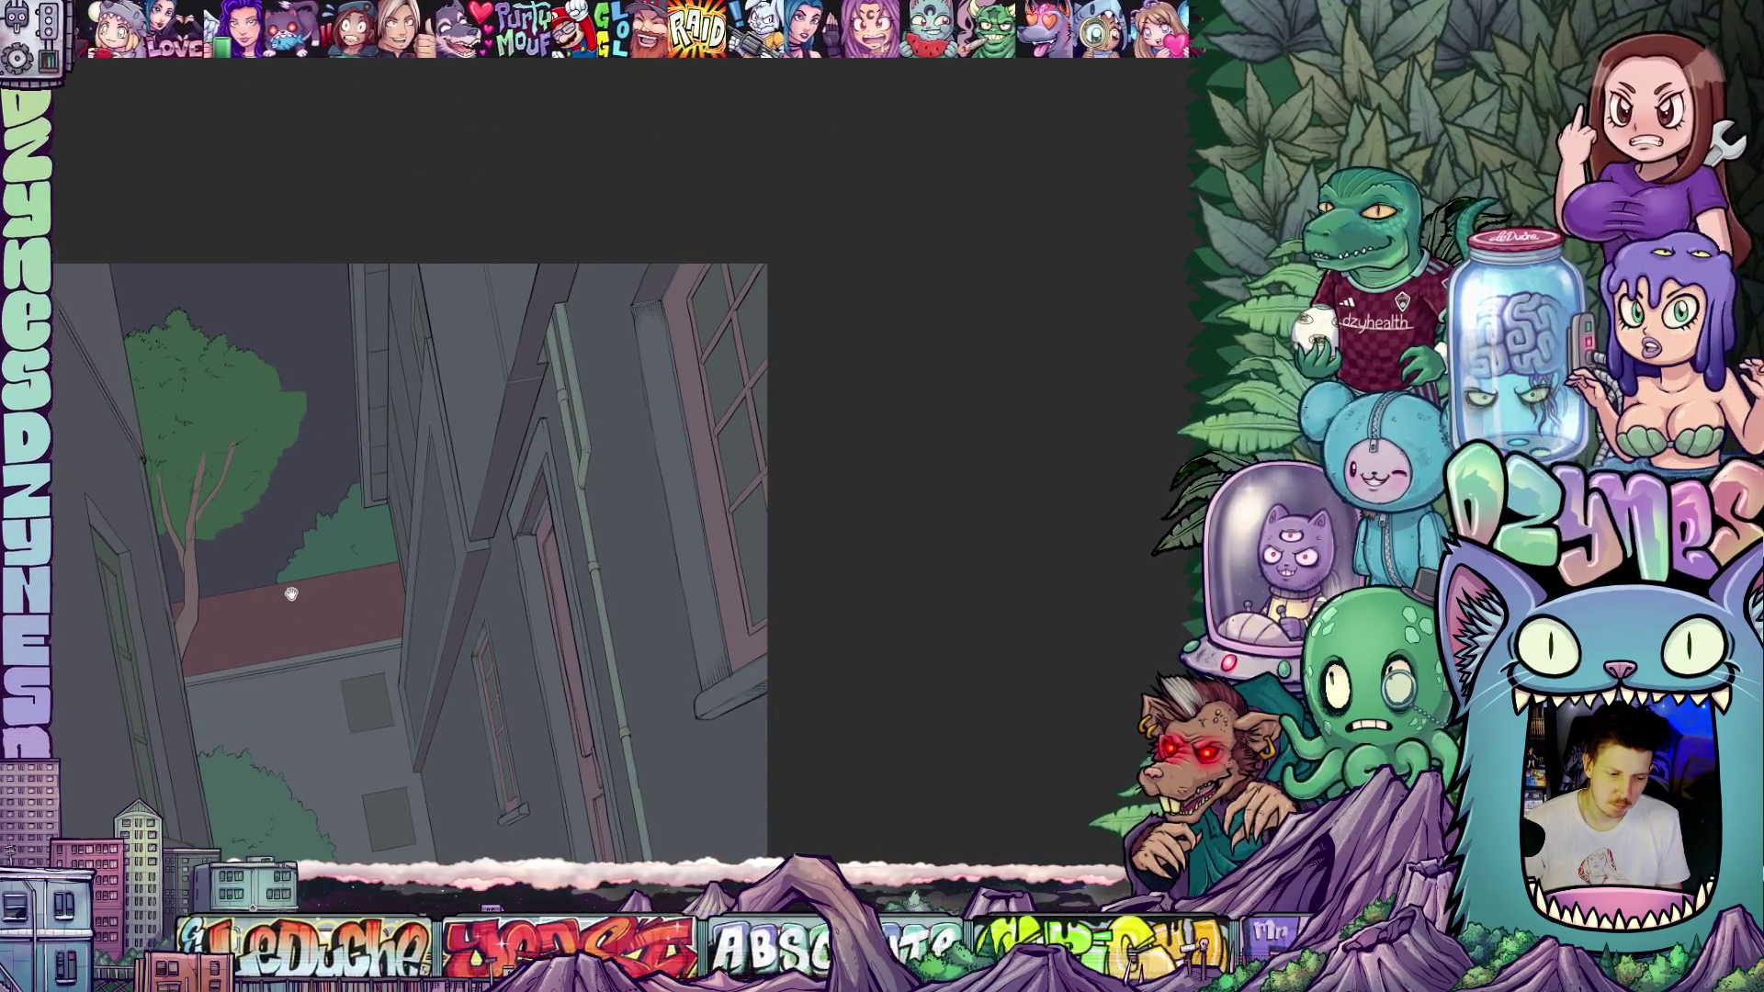
{"action": "left_click_drag", "start_coordinate": [292, 594], "coordinate": [631, 525]}
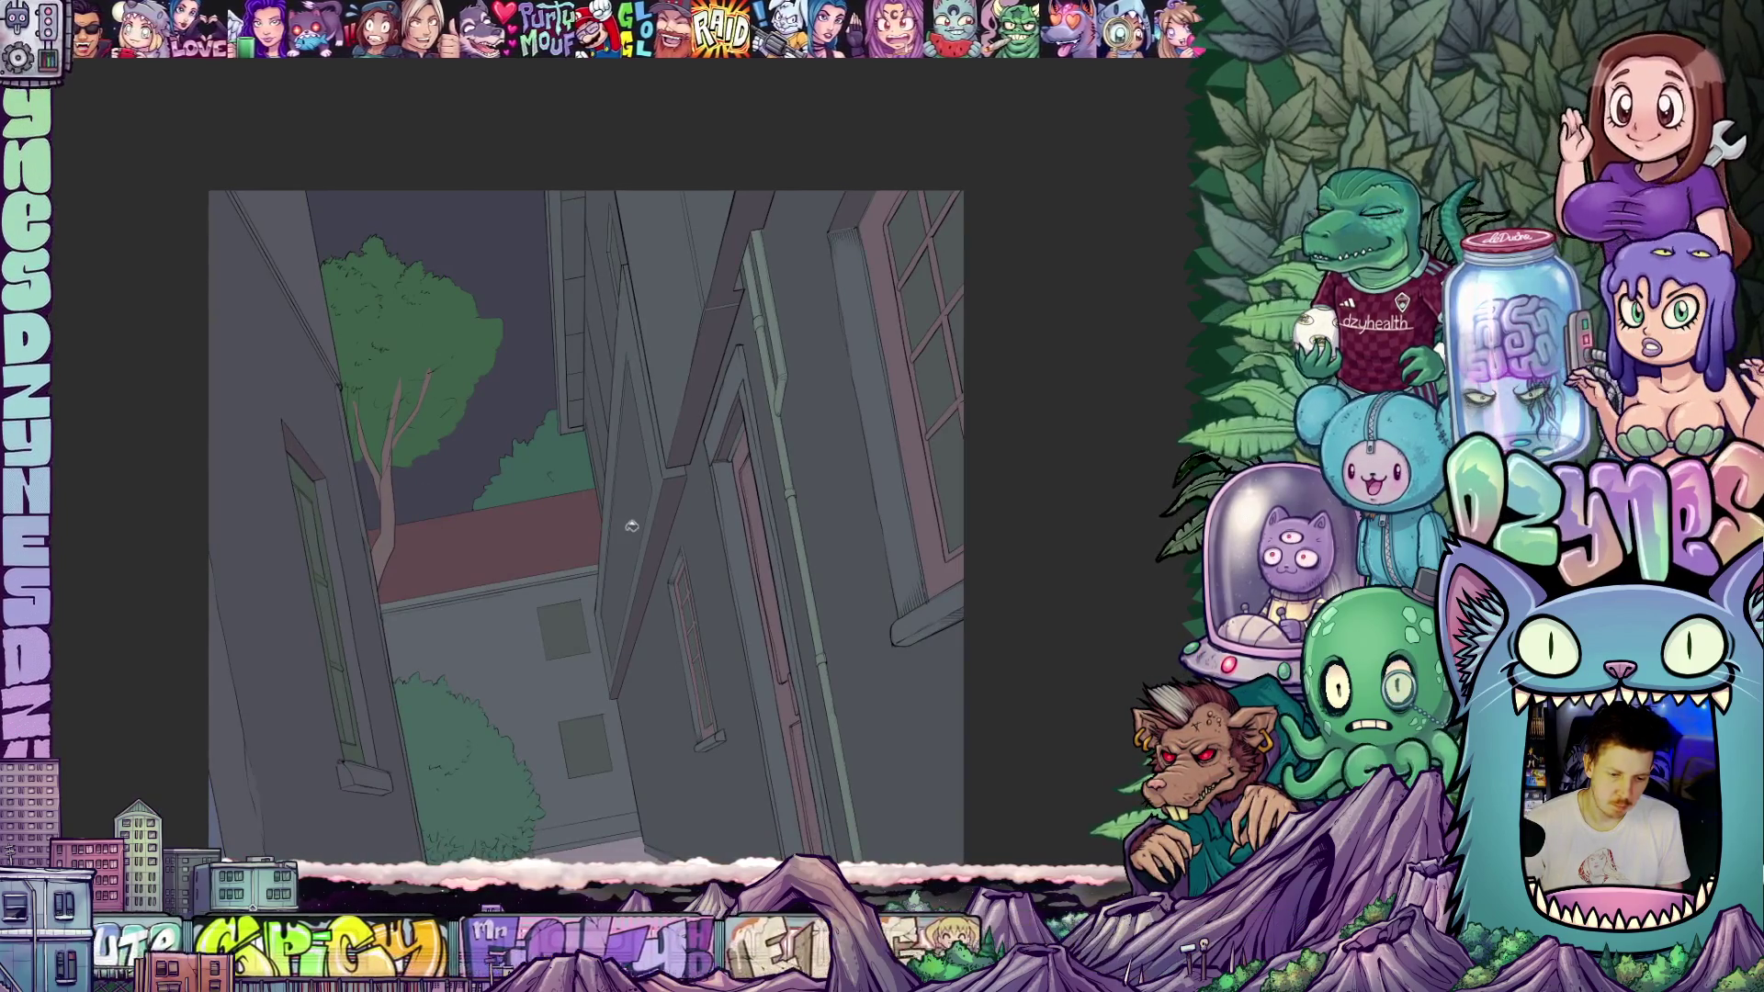
{"action": "scroll", "coordinate": [597, 500], "scroll_direction": "up", "scroll_amount": 2}
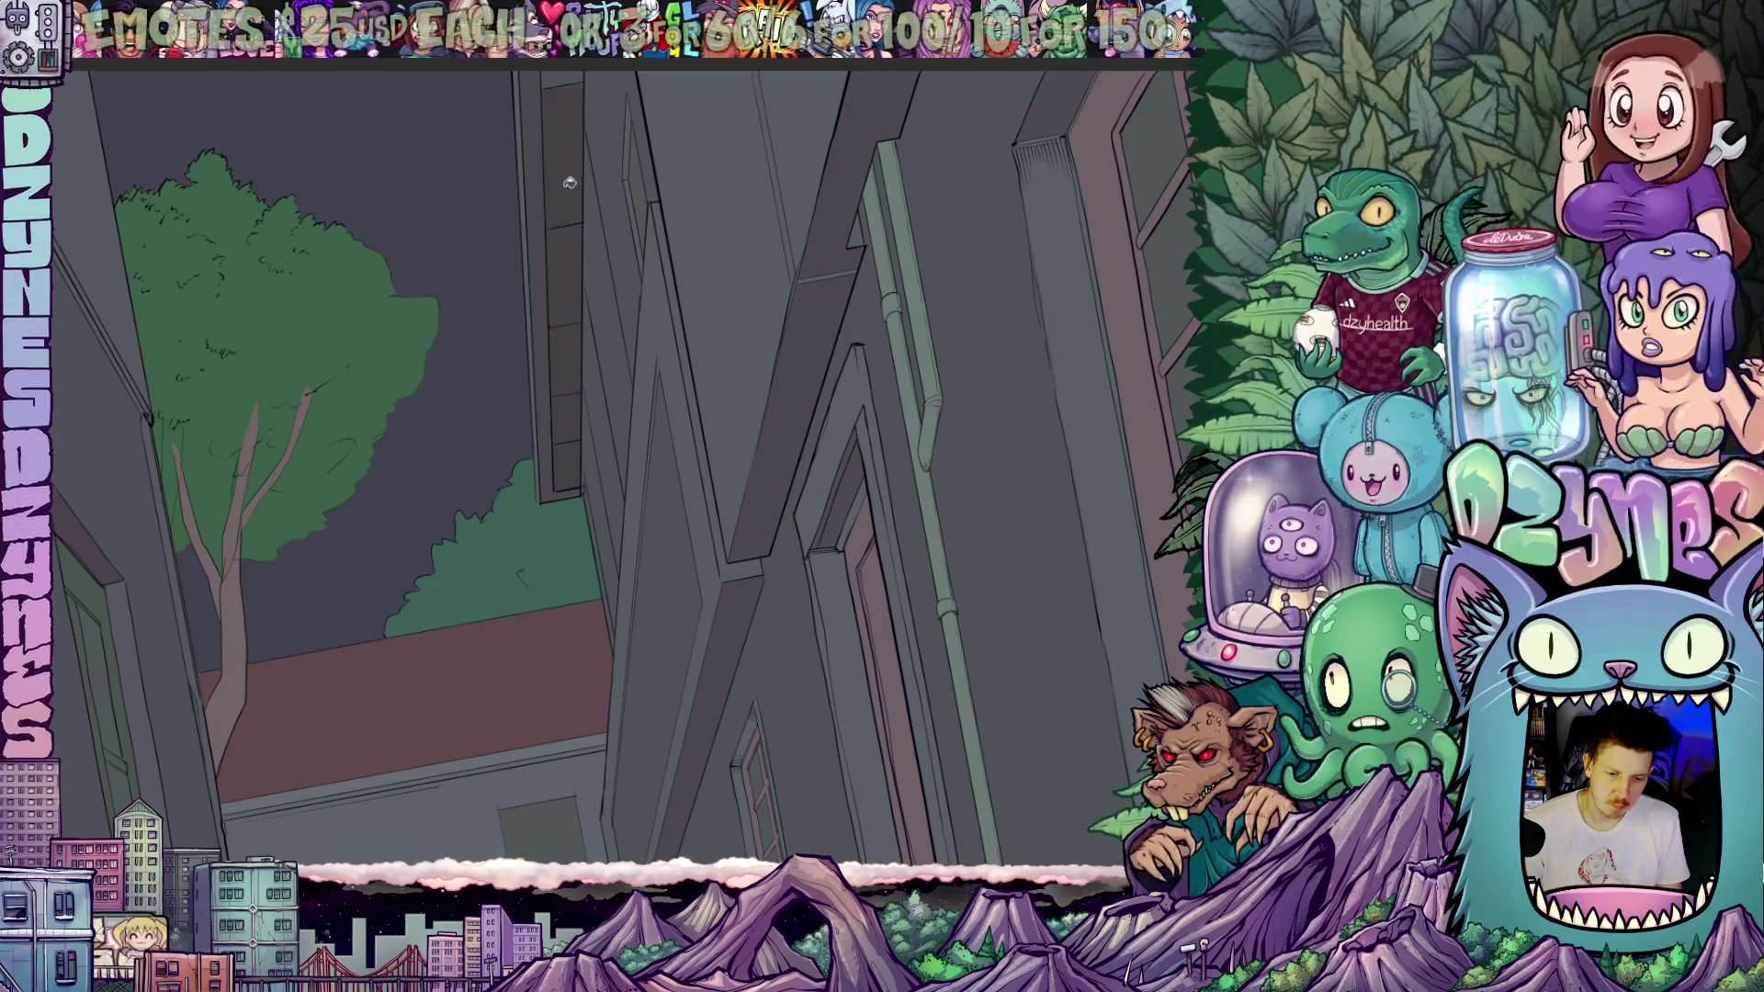
{"action": "scroll", "coordinate": [566, 163], "scroll_direction": "down", "scroll_amount": 2}
{"action": "mouse_move", "coordinate": [562, 215]}
{"action": "left_mouse_down"}
{"action": "mouse_move", "coordinate": [551, 287]}
{"action": "mouse_move", "coordinate": [575, 248]}
{"action": "left_mouse_up"}
{"action": "mouse_move", "coordinate": [607, 467]}
{"action": "left_mouse_down"}
{"action": "mouse_move", "coordinate": [610, 377]}
{"action": "mouse_move", "coordinate": [588, 433]}
{"action": "left_mouse_up"}
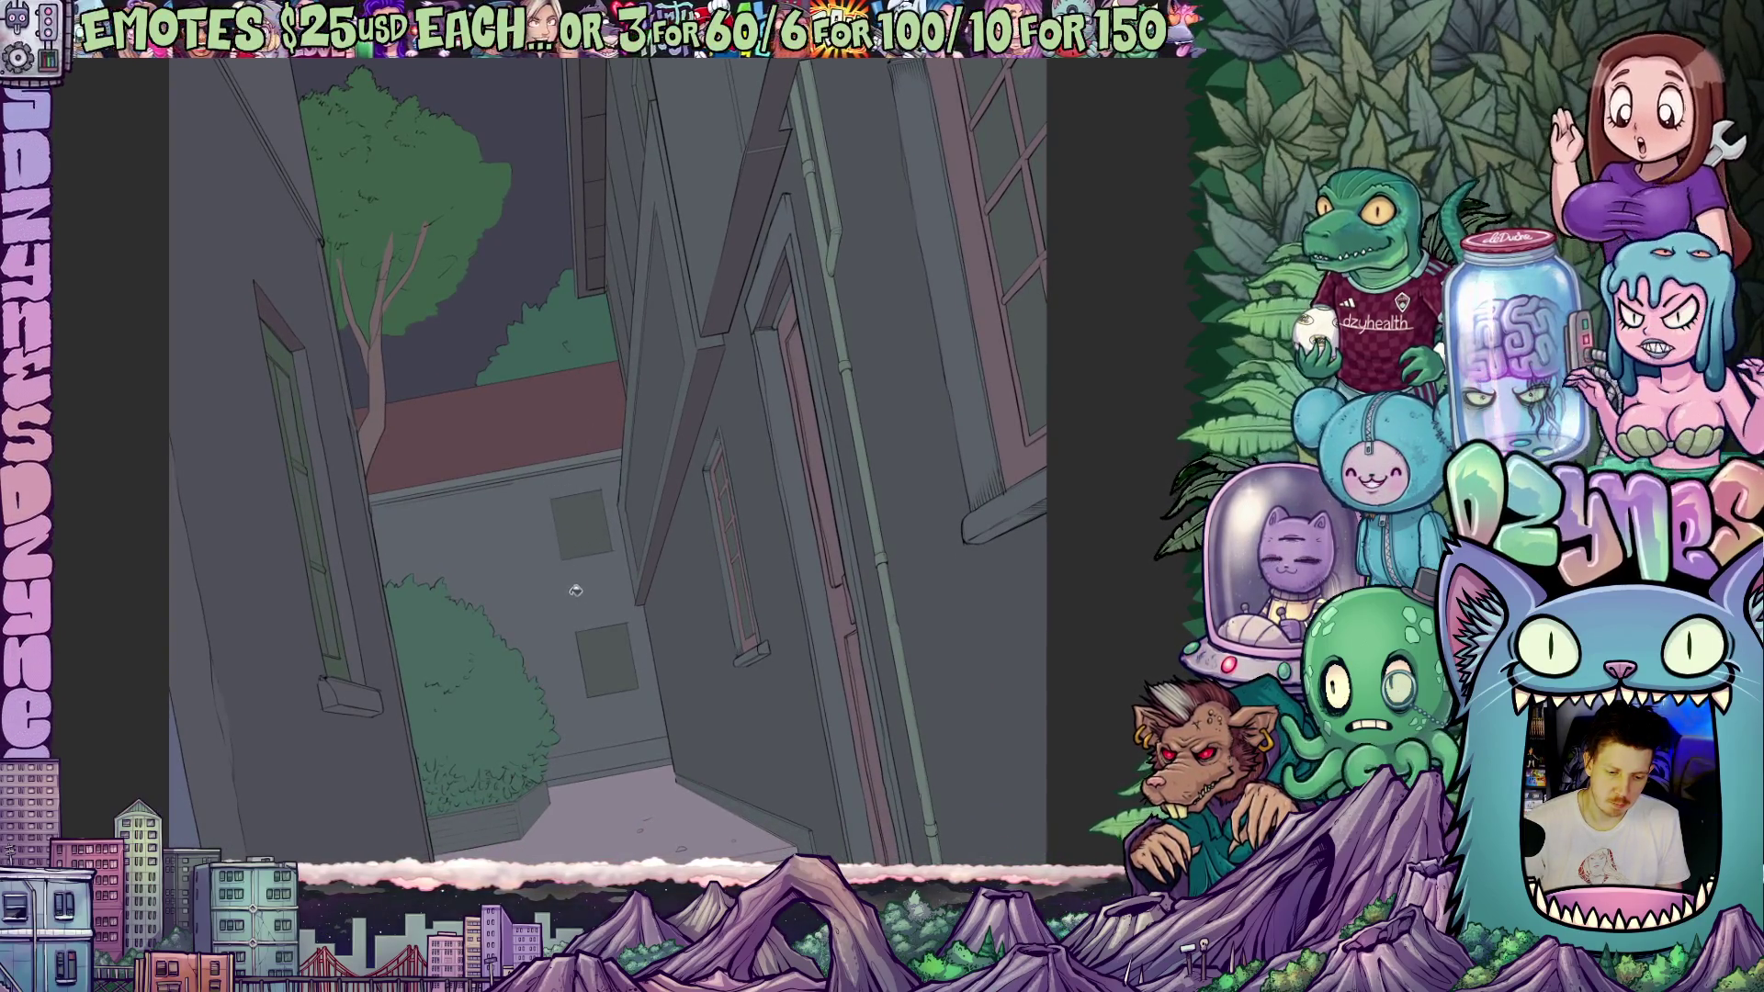
{"action": "mouse_move", "coordinate": [575, 589]}
{"action": "left_mouse_down"}
{"action": "mouse_move", "coordinate": [700, 689]}
{"action": "mouse_move", "coordinate": [590, 433]}
{"action": "left_mouse_up"}
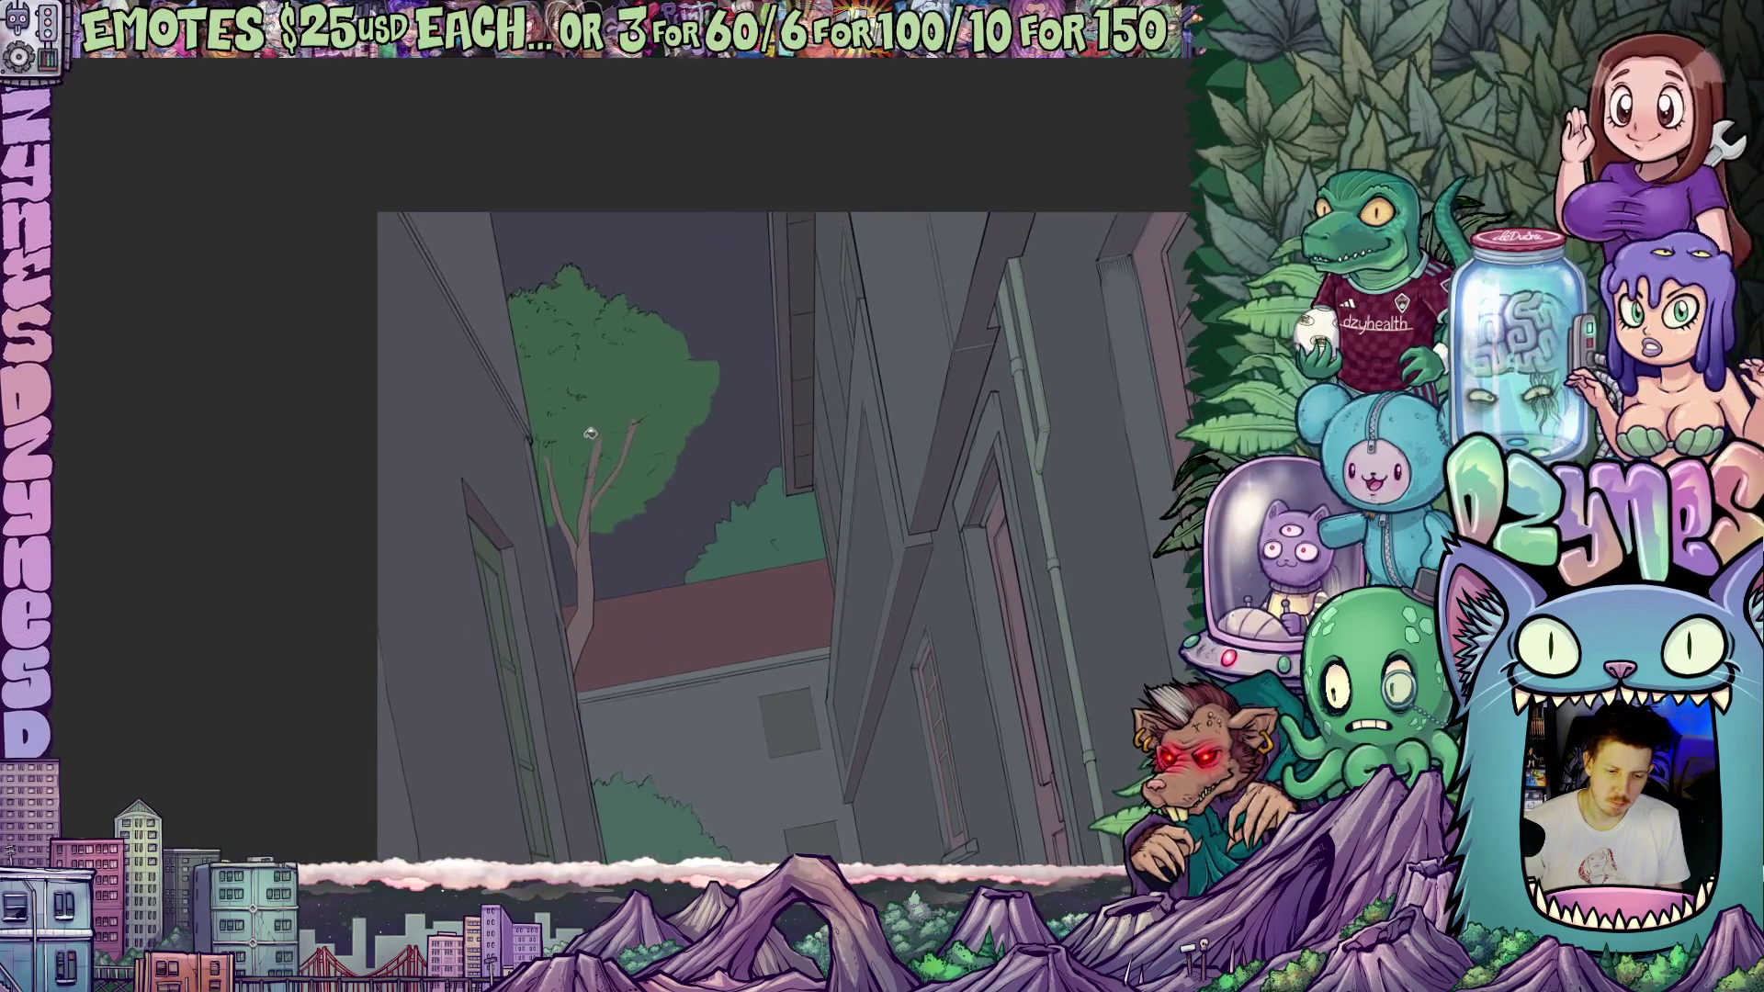
{"action": "scroll", "coordinate": [589, 433], "scroll_direction": "up", "scroll_amount": 4}
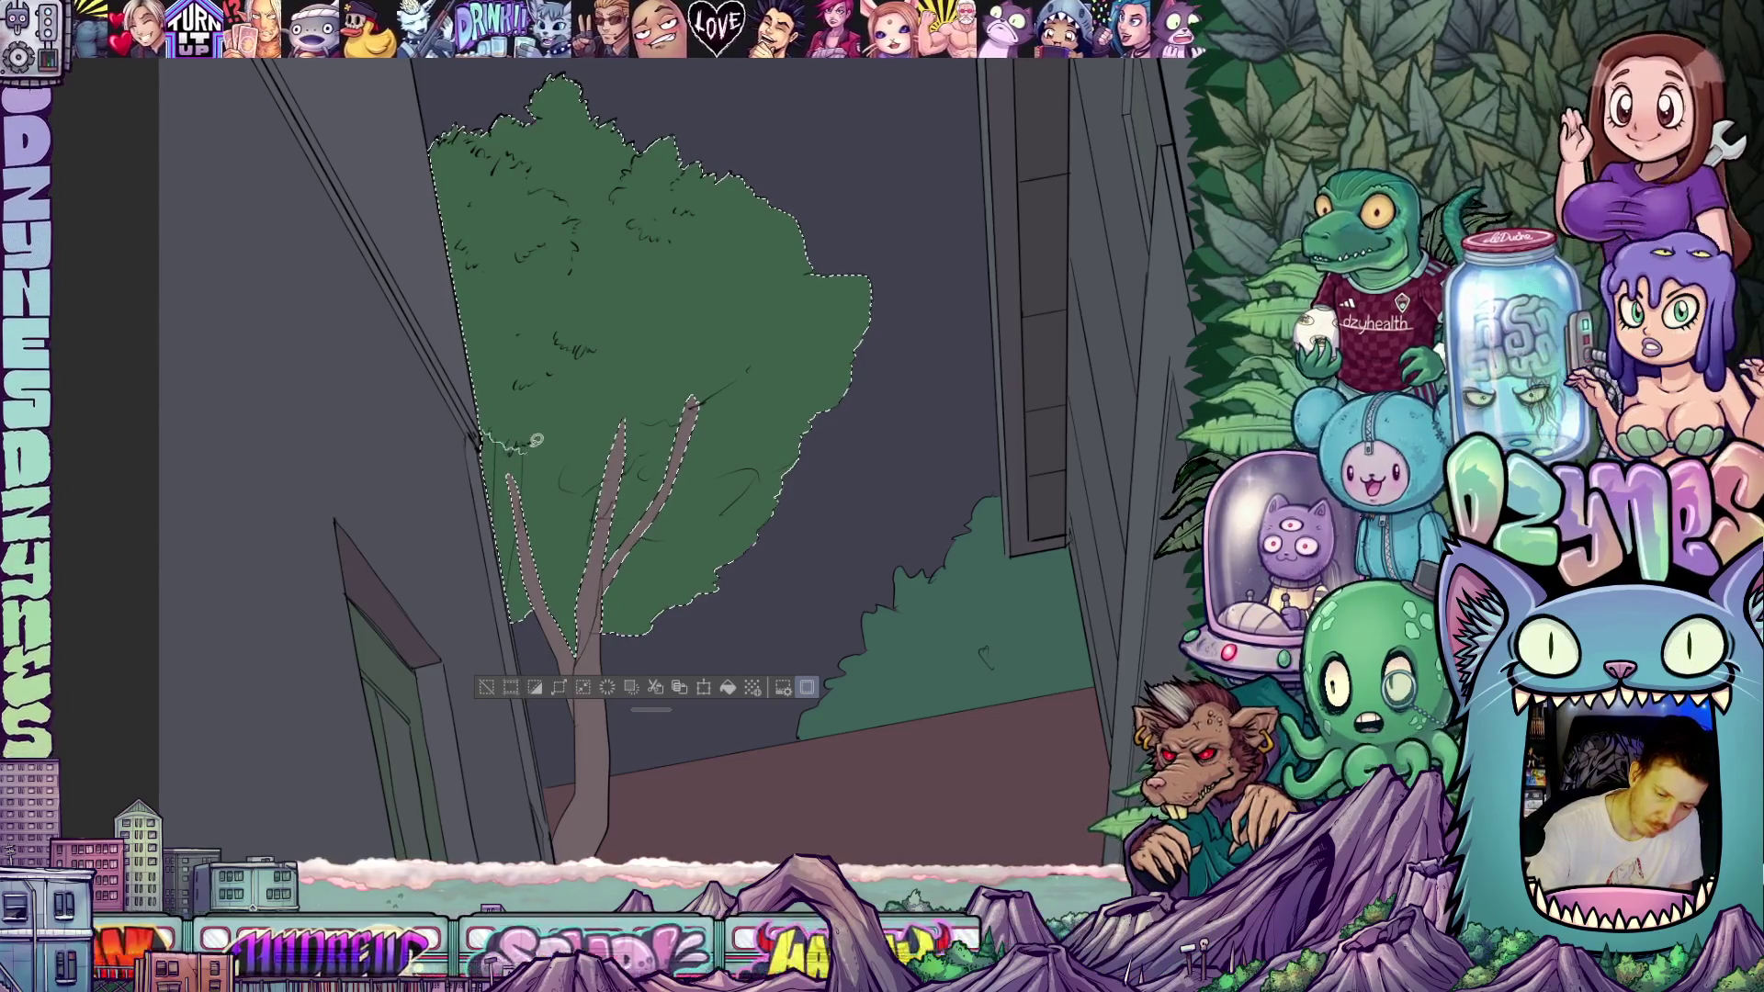
- Lasso-fill a darker green shadow along the lower part of the tree canopy
{"action": "mouse_move", "coordinate": [536, 441]}
{"action": "left_mouse_down"}
{"action": "mouse_move", "coordinate": [551, 427]}
{"action": "mouse_move", "coordinate": [599, 448]}
{"action": "mouse_move", "coordinate": [671, 397]}
{"action": "left_mouse_up"}
{"action": "mouse_move", "coordinate": [696, 375]}
{"action": "left_mouse_down"}
{"action": "mouse_move", "coordinate": [720, 367]}
{"action": "mouse_move", "coordinate": [718, 420]}
{"action": "left_mouse_up"}
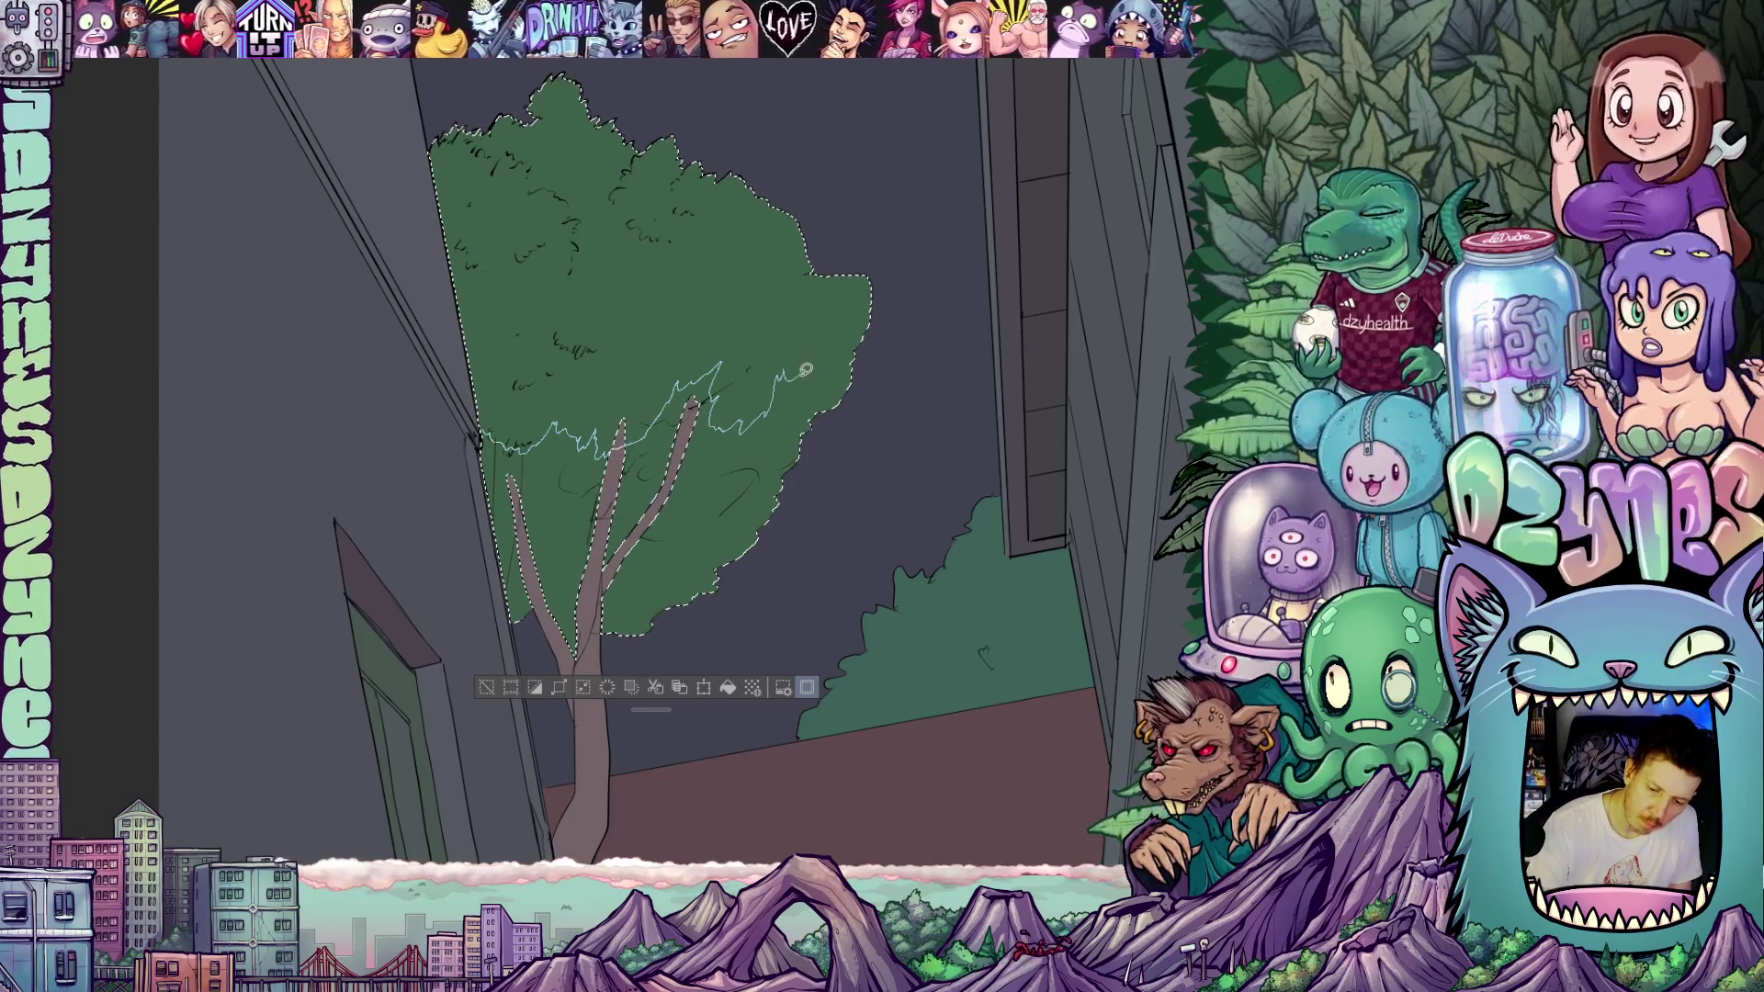
{"action": "left_click_drag", "start_coordinate": [805, 370], "coordinate": [829, 369]}
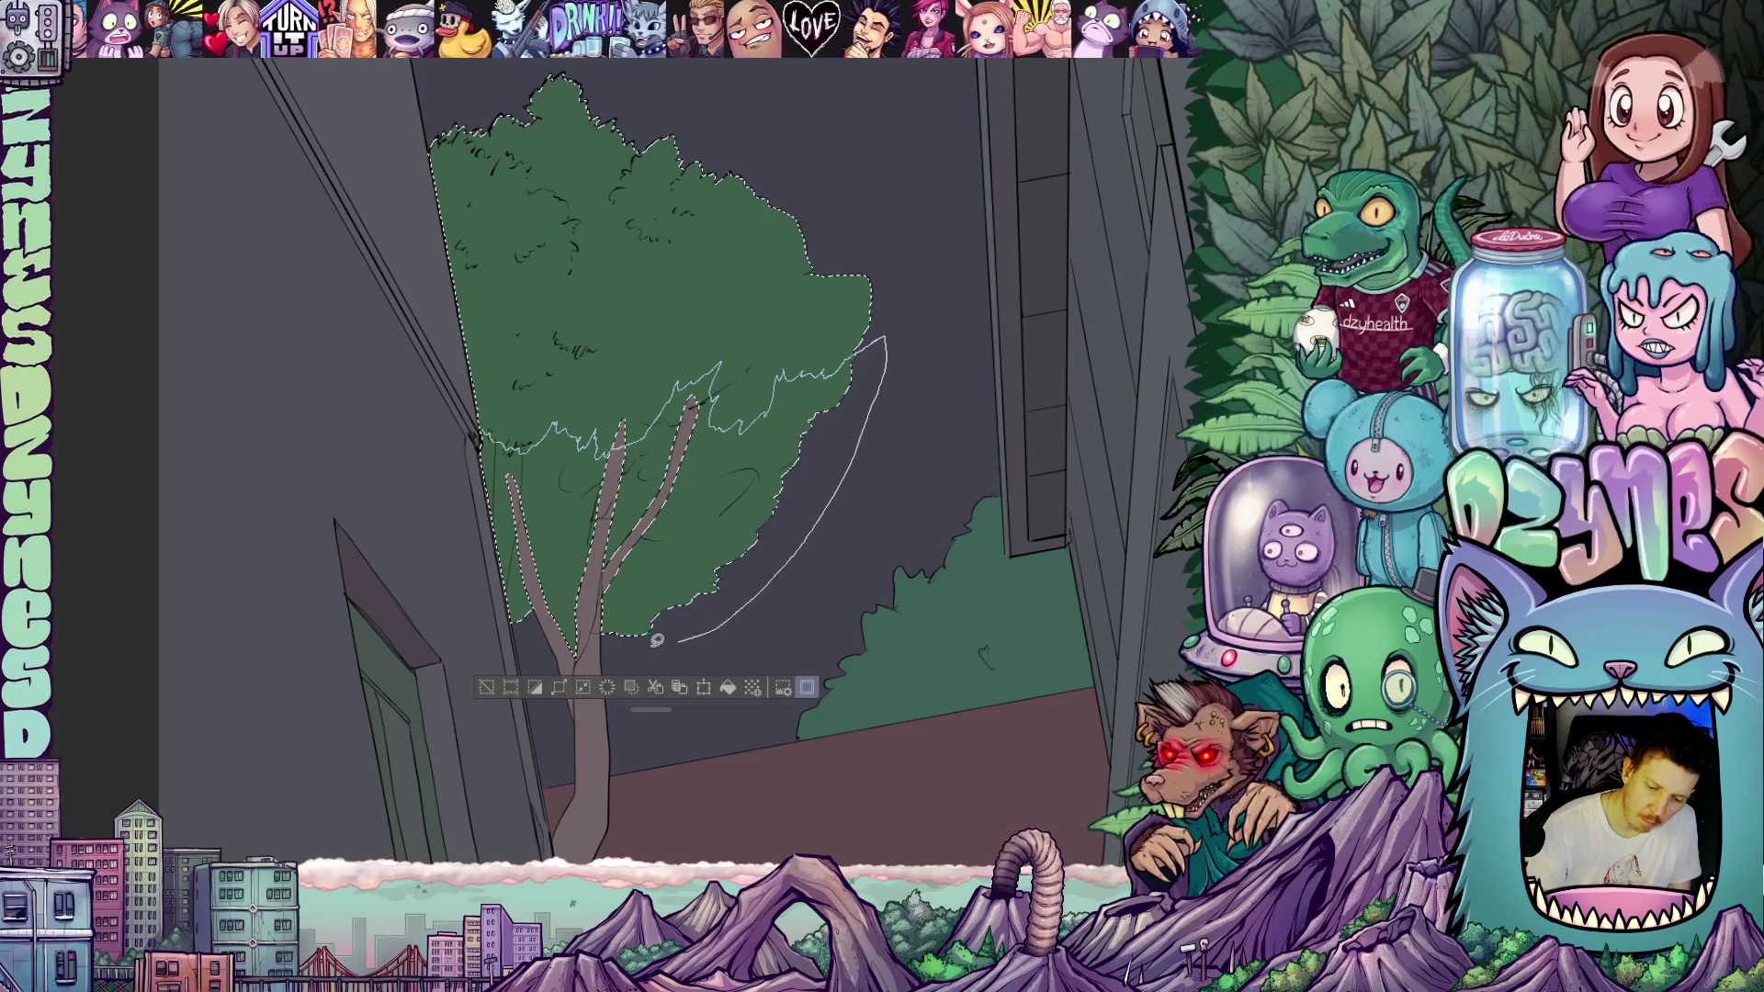
{"action": "left_click_drag", "start_coordinate": [474, 421], "coordinate": [471, 425]}
{"action": "mouse_move", "coordinate": [670, 526]}
{"action": "left_mouse_down"}
{"action": "mouse_move", "coordinate": [758, 595]}
{"action": "mouse_move", "coordinate": [730, 608]}
{"action": "left_mouse_up"}
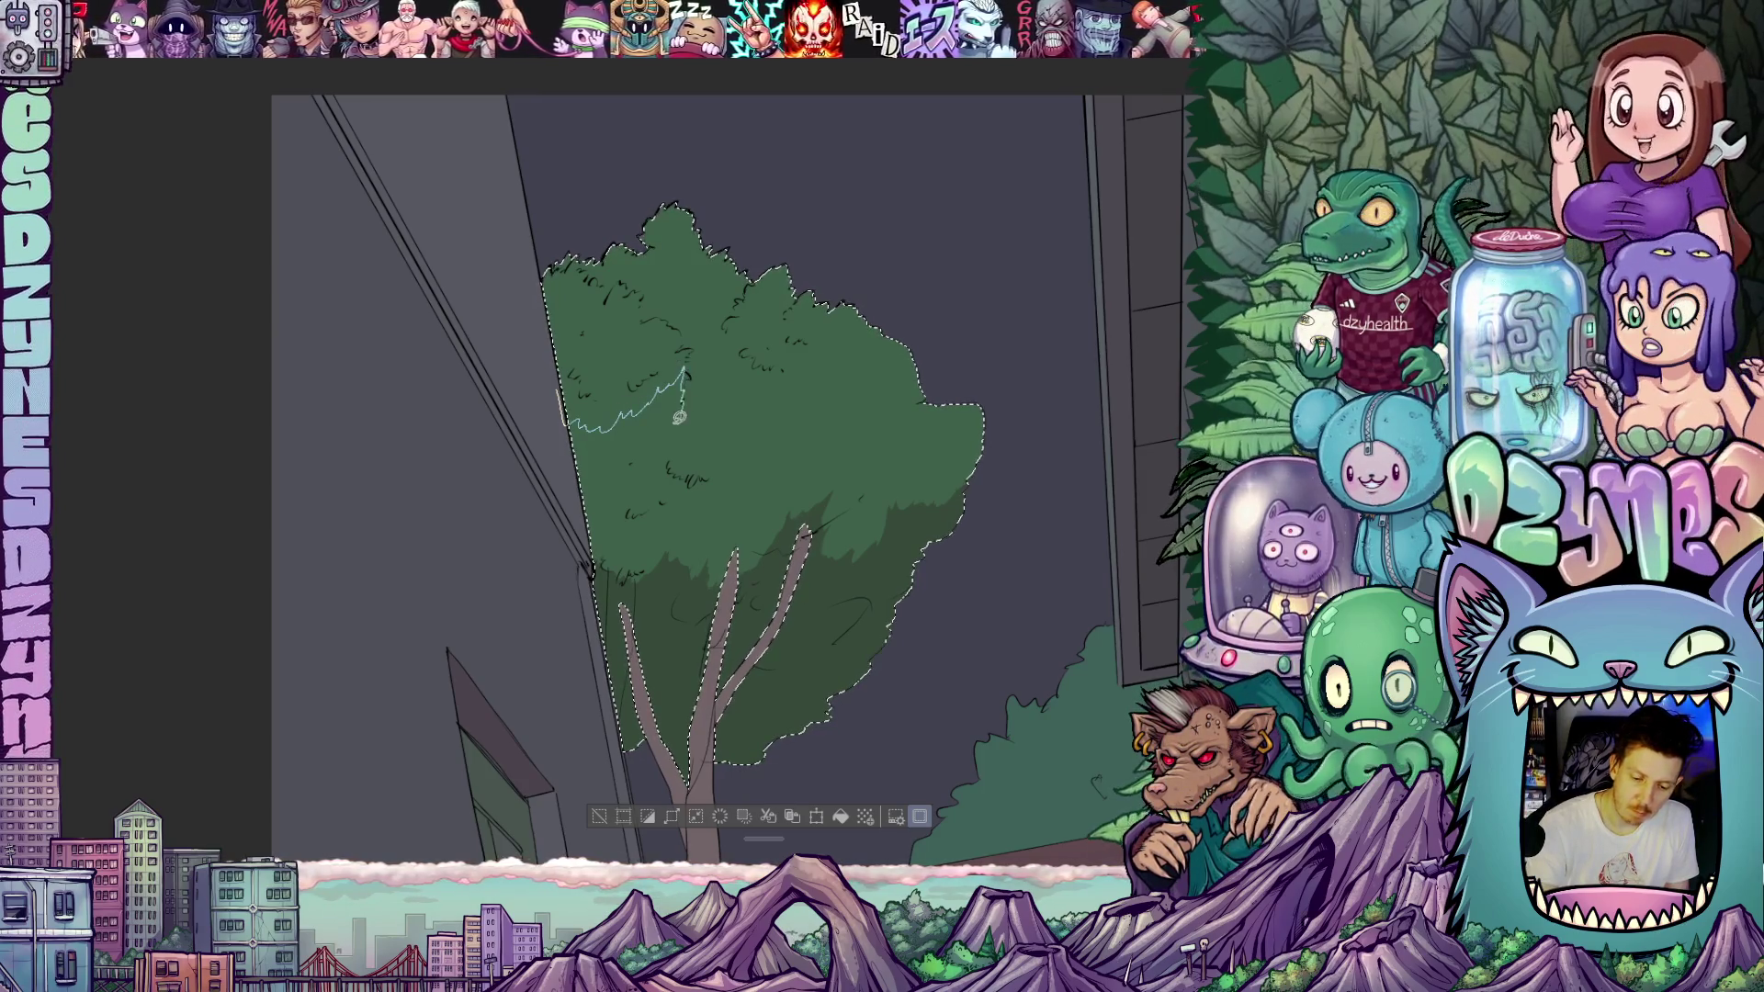
- Add darker green shadow patches in the middle, left side and top of the canopy
{"action": "mouse_move", "coordinate": [679, 417]}
{"action": "left_mouse_down"}
{"action": "mouse_move", "coordinate": [625, 489]}
{"action": "mouse_move", "coordinate": [555, 496]}
{"action": "mouse_move", "coordinate": [555, 418]}
{"action": "left_mouse_up"}
{"action": "mouse_move", "coordinate": [913, 669]}
{"action": "left_mouse_down"}
{"action": "mouse_move", "coordinate": [1007, 476]}
{"action": "mouse_move", "coordinate": [1046, 459]}
{"action": "left_mouse_up"}
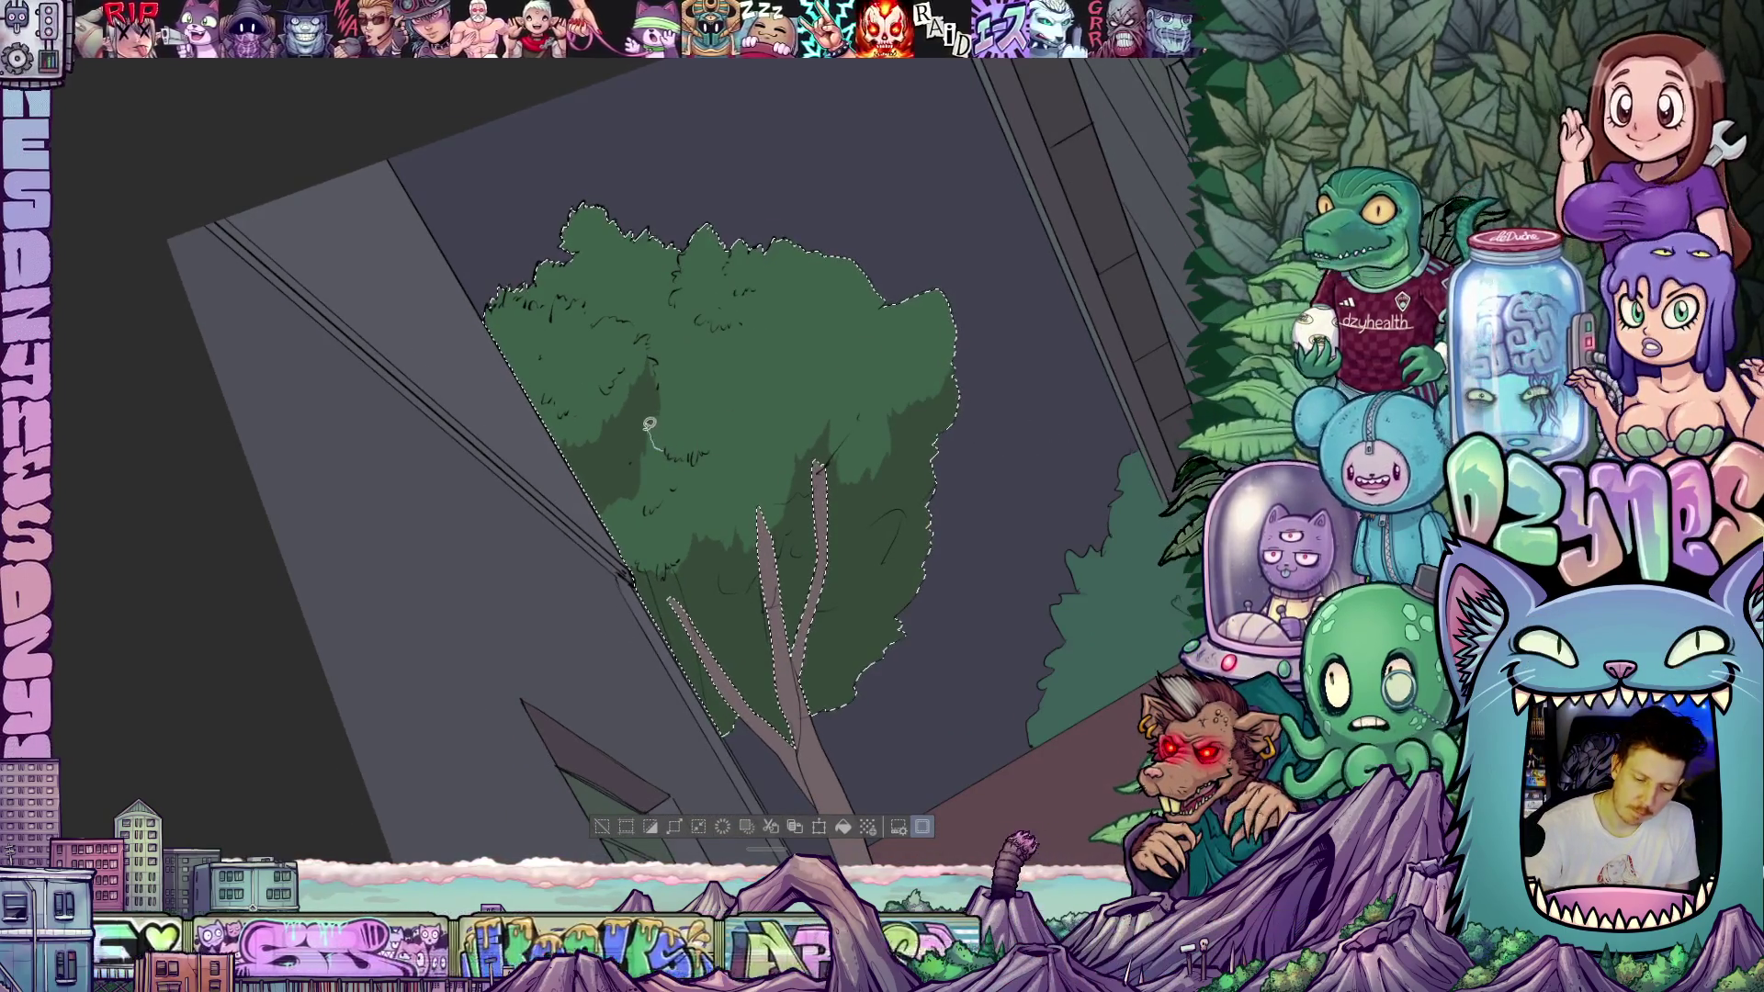
{"action": "mouse_move", "coordinate": [650, 424]}
{"action": "left_mouse_down"}
{"action": "mouse_move", "coordinate": [635, 464]}
{"action": "mouse_move", "coordinate": [675, 491]}
{"action": "mouse_move", "coordinate": [763, 410]}
{"action": "mouse_move", "coordinate": [680, 455]}
{"action": "mouse_move", "coordinate": [666, 443]}
{"action": "left_mouse_up"}
{"action": "mouse_move", "coordinate": [801, 480]}
{"action": "left_mouse_down"}
{"action": "mouse_move", "coordinate": [756, 540]}
{"action": "mouse_move", "coordinate": [593, 549]}
{"action": "left_mouse_up"}
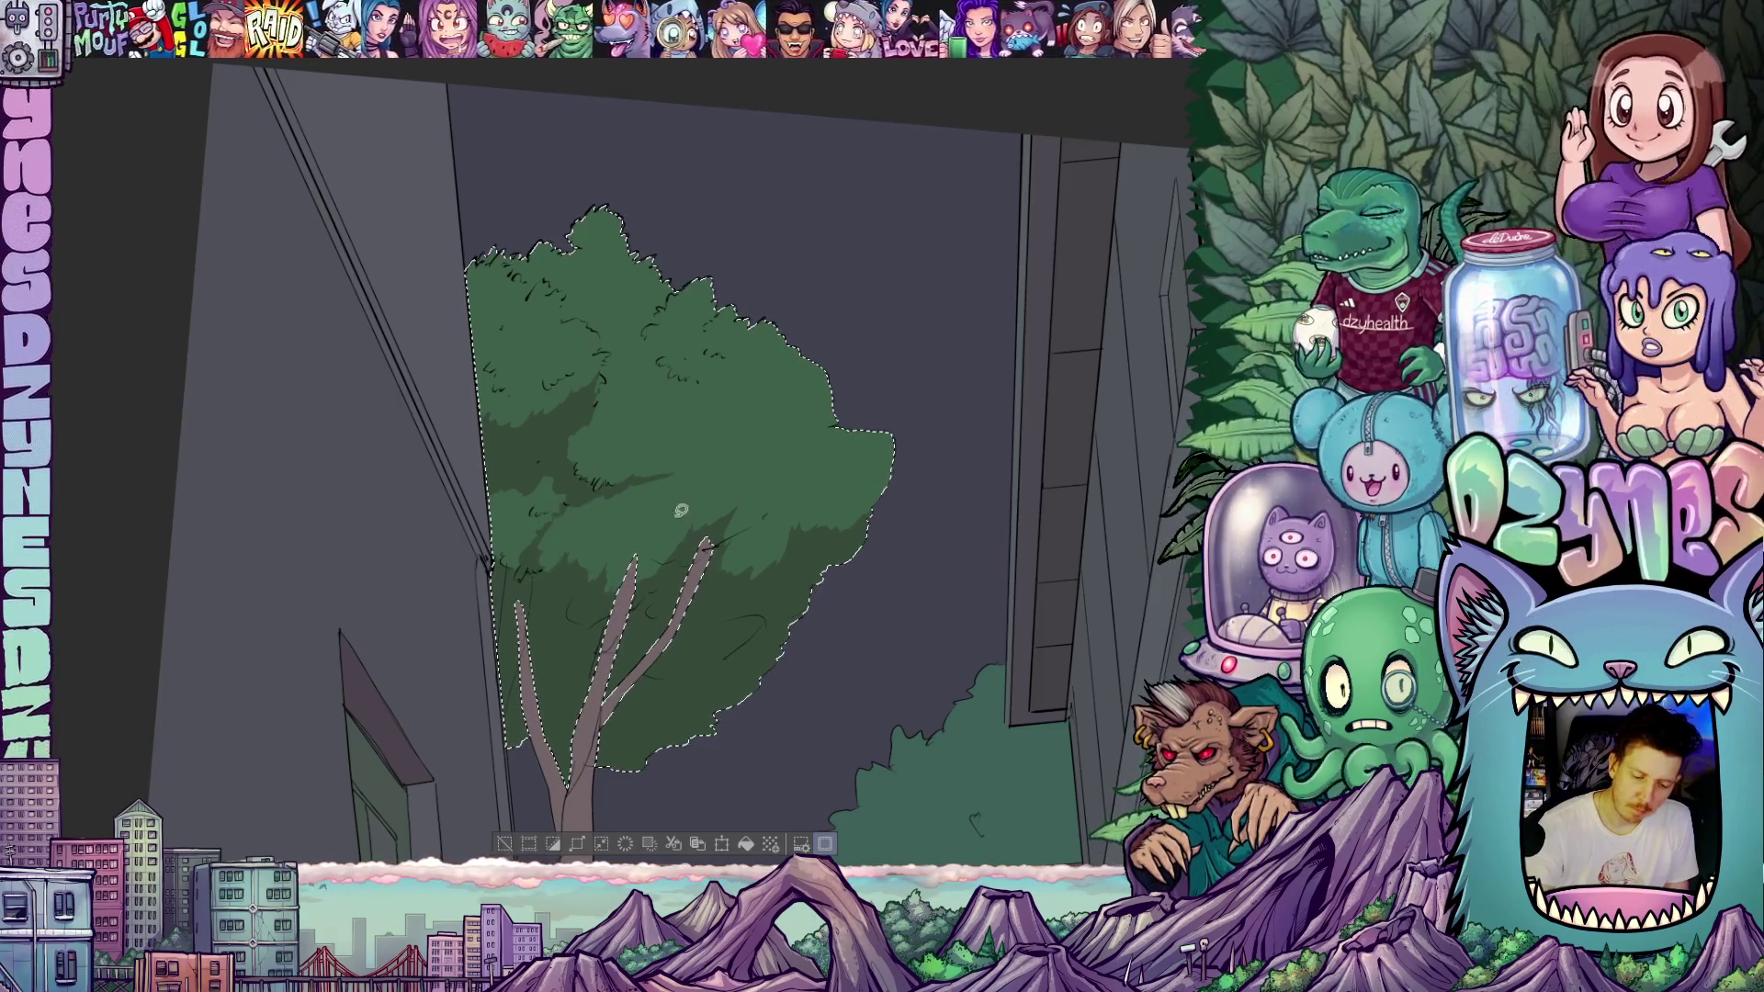
{"action": "mouse_move", "coordinate": [603, 630]}
{"action": "left_mouse_down"}
{"action": "mouse_move", "coordinate": [677, 524]}
{"action": "mouse_move", "coordinate": [729, 523]}
{"action": "mouse_move", "coordinate": [680, 570]}
{"action": "mouse_move", "coordinate": [703, 598]}
{"action": "mouse_move", "coordinate": [650, 448]}
{"action": "left_mouse_up"}
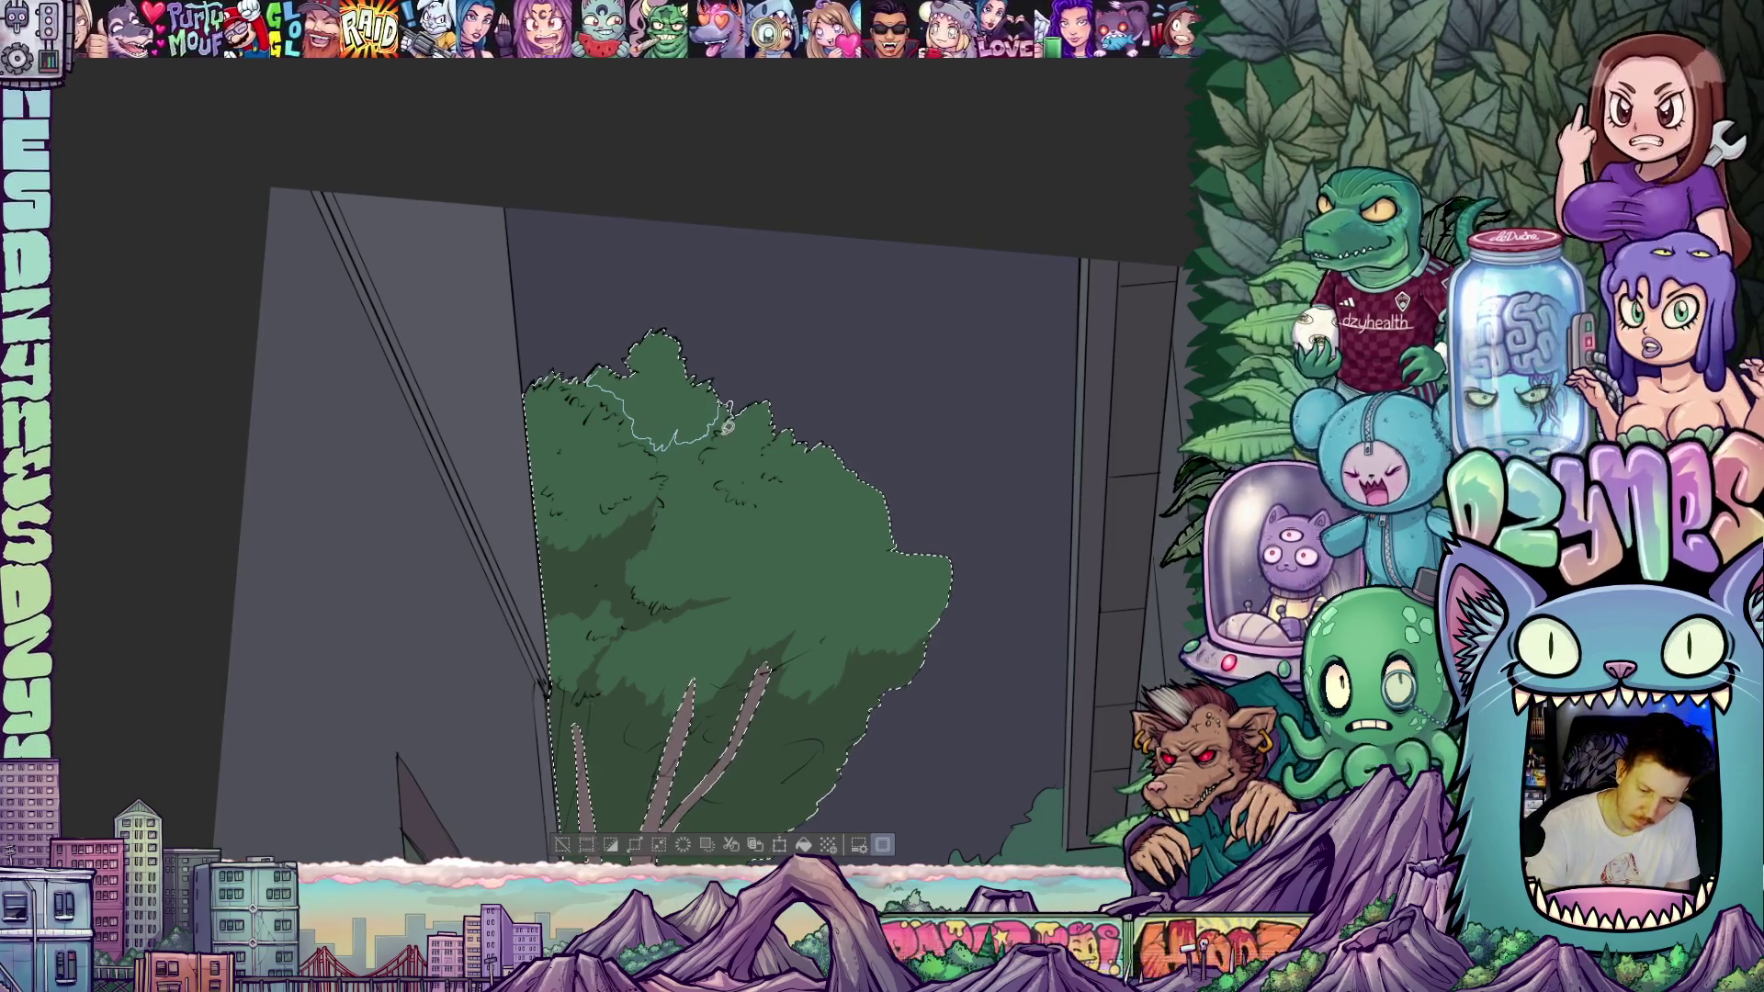
{"action": "mouse_move", "coordinate": [723, 428]}
{"action": "left_mouse_down"}
{"action": "mouse_move", "coordinate": [724, 408]}
{"action": "mouse_move", "coordinate": [667, 491]}
{"action": "mouse_move", "coordinate": [662, 457]}
{"action": "mouse_move", "coordinate": [591, 405]}
{"action": "left_mouse_up"}
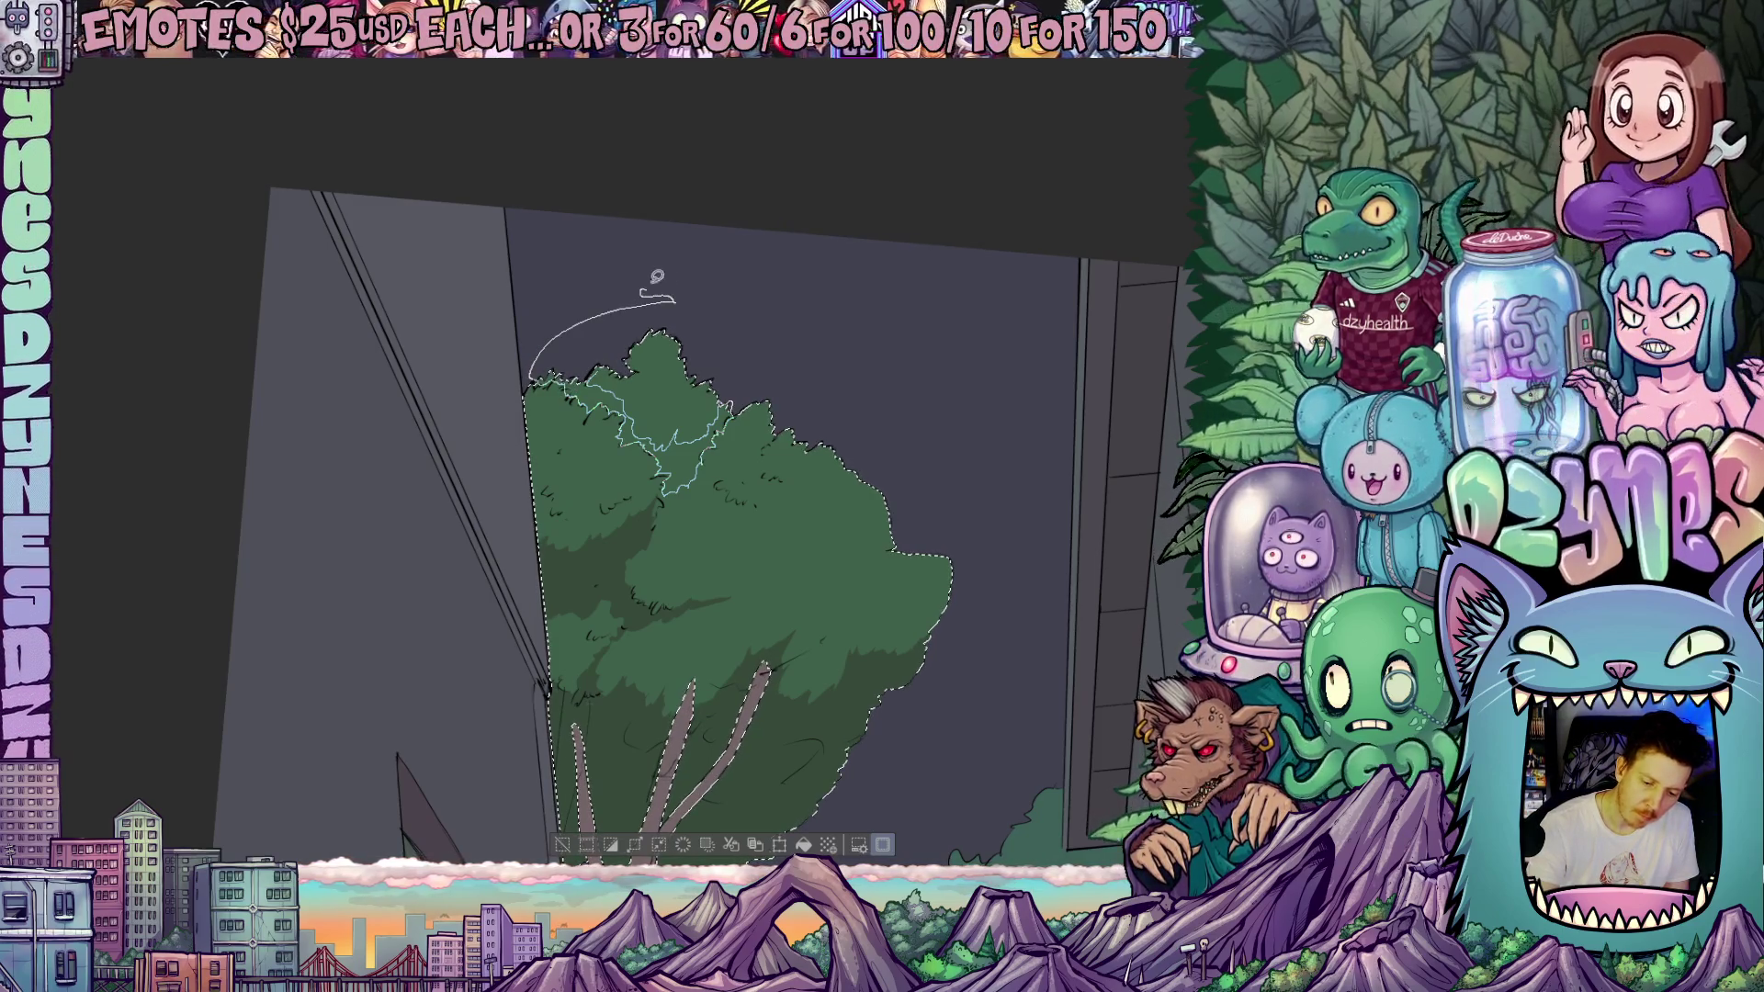
- Try a shadow stroke on the tree's right edge and undo it
{"action": "scroll", "coordinate": [779, 344], "scroll_direction": "down", "scroll_amount": 3}
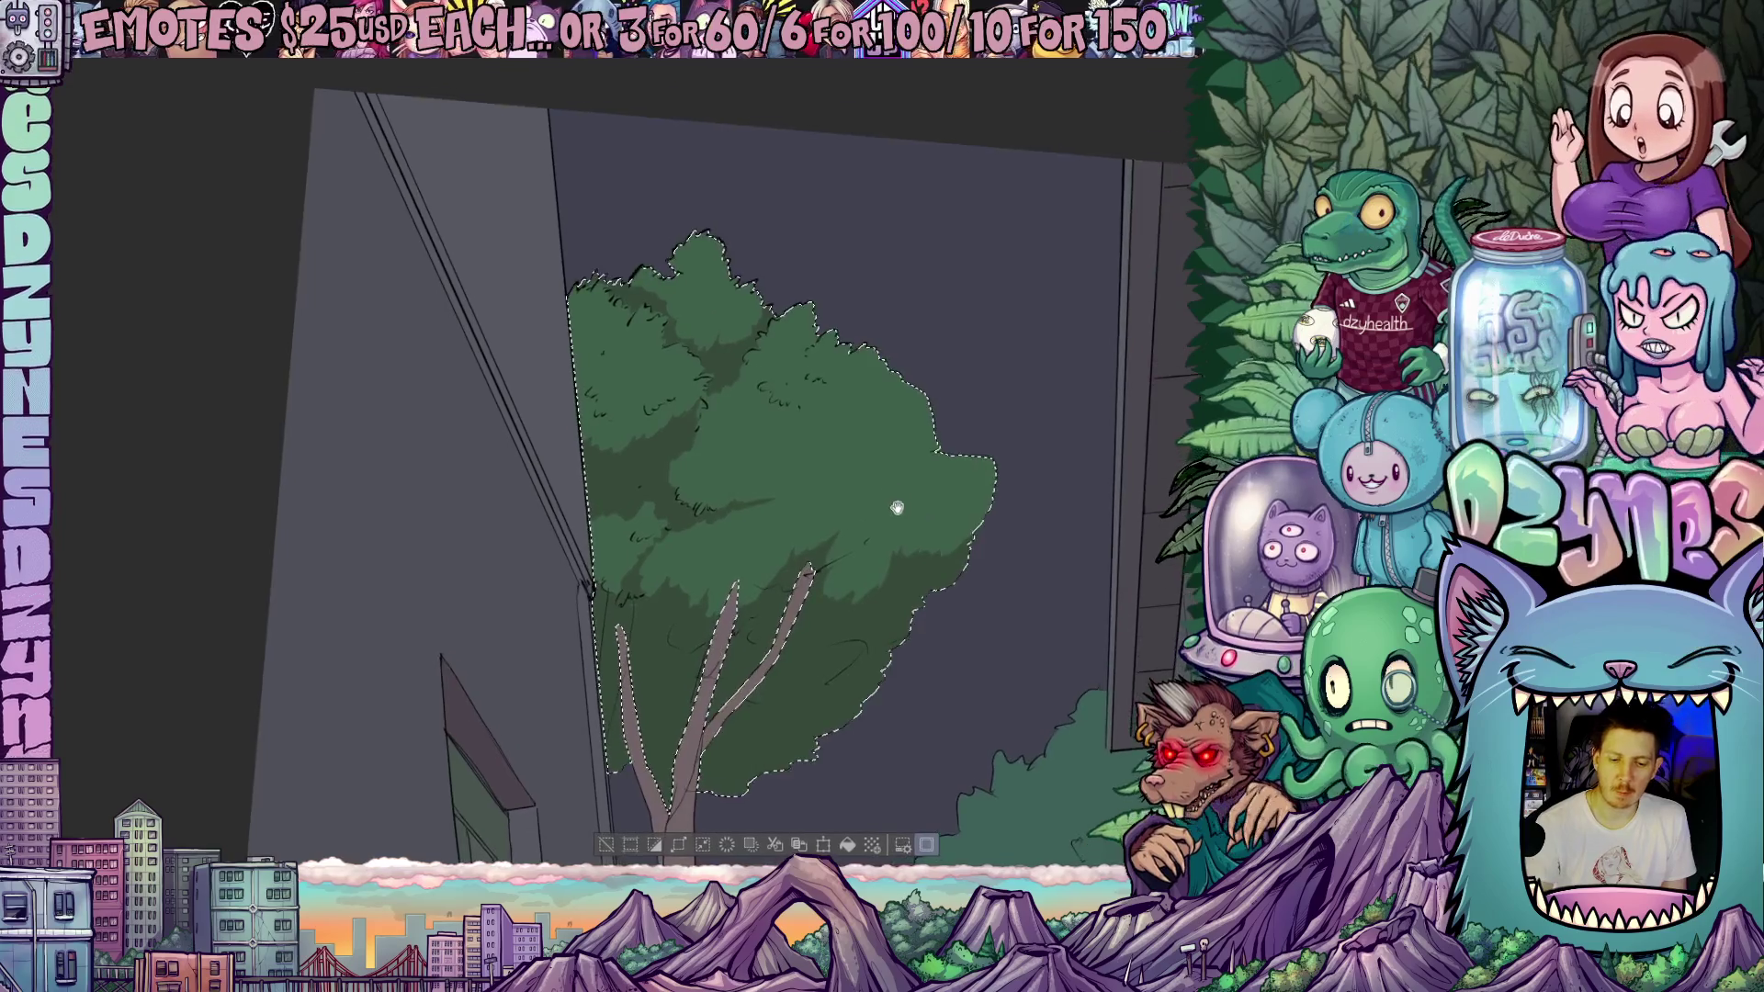
{"action": "scroll", "coordinate": [842, 470], "scroll_direction": "down", "scroll_amount": 2}
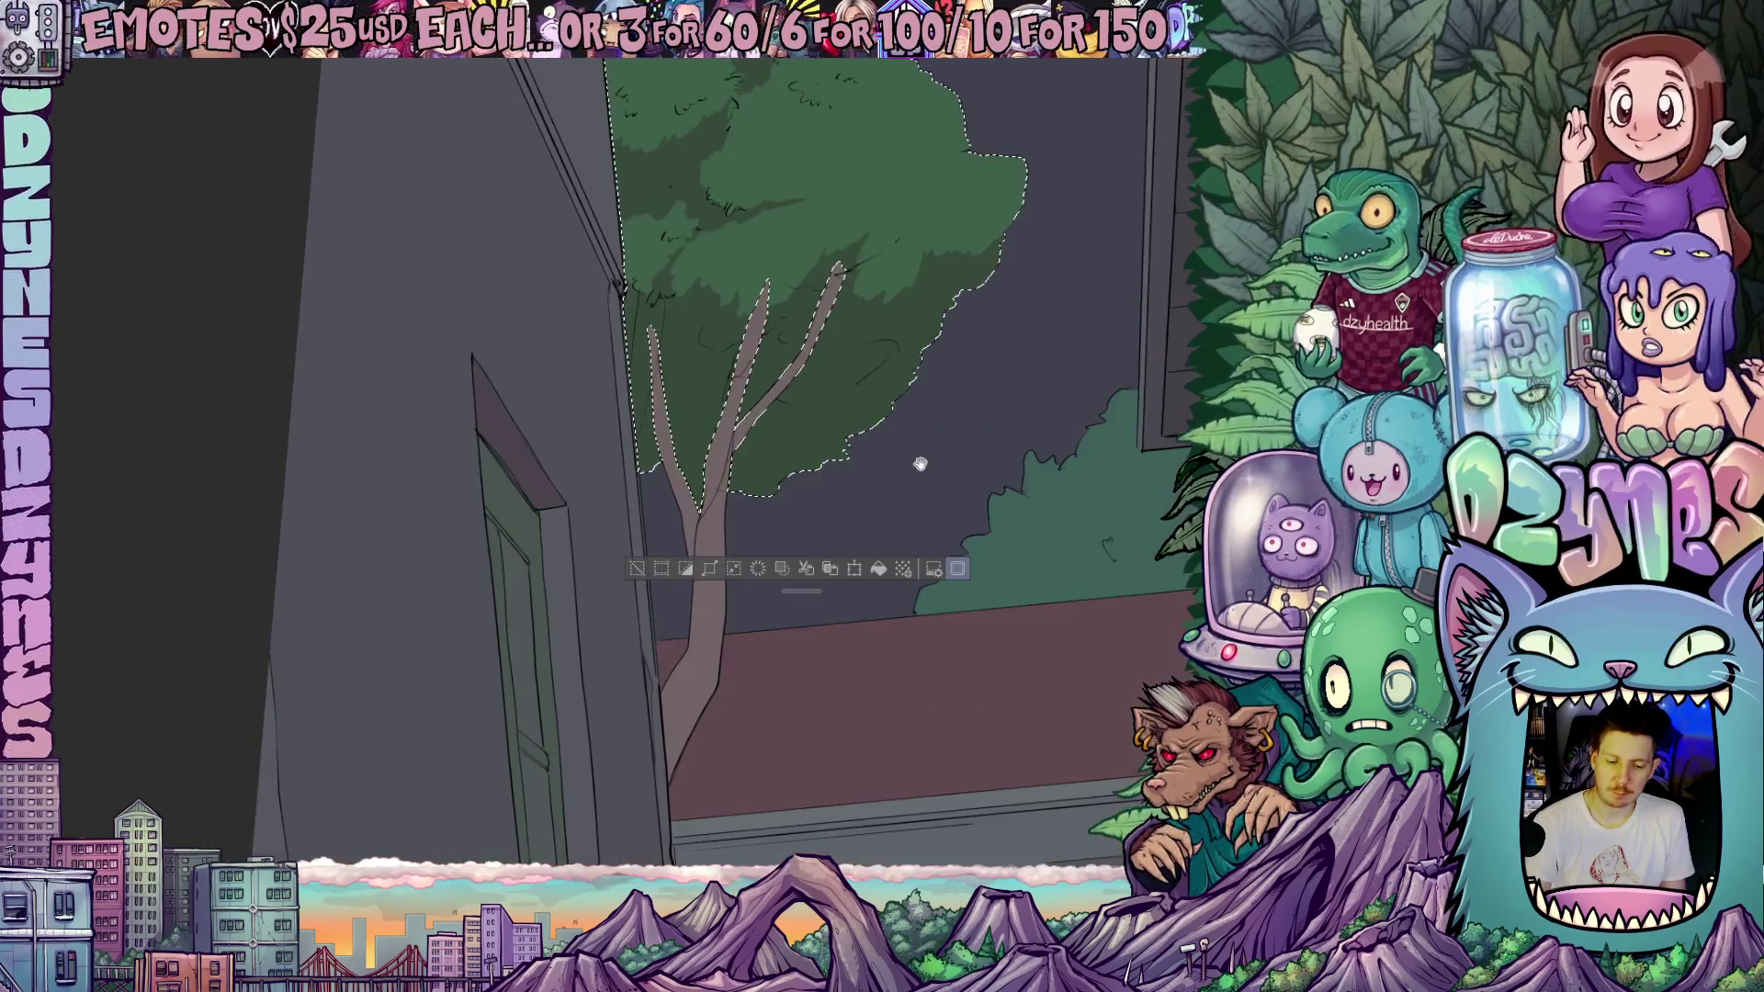
{"action": "scroll", "coordinate": [886, 564], "scroll_direction": "down", "scroll_amount": 1}
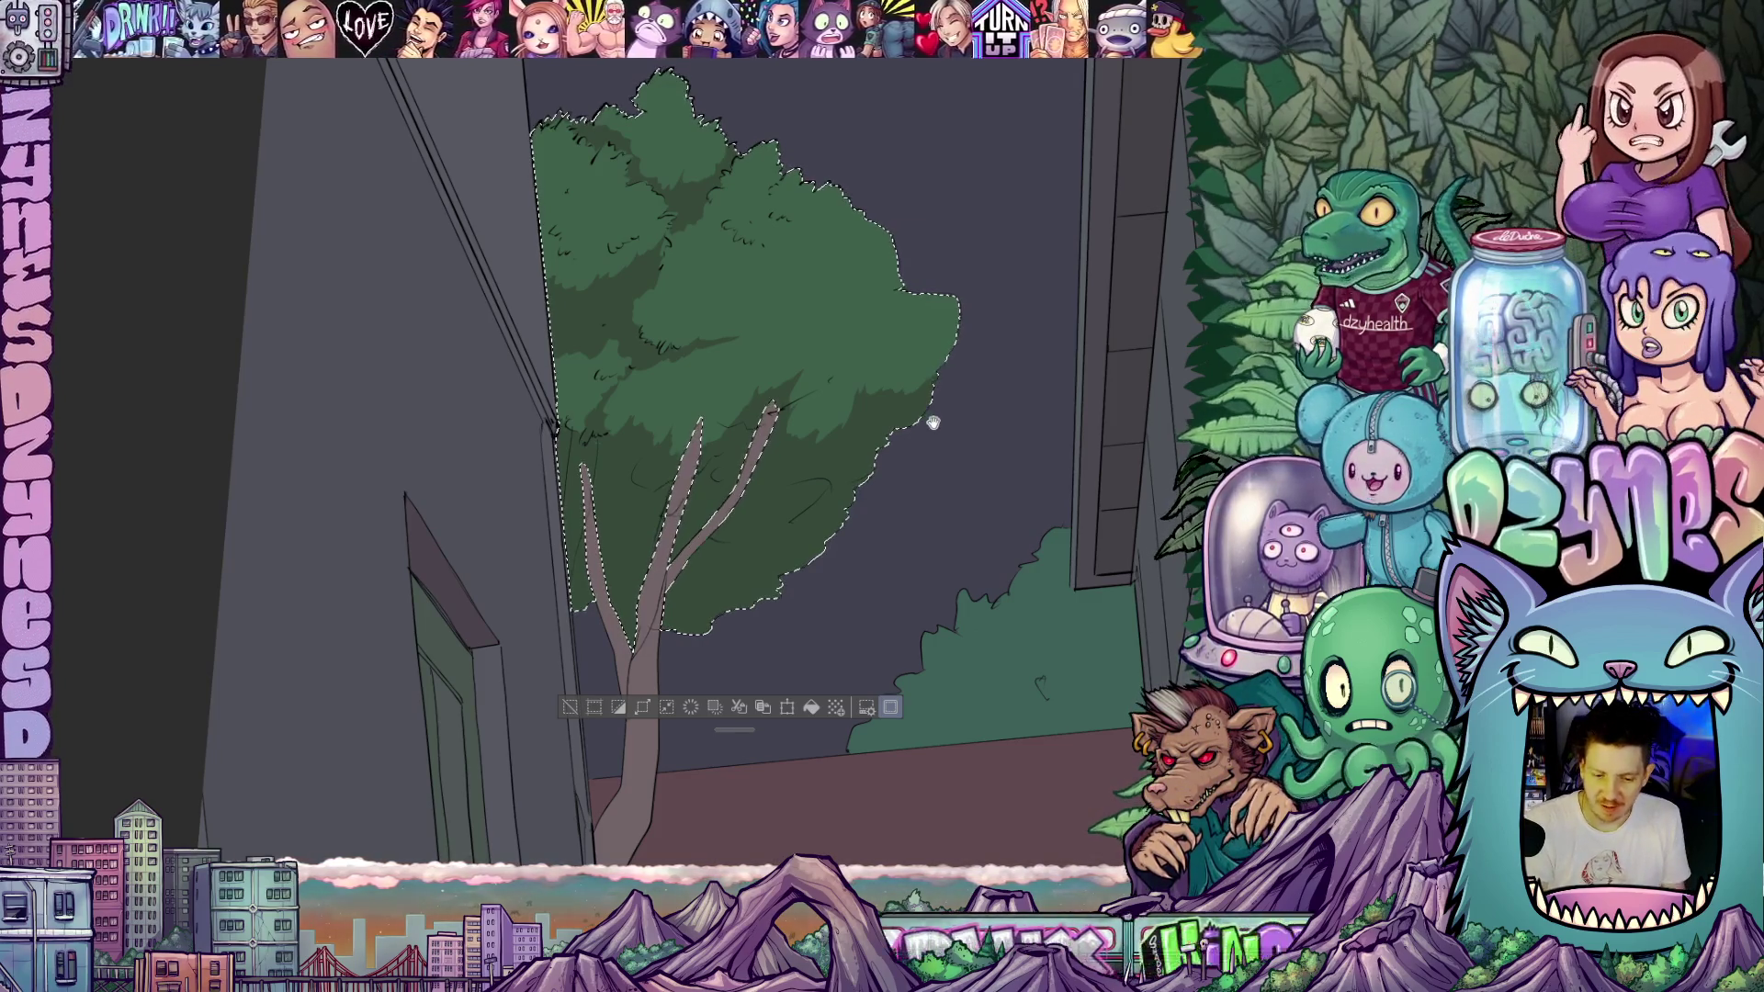
{"action": "scroll", "coordinate": [930, 498], "scroll_direction": "up", "scroll_amount": 2}
{"action": "mouse_move", "coordinate": [930, 498]}
{"action": "left_mouse_down"}
{"action": "mouse_move", "coordinate": [985, 473]}
{"action": "mouse_move", "coordinate": [917, 498]}
{"action": "left_mouse_up"}
{"action": "scroll", "coordinate": [918, 498], "scroll_direction": "up", "scroll_amount": 2}
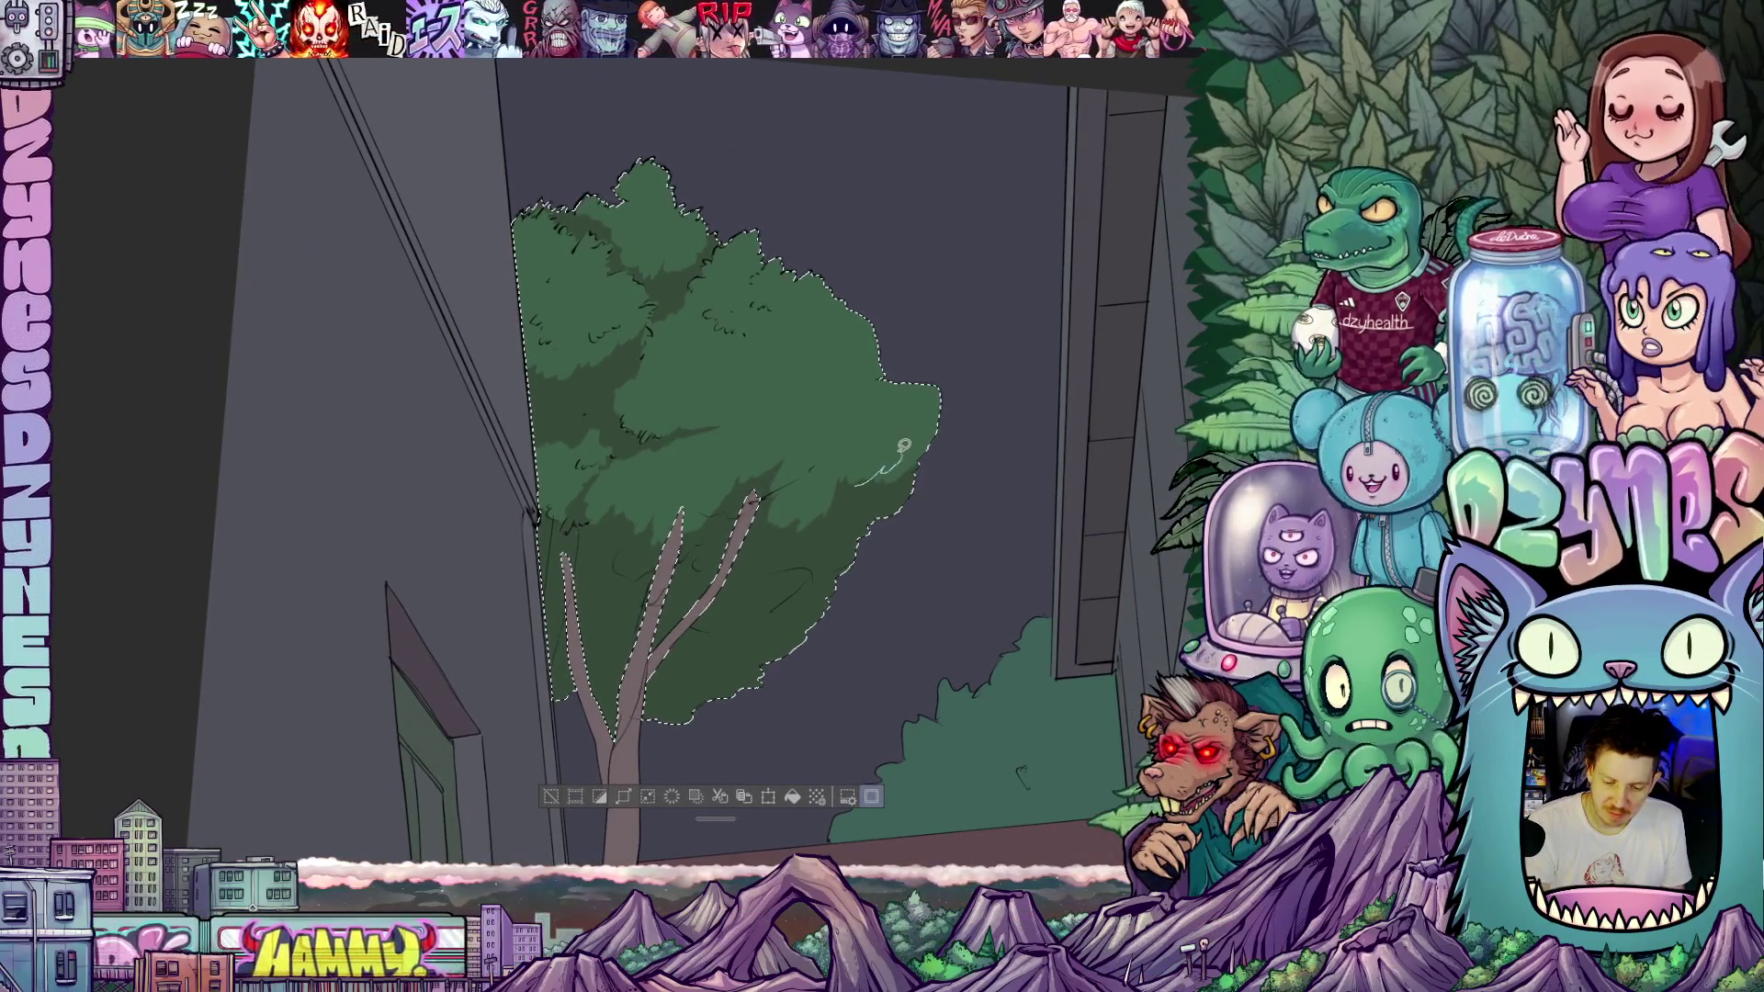
{"action": "left_click_drag", "start_coordinate": [854, 485], "coordinate": [923, 434]}
{"action": "key", "text": "ctrl+z"}
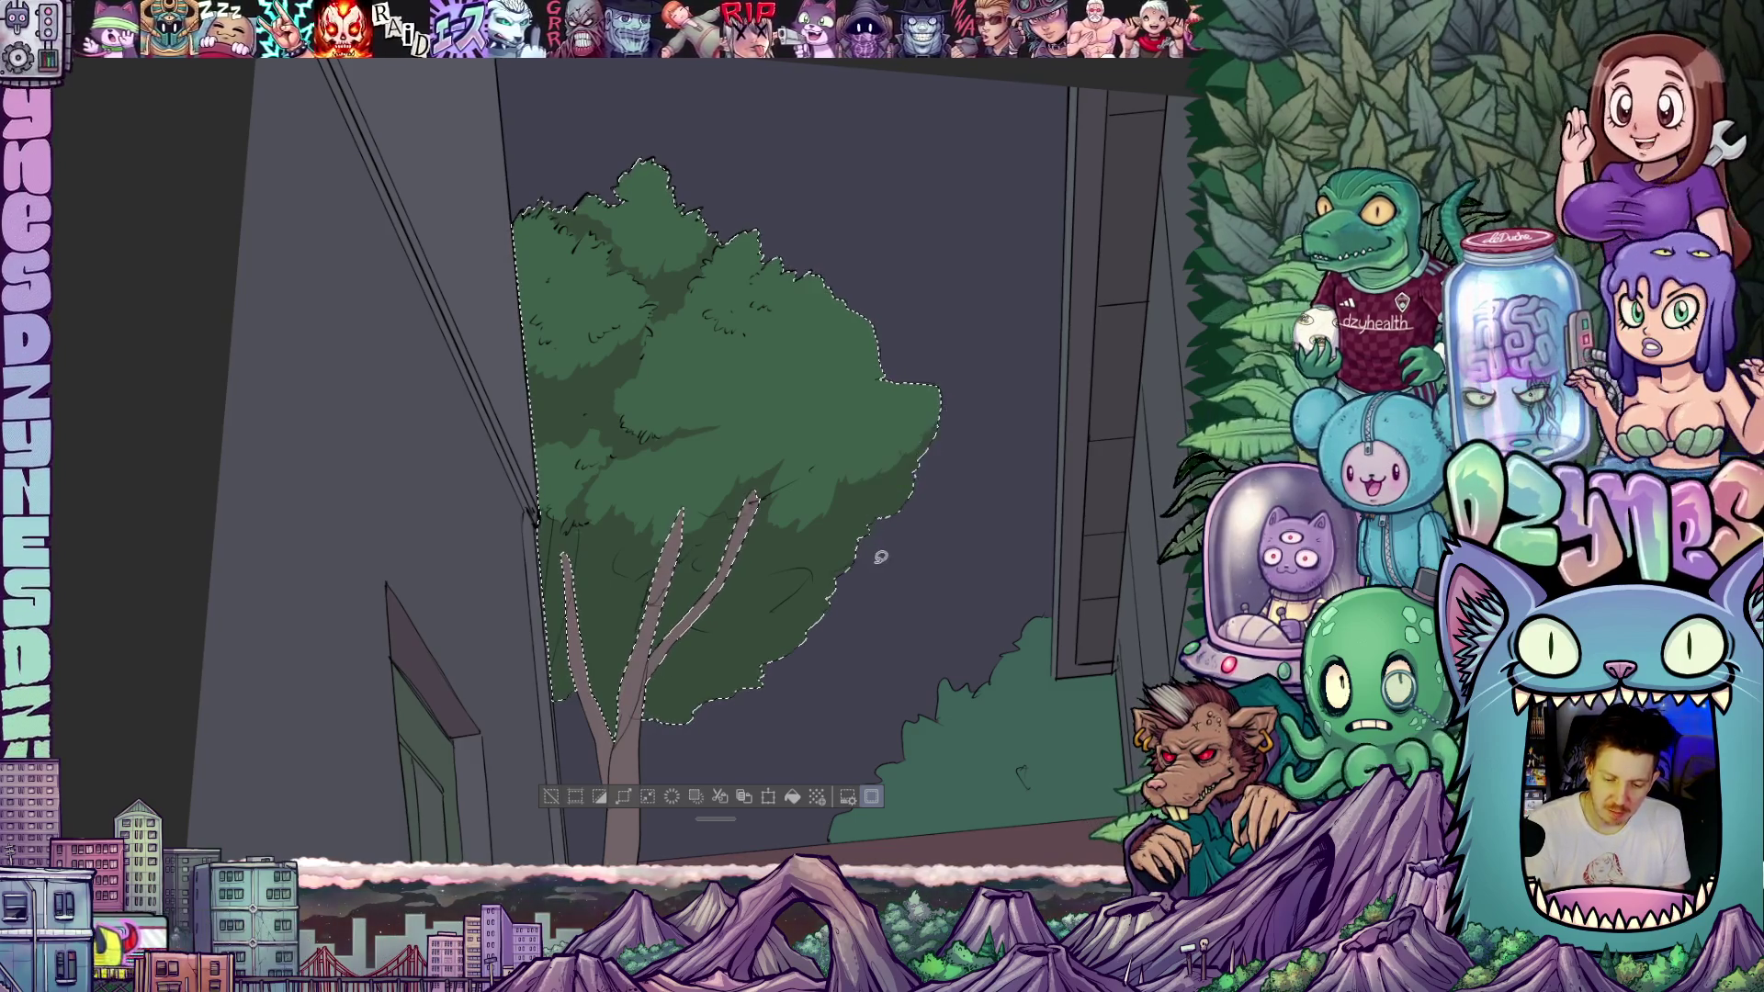
- Pan and rotate around the treetop and ground to review the canopy shading
{"action": "mouse_move", "coordinate": [870, 557]}
{"action": "left_mouse_down"}
{"action": "mouse_move", "coordinate": [946, 453]}
{"action": "mouse_move", "coordinate": [860, 420]}
{"action": "left_mouse_up"}
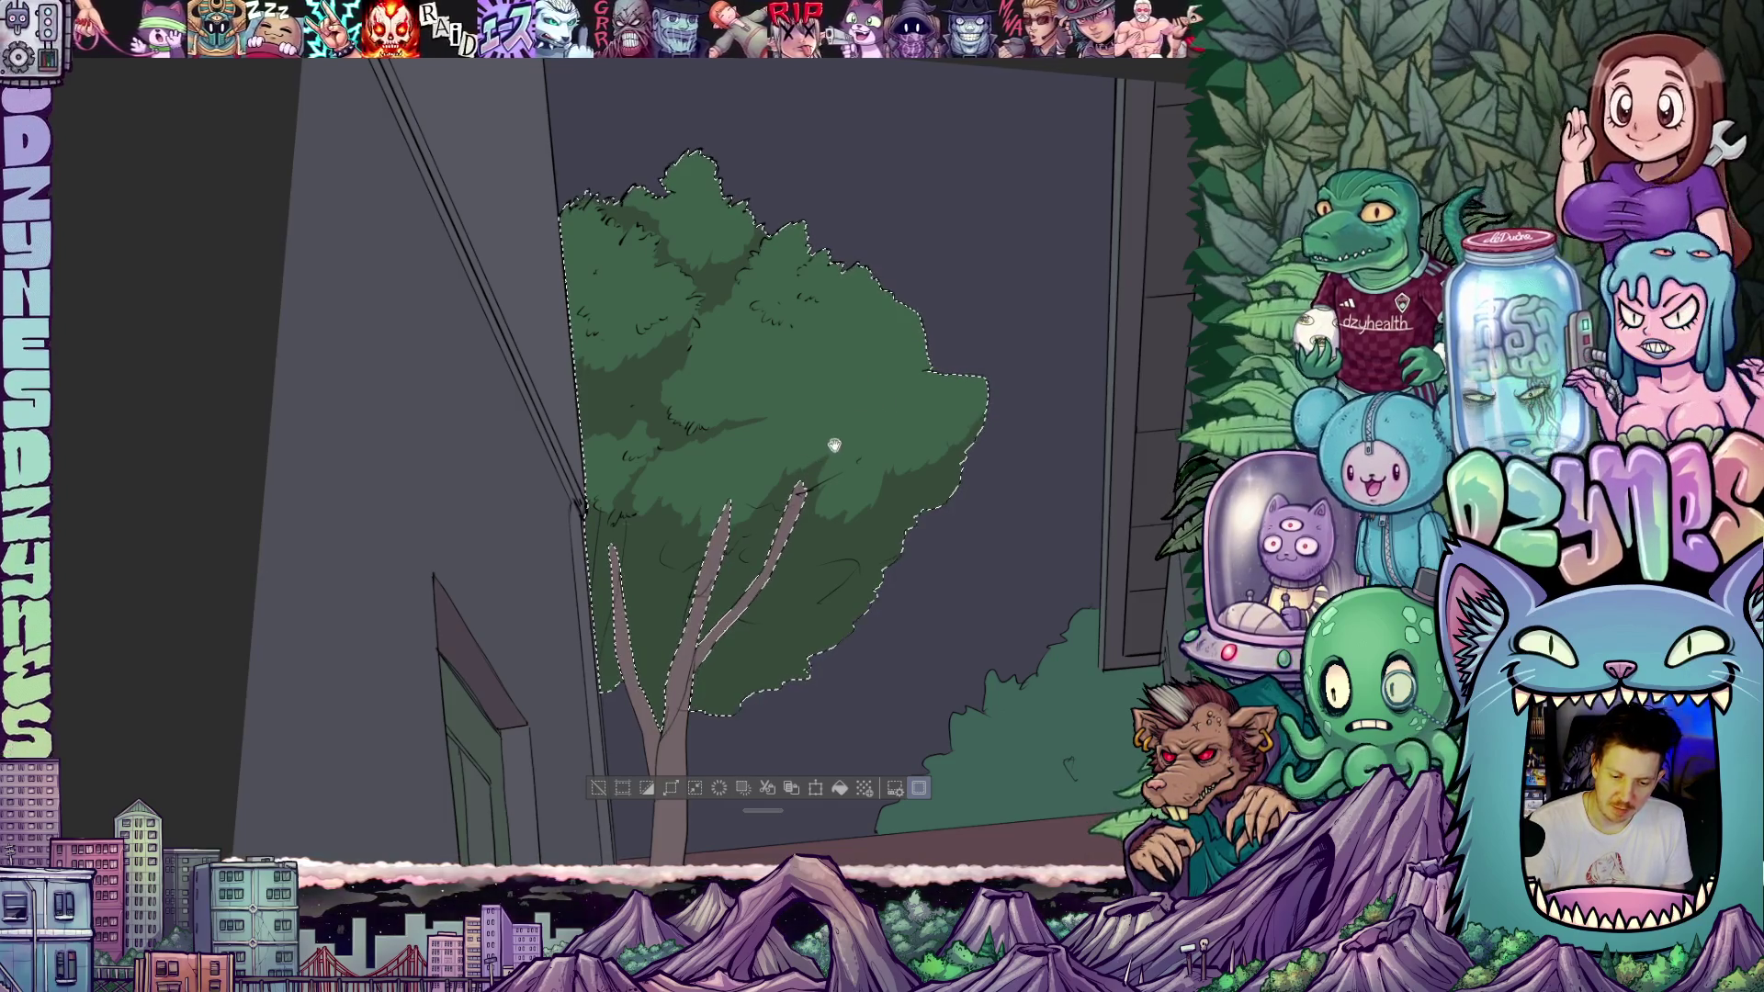
{"action": "left_click_drag", "start_coordinate": [834, 446], "coordinate": [789, 581]}
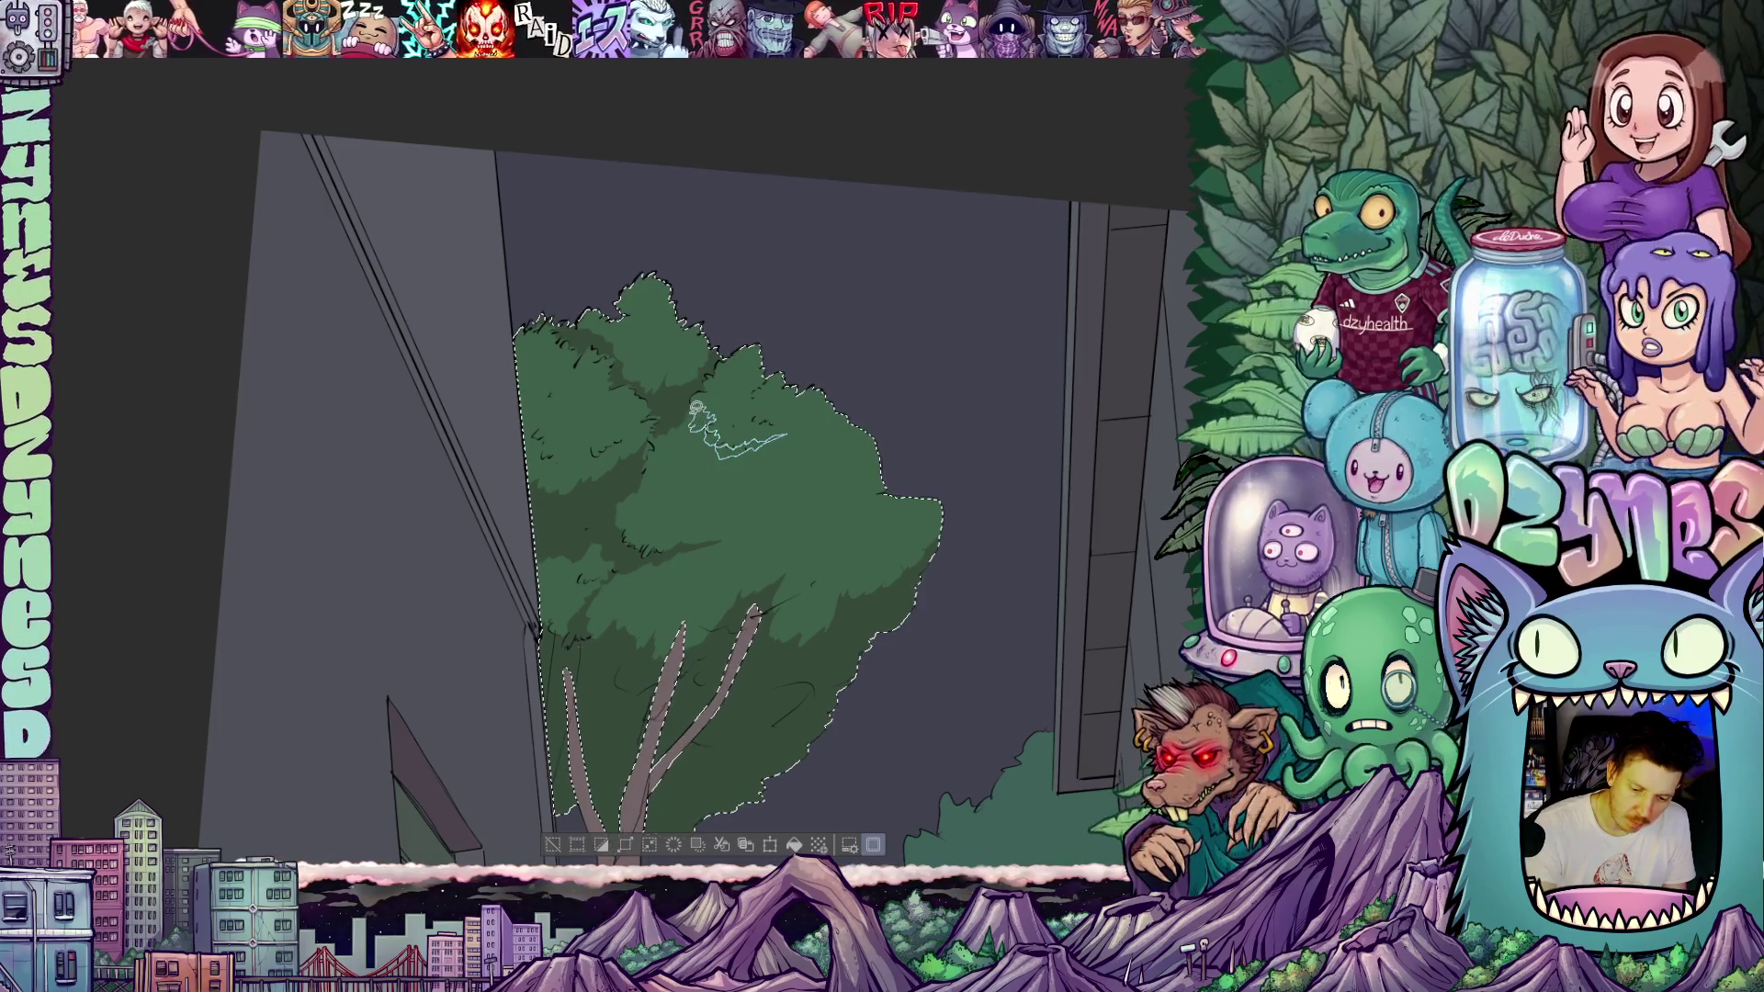
{"action": "mouse_move", "coordinate": [860, 426]}
{"action": "left_mouse_down"}
{"action": "mouse_move", "coordinate": [874, 394]}
{"action": "mouse_move", "coordinate": [914, 409]}
{"action": "mouse_move", "coordinate": [886, 464]}
{"action": "mouse_move", "coordinate": [800, 485]}
{"action": "mouse_move", "coordinate": [897, 577]}
{"action": "left_mouse_up"}
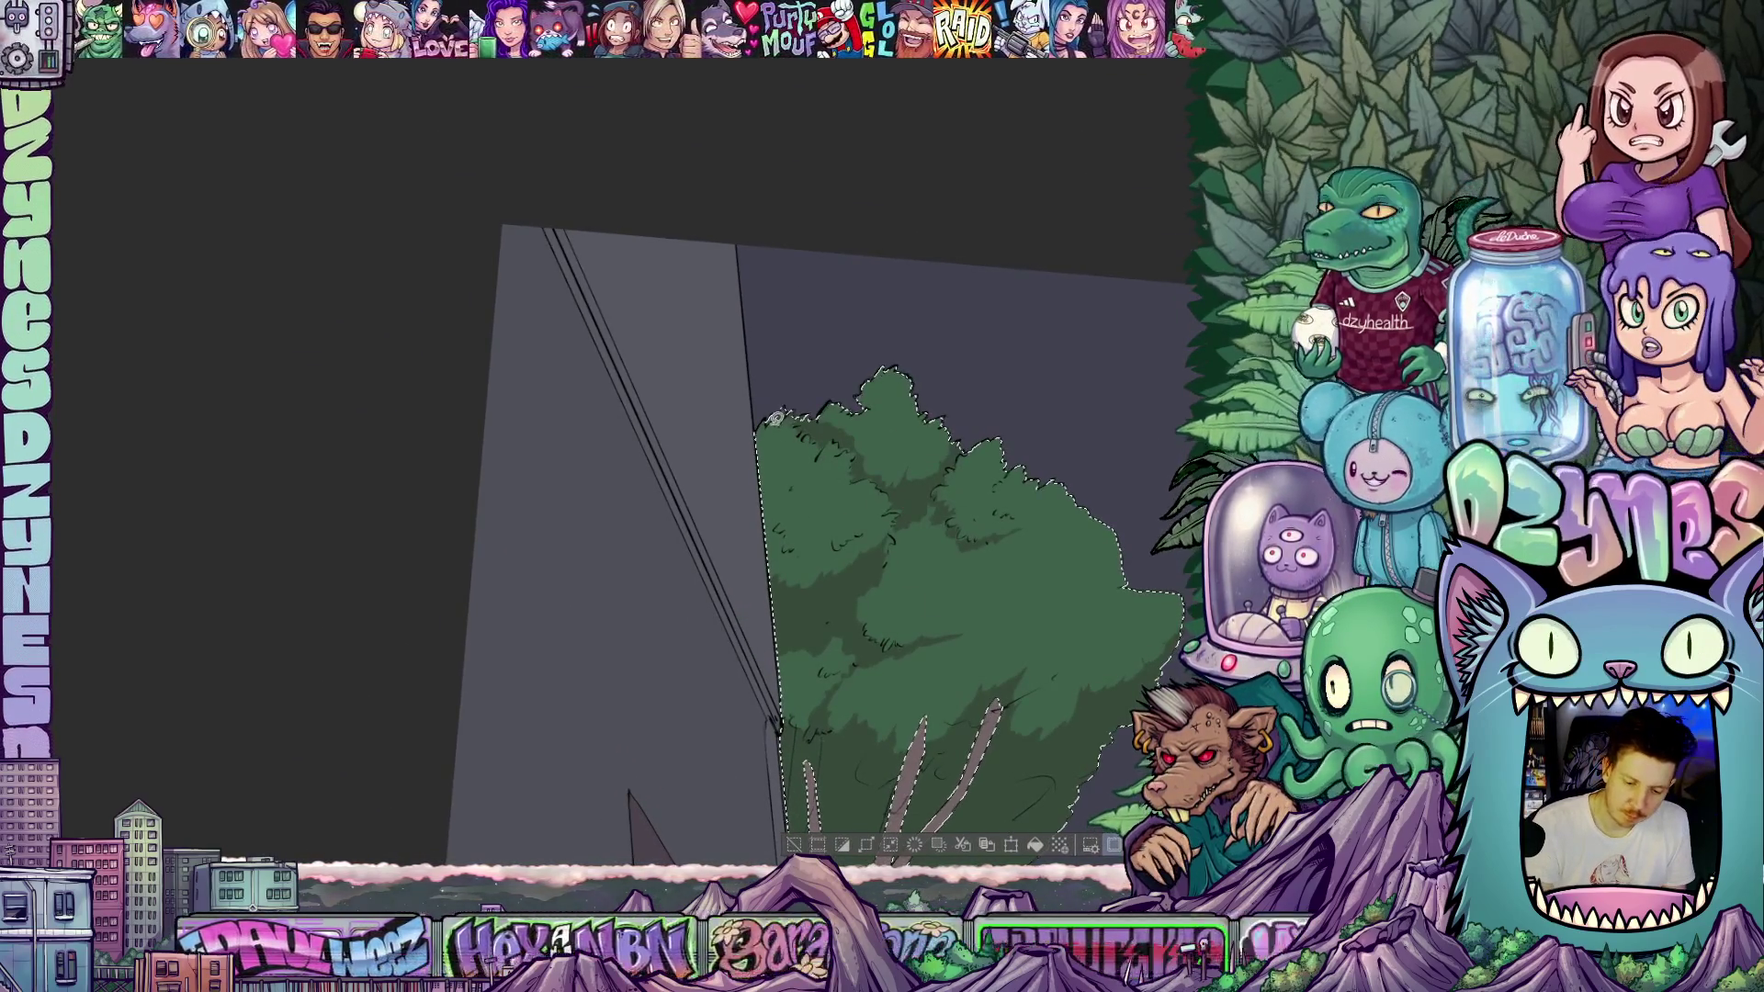
{"action": "mouse_move", "coordinate": [957, 523]}
{"action": "left_mouse_down"}
{"action": "mouse_move", "coordinate": [957, 551]}
{"action": "mouse_move", "coordinate": [884, 434]}
{"action": "mouse_move", "coordinate": [808, 394]}
{"action": "mouse_move", "coordinate": [898, 484]}
{"action": "mouse_move", "coordinate": [925, 389]}
{"action": "mouse_move", "coordinate": [866, 528]}
{"action": "left_mouse_up"}
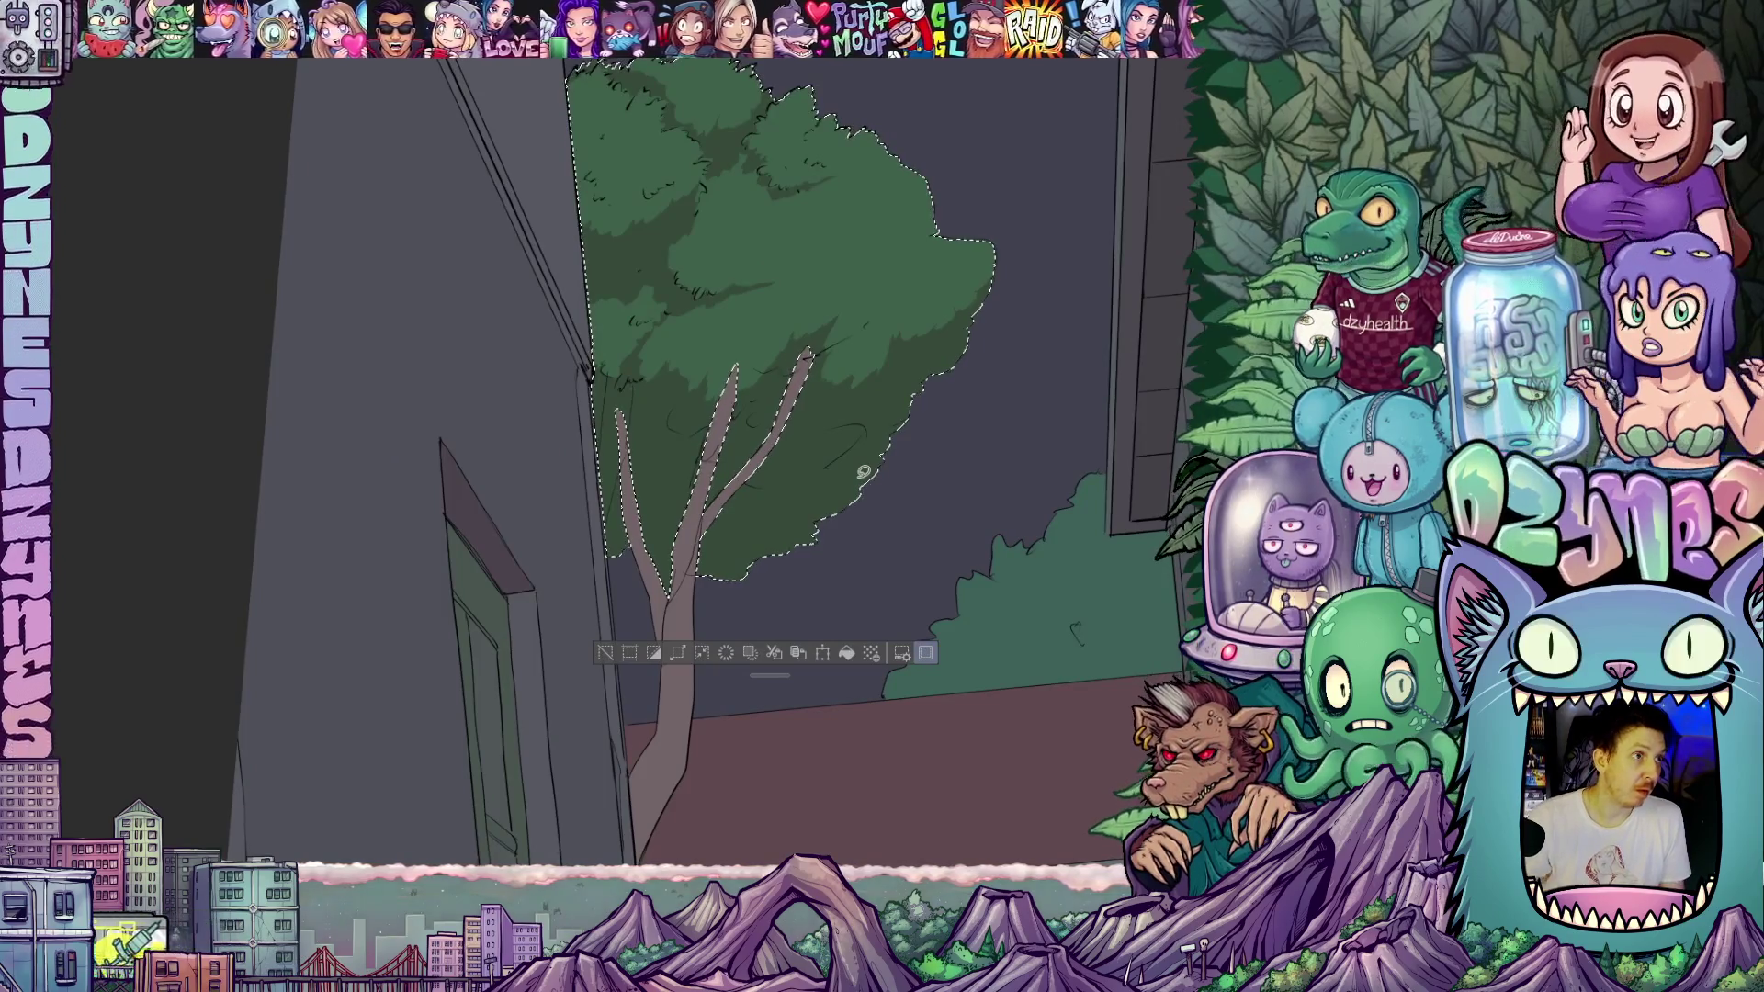
{"action": "scroll", "coordinate": [887, 396], "scroll_direction": "down", "scroll_amount": 5}
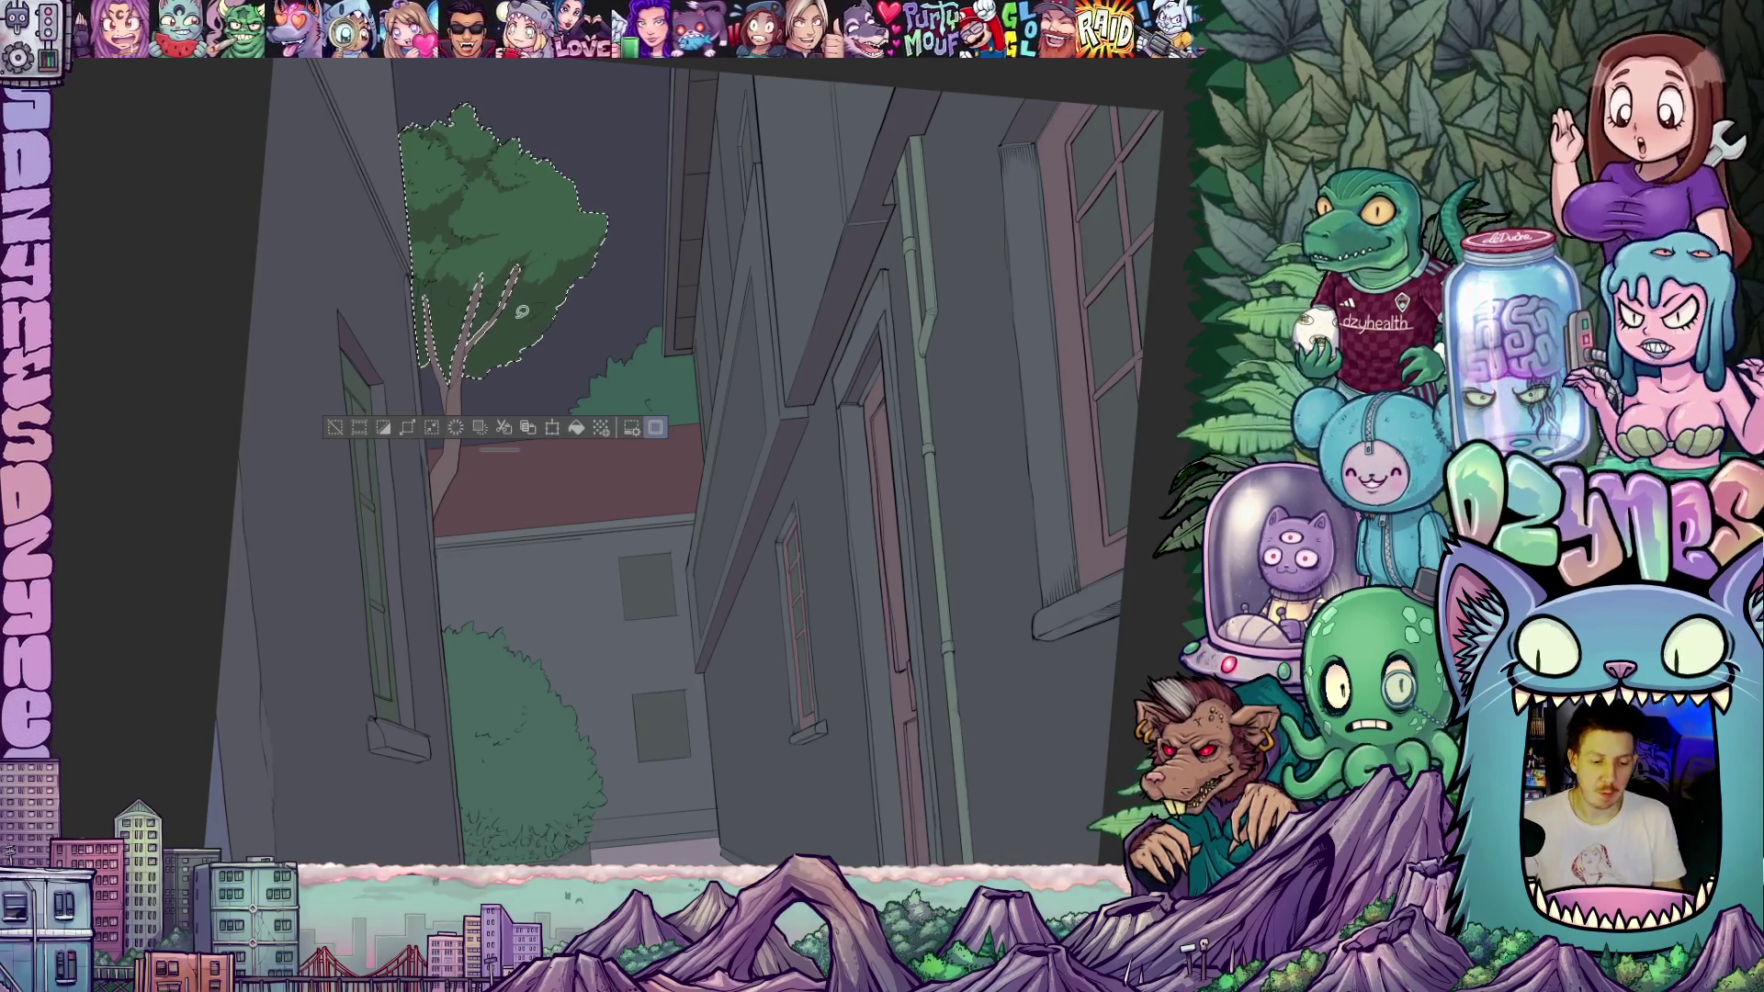
{"action": "scroll", "coordinate": [490, 310], "scroll_direction": "up", "scroll_amount": 3}
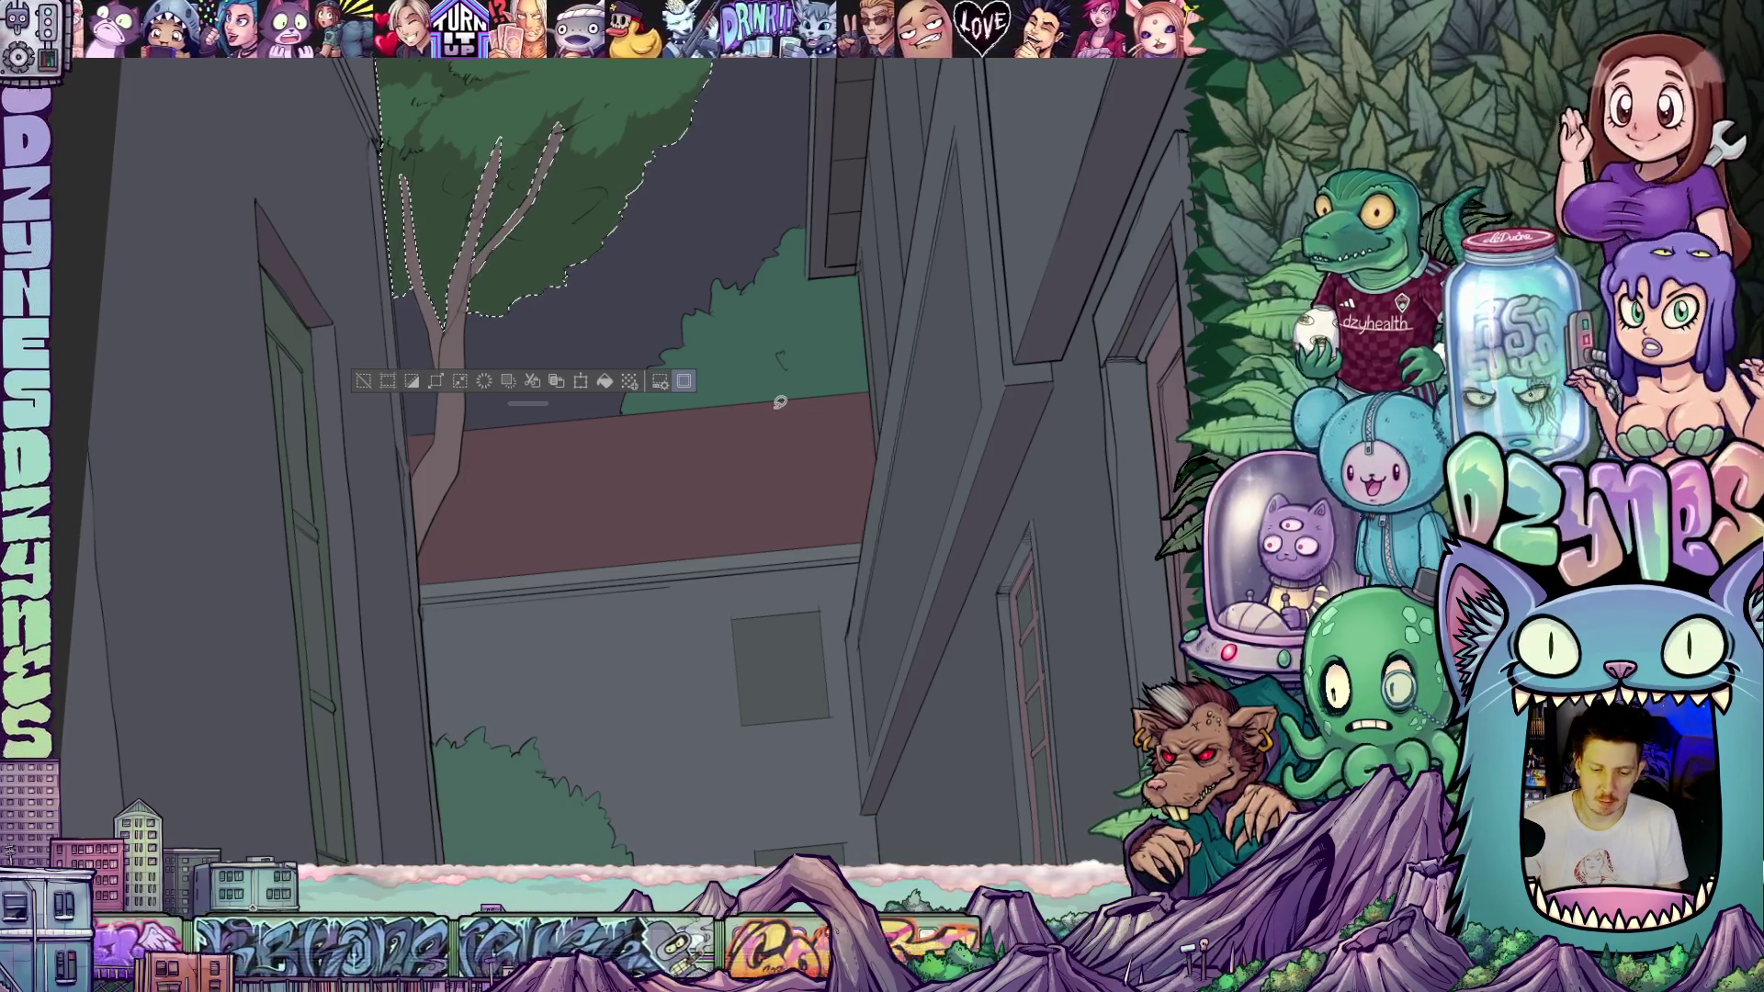
{"action": "mouse_move", "coordinate": [884, 426]}
{"action": "left_mouse_down"}
{"action": "mouse_move", "coordinate": [780, 401]}
{"action": "mouse_move", "coordinate": [787, 473]}
{"action": "mouse_move", "coordinate": [830, 531]}
{"action": "left_mouse_up"}
{"action": "scroll", "coordinate": [770, 308], "scroll_direction": "up", "scroll_amount": 2}
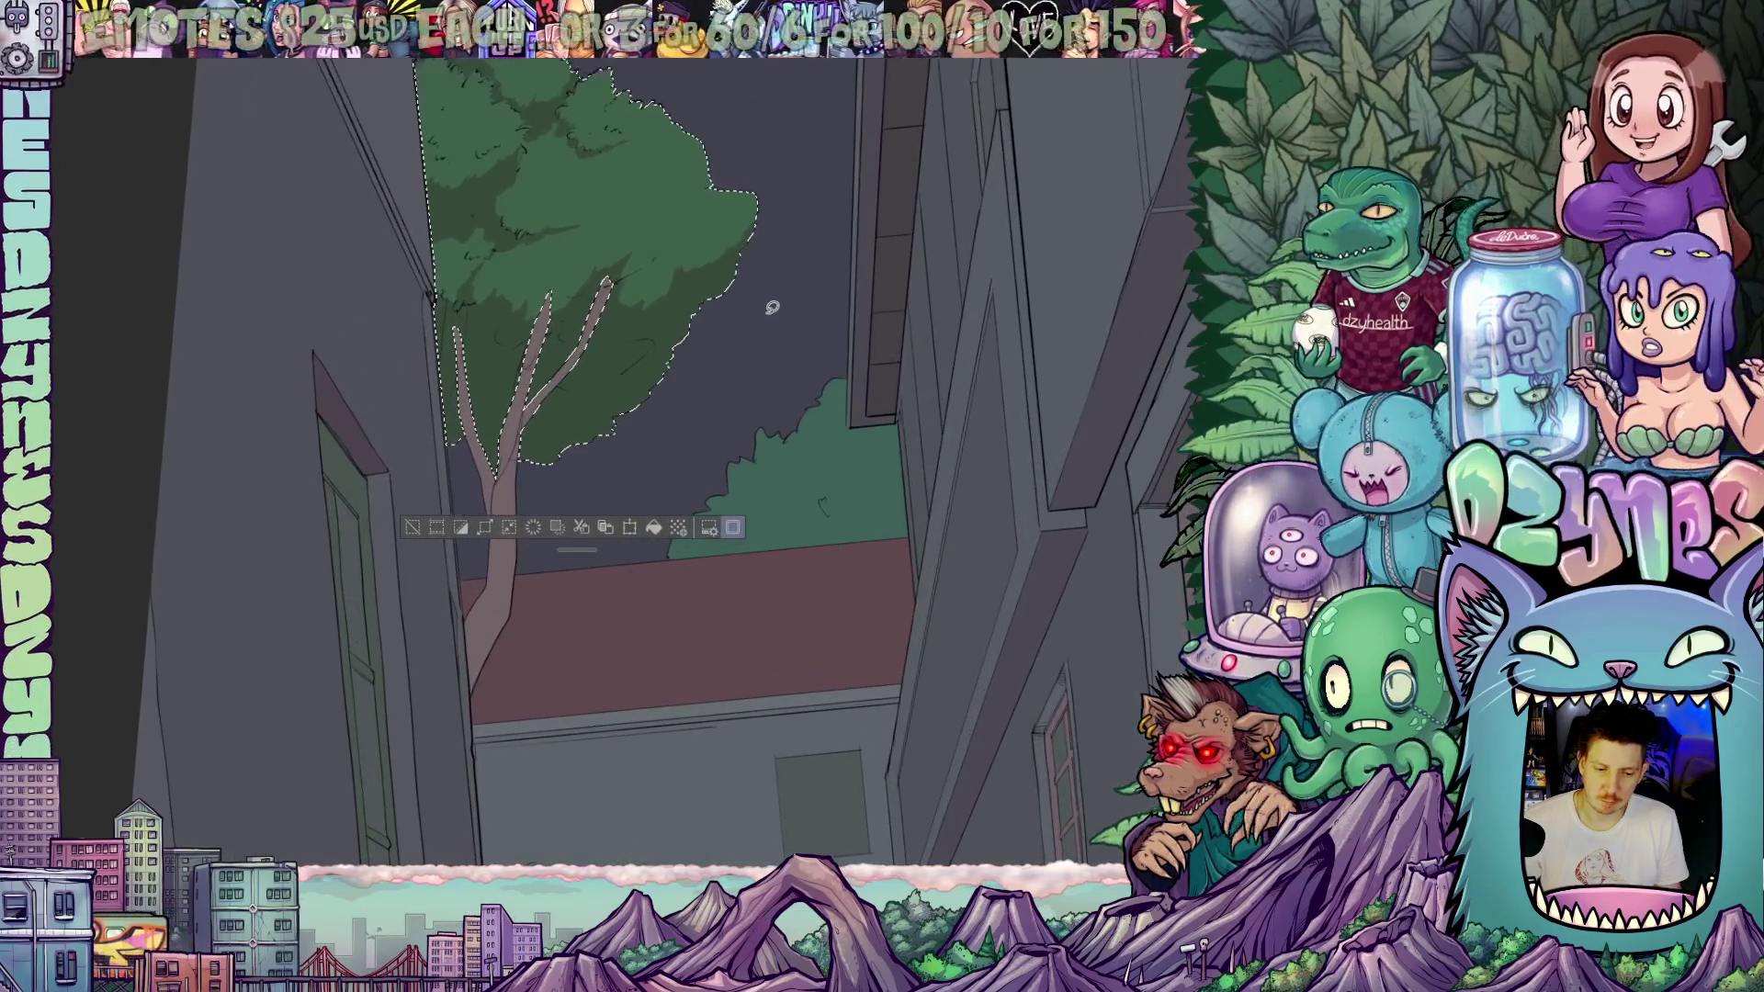
- Deselect the tree, auto-select the green bush behind the roof, and begin its shadow outline
{"action": "key", "text": "ctrl+d"}
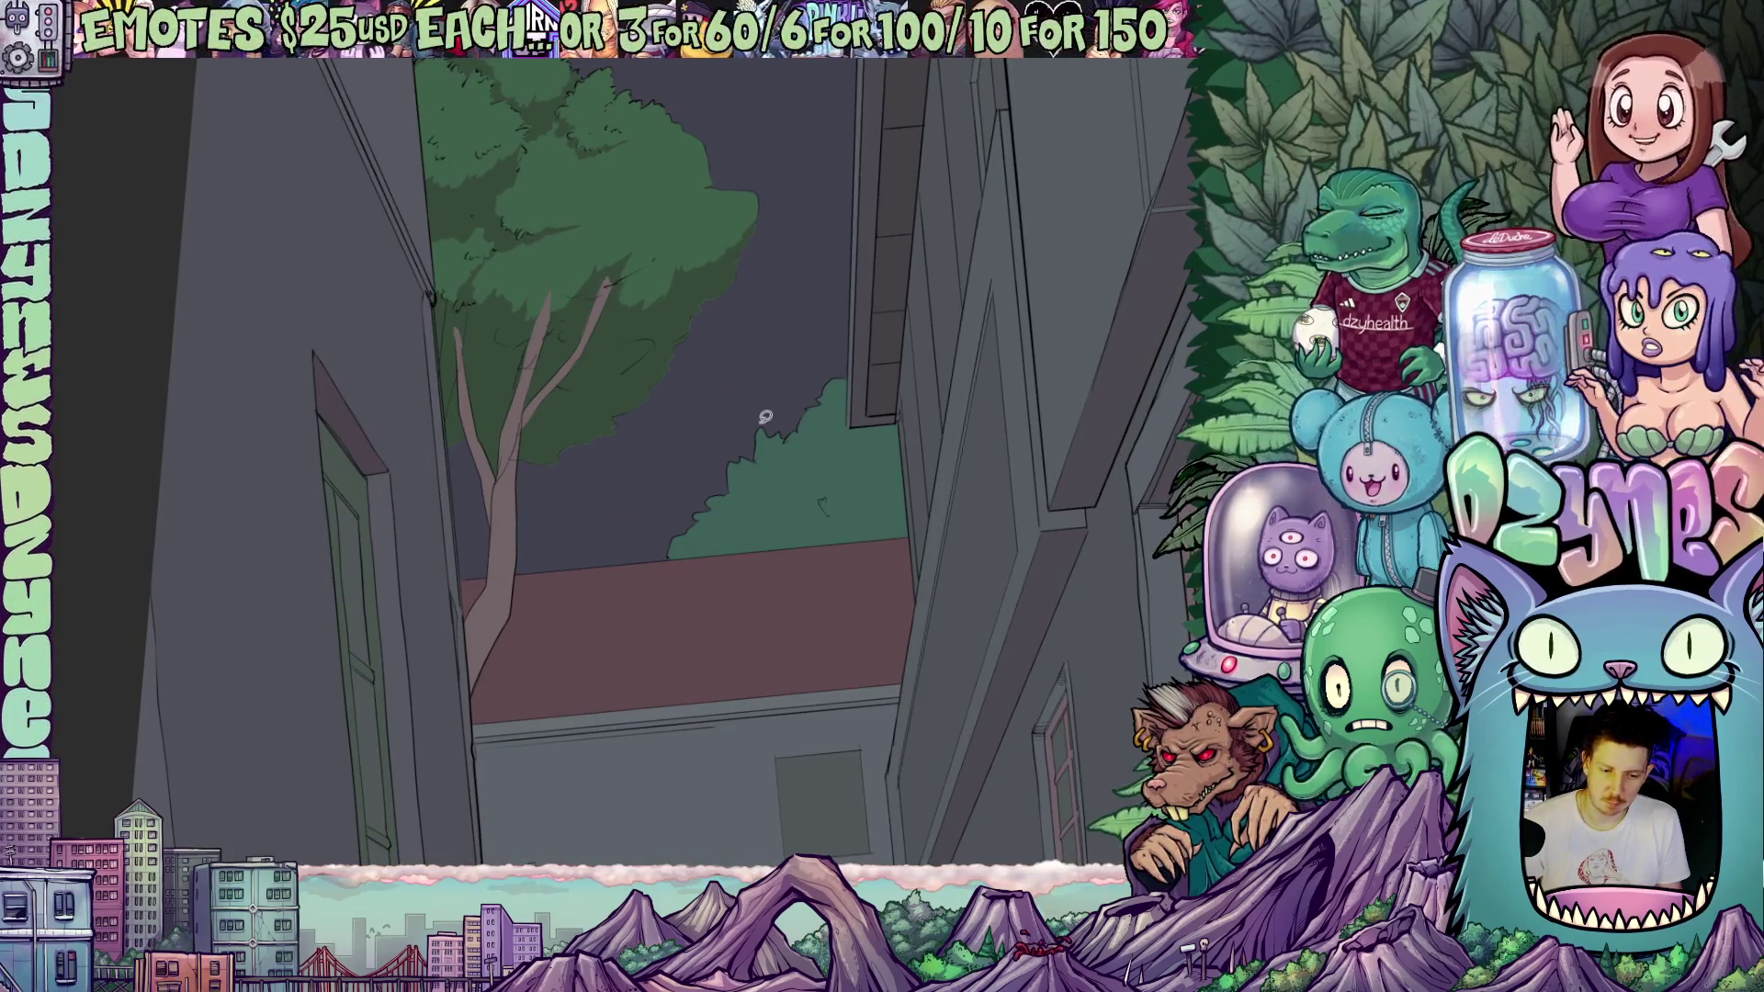
{"action": "scroll", "coordinate": [696, 390], "scroll_direction": "up", "scroll_amount": 5}
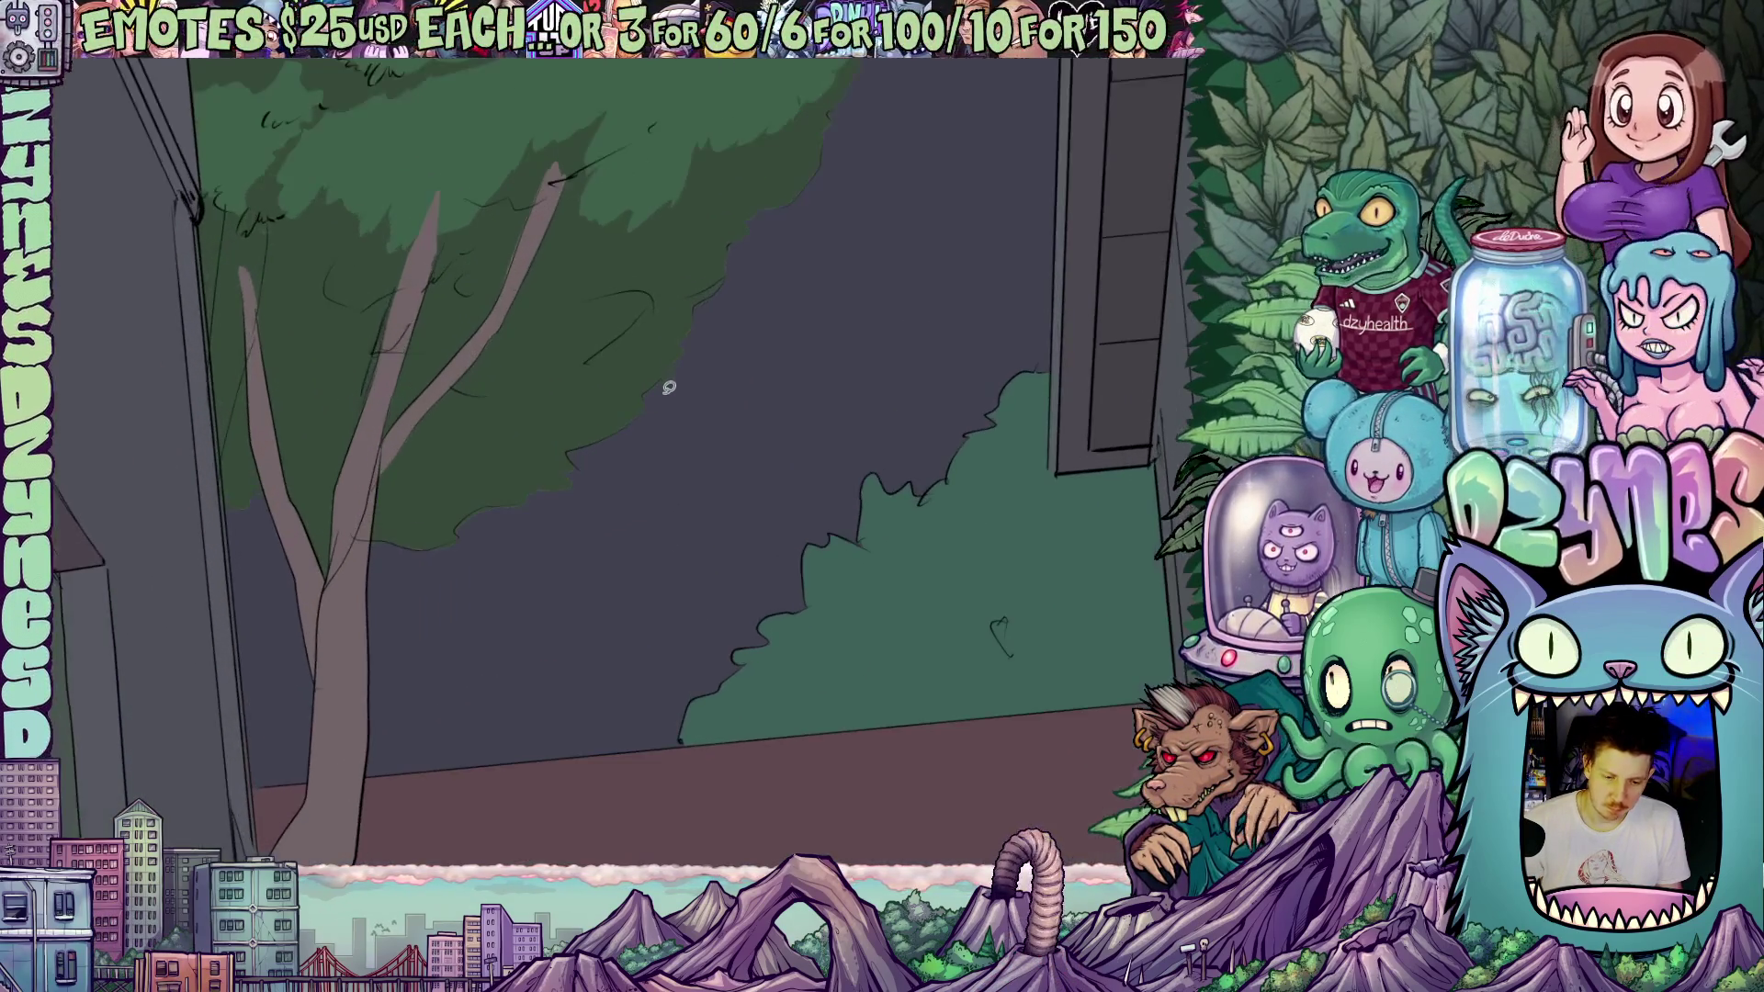
{"action": "scroll", "coordinate": [698, 393], "scroll_direction": "down", "scroll_amount": 5}
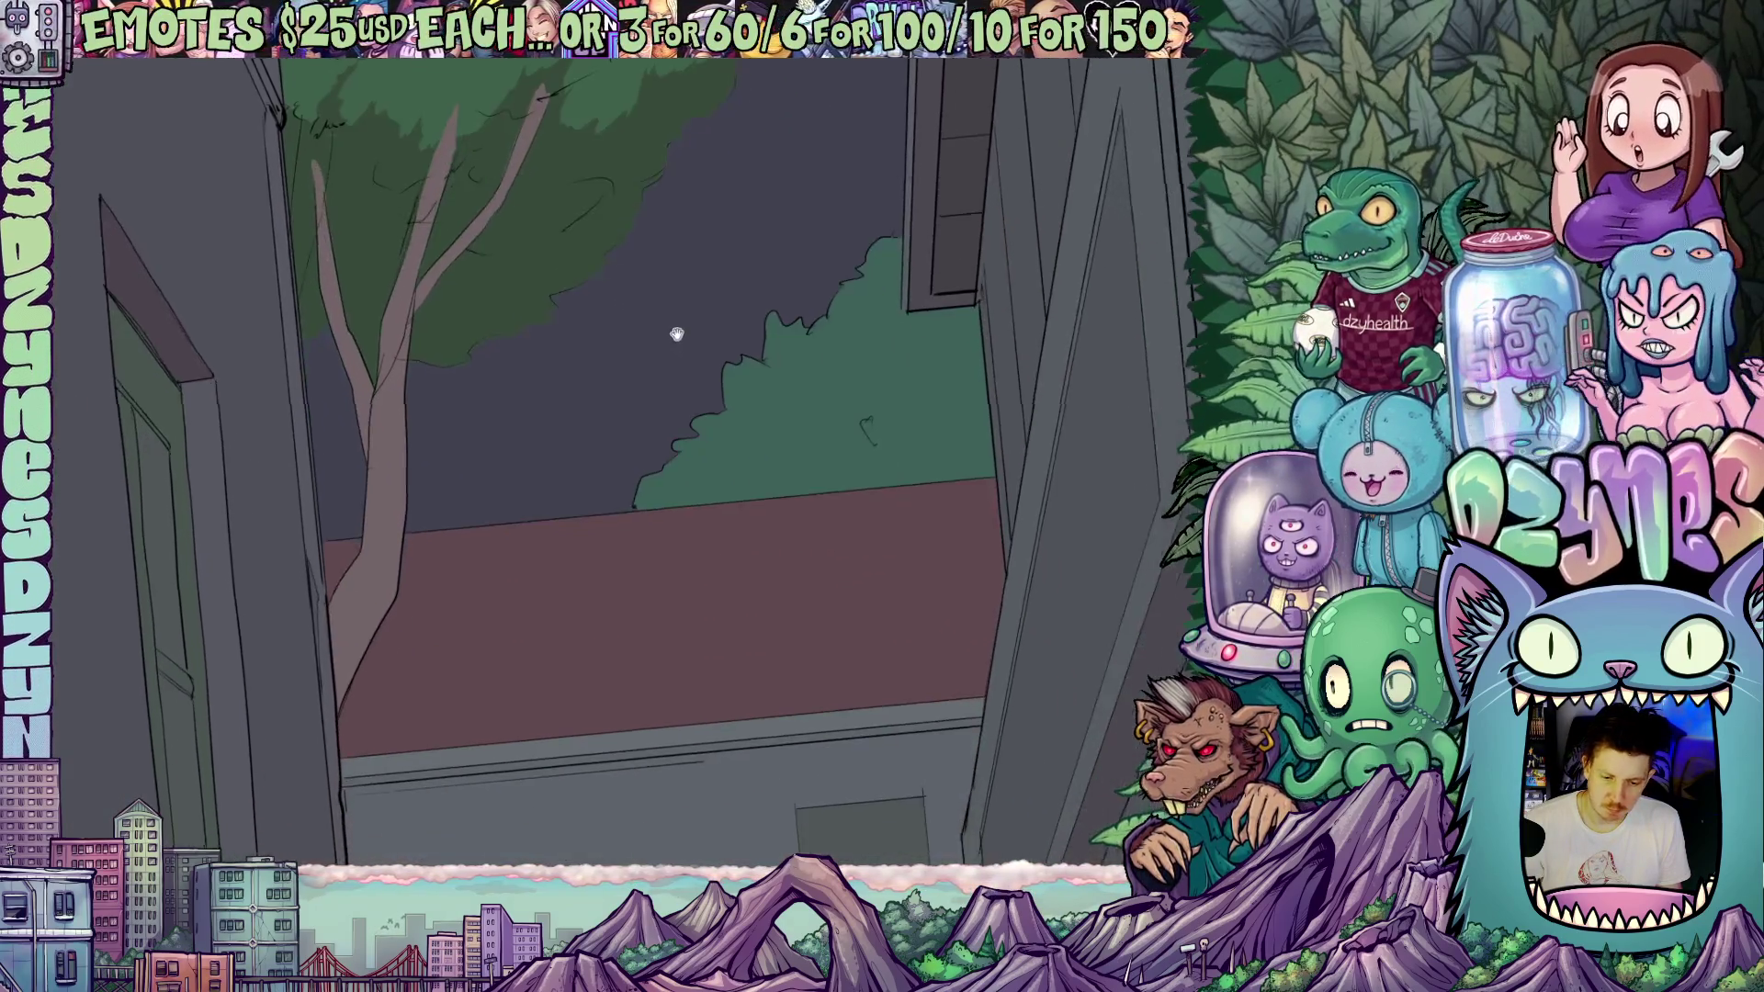
{"action": "left_click_drag", "start_coordinate": [677, 334], "coordinate": [583, 278]}
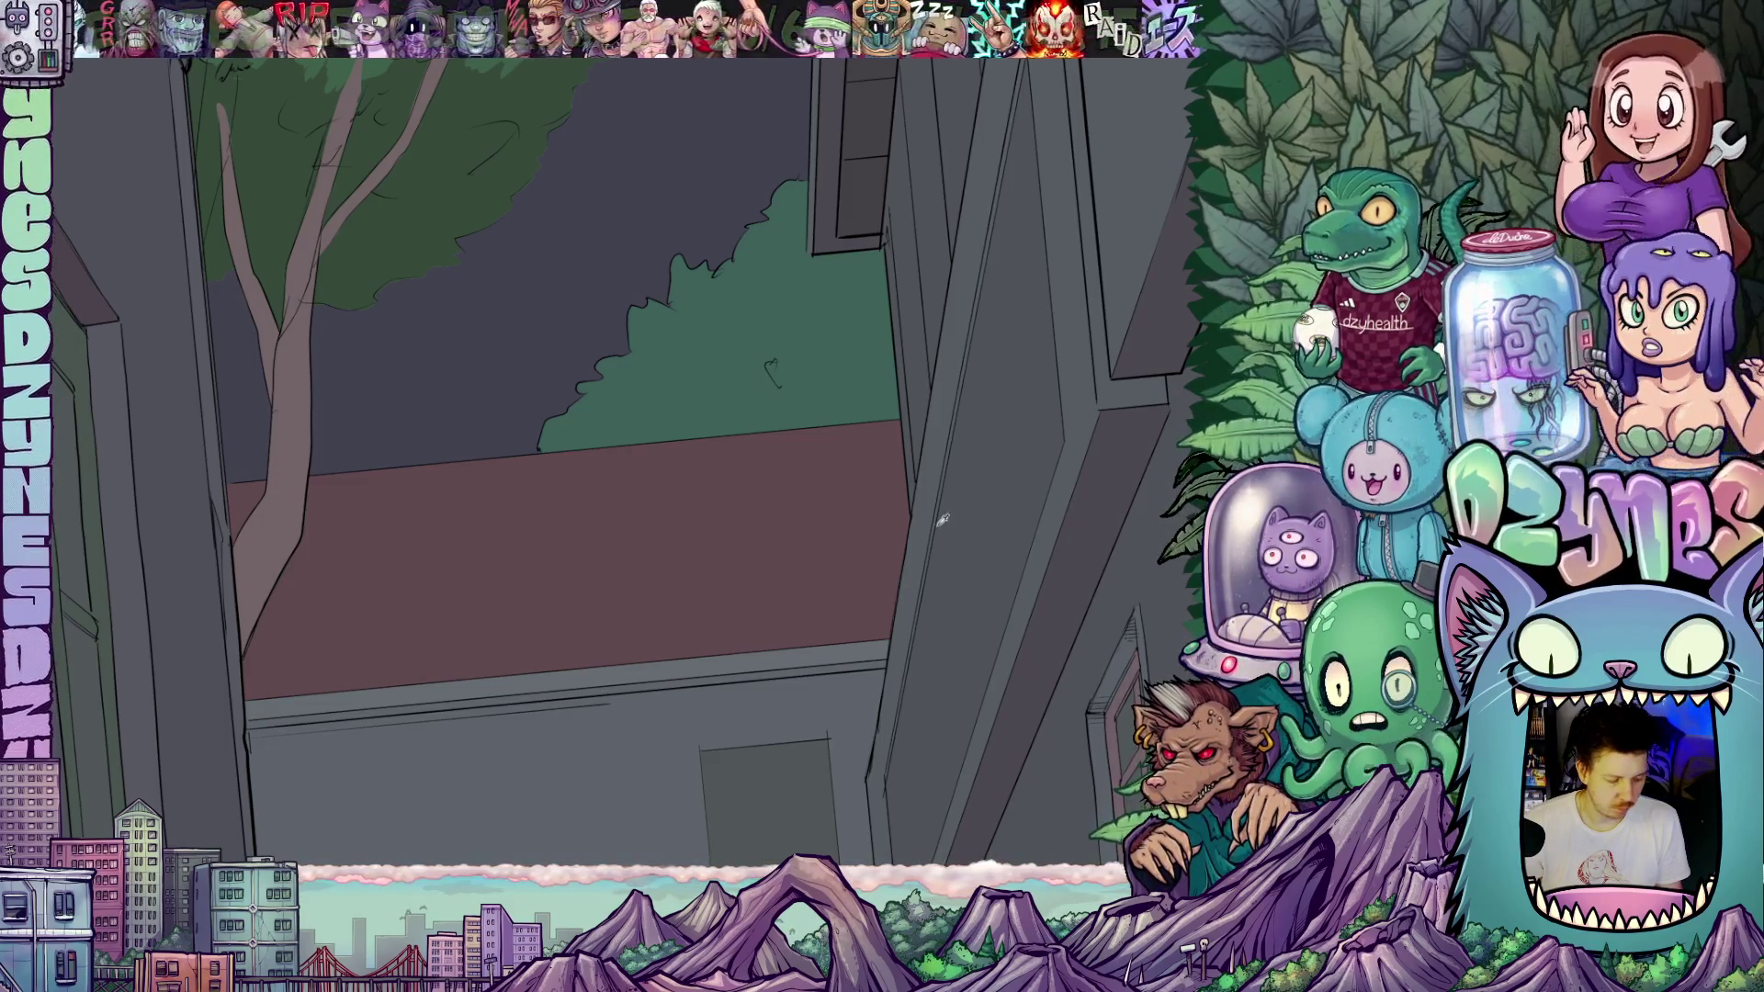
{"action": "left_click", "coordinate": [841, 386]}
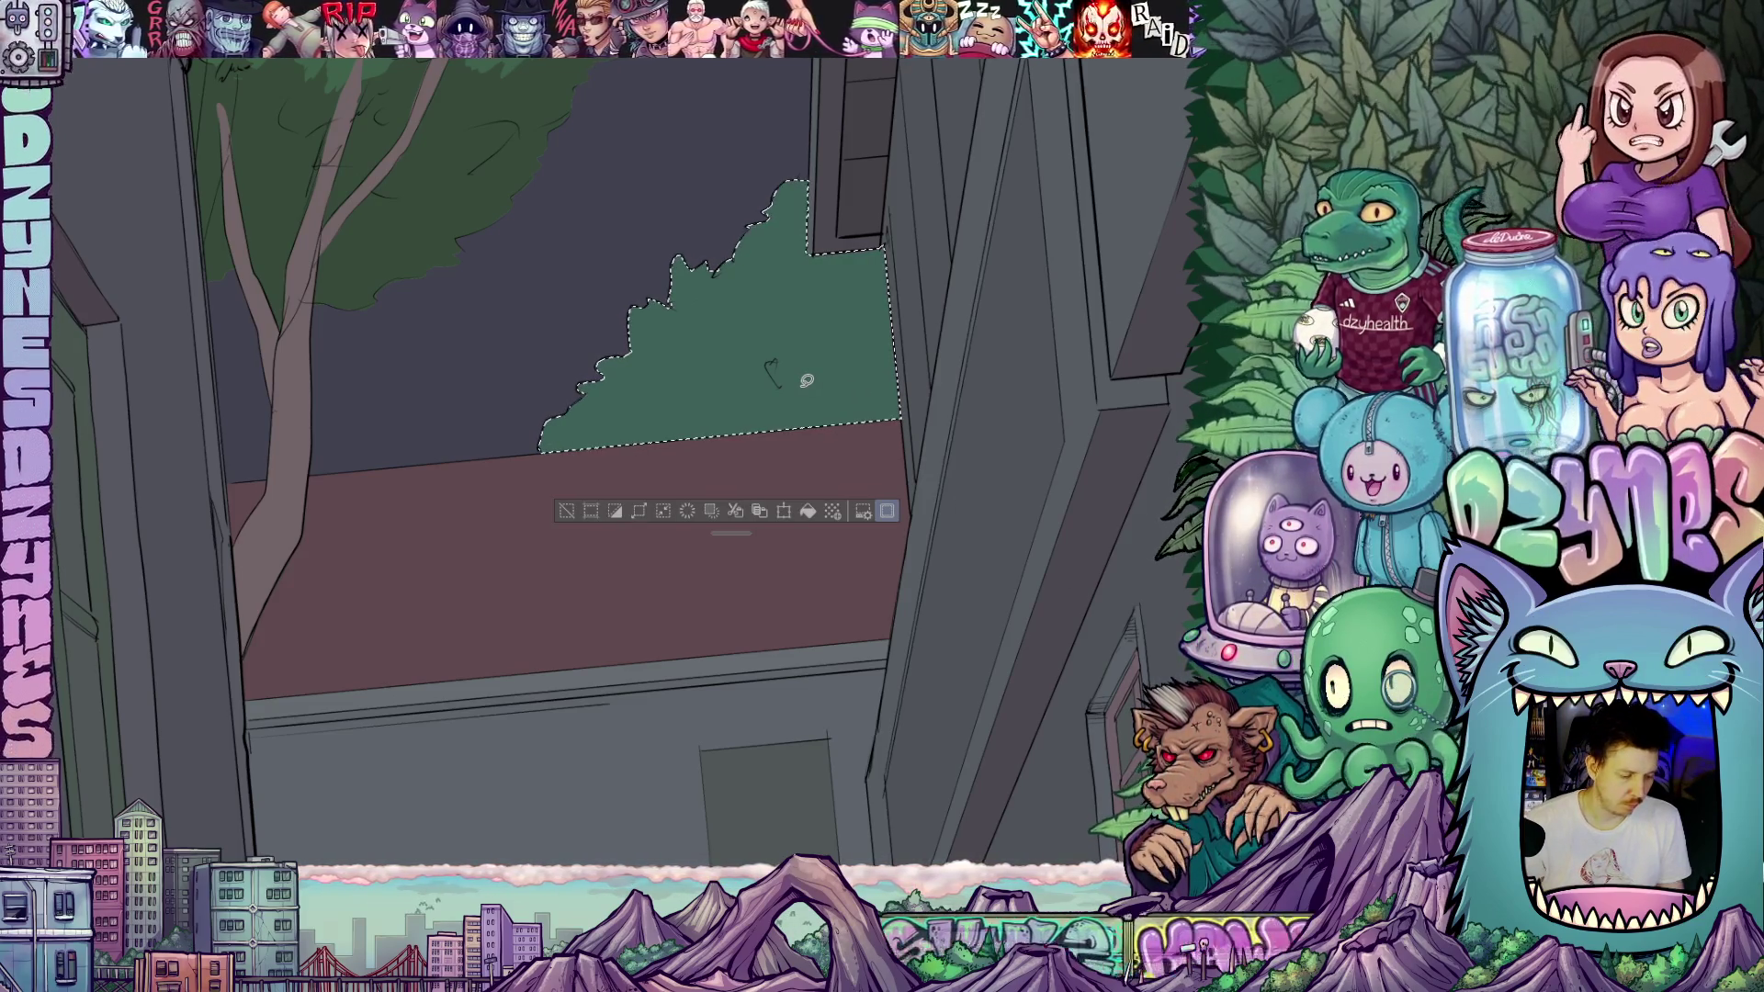
{"action": "left_click_drag", "start_coordinate": [768, 689], "coordinate": [808, 717]}
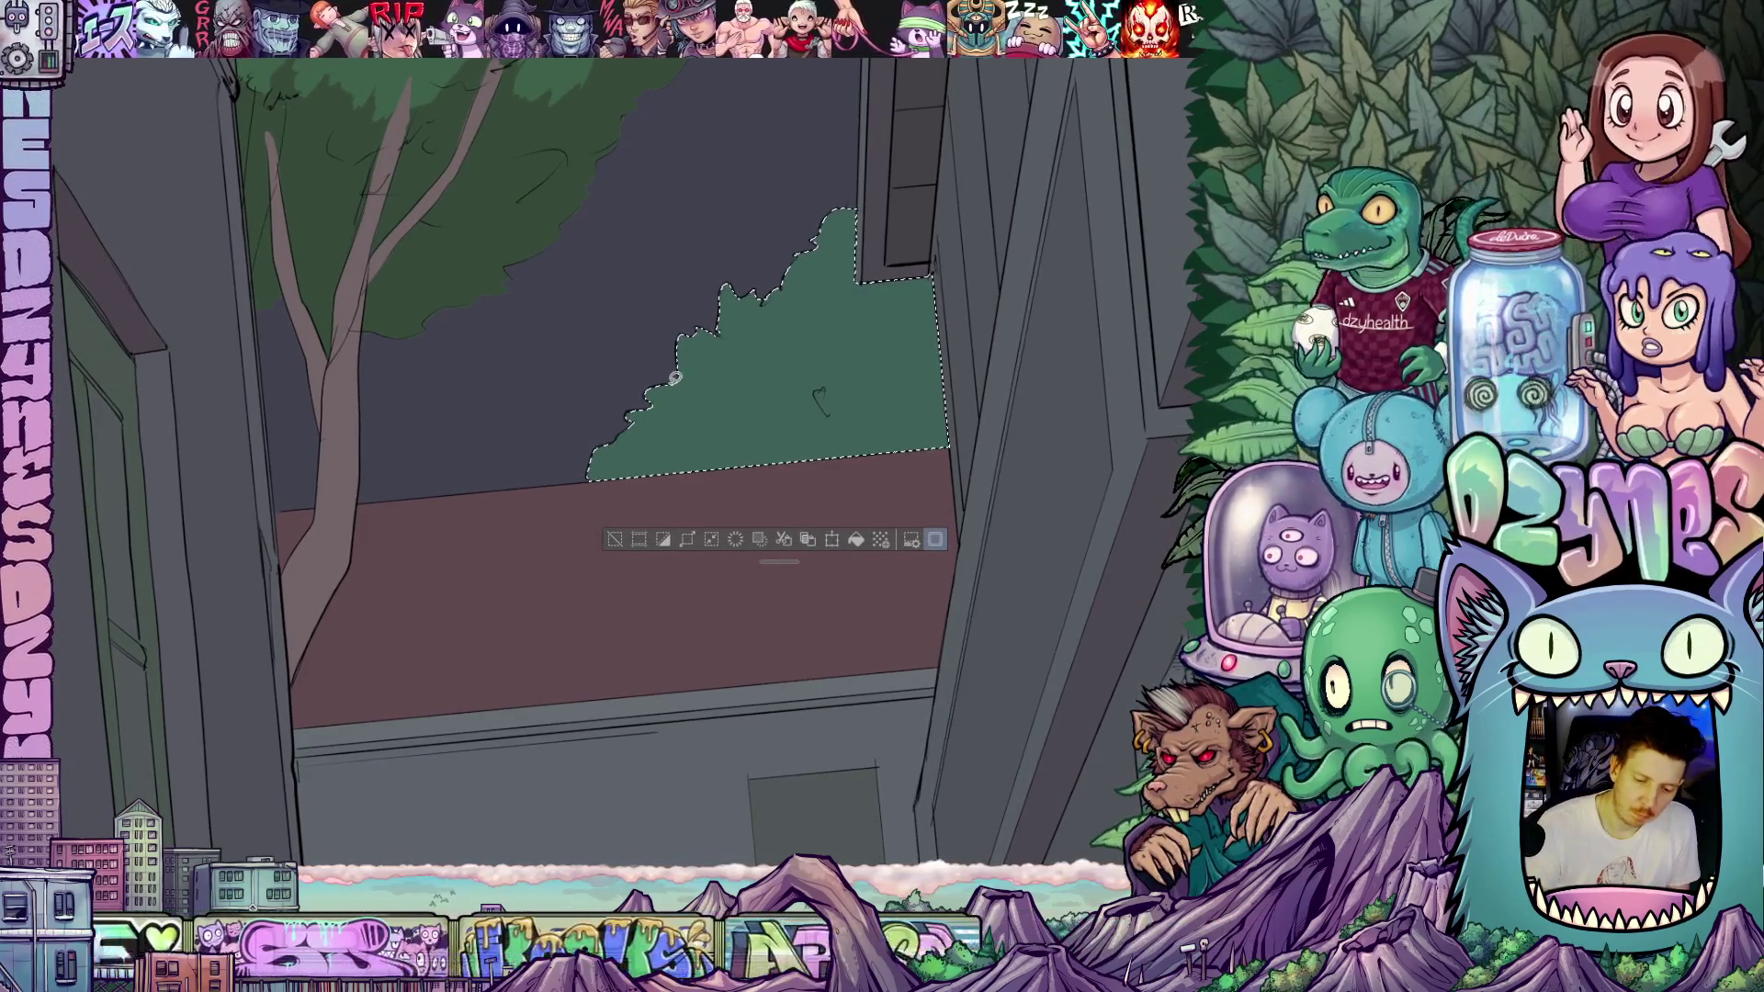
{"action": "mouse_move", "coordinate": [654, 390]}
{"action": "left_mouse_down"}
{"action": "mouse_move", "coordinate": [673, 452]}
{"action": "mouse_move", "coordinate": [809, 378]}
{"action": "left_mouse_up"}
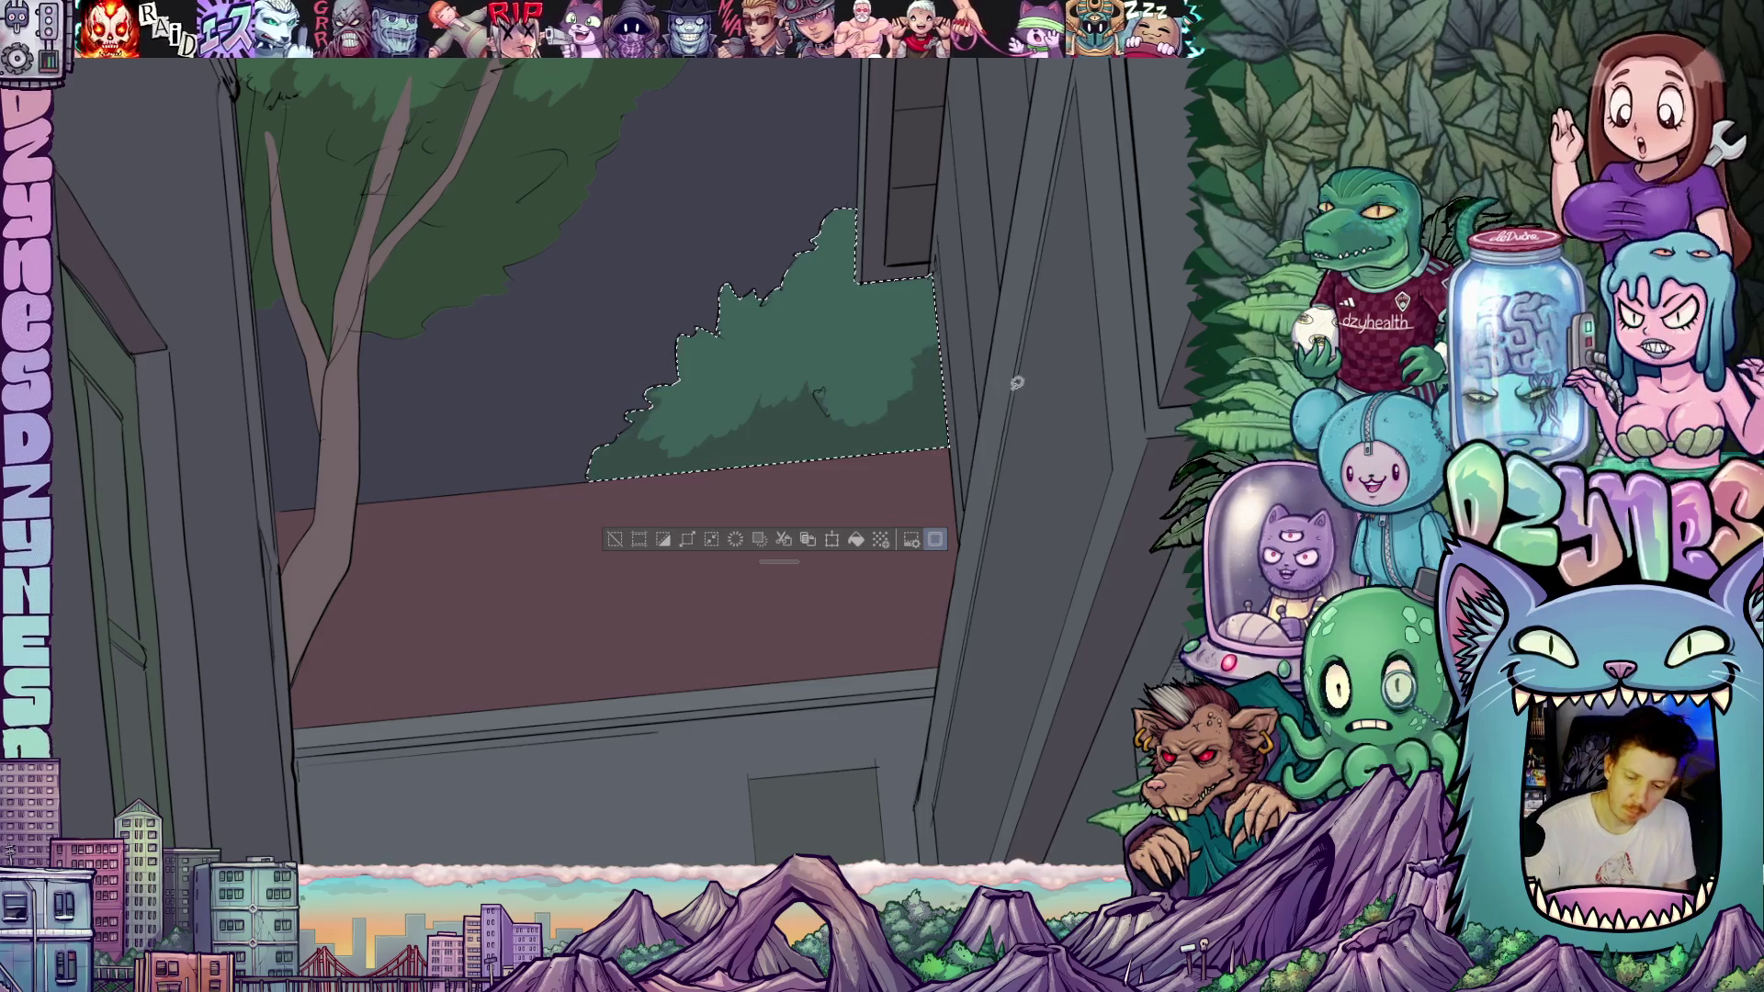
{"action": "scroll", "coordinate": [1006, 431], "scroll_direction": "up", "scroll_amount": 3}
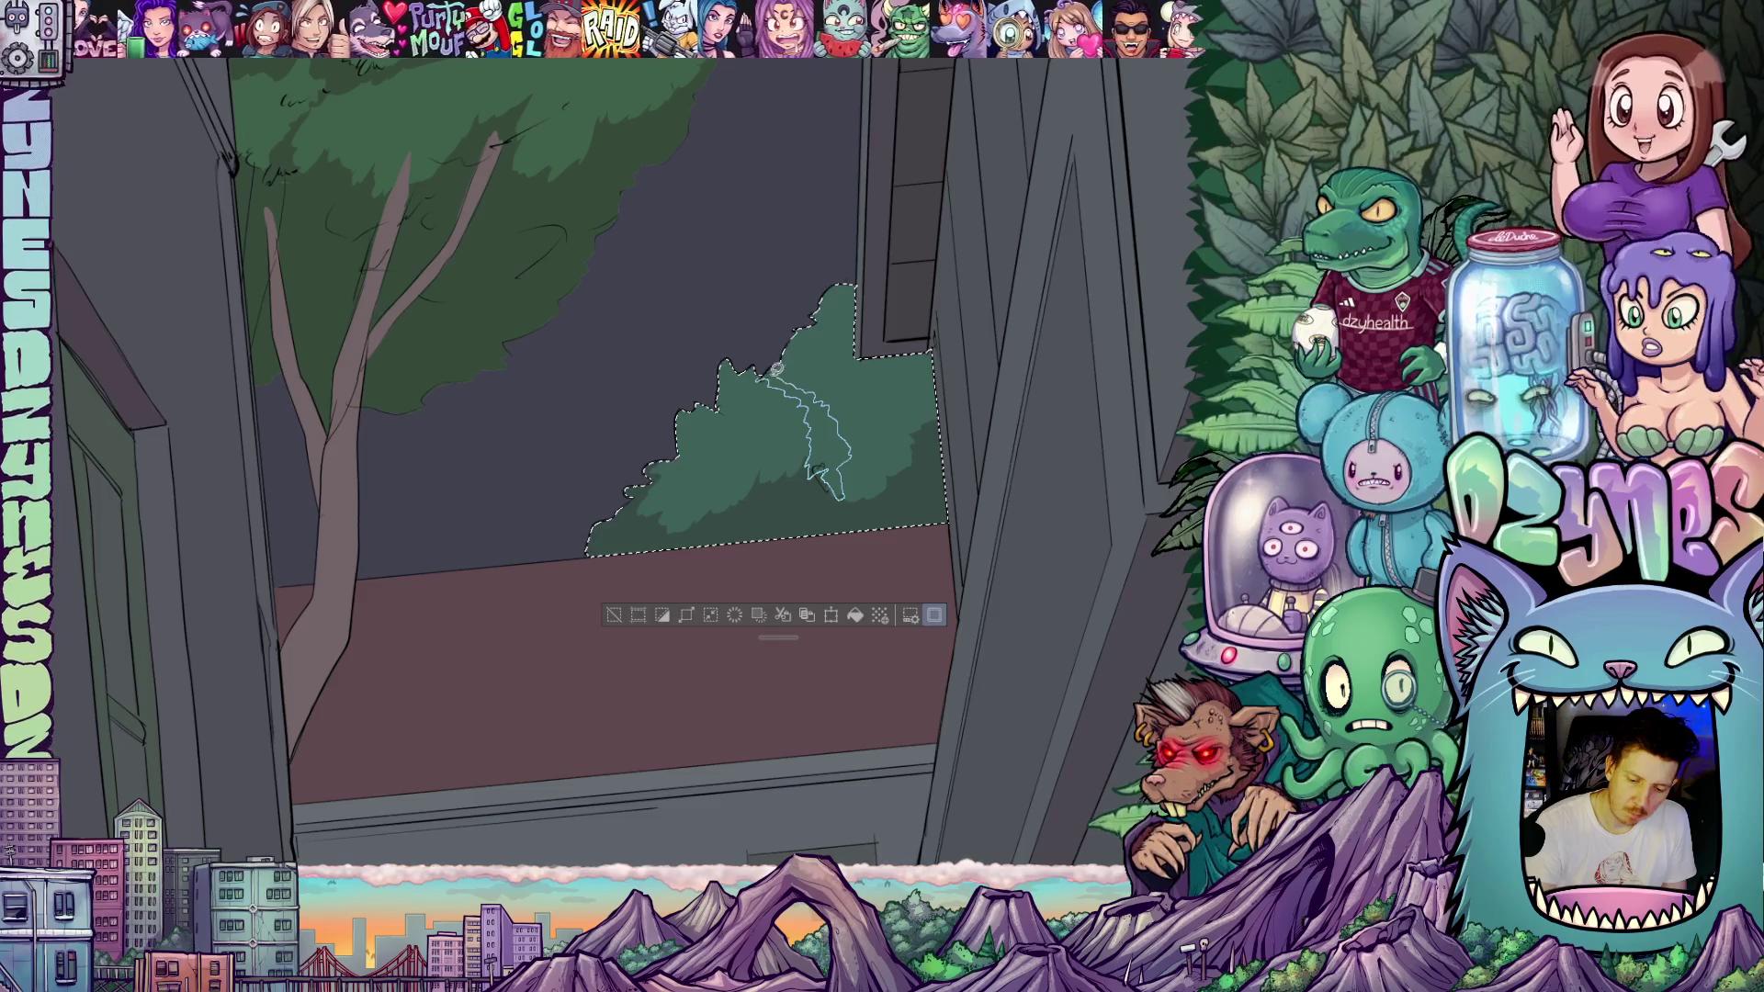
- Close the last shadow outline, filling it darker green, then pan around the bush
{"action": "left_click_drag", "start_coordinate": [763, 372], "coordinate": [765, 373]}
{"action": "mouse_move", "coordinate": [836, 419]}
{"action": "left_mouse_down"}
{"action": "mouse_move", "coordinate": [777, 419]}
{"action": "mouse_move", "coordinate": [873, 415]}
{"action": "mouse_move", "coordinate": [762, 446]}
{"action": "left_mouse_up"}
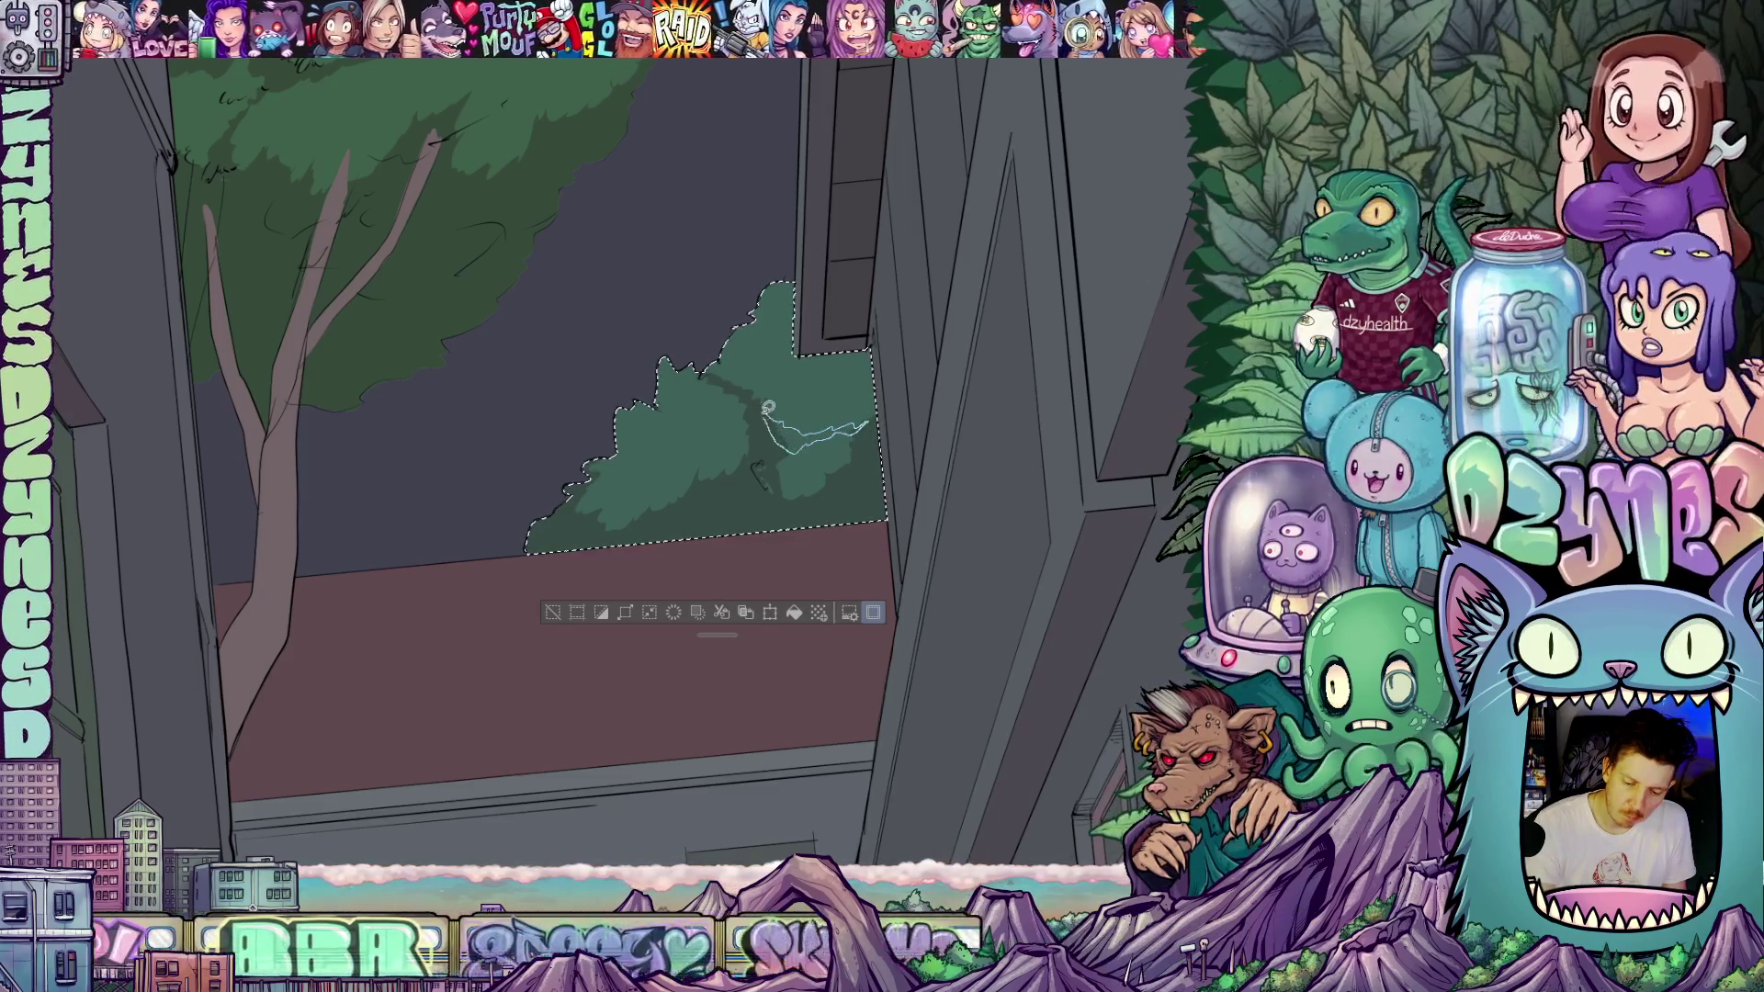
{"action": "mouse_move", "coordinate": [891, 537]}
{"action": "left_mouse_down"}
{"action": "mouse_move", "coordinate": [1071, 383]}
{"action": "mouse_move", "coordinate": [927, 409]}
{"action": "left_mouse_up"}
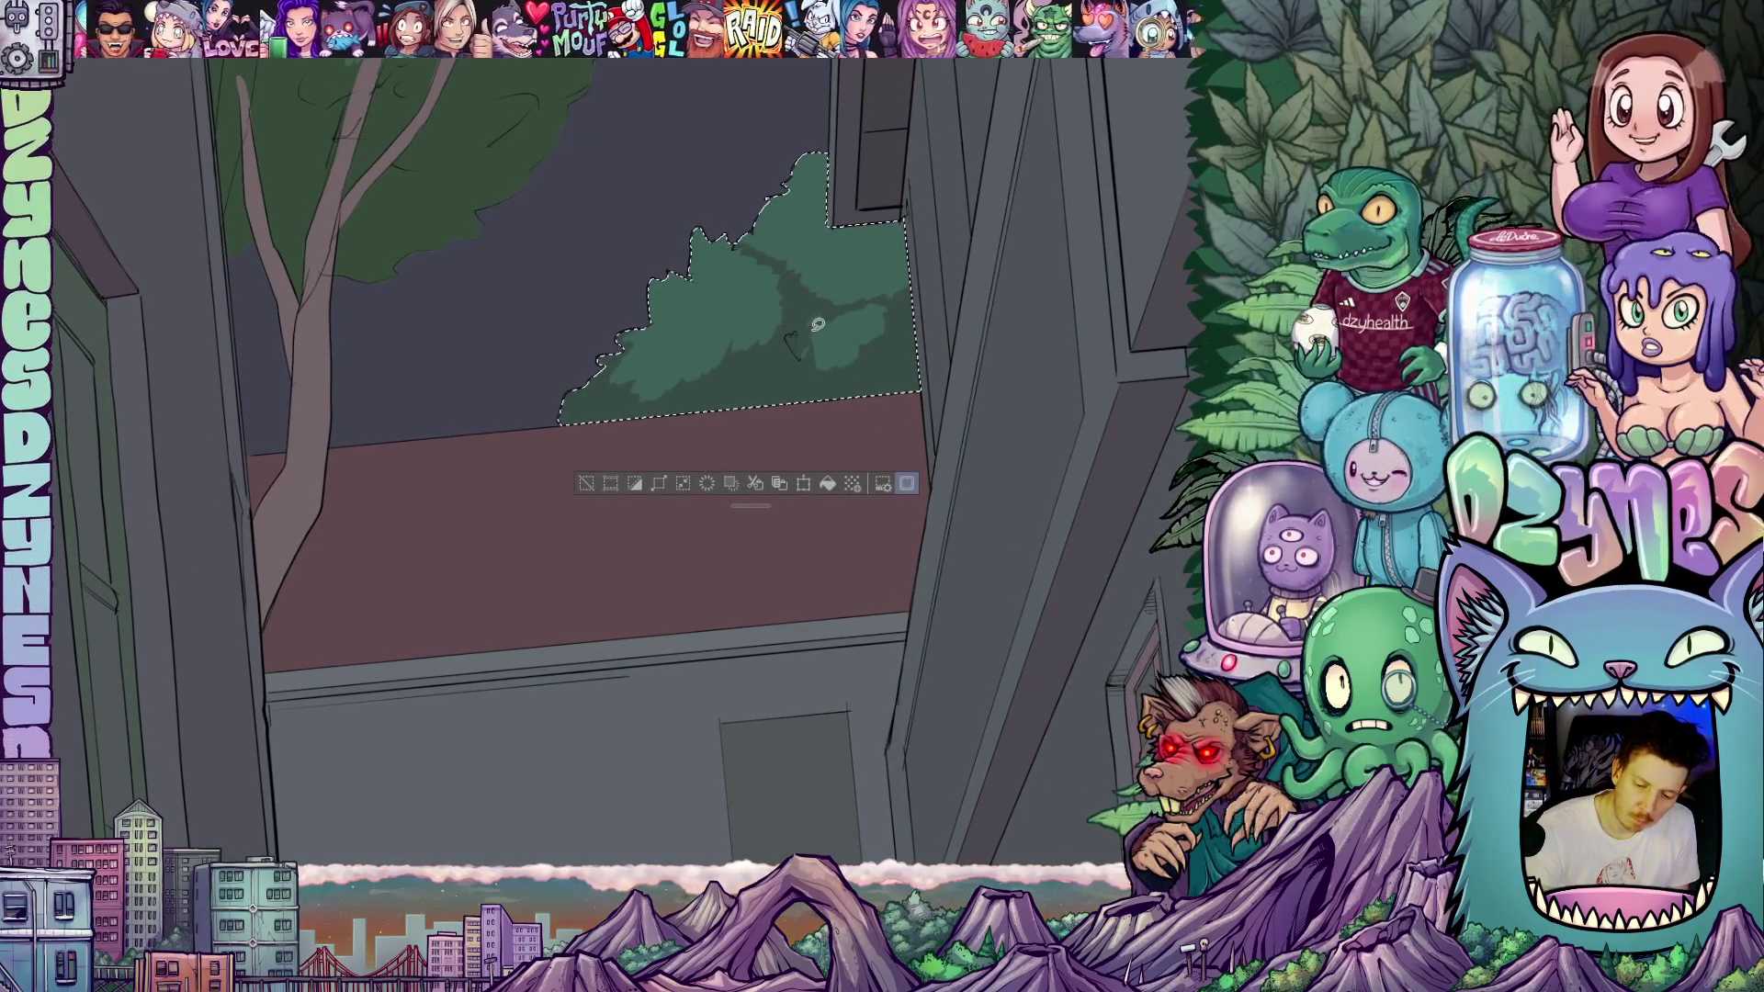
{"action": "left_click_drag", "start_coordinate": [792, 296], "coordinate": [805, 408]}
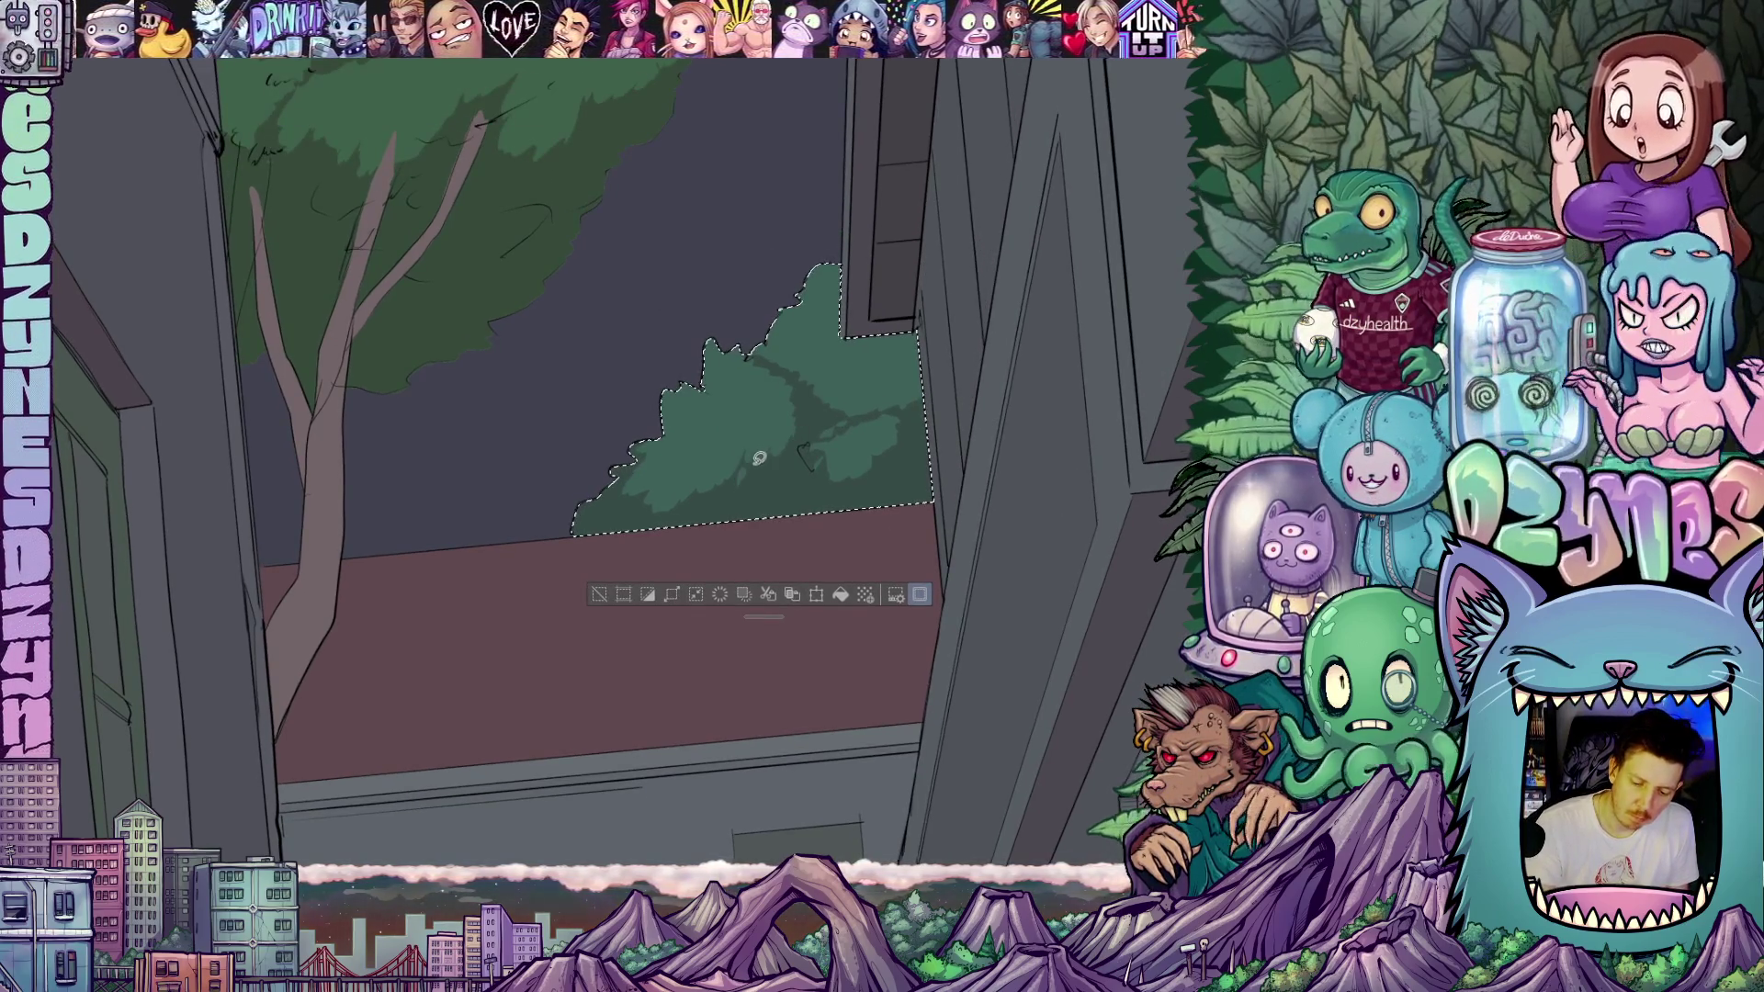
{"action": "left_click_drag", "start_coordinate": [683, 503], "coordinate": [700, 497]}
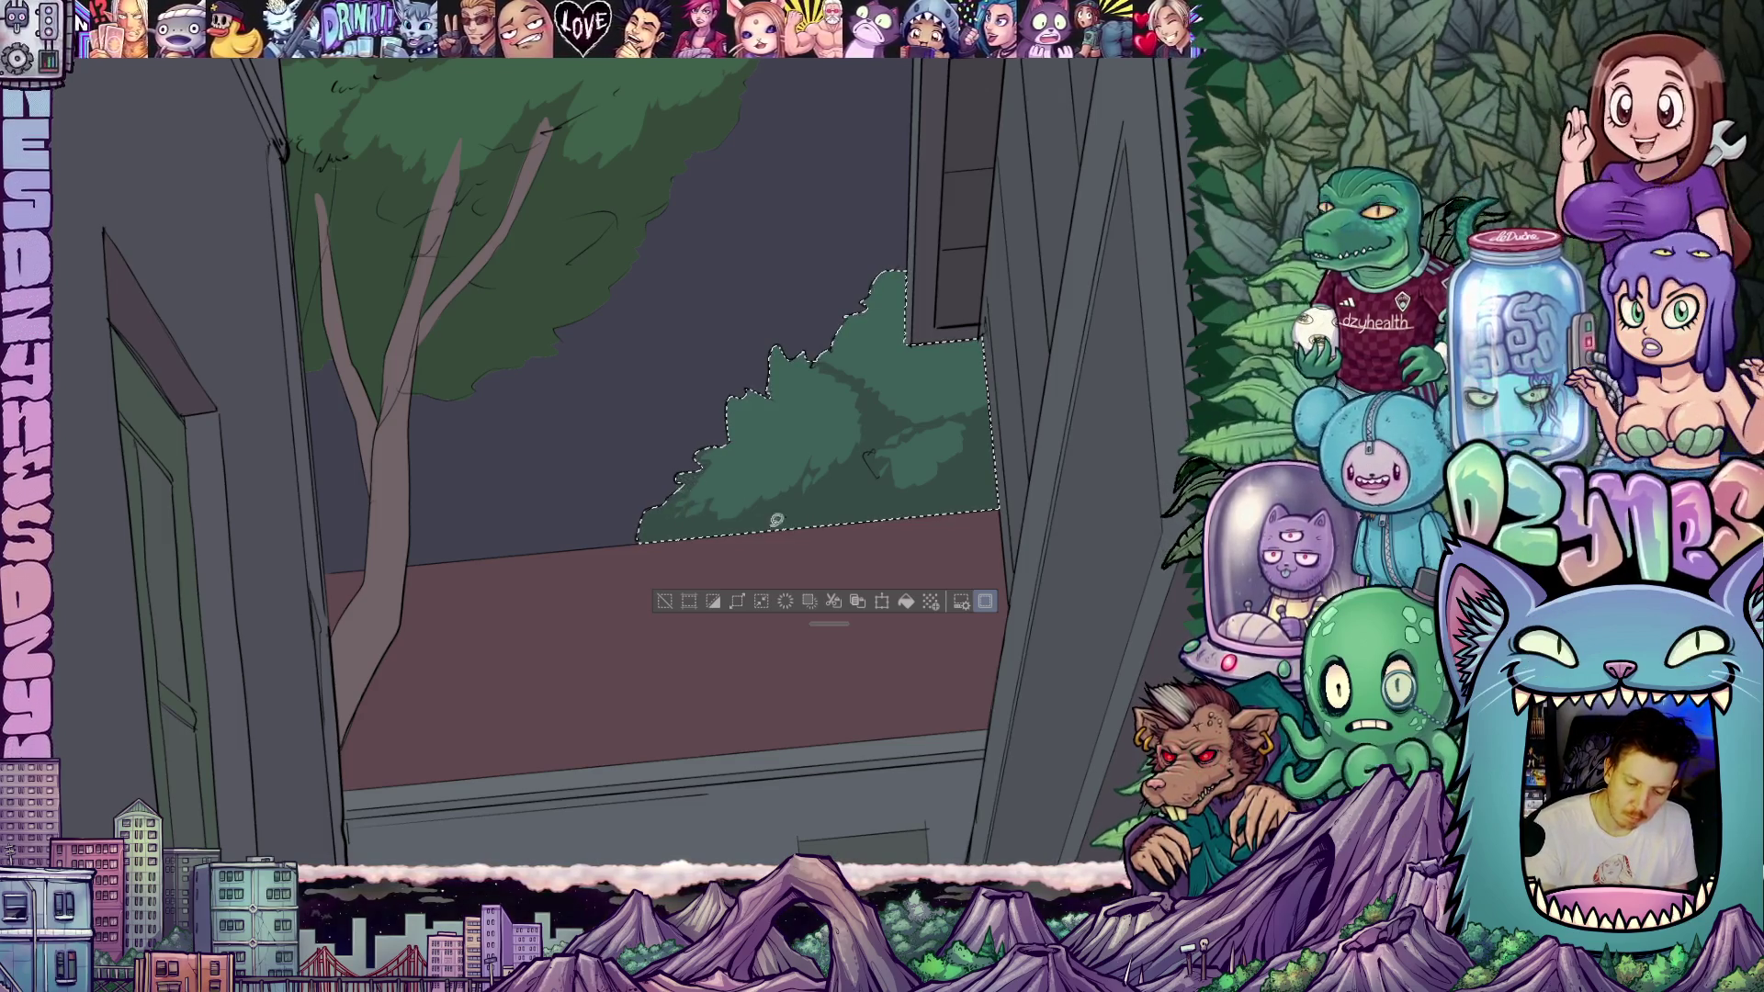
{"action": "left_click_drag", "start_coordinate": [776, 520], "coordinate": [717, 523]}
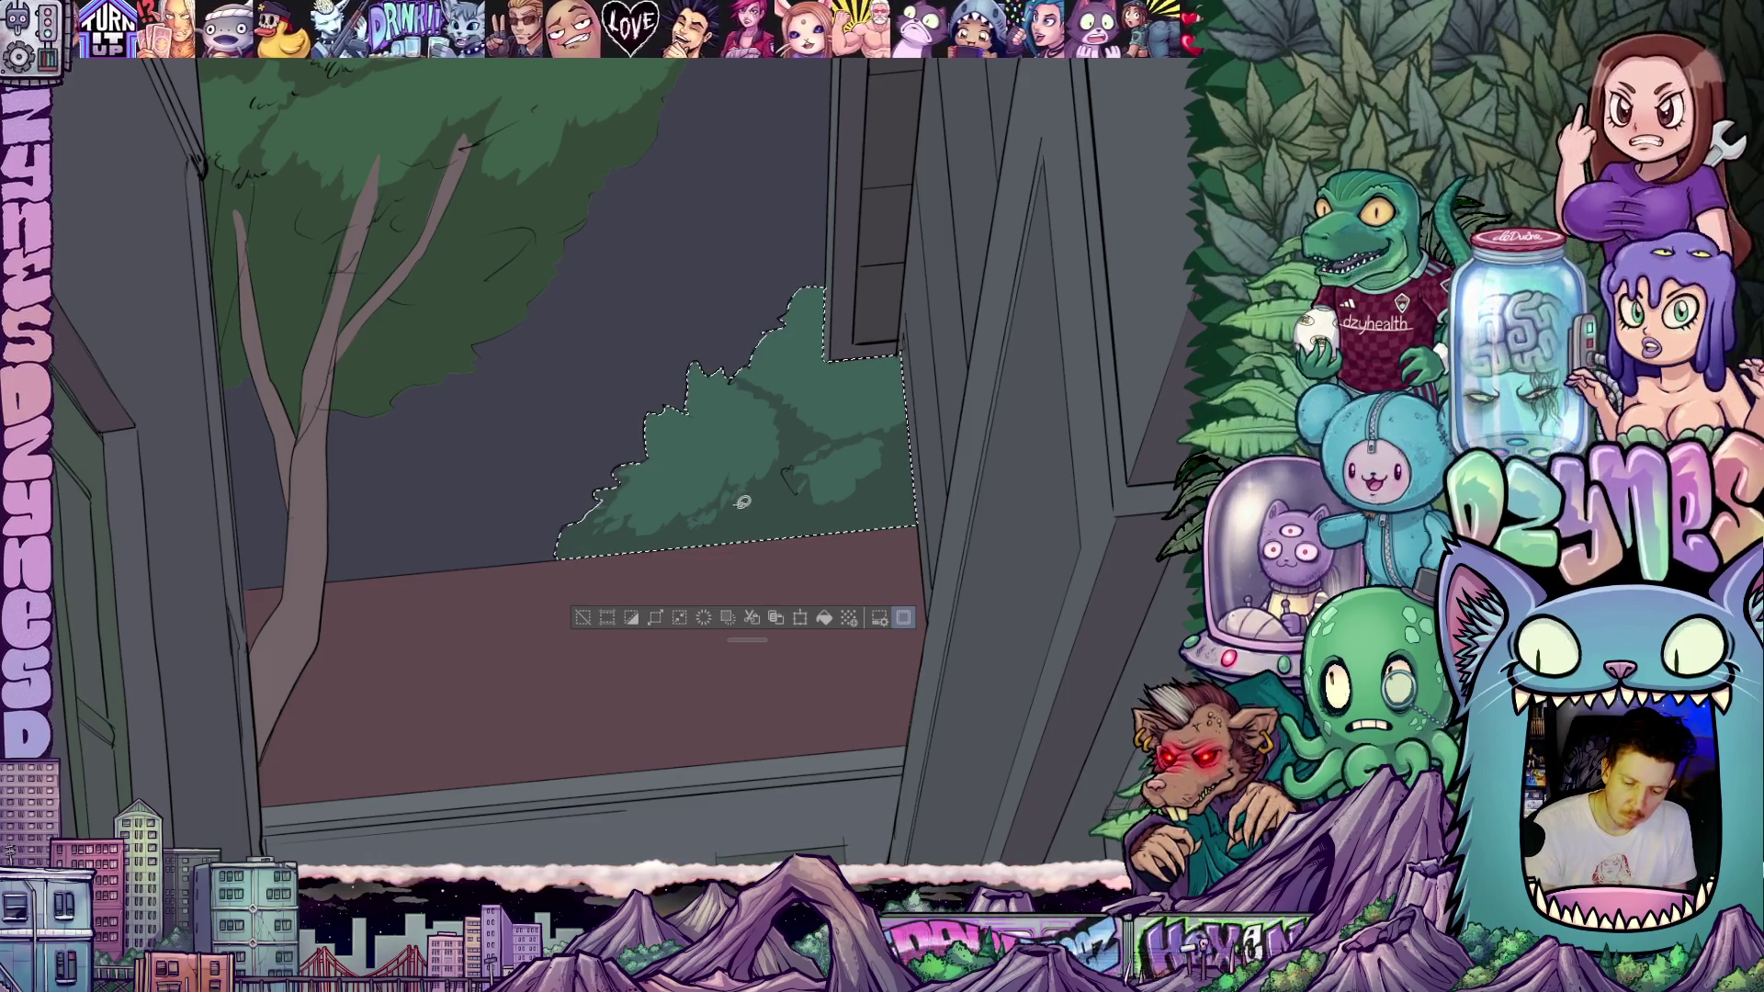
{"action": "mouse_move", "coordinate": [898, 492]}
{"action": "left_mouse_down"}
{"action": "mouse_move", "coordinate": [875, 540]}
{"action": "mouse_move", "coordinate": [789, 485]}
{"action": "left_mouse_up"}
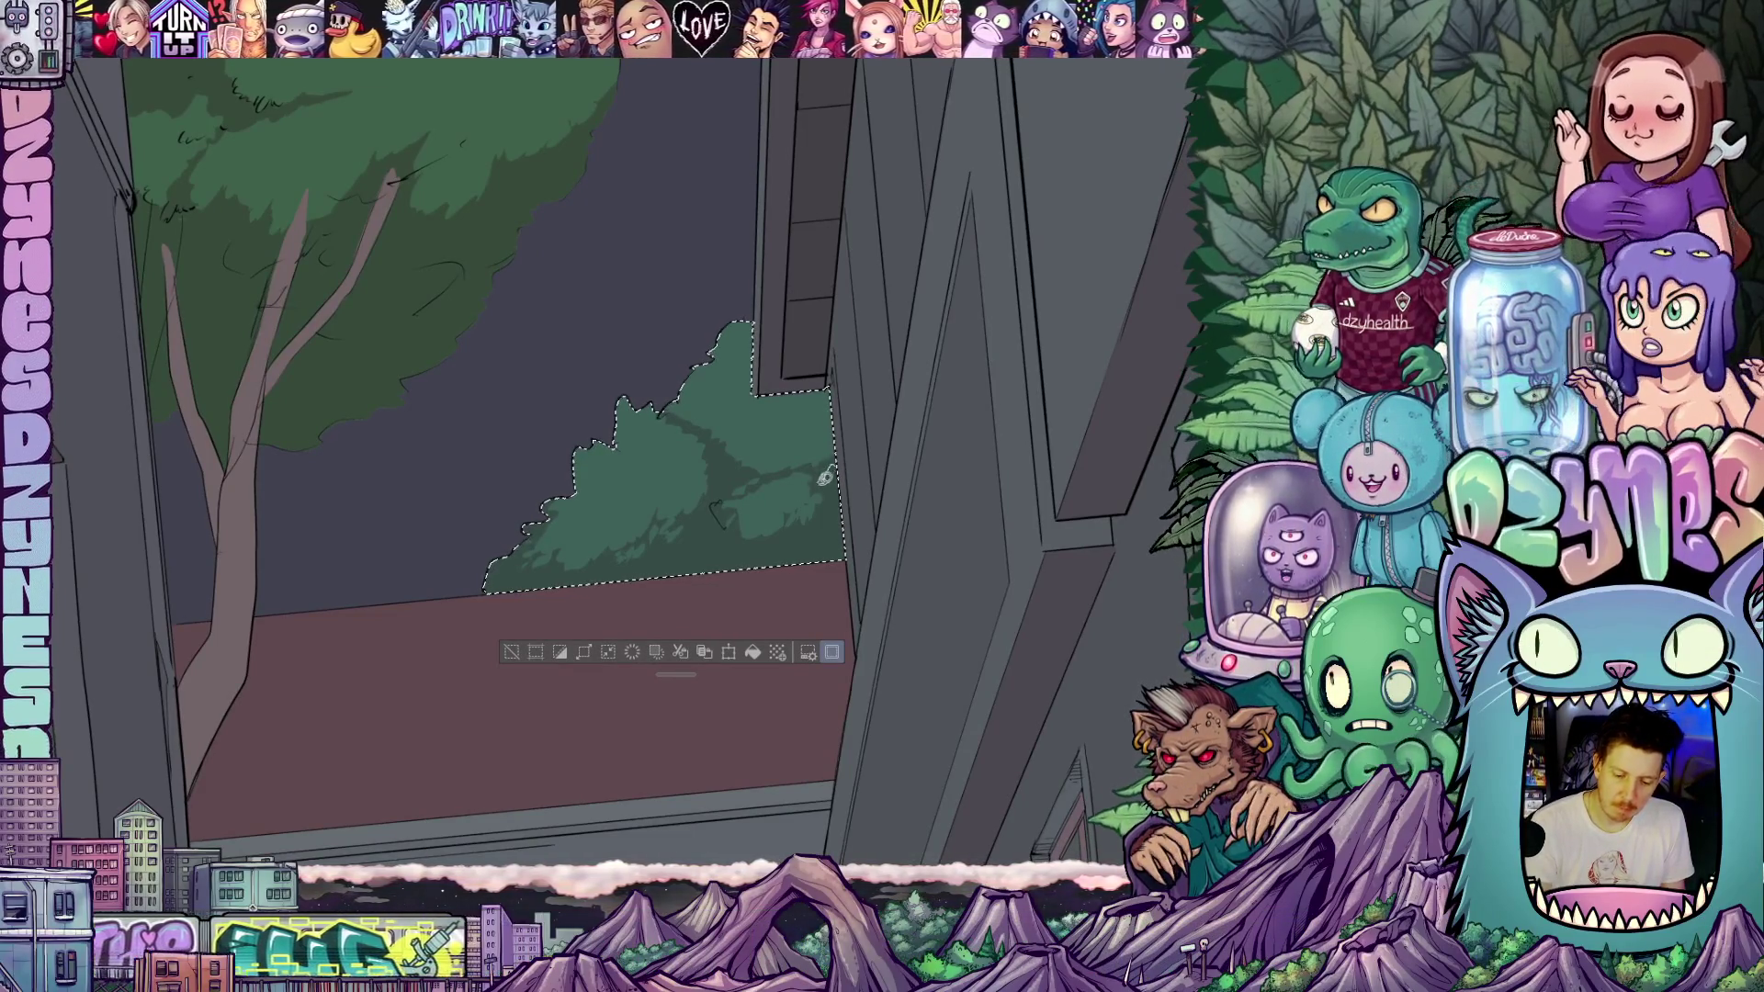
- Zoom and pan across the bush's left and right sides to check the shading
{"action": "left_click_drag", "start_coordinate": [829, 545], "coordinate": [916, 519]}
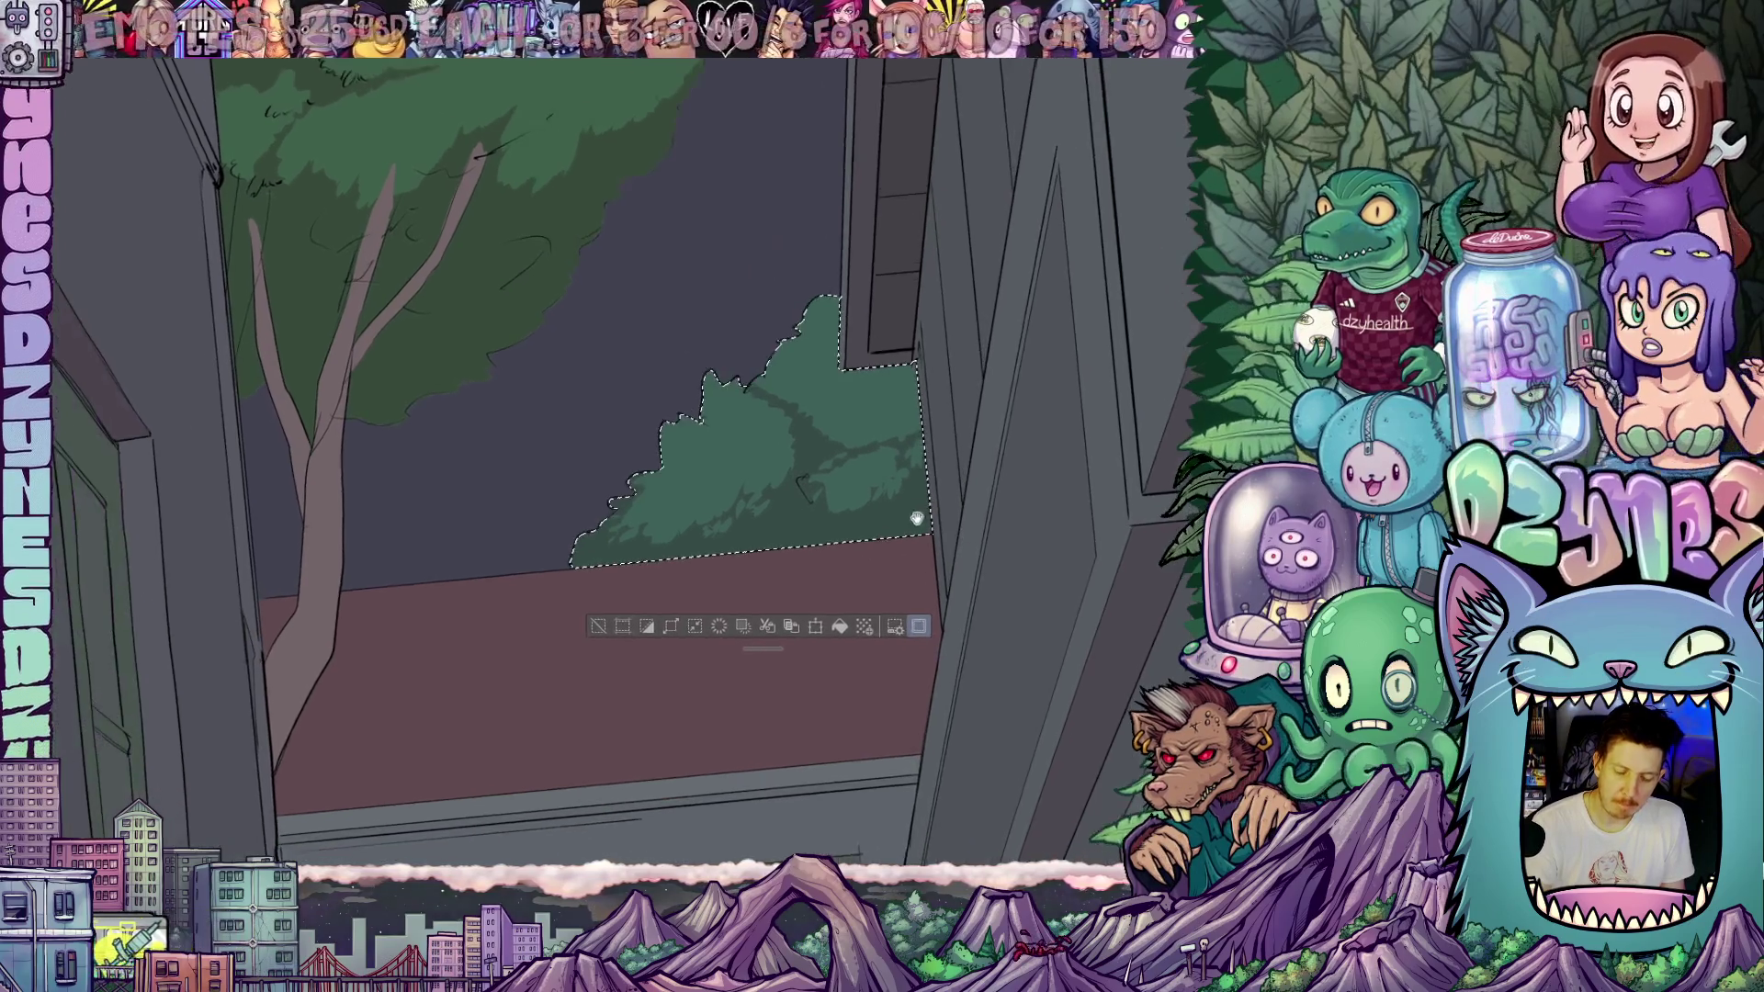
{"action": "scroll", "coordinate": [840, 506], "scroll_direction": "up", "scroll_amount": 1}
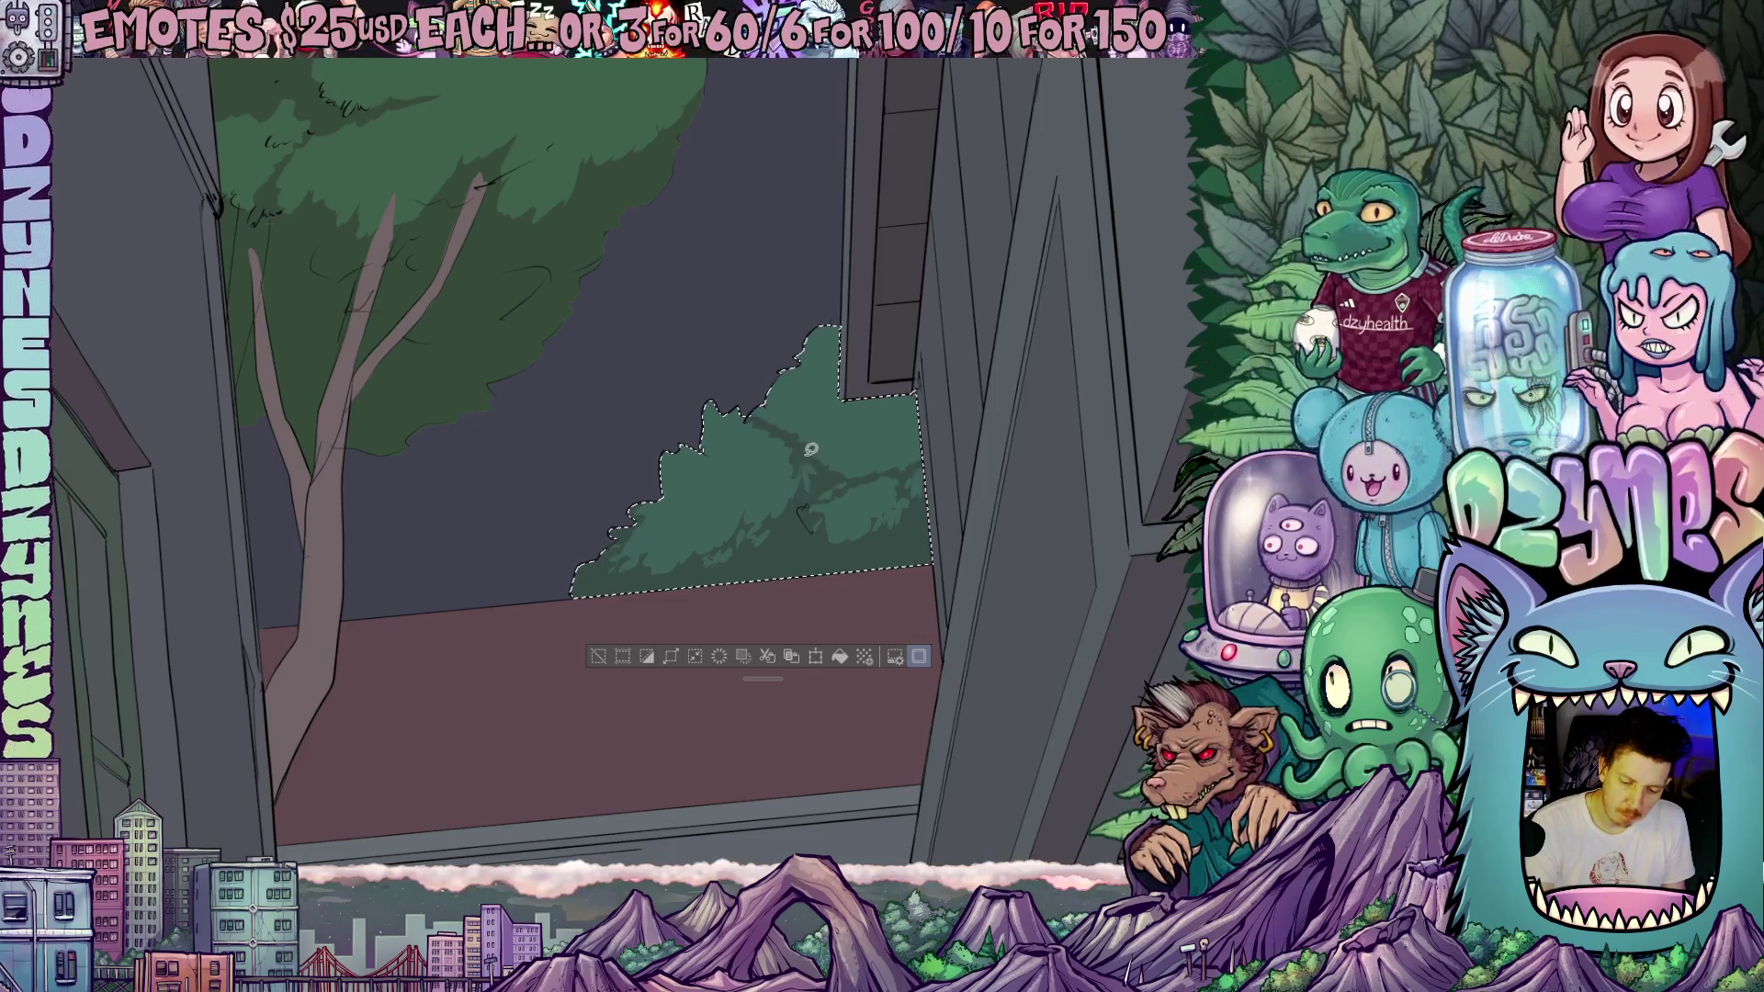
{"action": "mouse_move", "coordinate": [901, 537]}
{"action": "left_mouse_down"}
{"action": "mouse_move", "coordinate": [957, 453]}
{"action": "mouse_move", "coordinate": [928, 477]}
{"action": "left_mouse_up"}
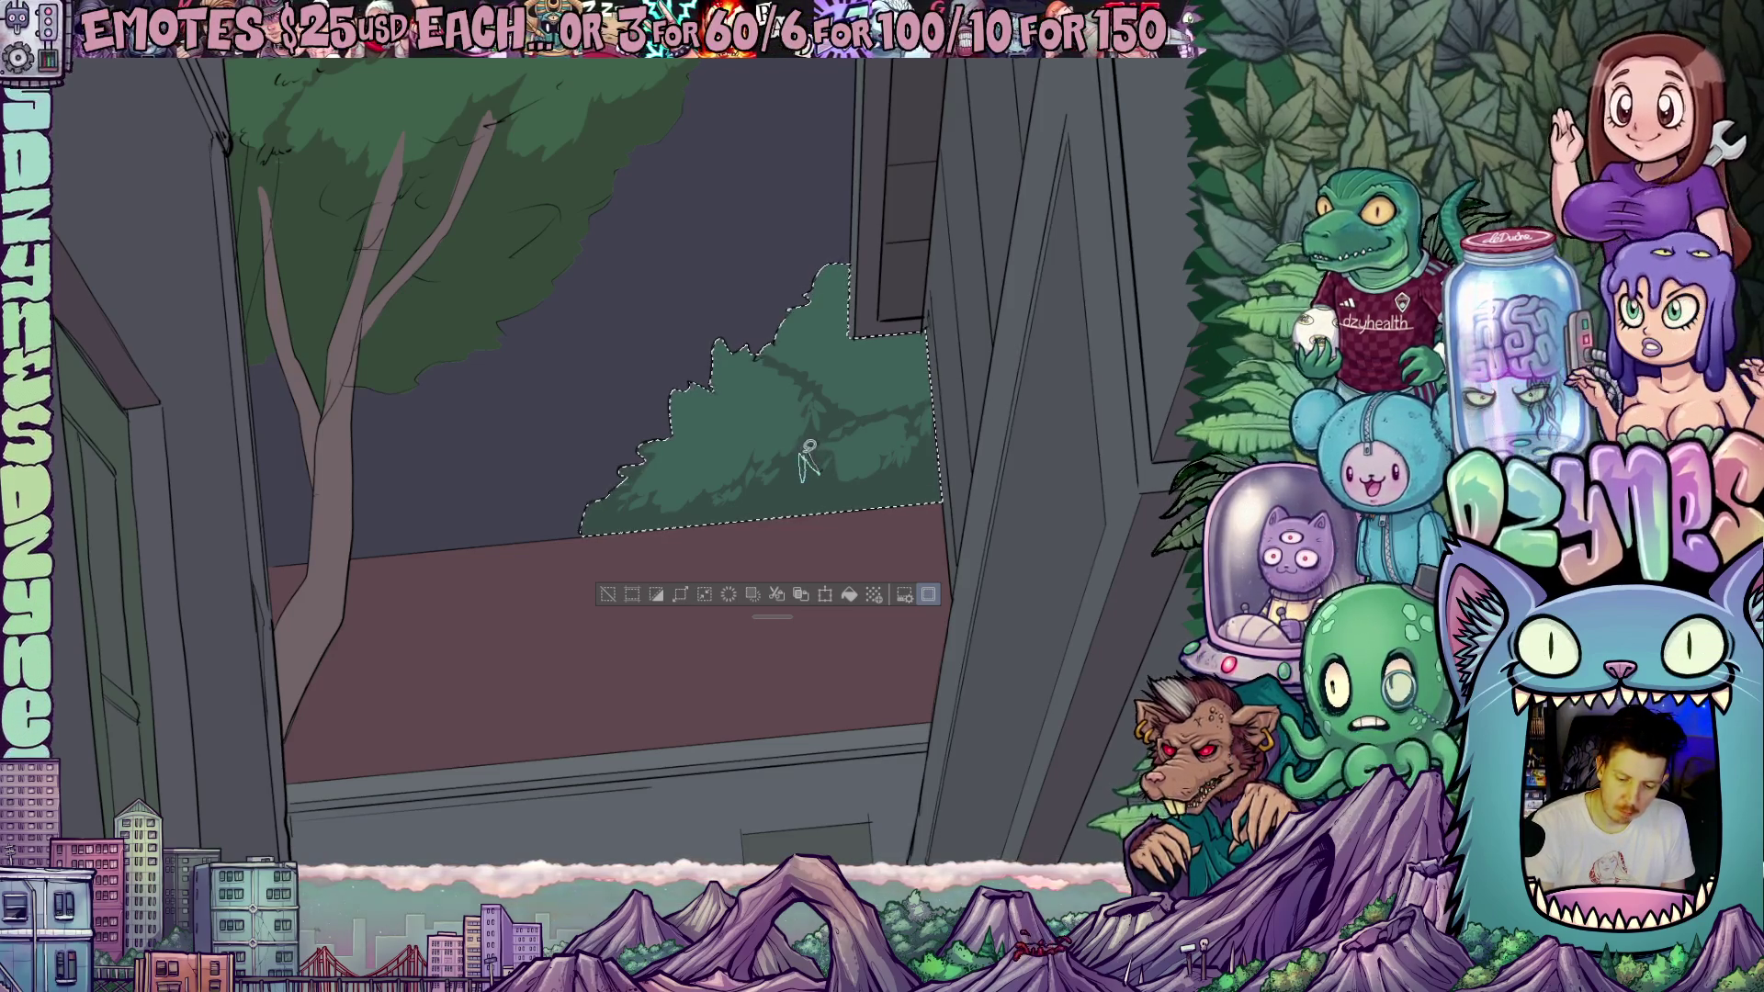
{"action": "left_click_drag", "start_coordinate": [861, 479], "coordinate": [823, 481]}
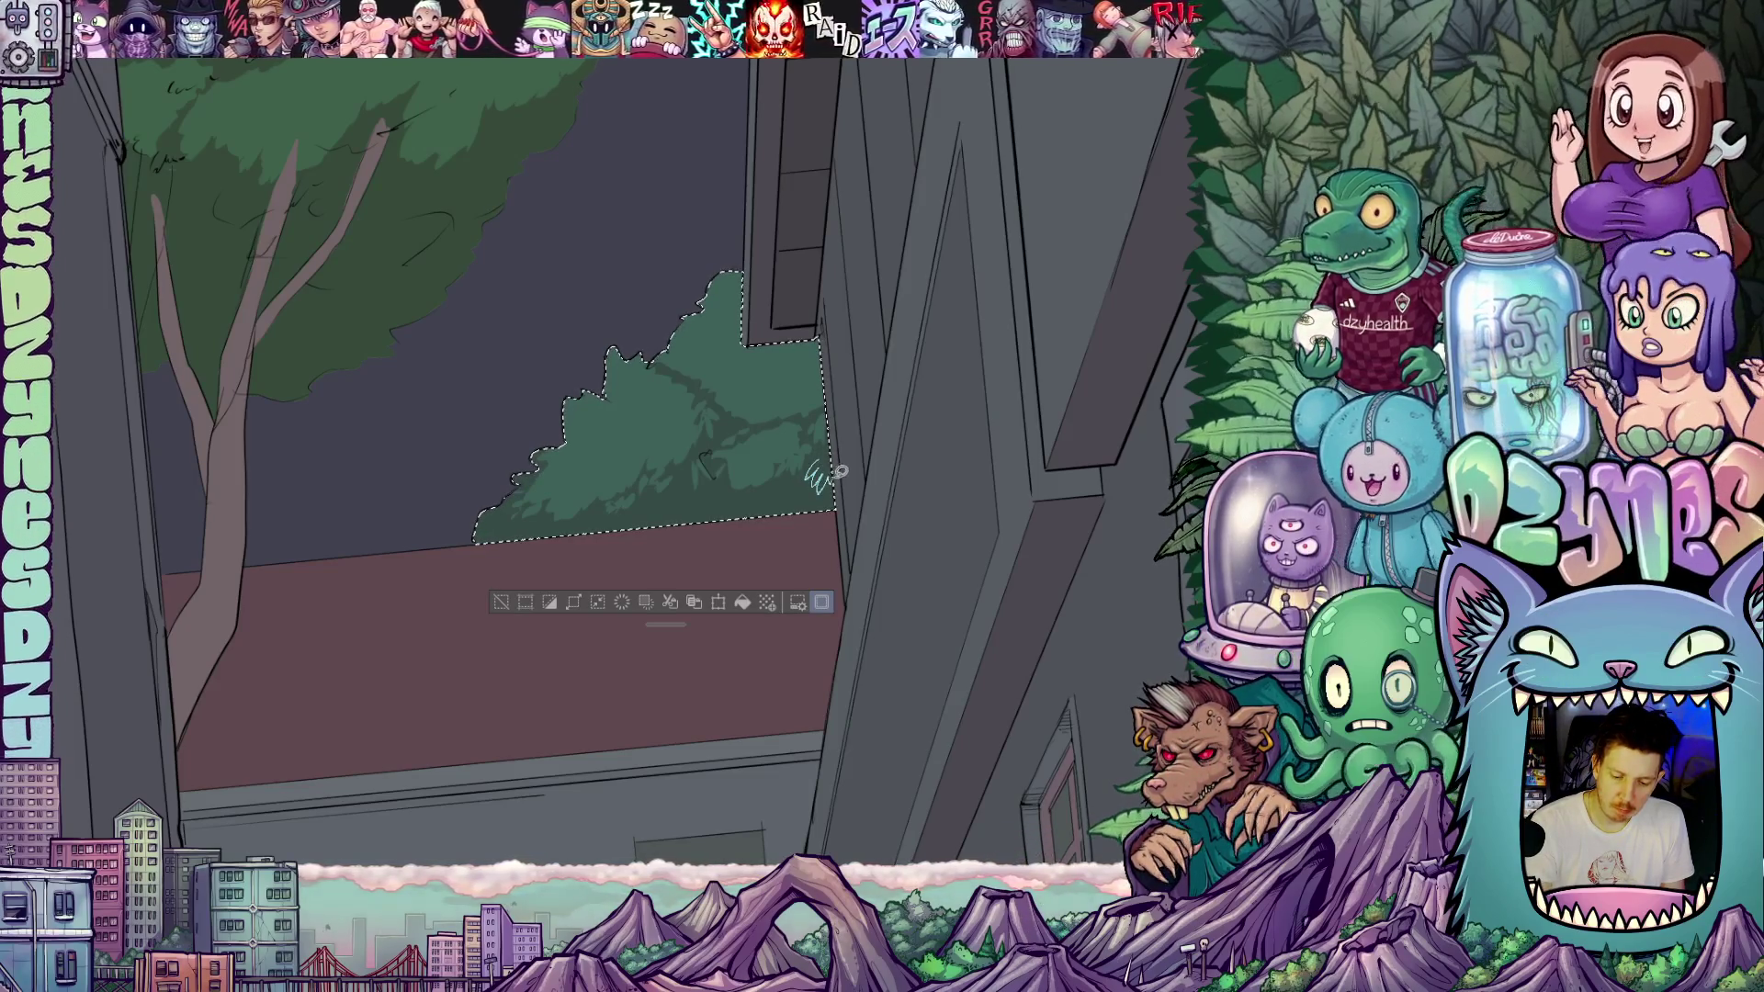
{"action": "scroll", "coordinate": [968, 421], "scroll_direction": "down", "scroll_amount": 5}
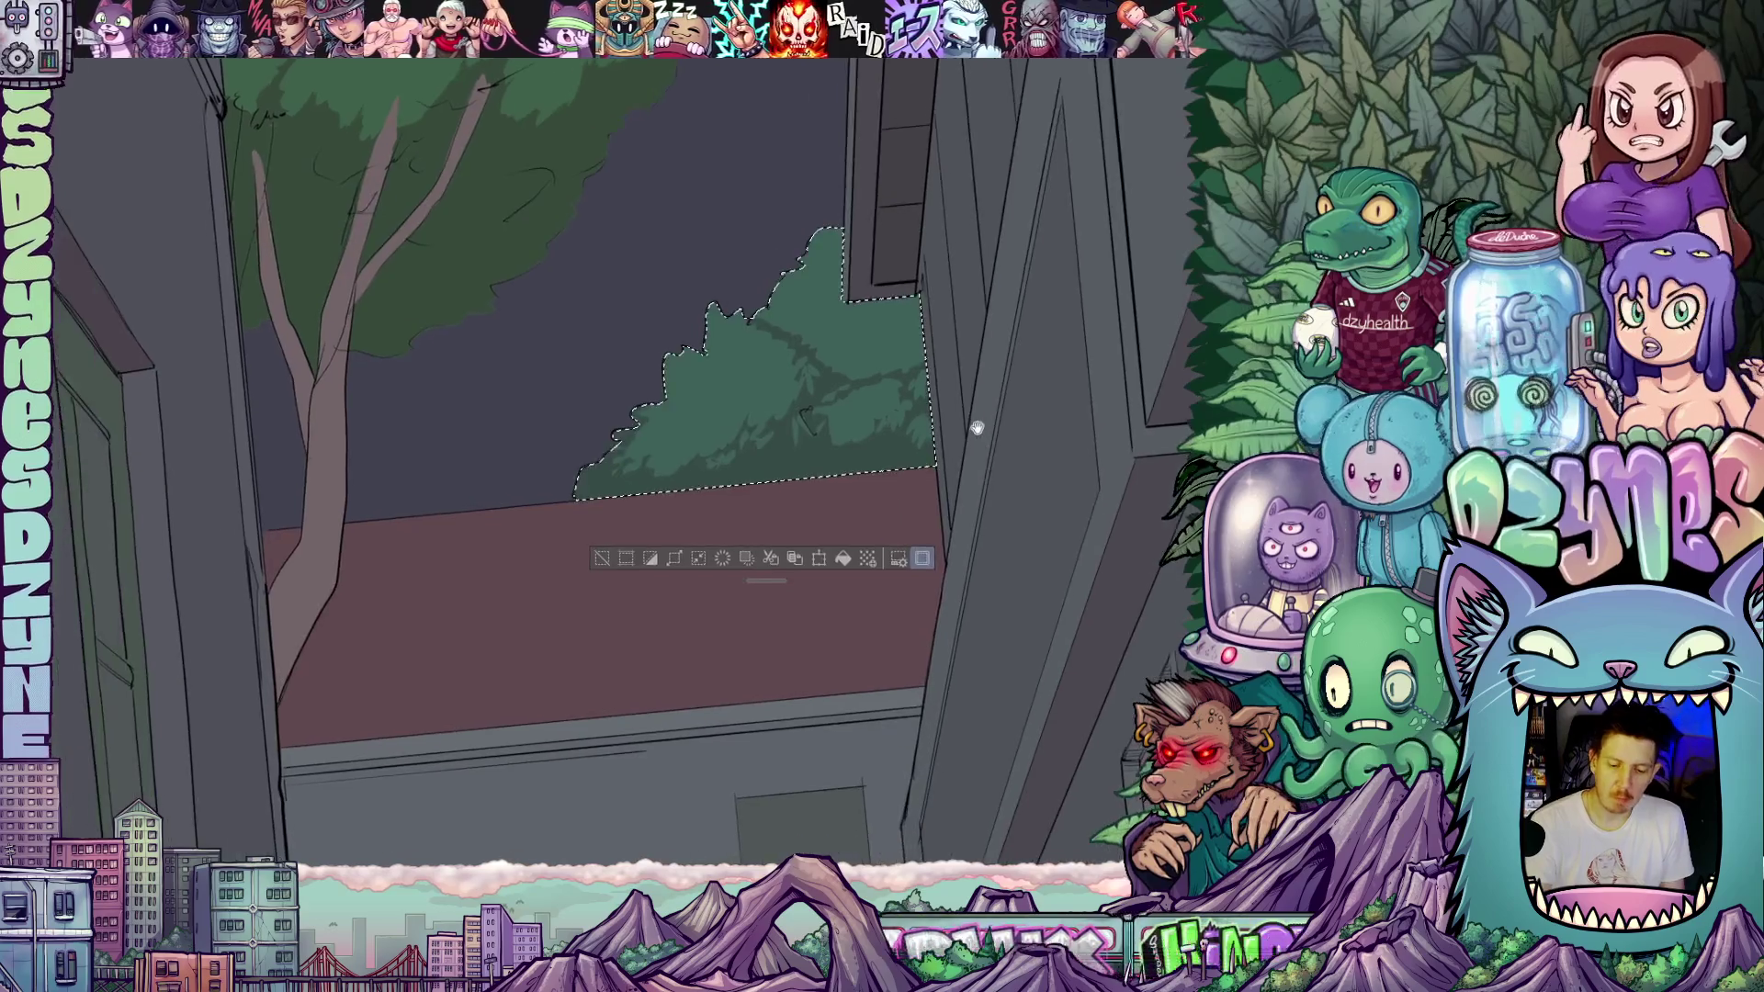
{"action": "scroll", "coordinate": [1000, 396], "scroll_direction": "up", "scroll_amount": 3}
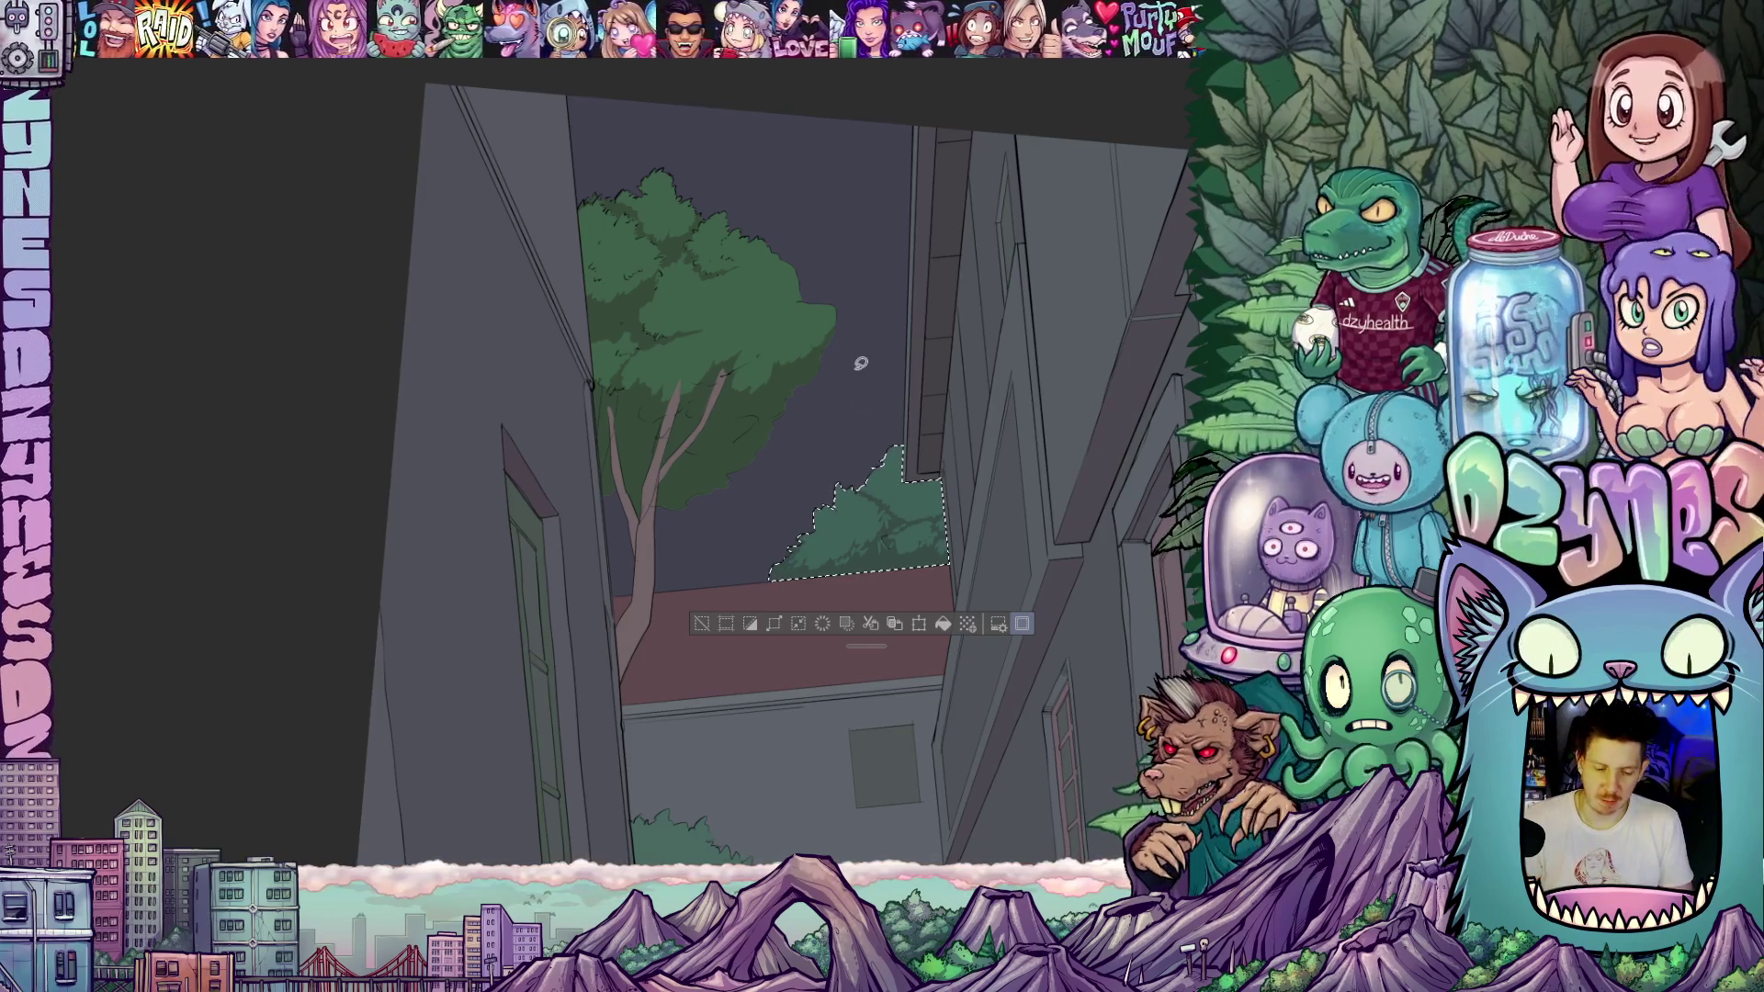
{"action": "scroll", "coordinate": [741, 338], "scroll_direction": "up", "scroll_amount": 2}
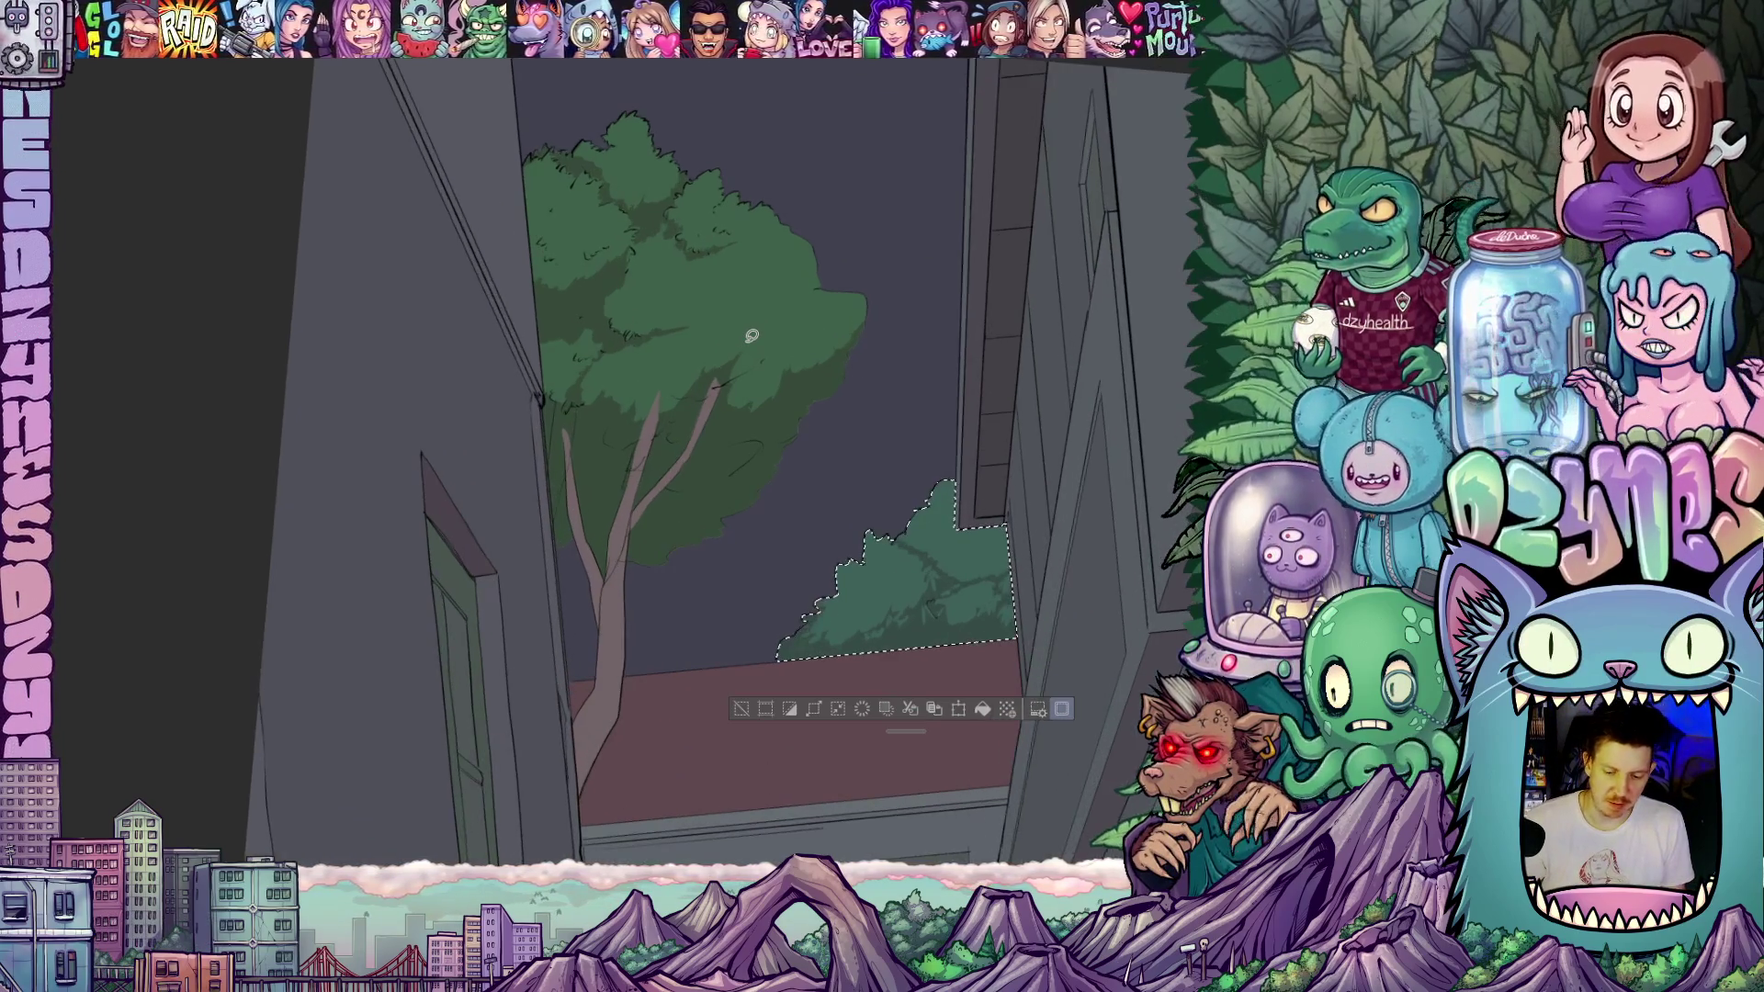
{"action": "key", "text": "ctrl+d"}
{"action": "left_click_drag", "start_coordinate": [745, 341], "coordinate": [854, 565]}
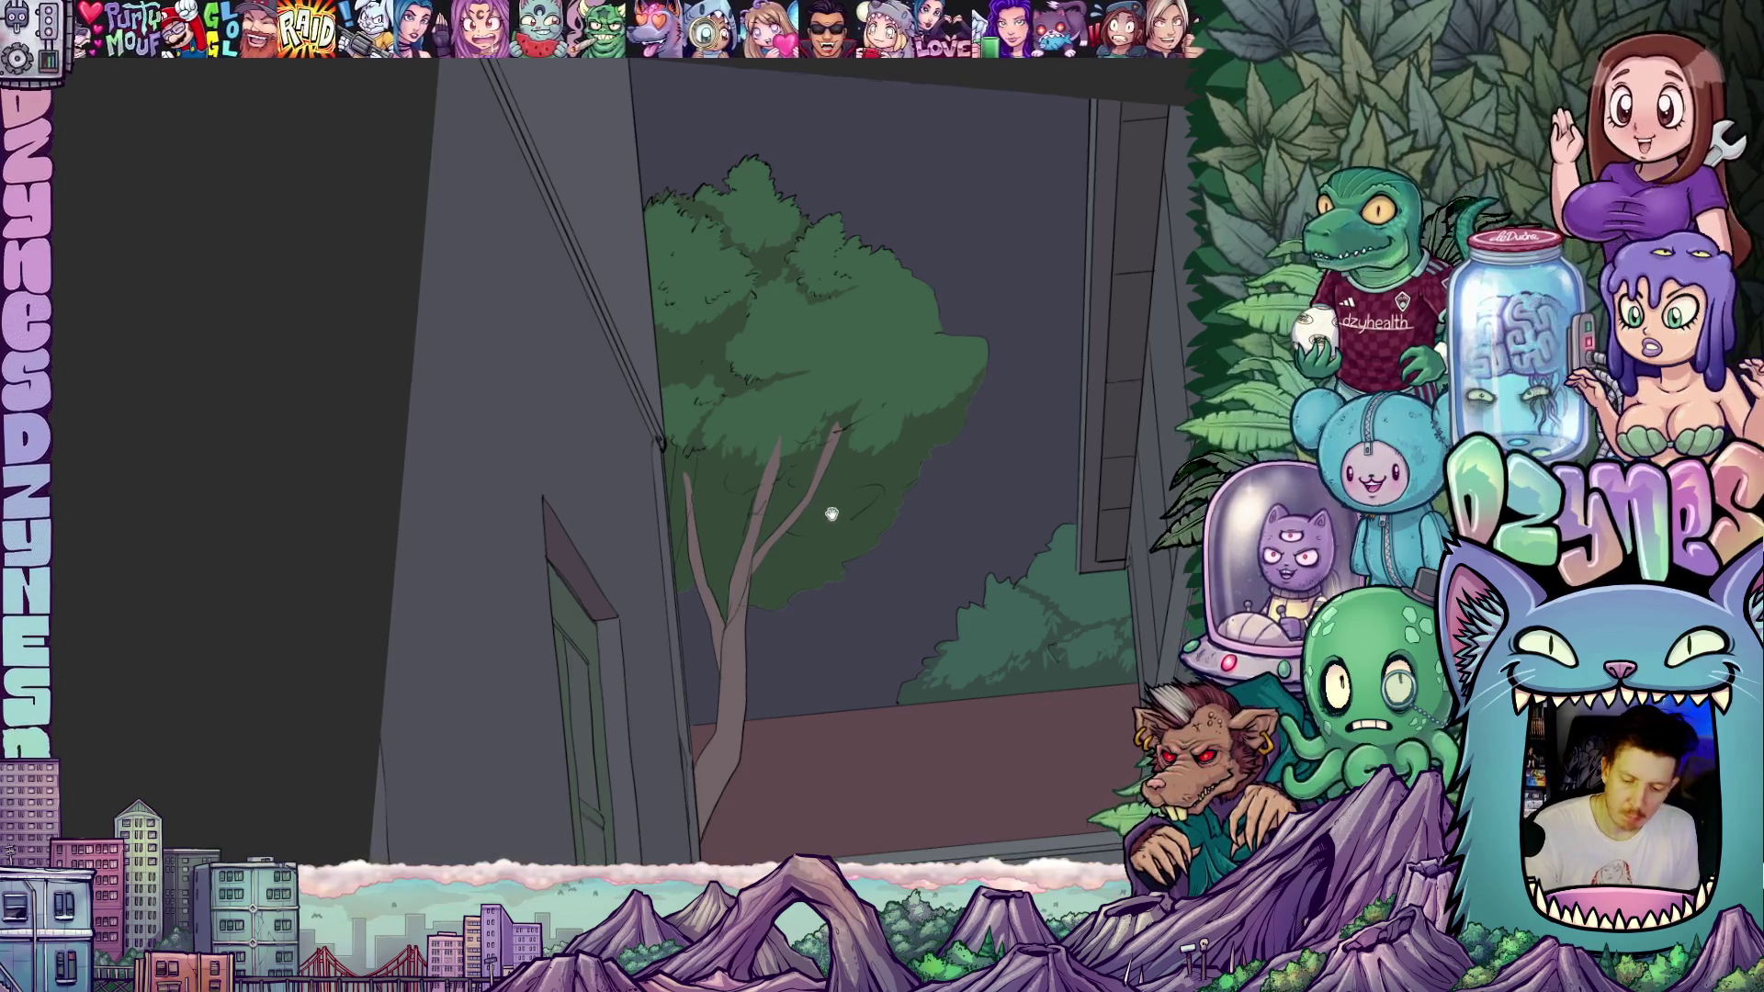
{"action": "left_click_drag", "start_coordinate": [831, 515], "coordinate": [848, 641]}
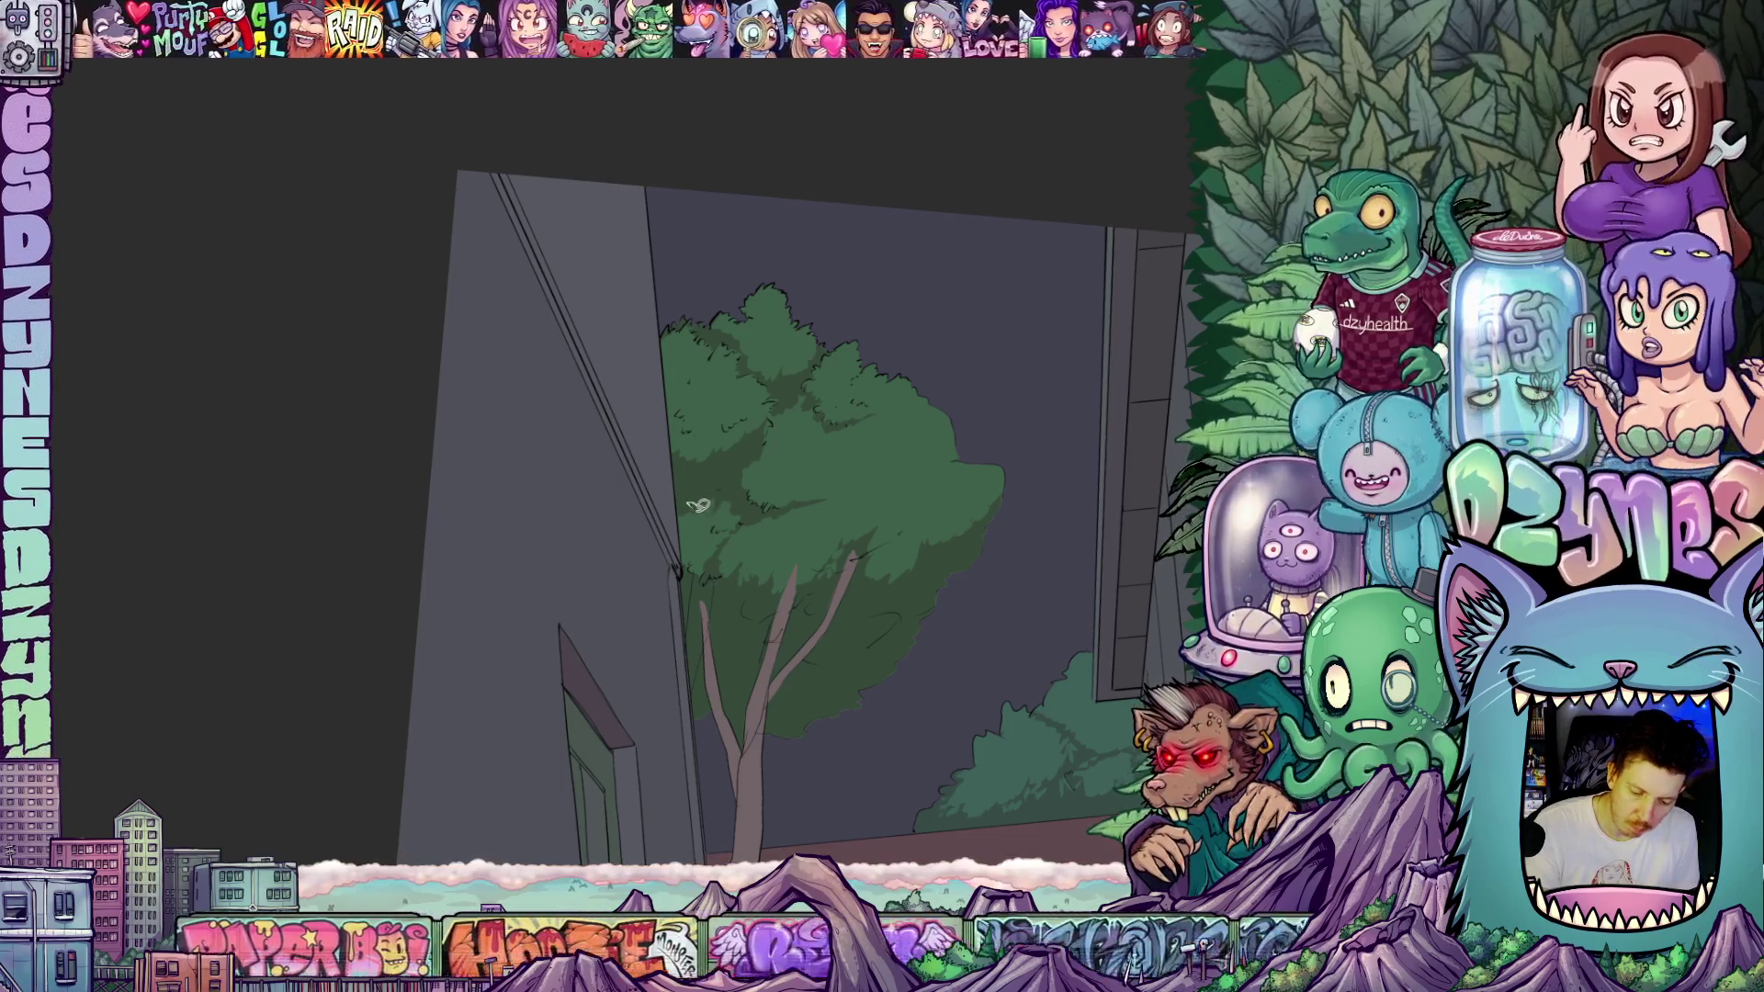
{"action": "left_click_drag", "start_coordinate": [854, 559], "coordinate": [776, 524]}
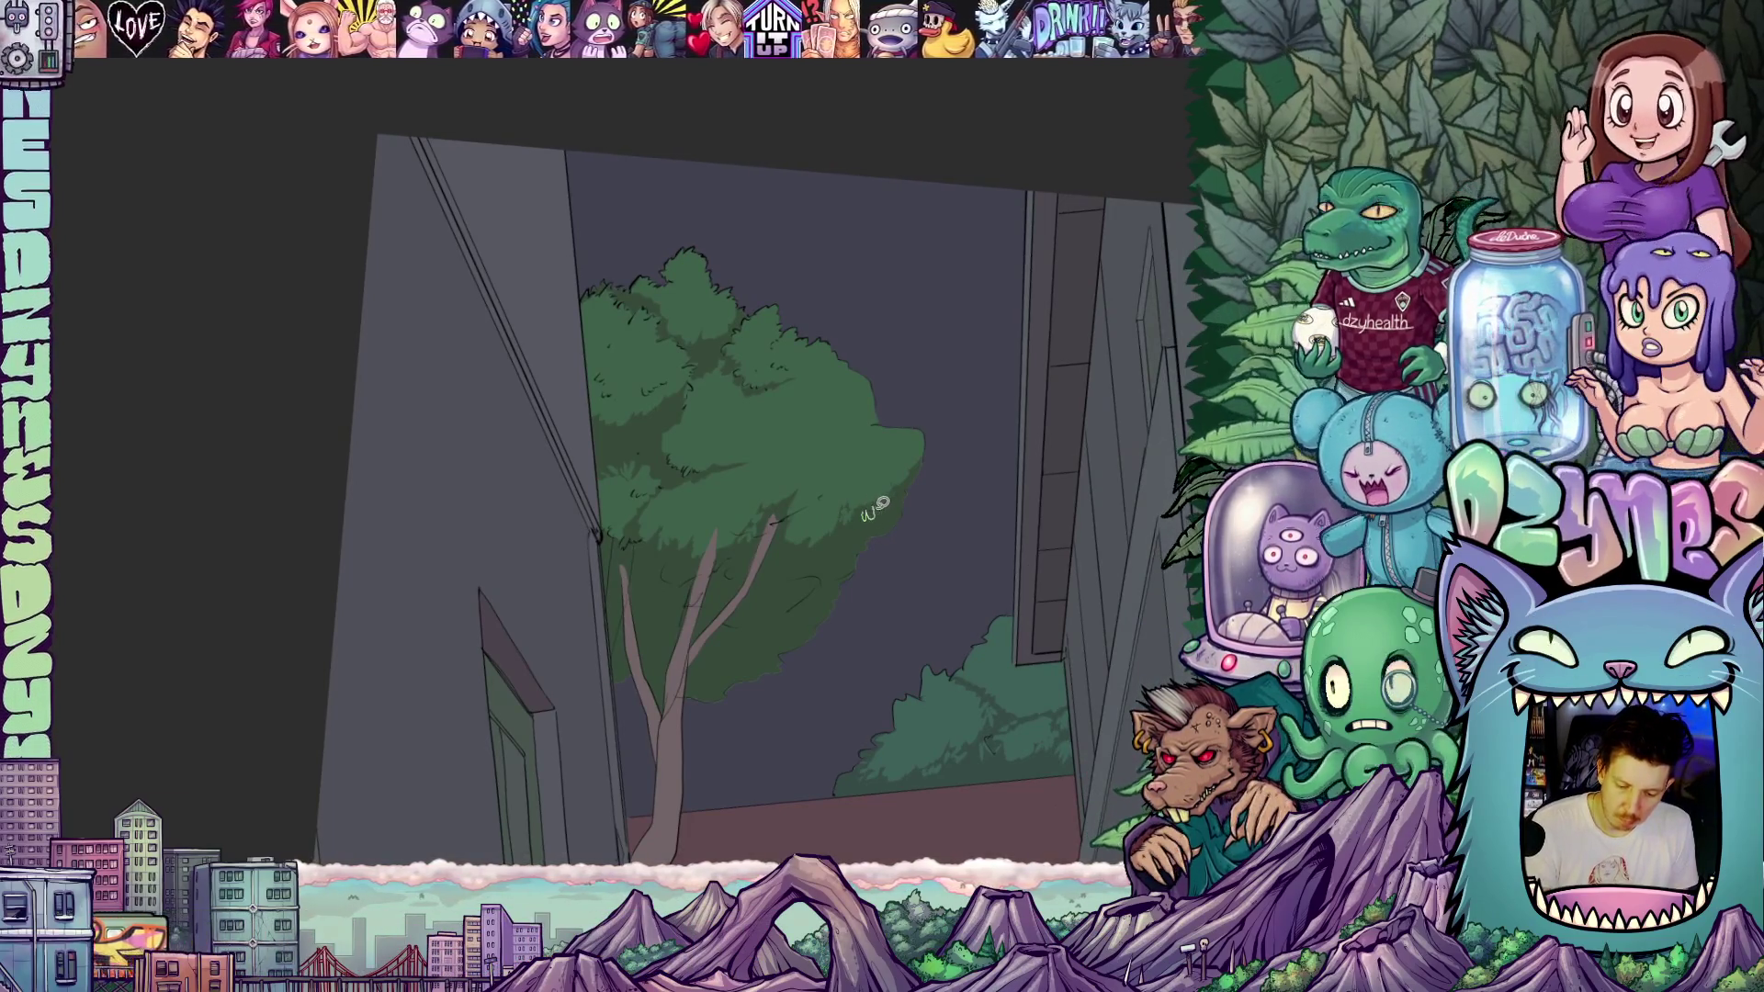
{"action": "left_click_drag", "start_coordinate": [847, 522], "coordinate": [867, 520]}
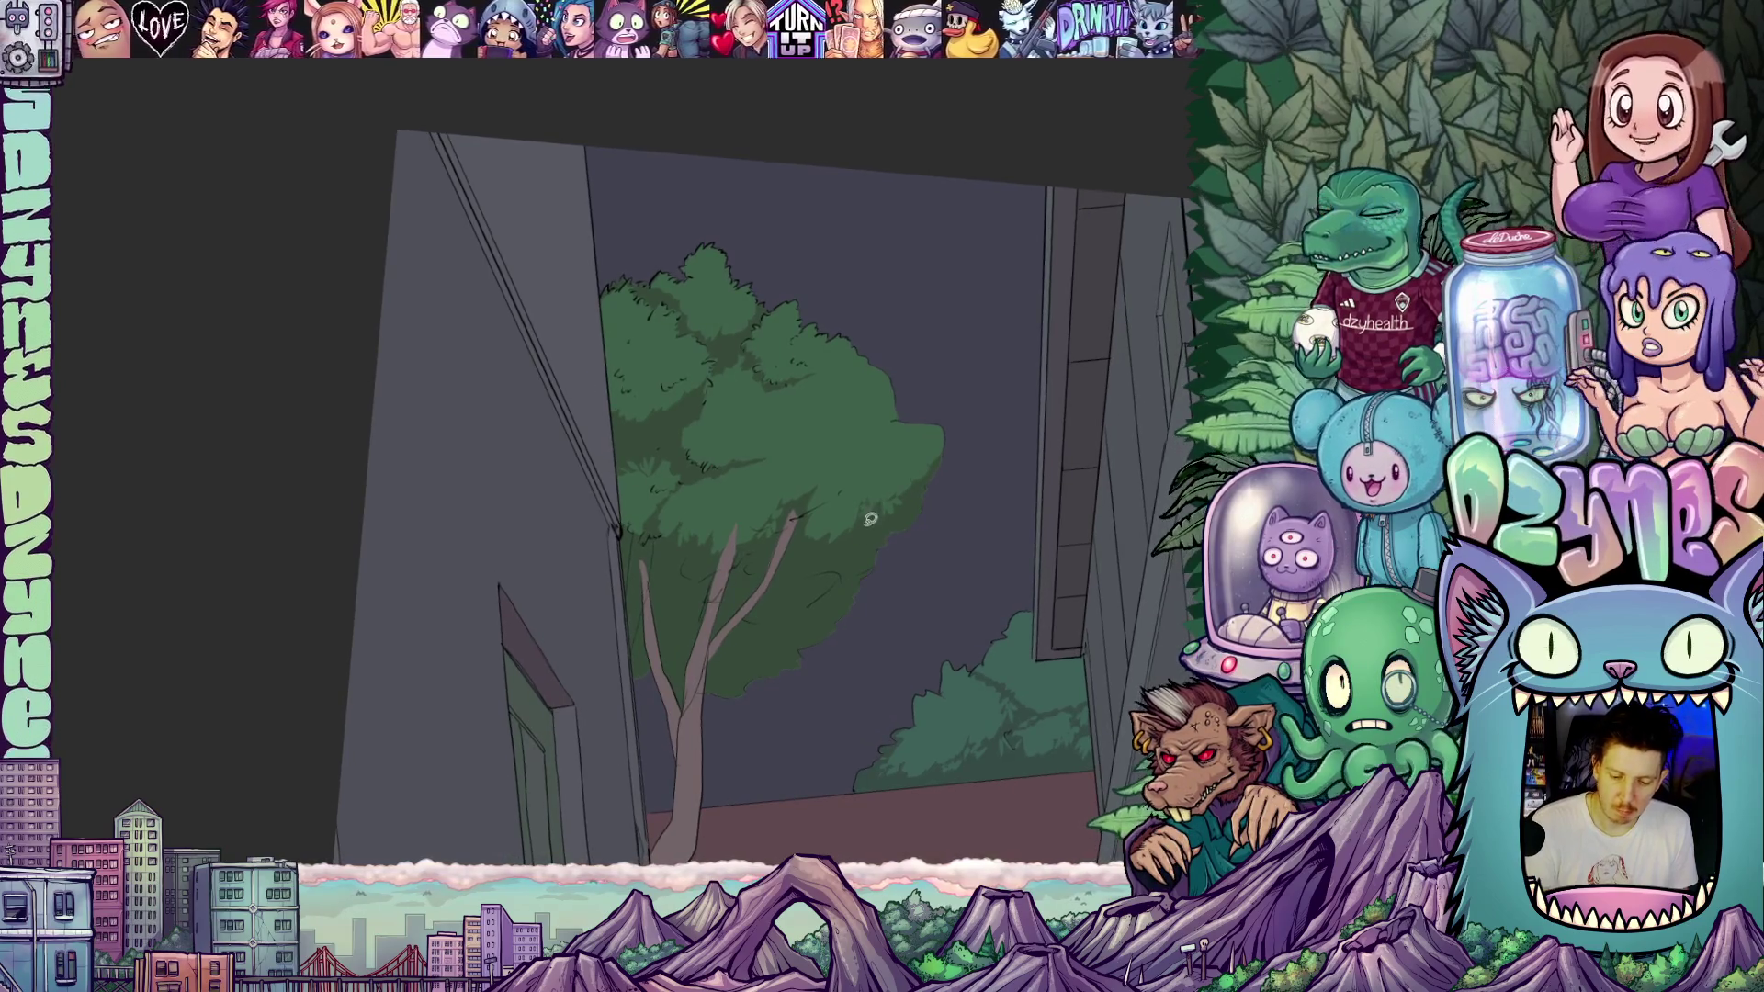
{"action": "left_click_drag", "start_coordinate": [781, 569], "coordinate": [824, 630]}
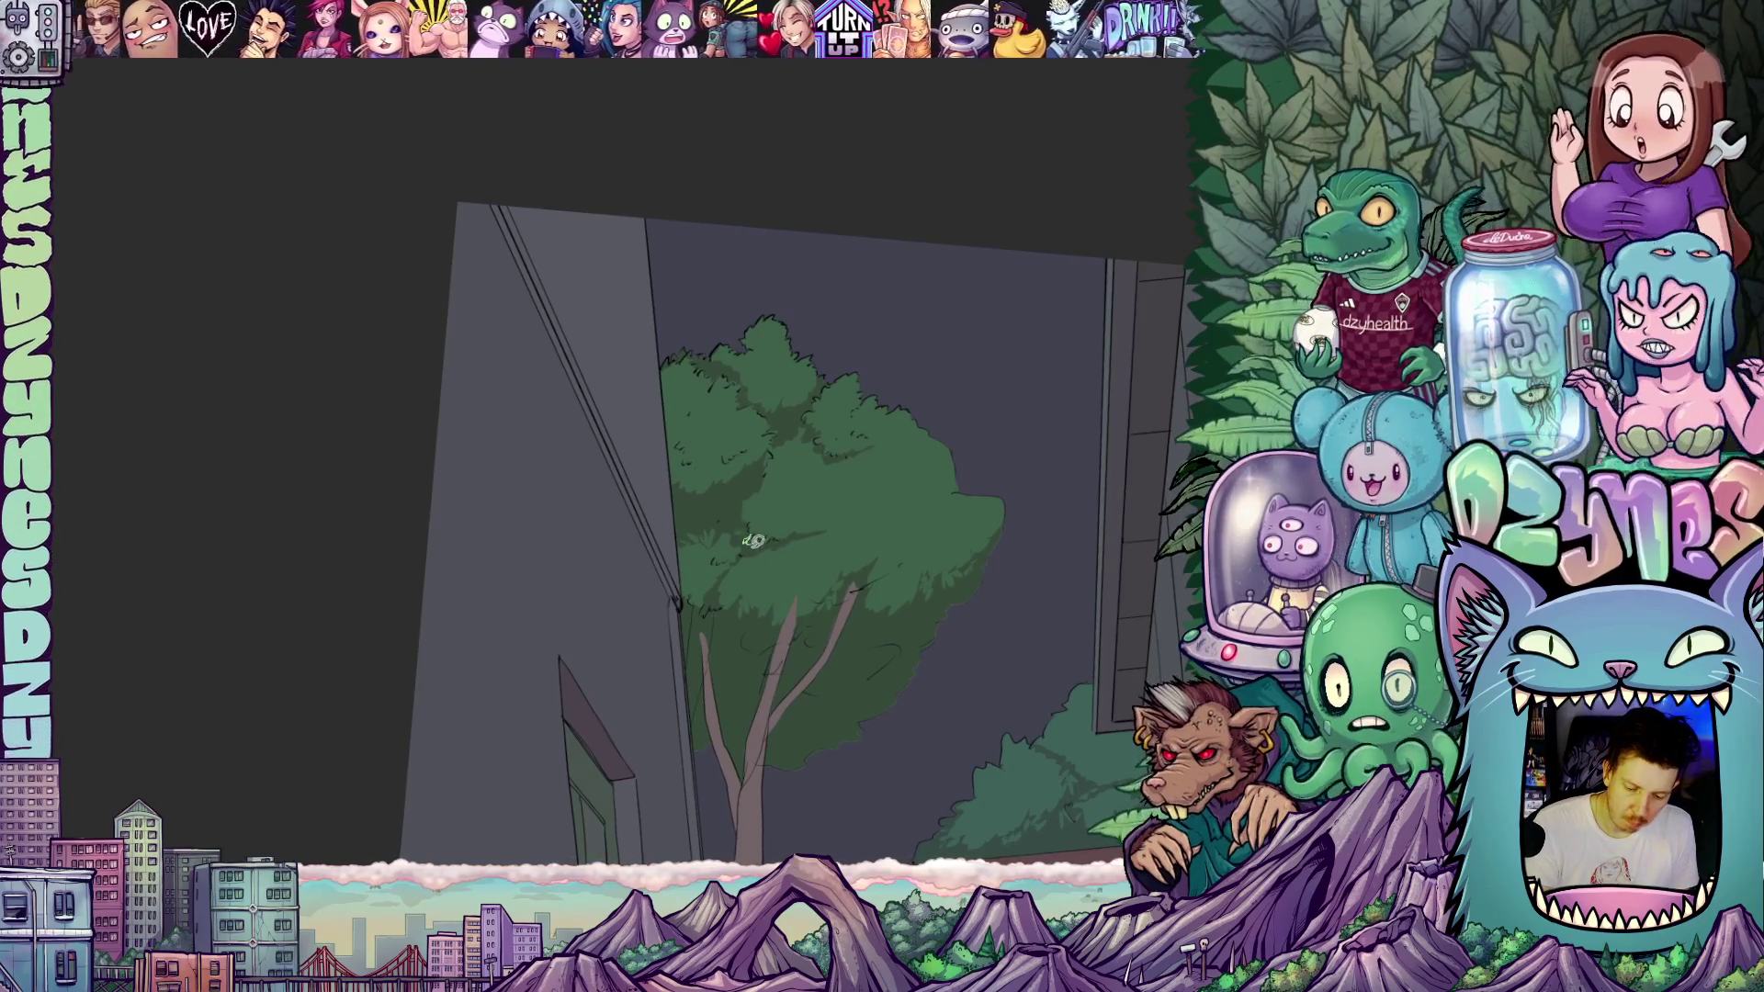
{"action": "left_click_drag", "start_coordinate": [861, 474], "coordinate": [869, 574]}
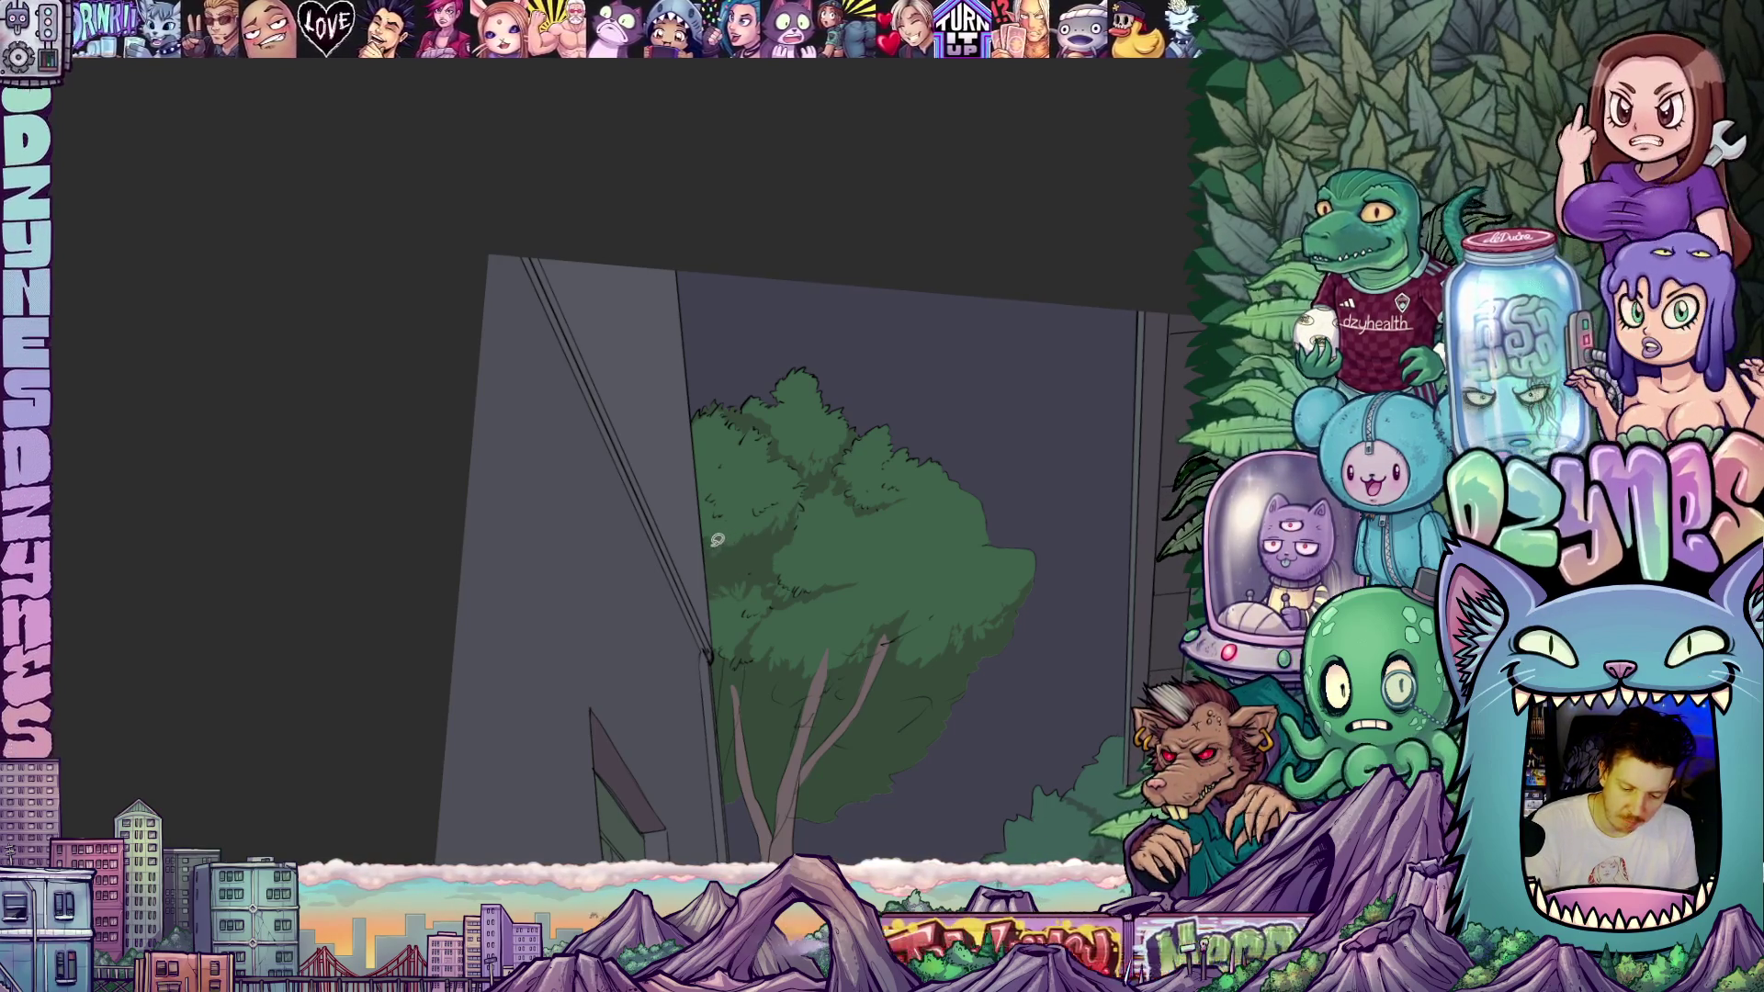
{"action": "left_click_drag", "start_coordinate": [850, 579], "coordinate": [816, 534]}
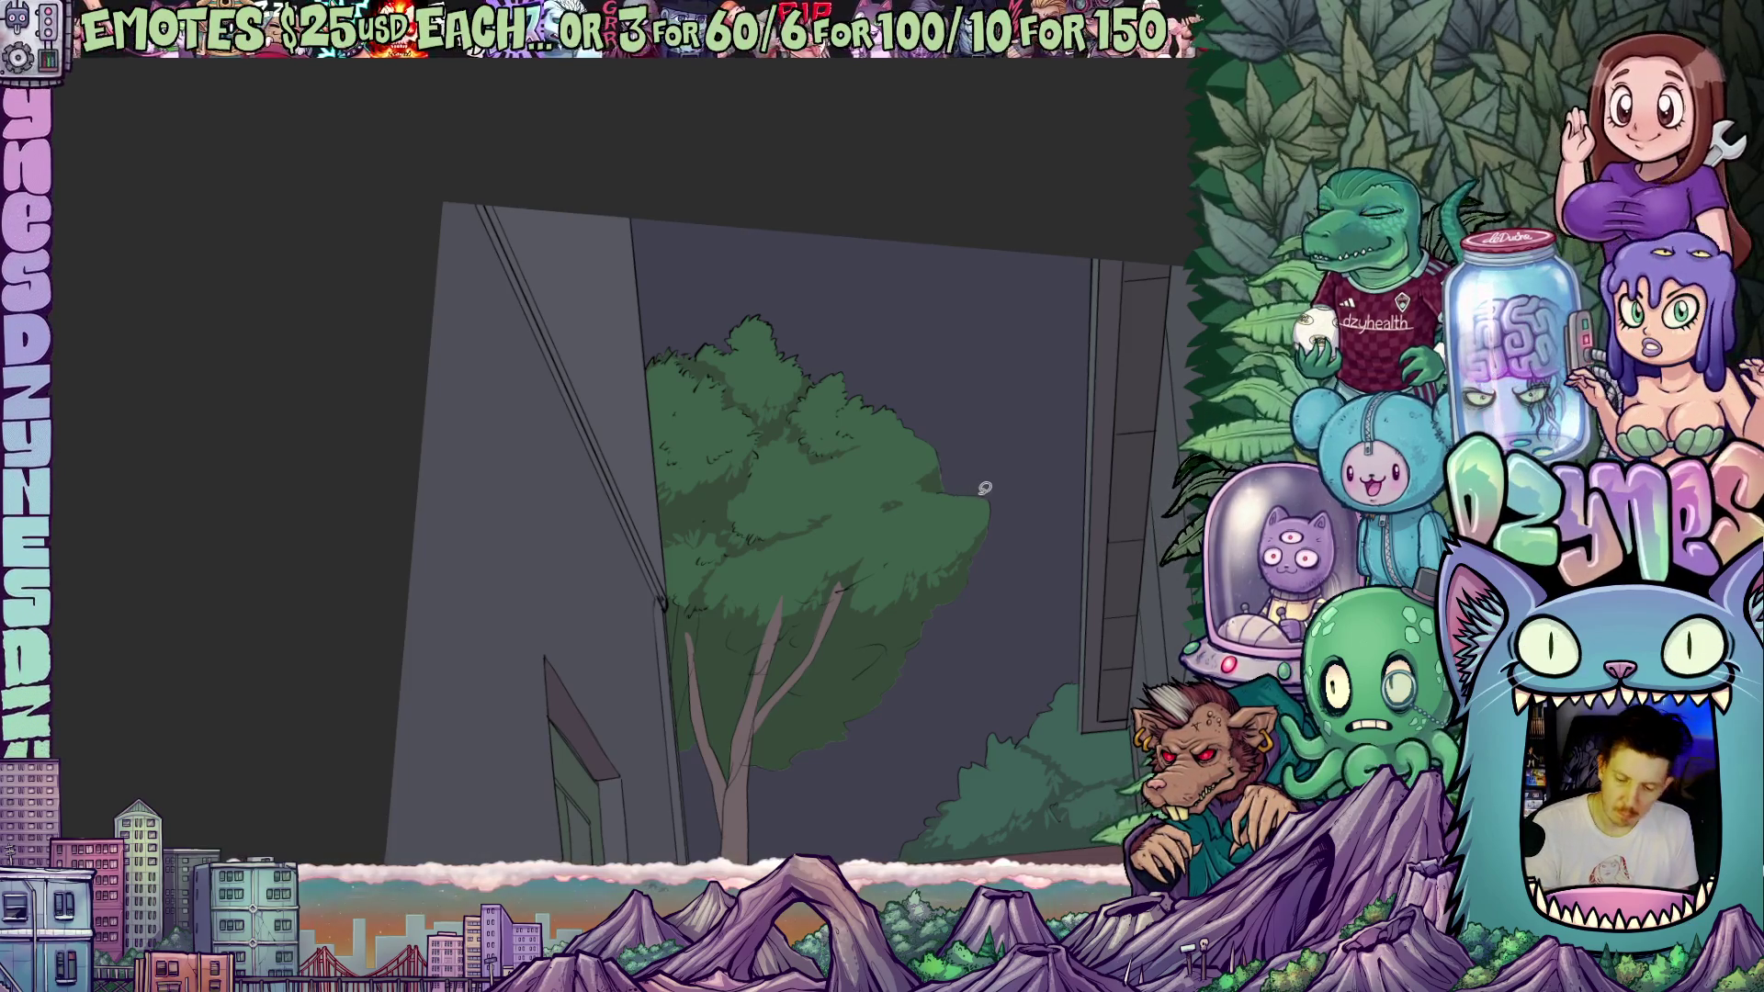
{"action": "mouse_move", "coordinate": [1079, 569]}
{"action": "left_mouse_down"}
{"action": "mouse_move", "coordinate": [1036, 505]}
{"action": "mouse_move", "coordinate": [1028, 570]}
{"action": "left_mouse_up"}
{"action": "left_click_drag", "start_coordinate": [1002, 477], "coordinate": [796, 449]}
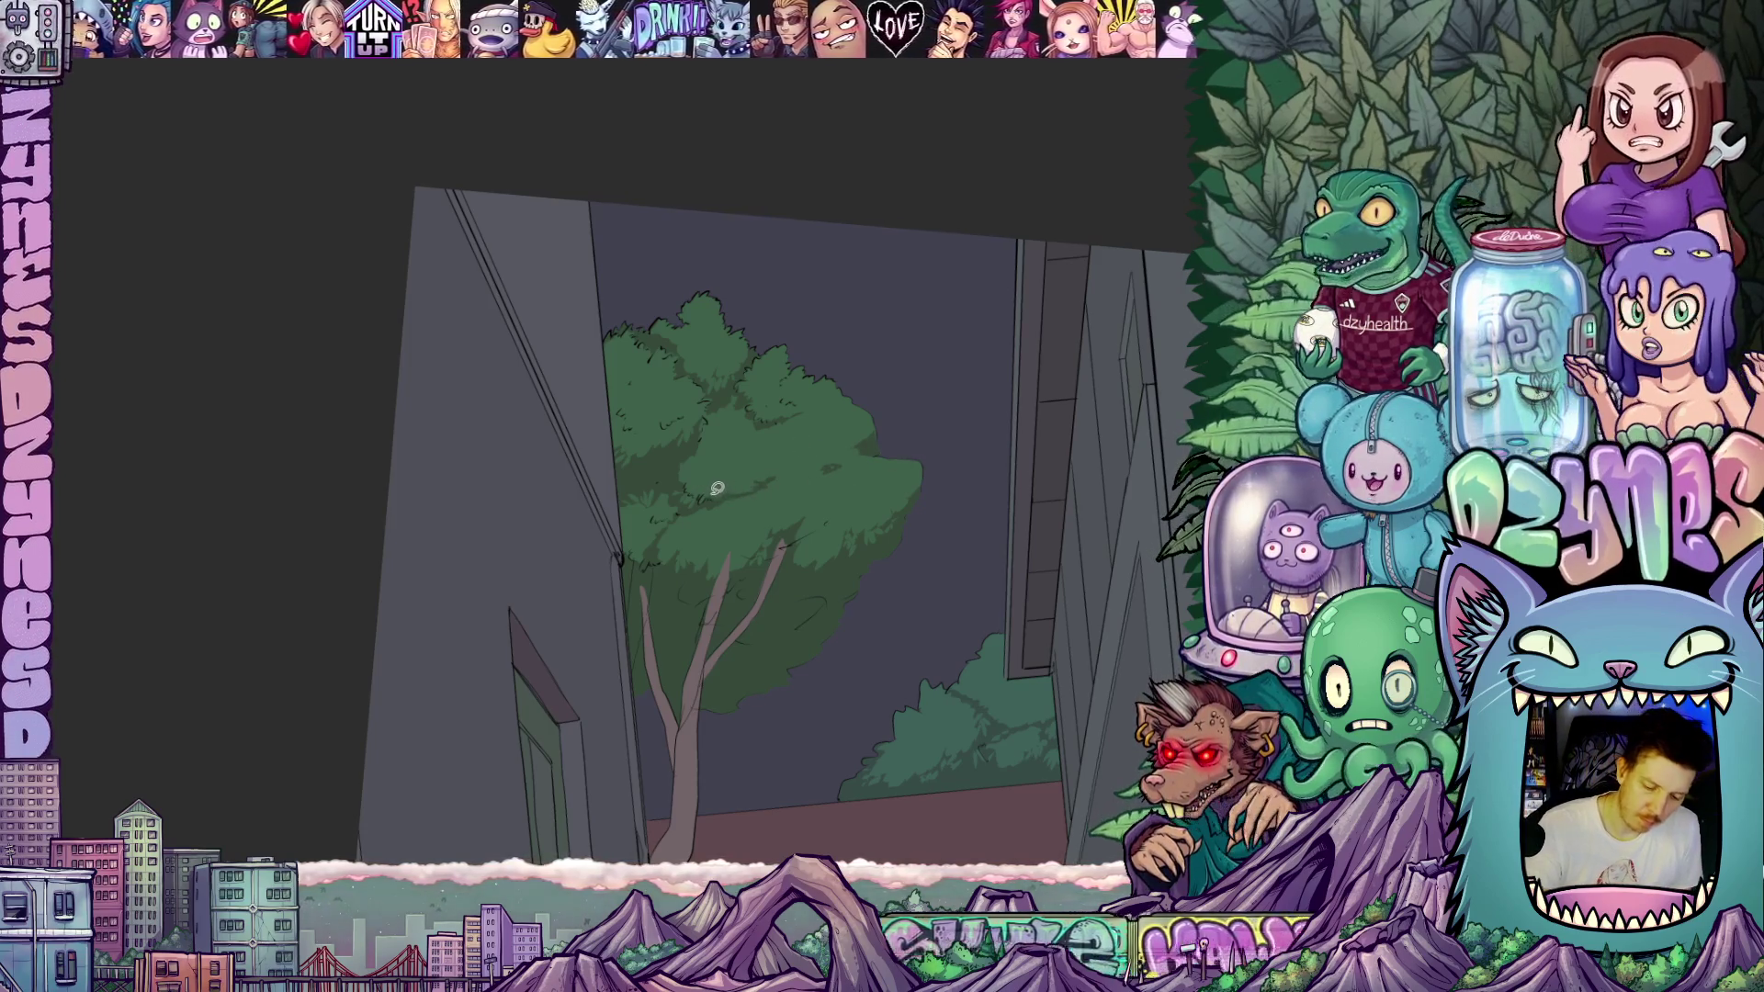
{"action": "left_click_drag", "start_coordinate": [717, 490], "coordinate": [735, 487]}
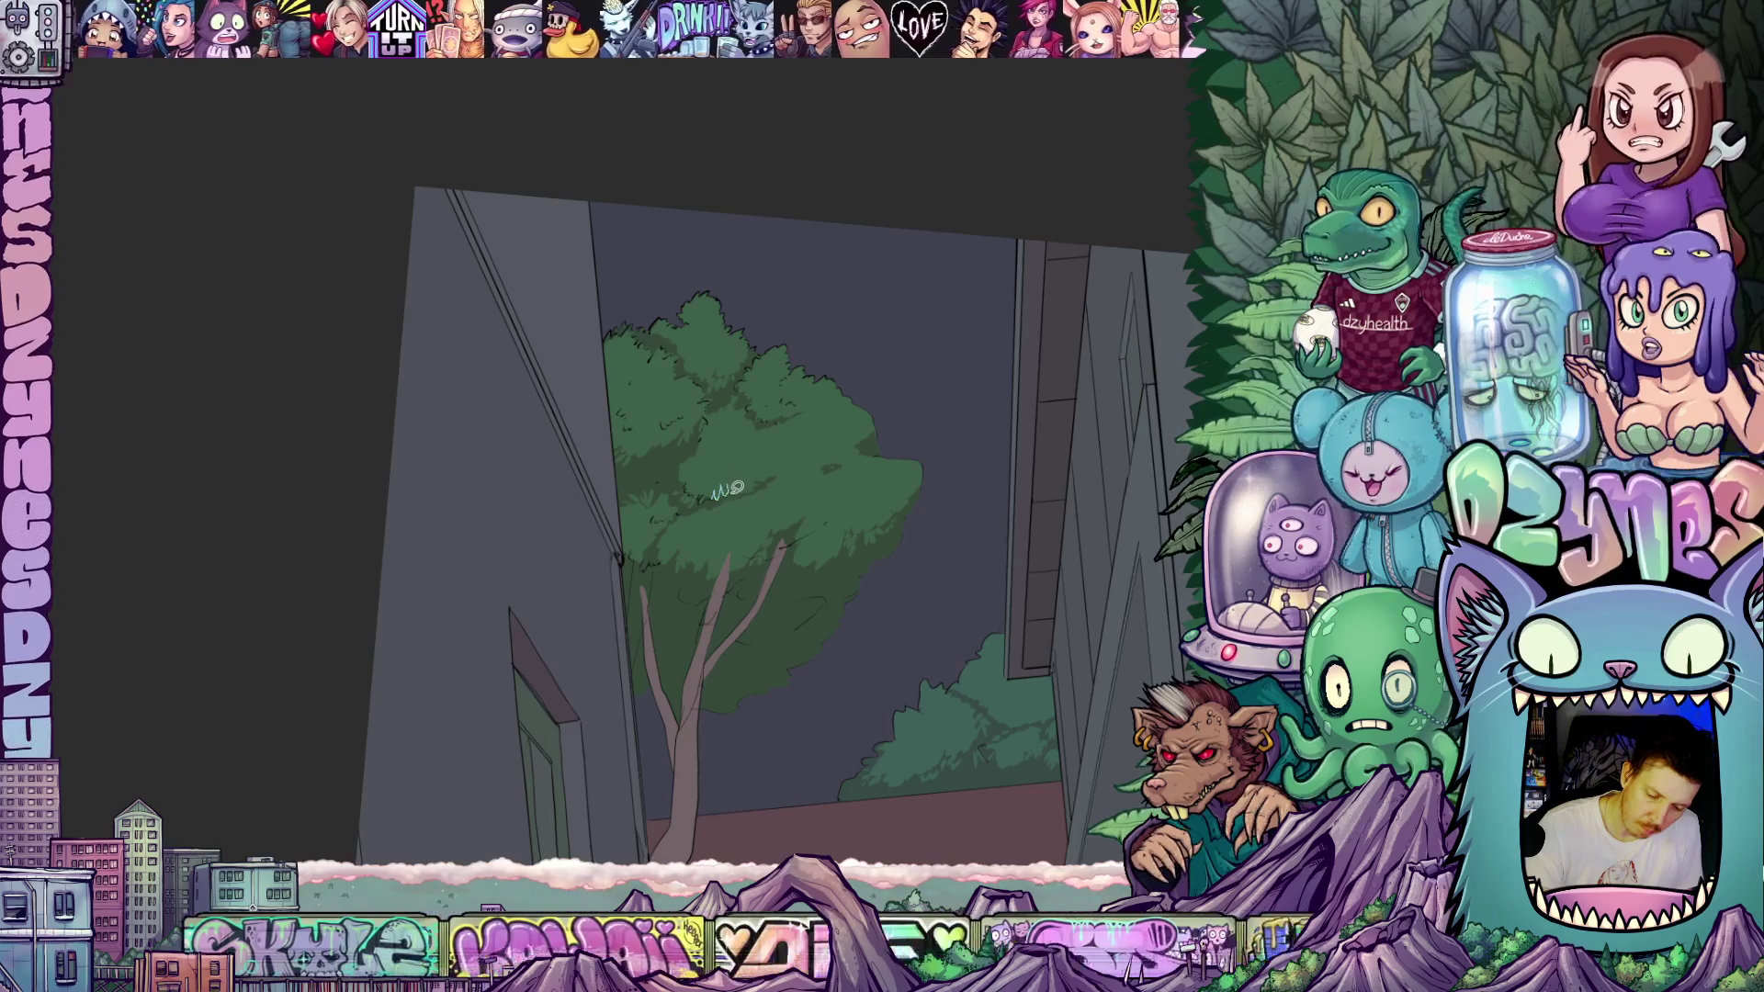
{"action": "key", "text": "ctrl+z"}
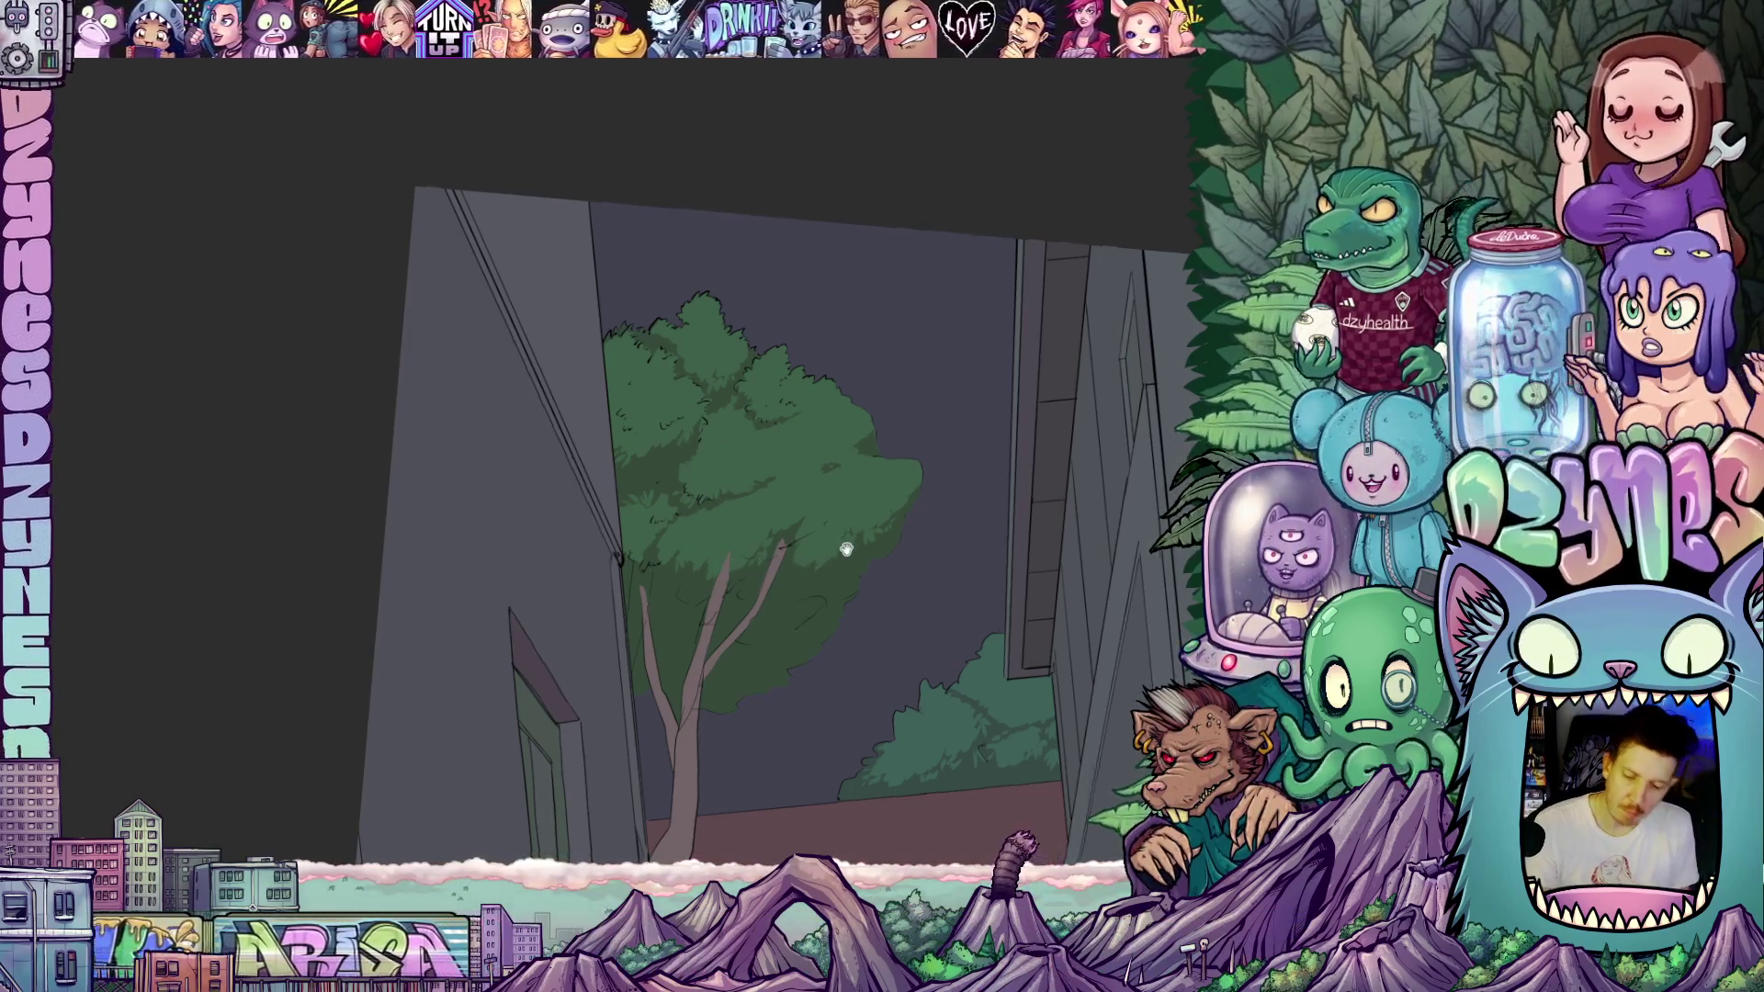
{"action": "mouse_move", "coordinate": [846, 548]}
{"action": "left_mouse_down"}
{"action": "mouse_move", "coordinate": [839, 563]}
{"action": "mouse_move", "coordinate": [851, 555]}
{"action": "left_mouse_up"}
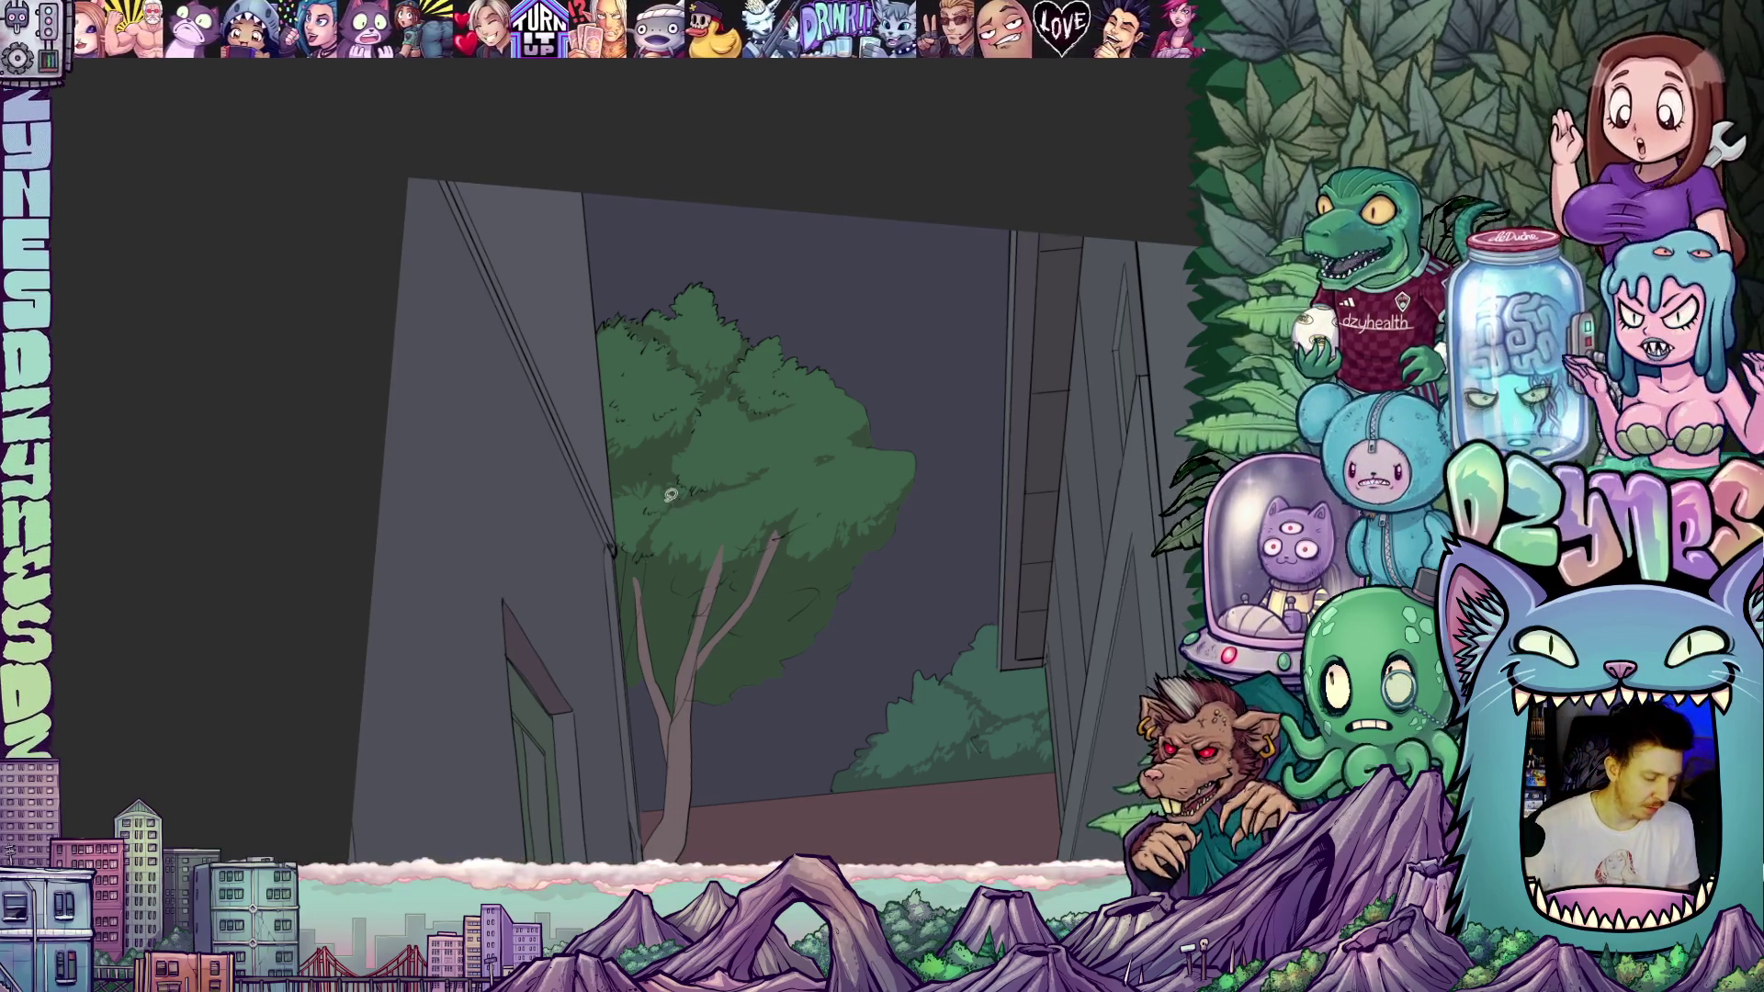
{"action": "scroll", "coordinate": [649, 460], "scroll_direction": "up", "scroll_amount": 1}
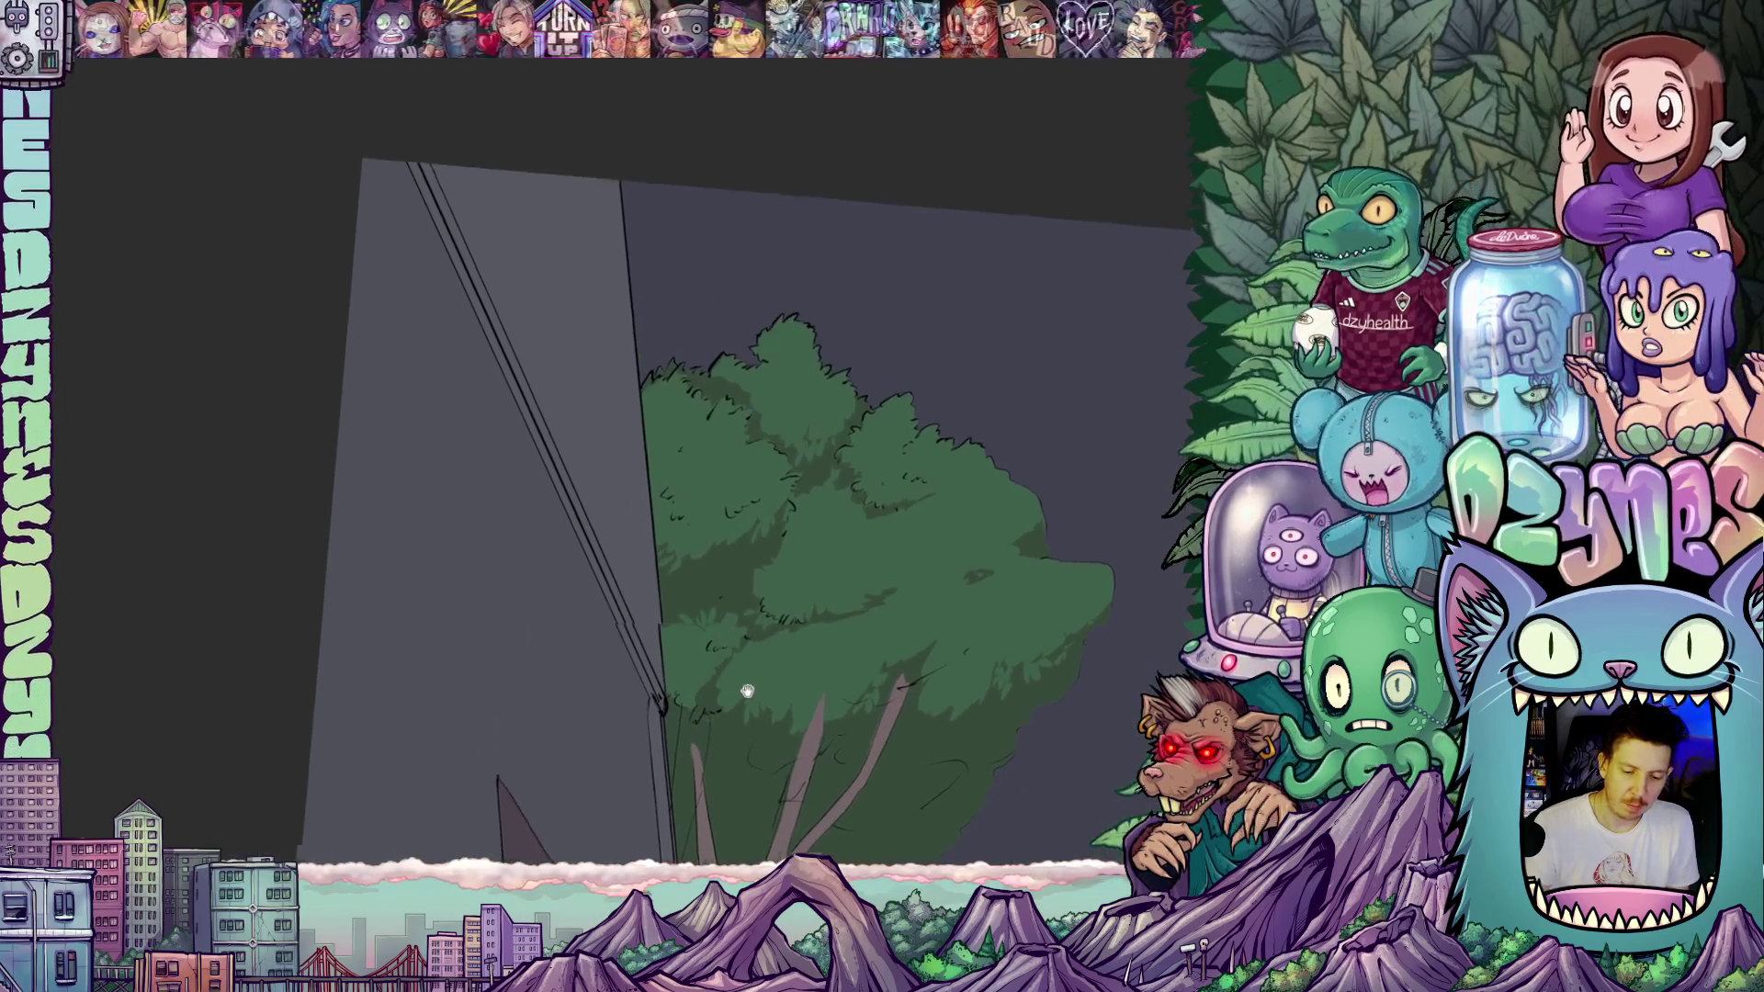
{"action": "scroll", "coordinate": [675, 562], "scroll_direction": "up", "scroll_amount": 1}
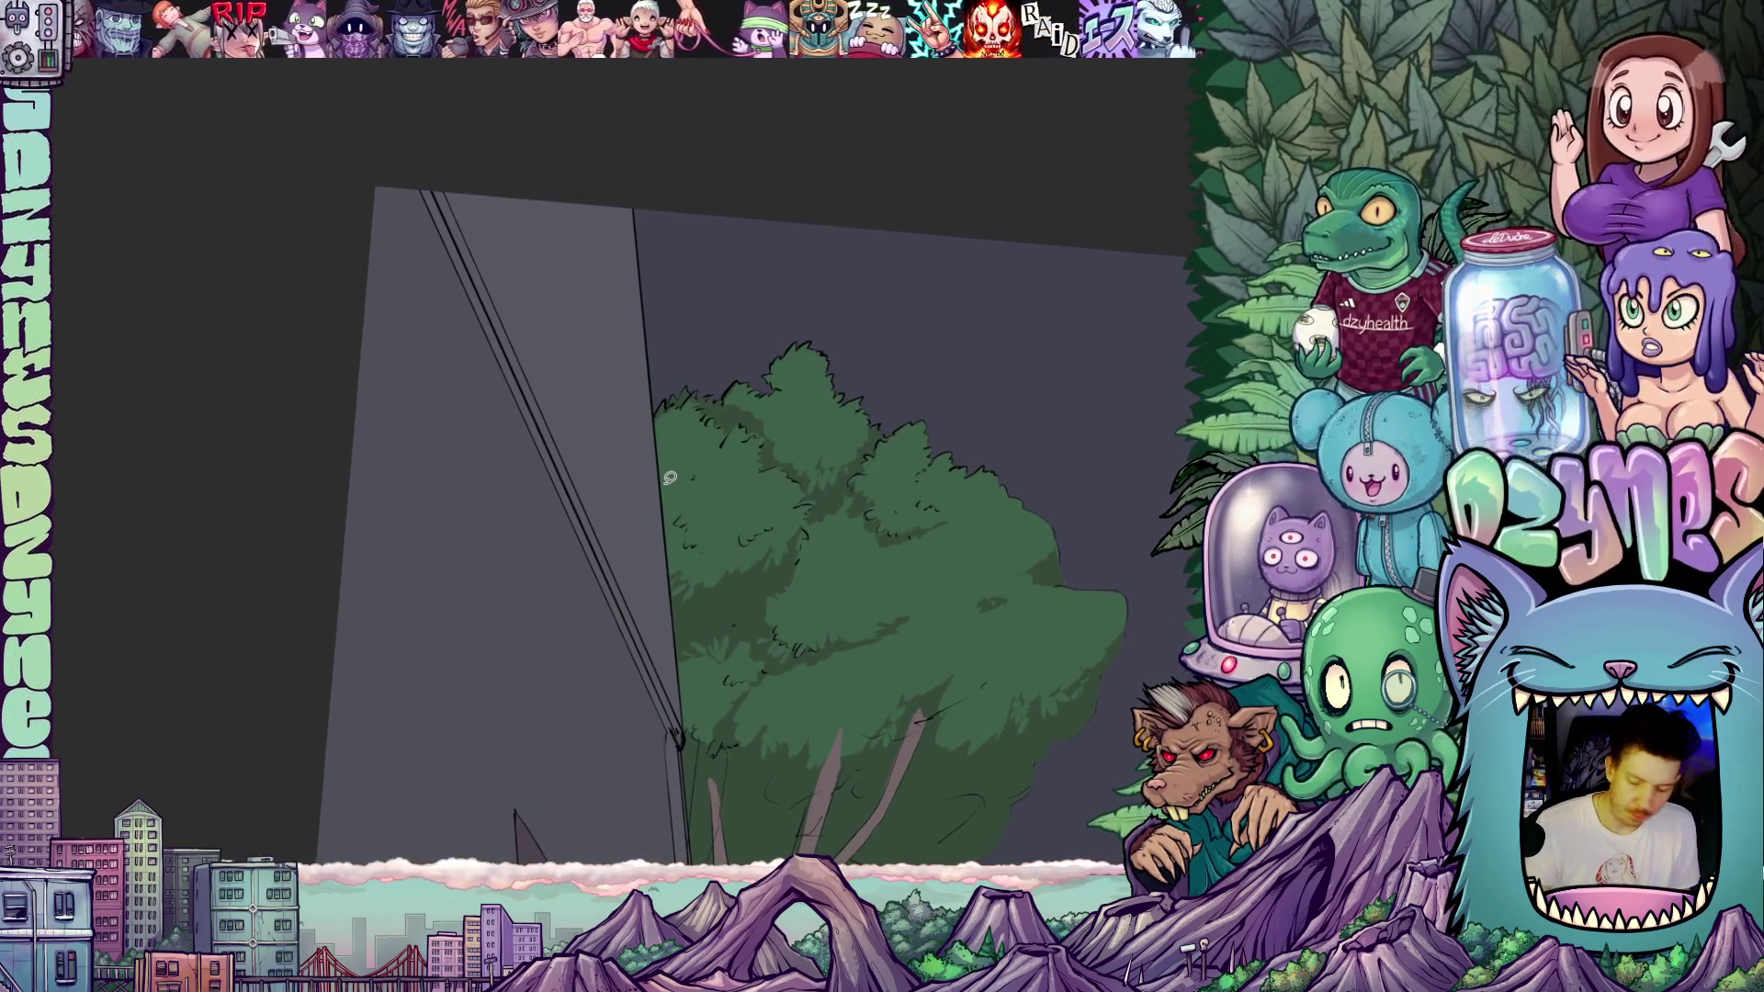
{"action": "scroll", "coordinate": [706, 511], "scroll_direction": "down", "scroll_amount": 2}
{"action": "scroll", "coordinate": [731, 622], "scroll_direction": "up", "scroll_amount": 3}
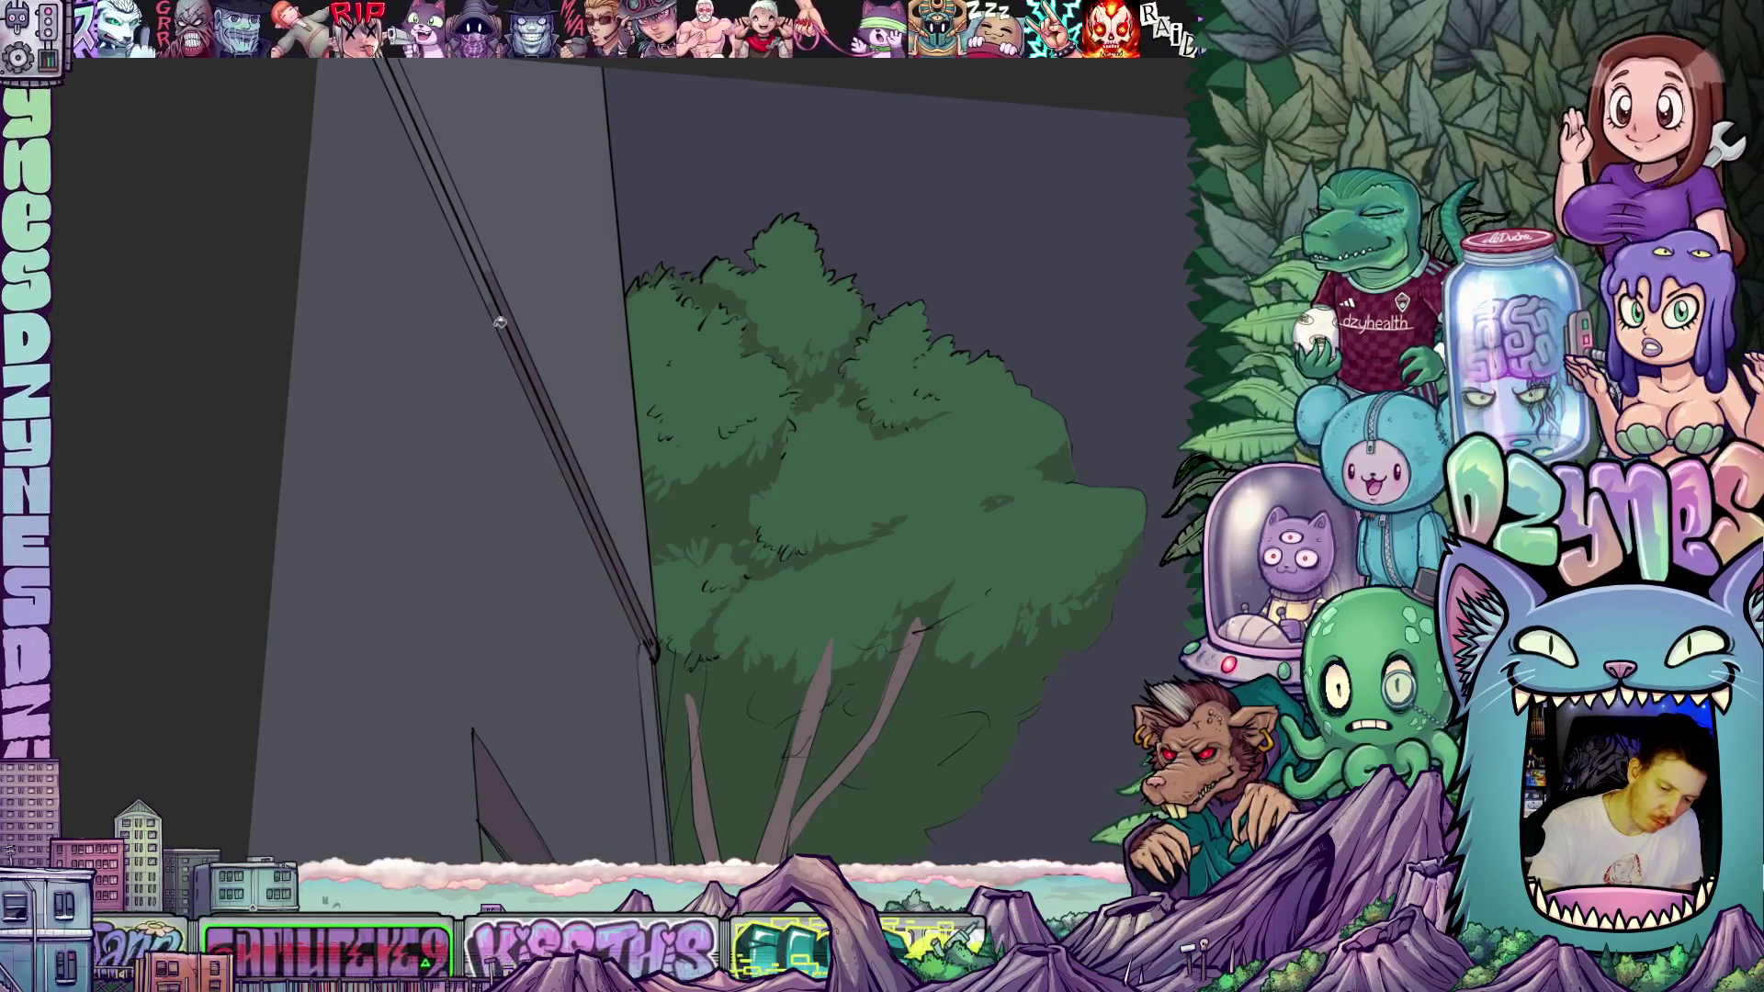
{"action": "left_click", "coordinate": [486, 271]}
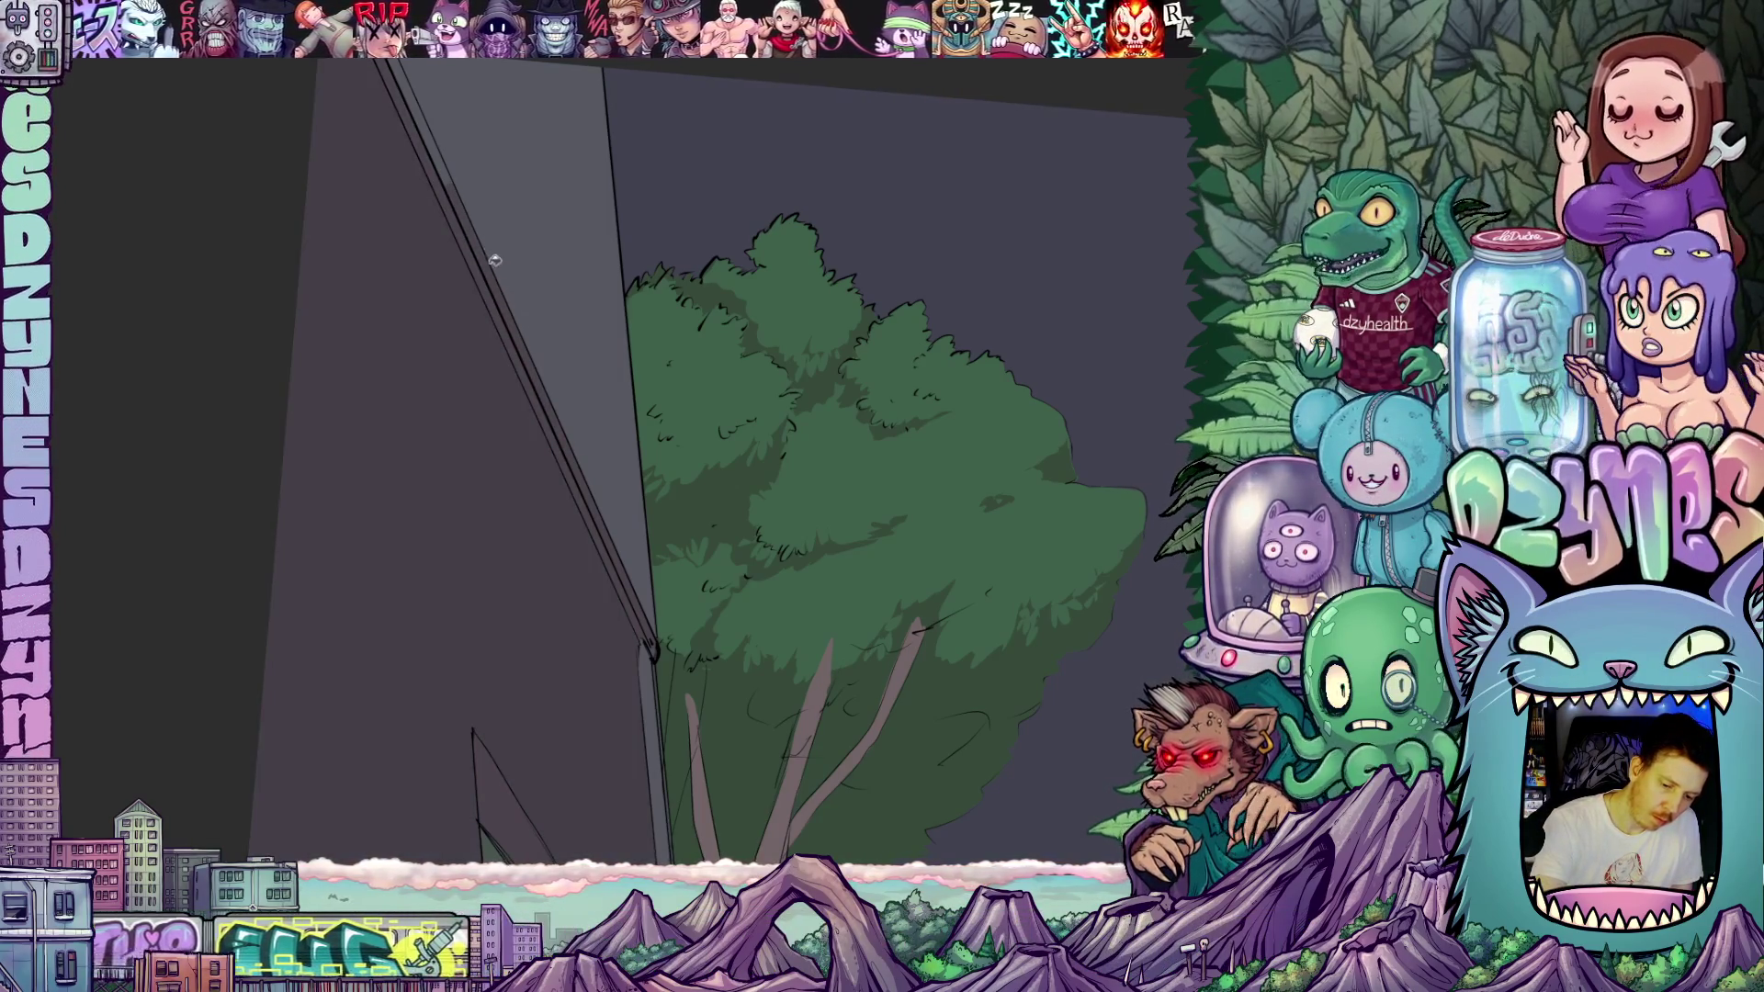
{"action": "key", "text": "ctrl+z"}
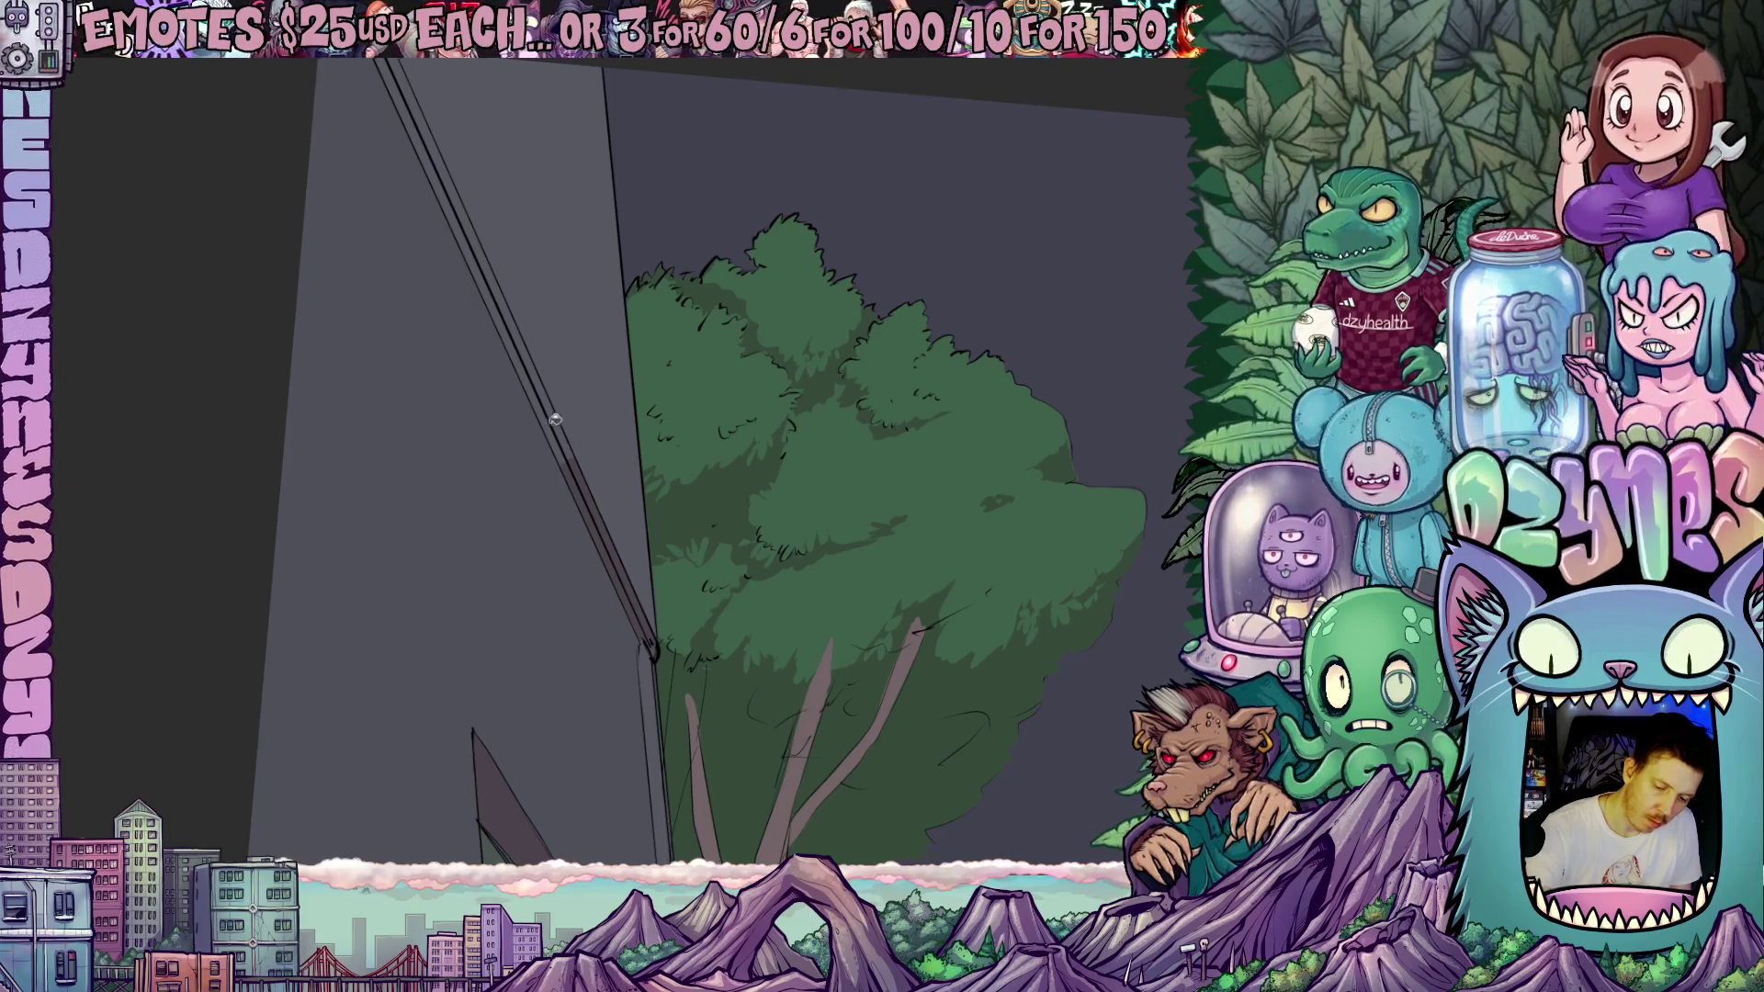
{"action": "left_click", "coordinate": [548, 395]}
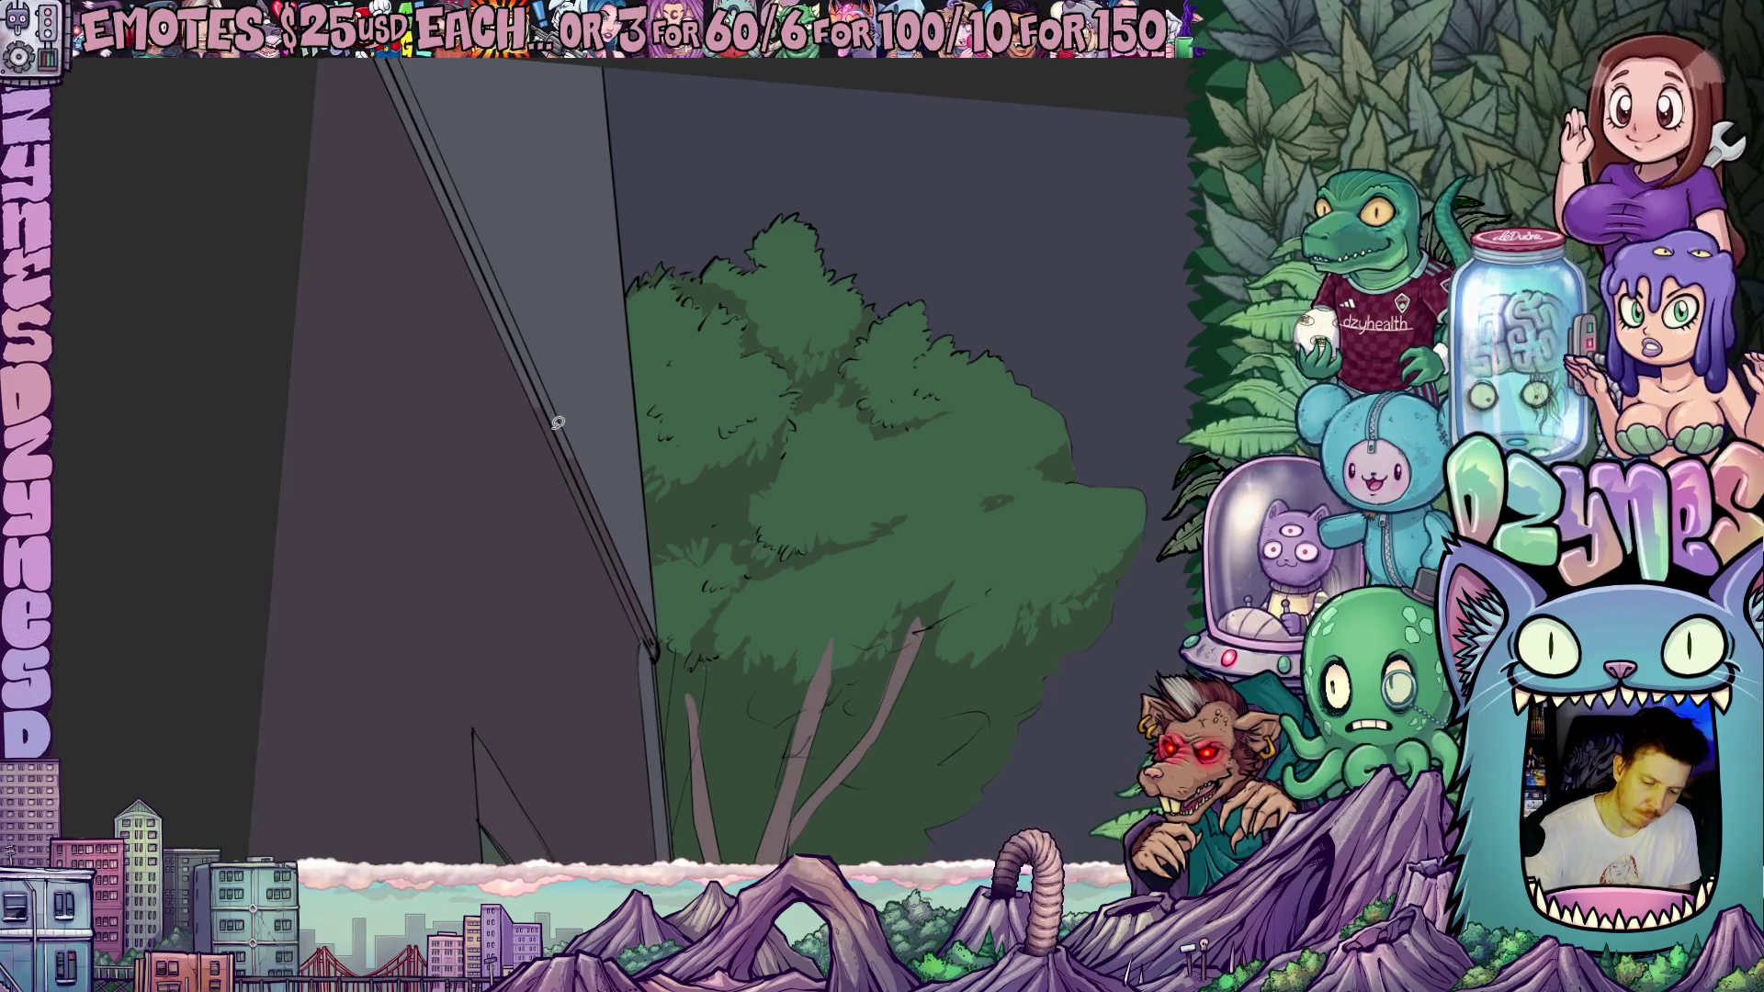
{"action": "key", "text": "ctrl+z"}
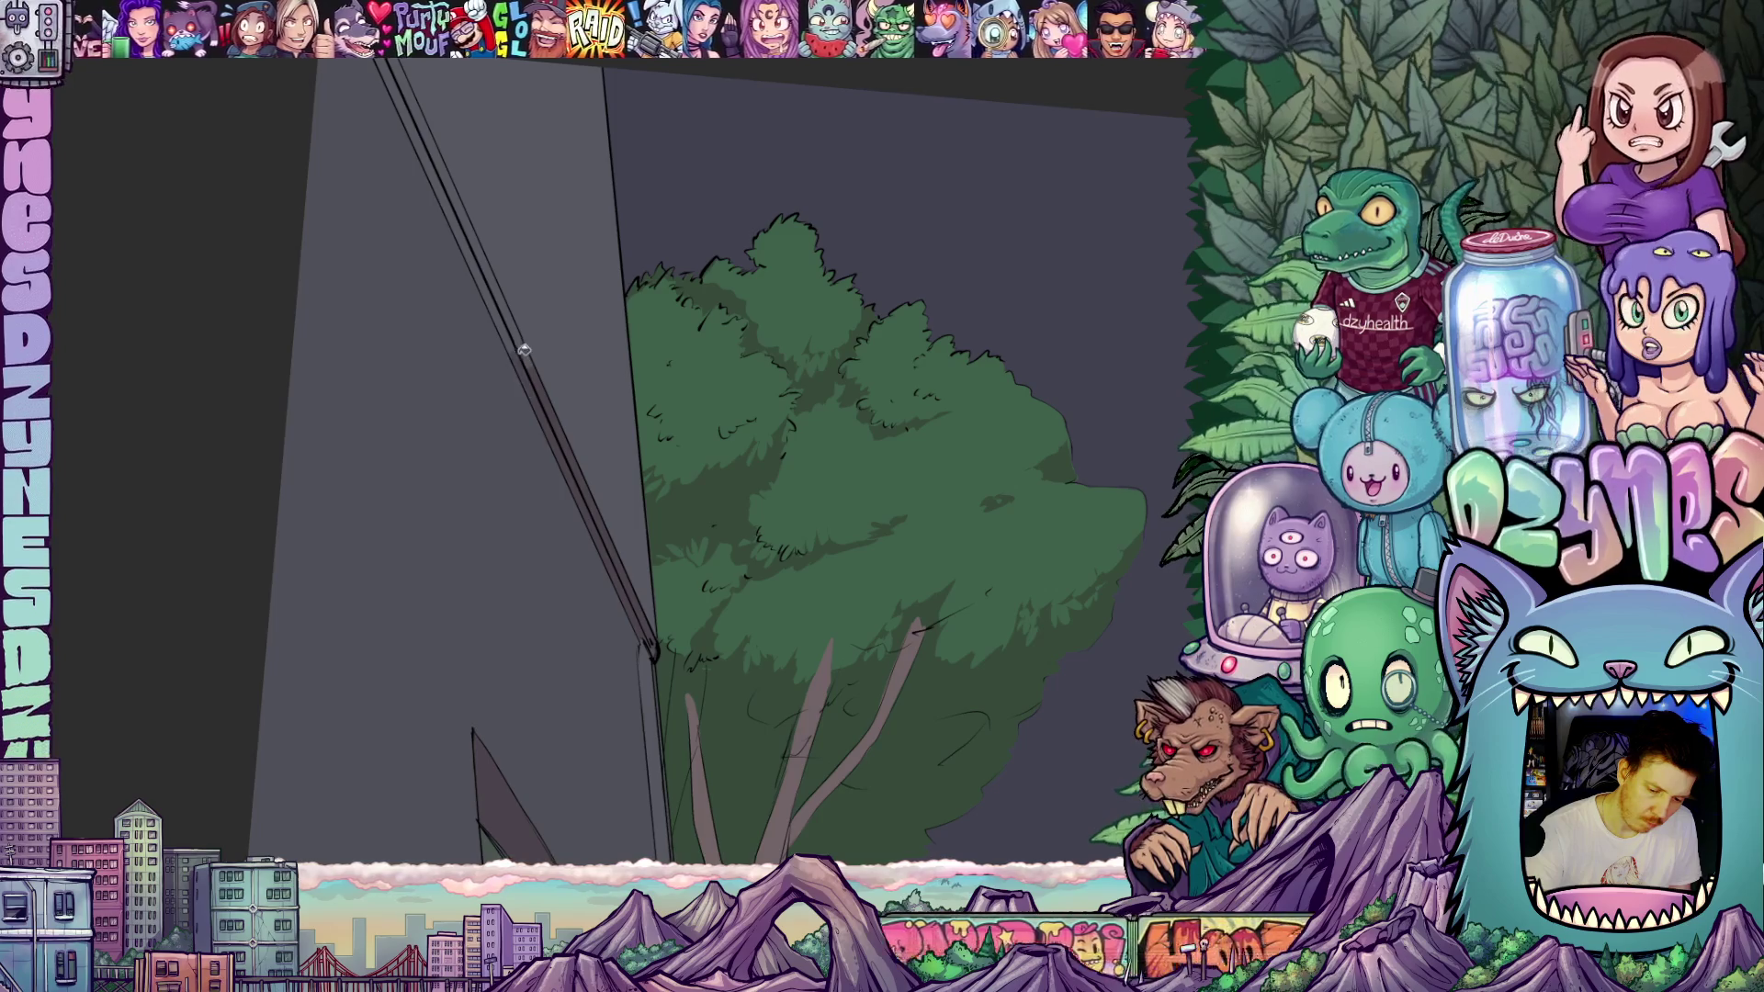
{"action": "left_click_drag", "start_coordinate": [539, 340], "coordinate": [566, 483]}
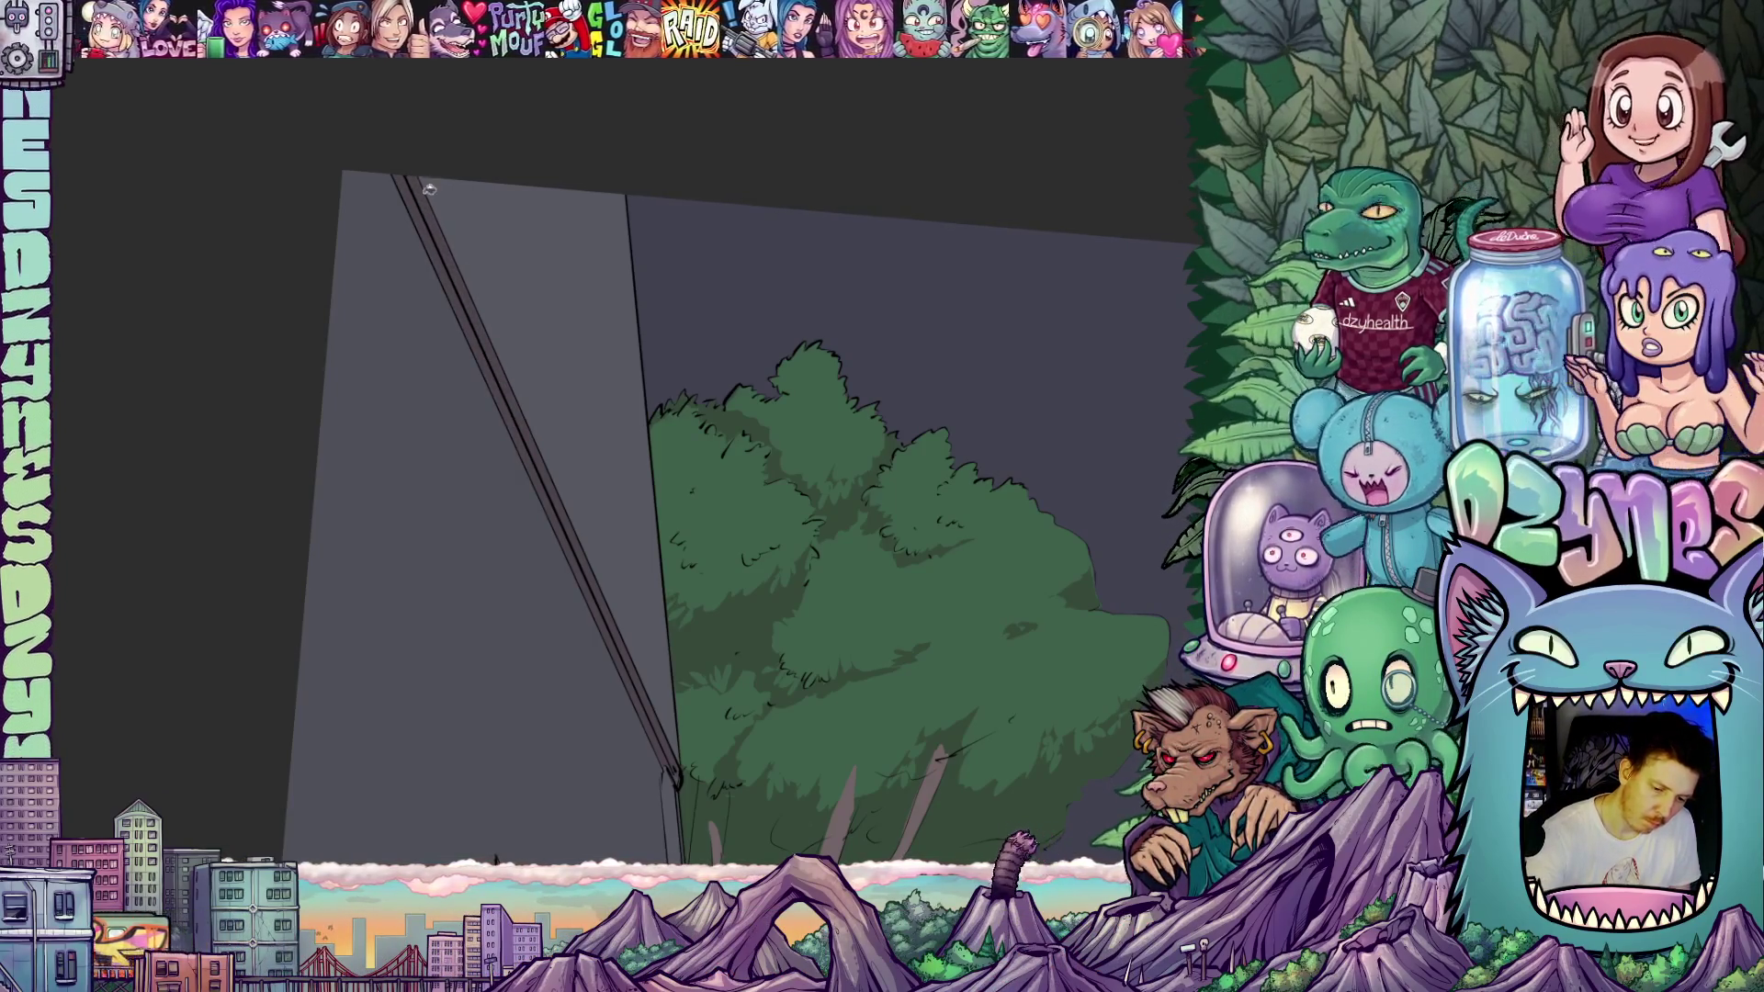
{"action": "scroll", "coordinate": [910, 505], "scroll_direction": "down", "scroll_amount": 5}
- Zoom and pan to a close-up of the right building wall and drainpipe line art
{"action": "scroll", "coordinate": [931, 547], "scroll_direction": "up", "scroll_amount": 2}
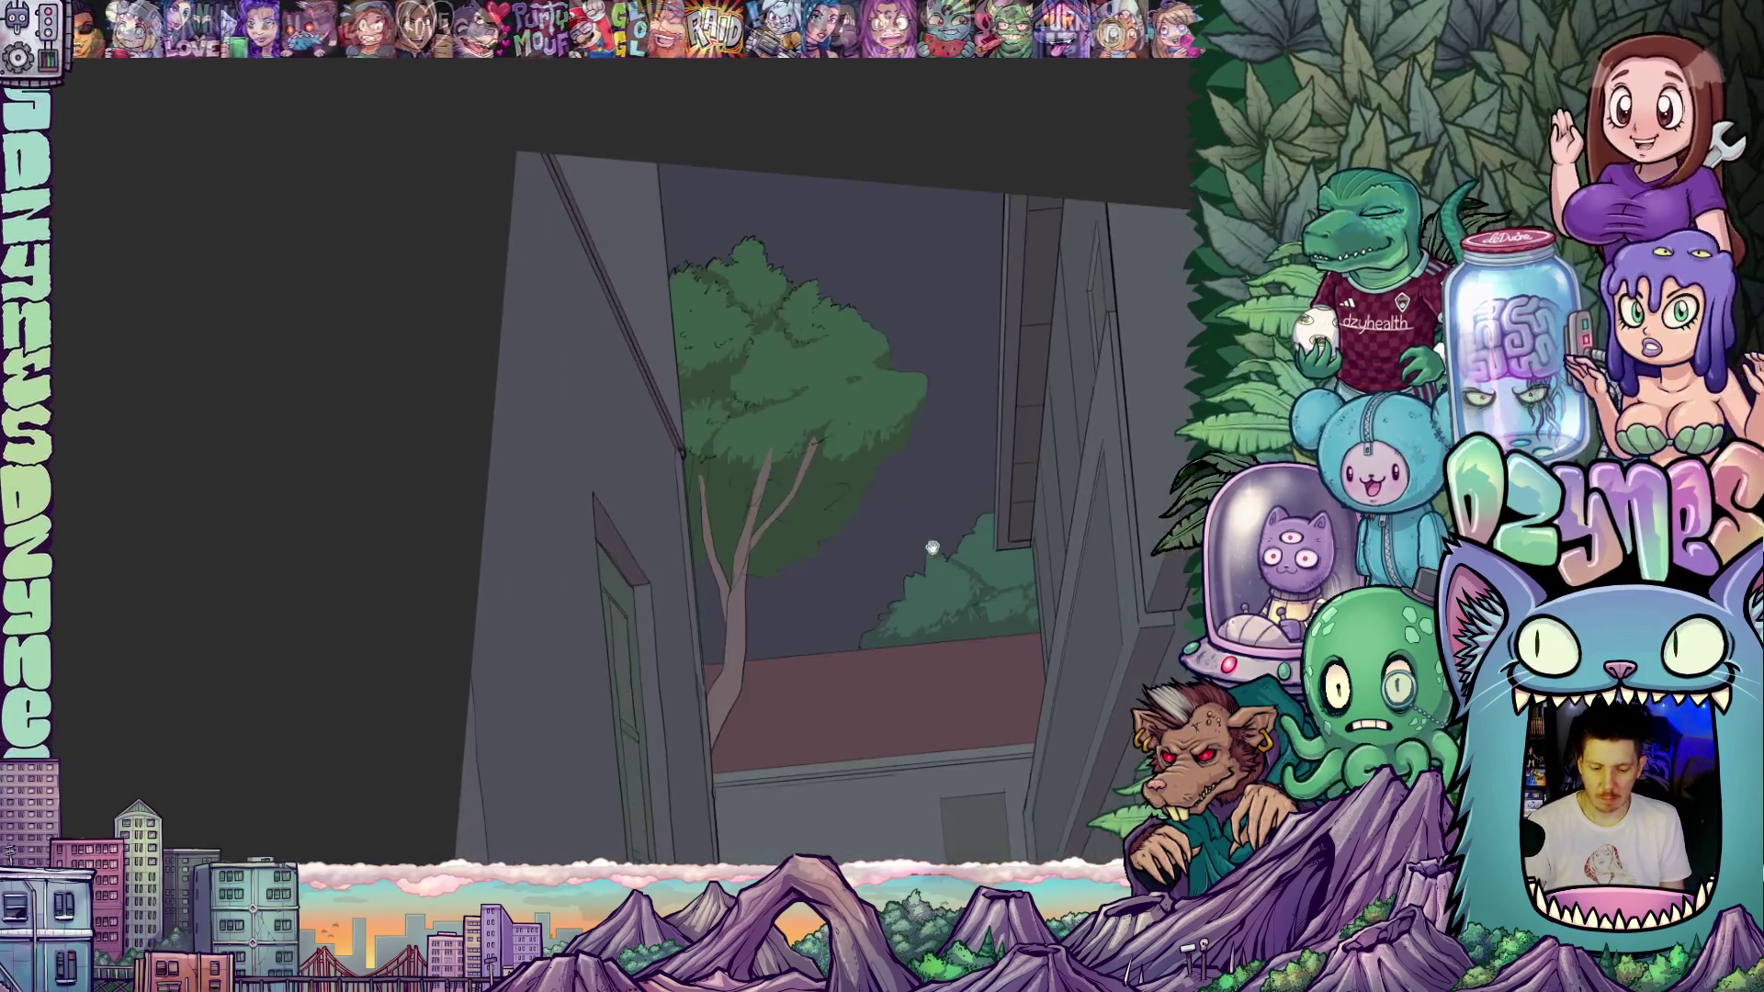
{"action": "scroll", "coordinate": [932, 547], "scroll_direction": "down", "scroll_amount": 3}
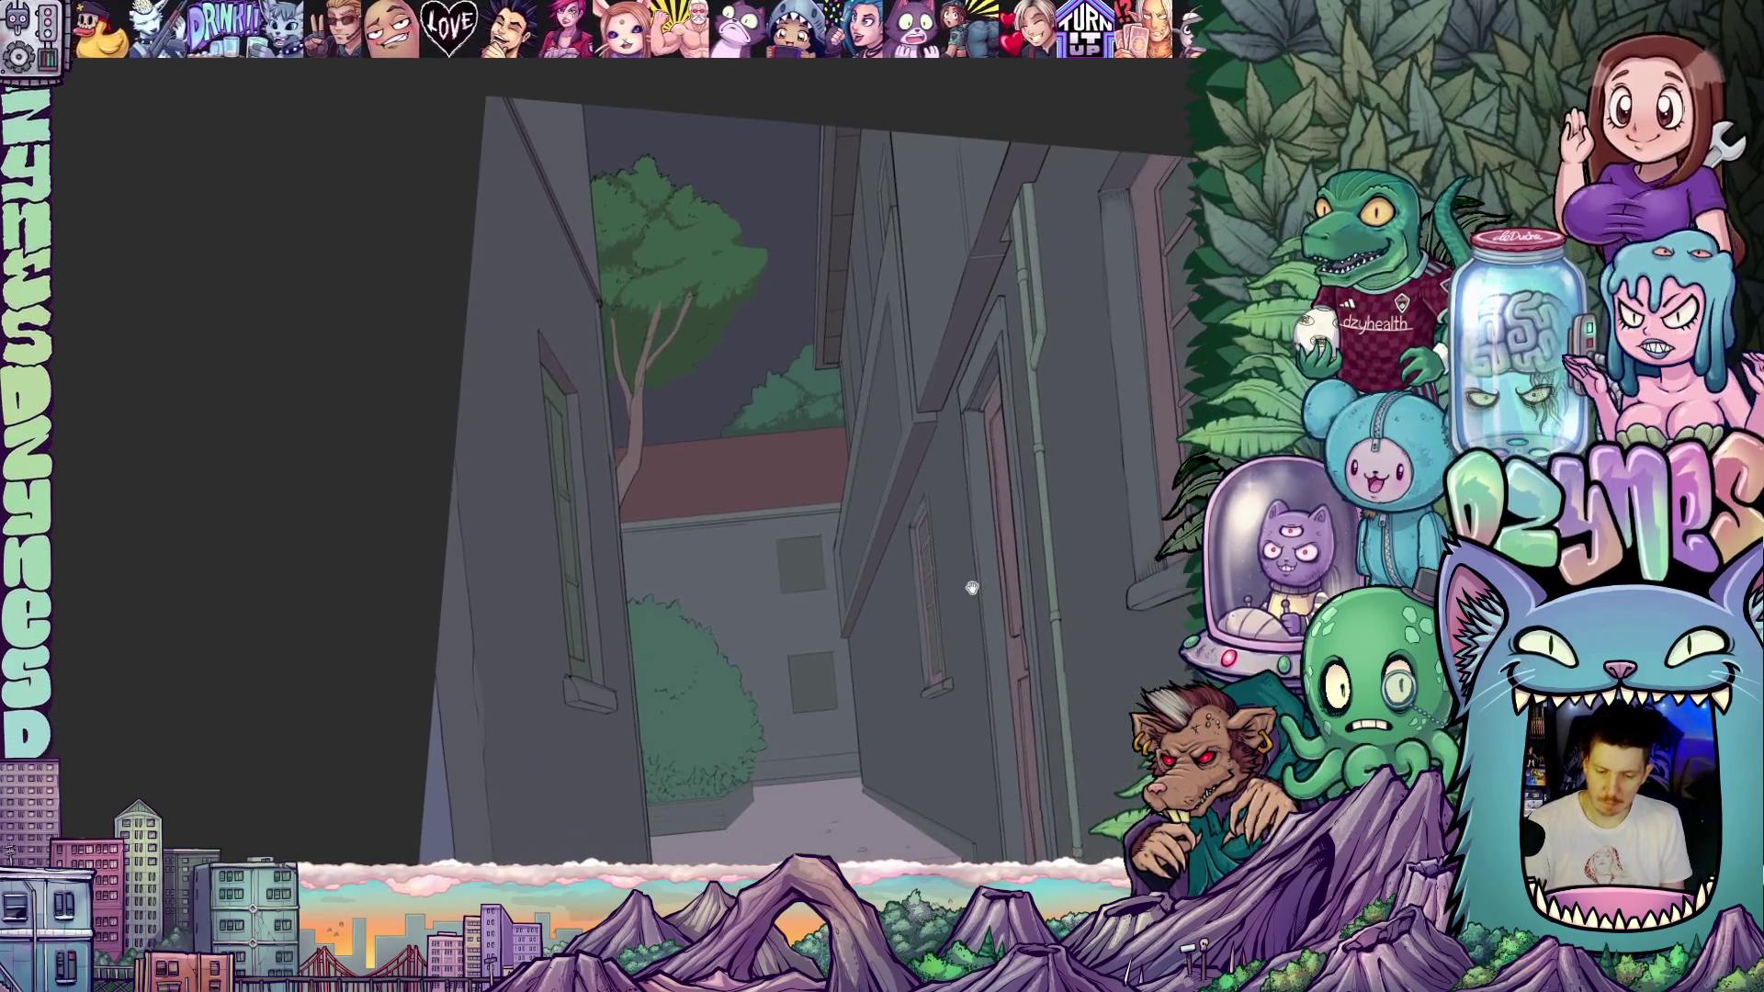
{"action": "scroll", "coordinate": [910, 693], "scroll_direction": "down", "scroll_amount": 2}
{"action": "left_click_drag", "start_coordinate": [910, 693], "coordinate": [831, 586]}
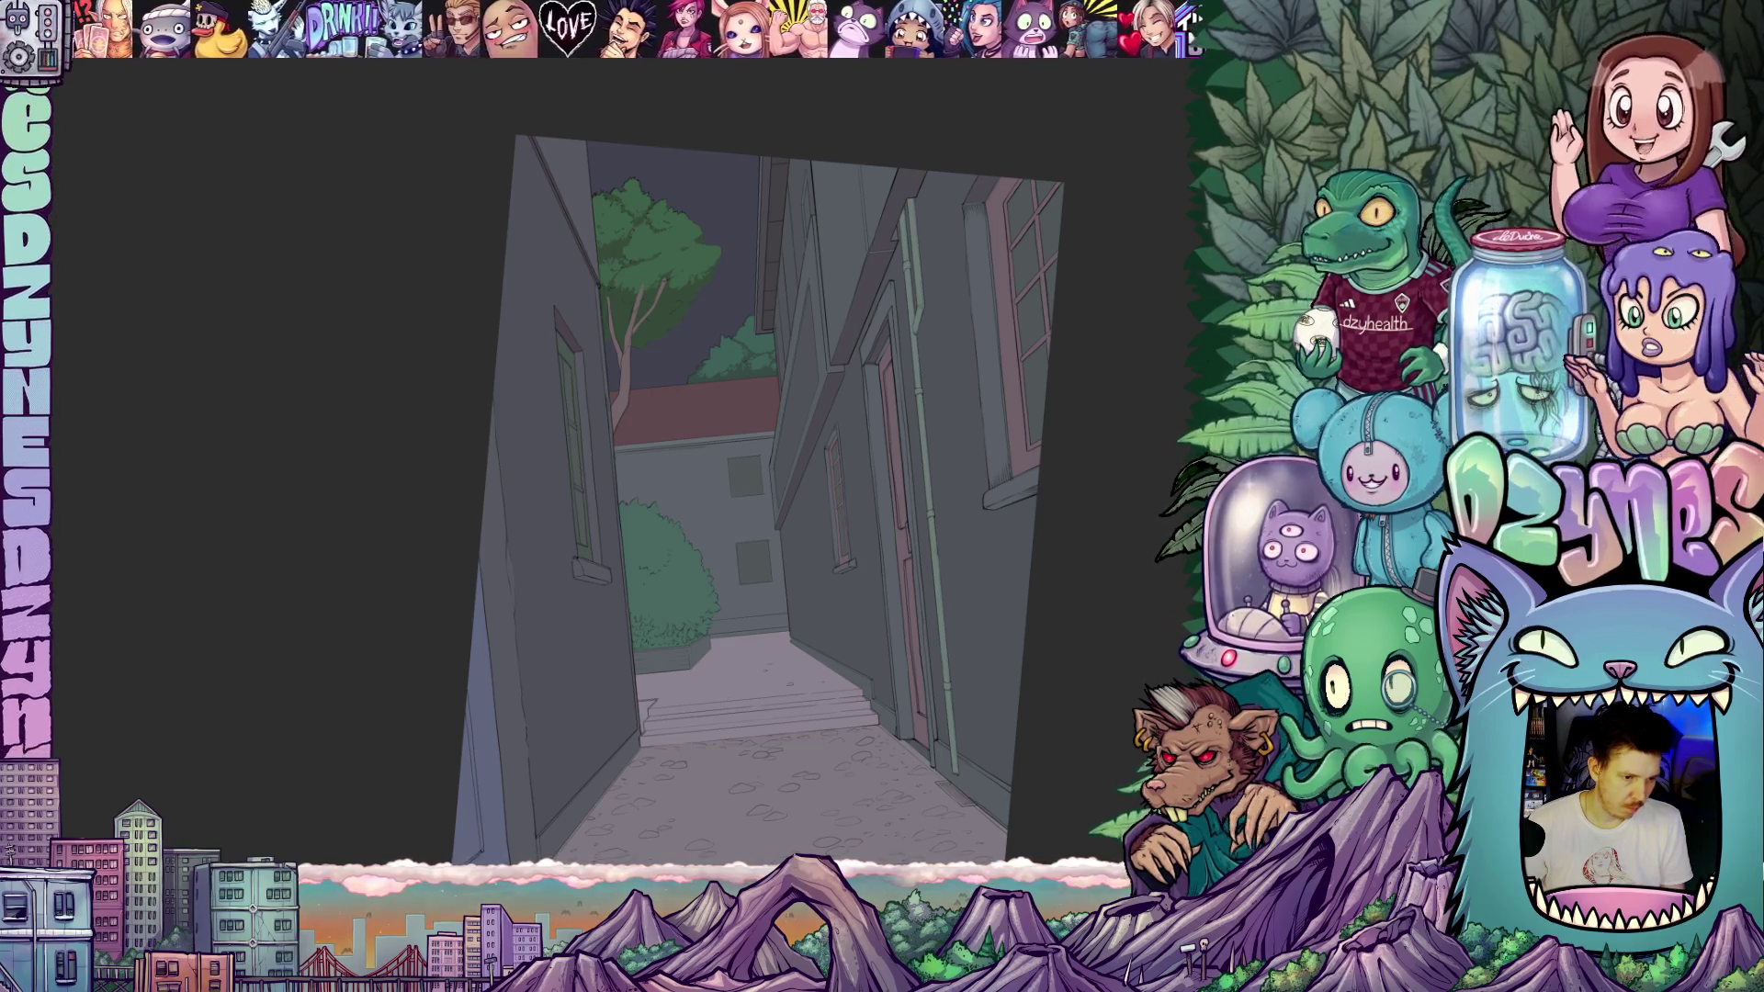
{"action": "key", "text": "alt+e"}
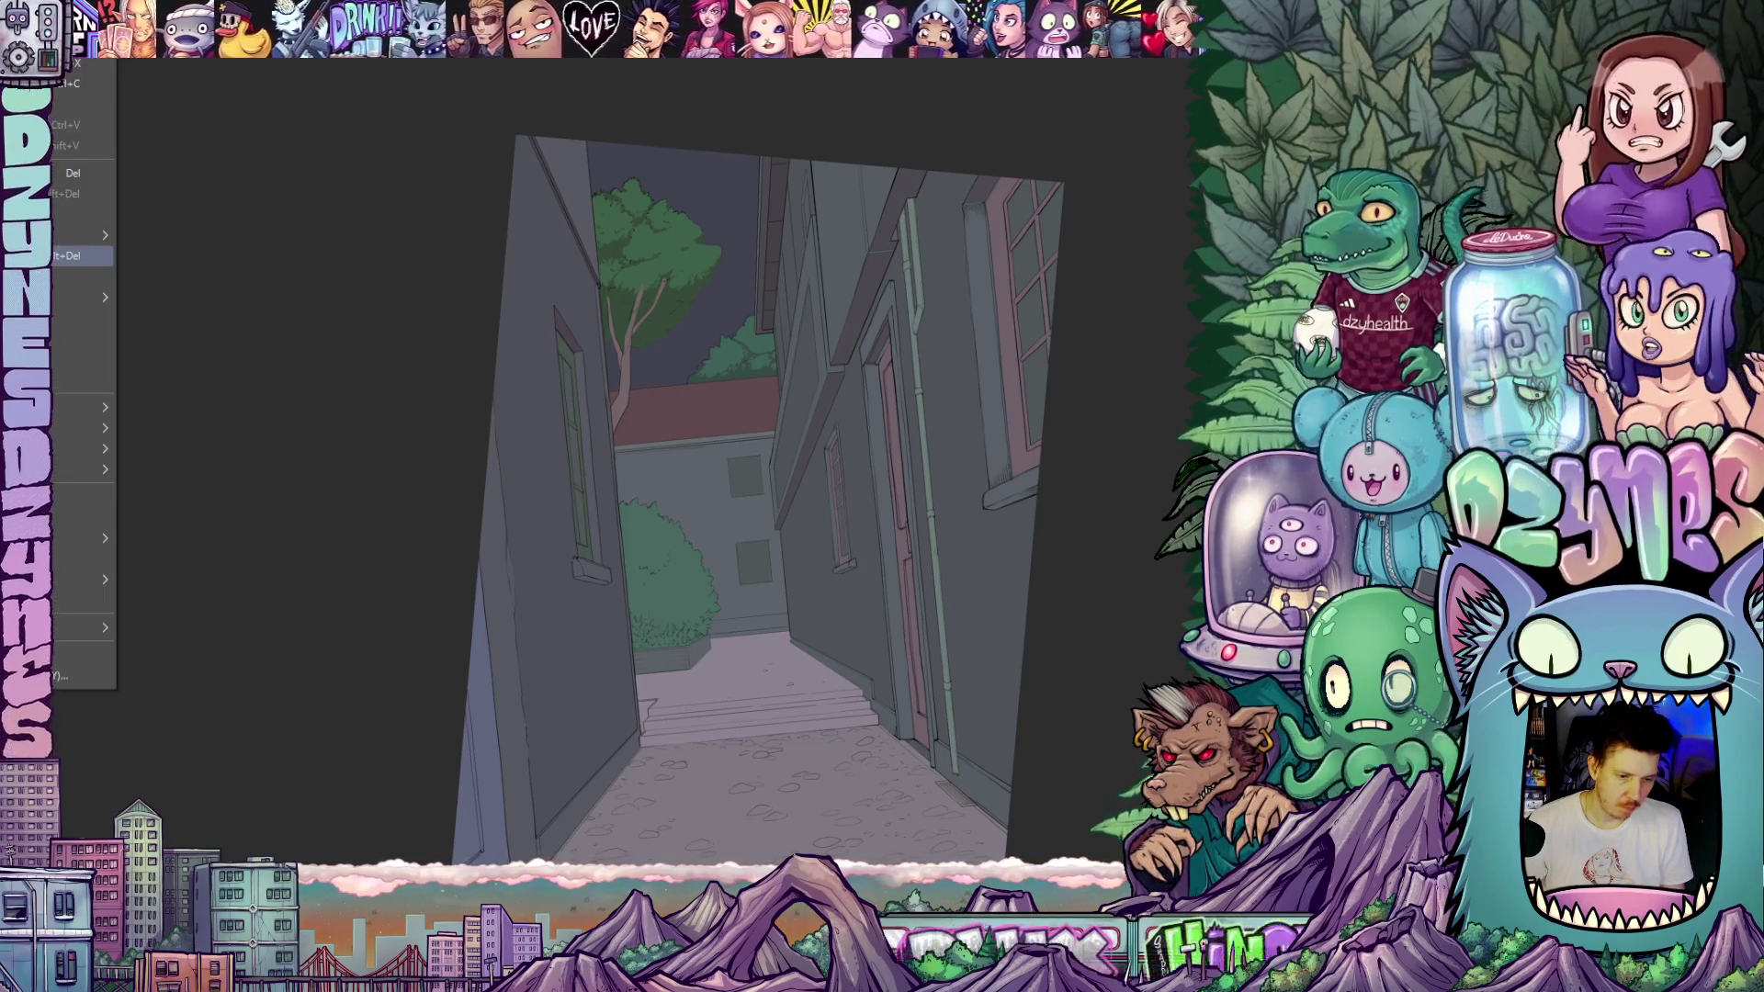
{"action": "key", "text": "Escape"}
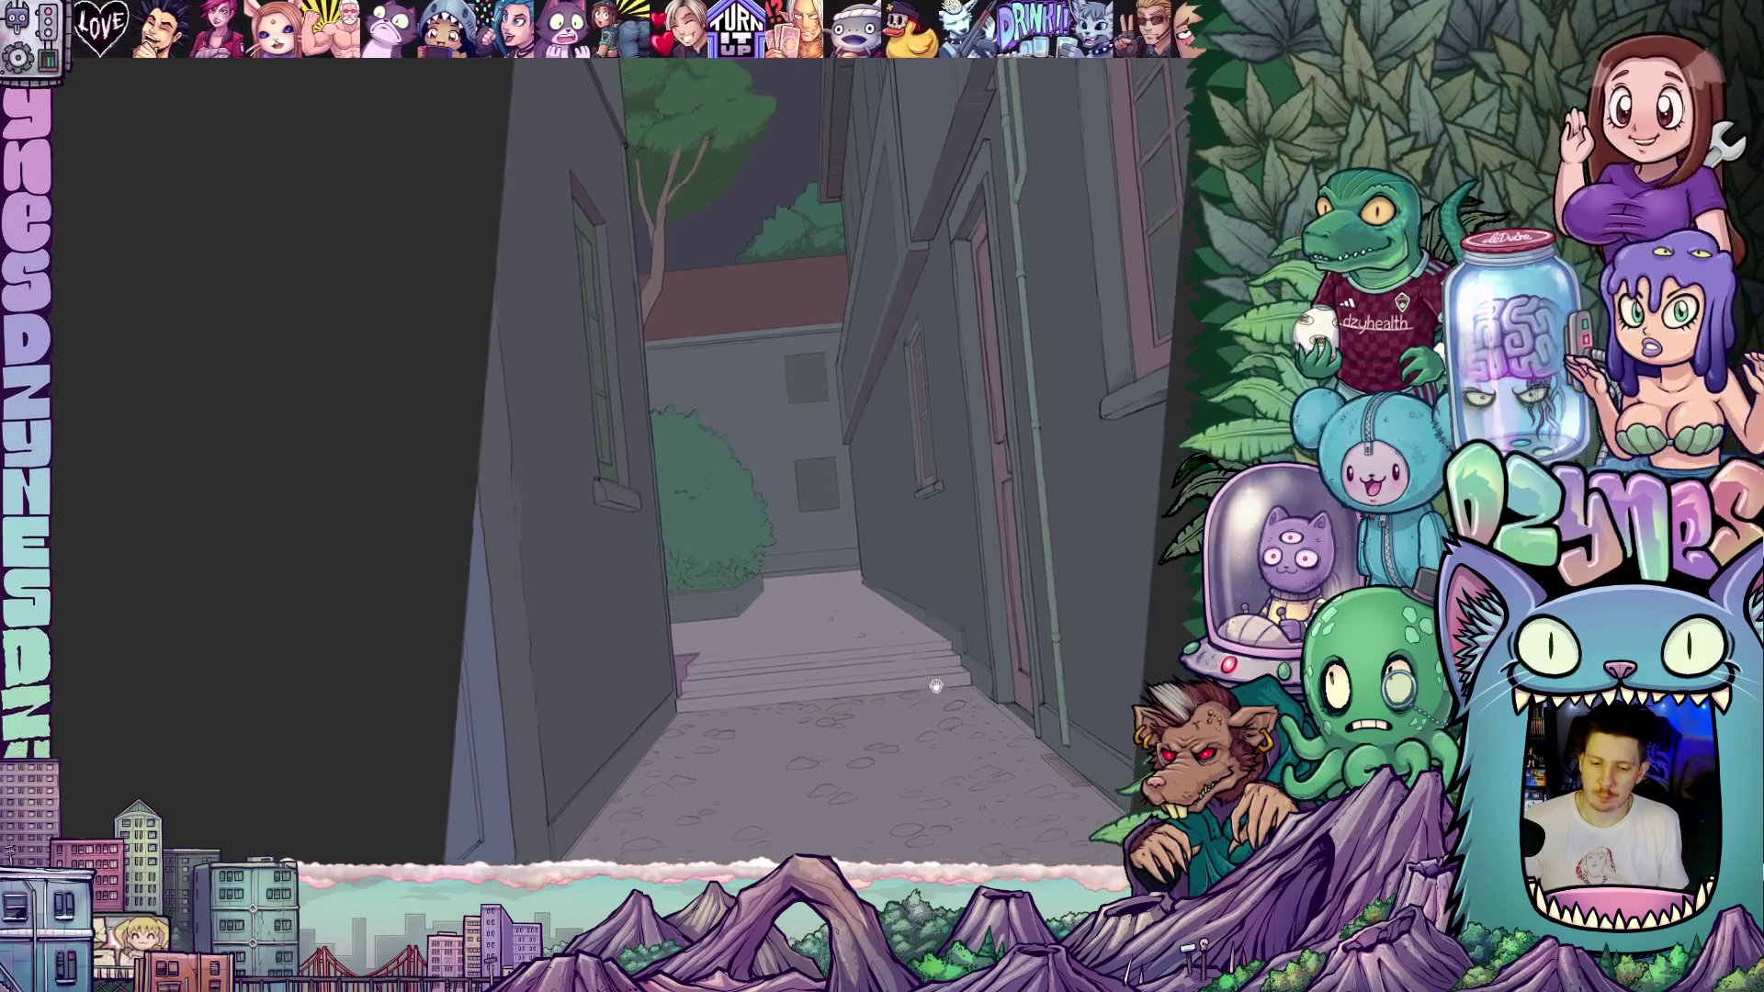
{"action": "left_click", "coordinate": [909, 734]}
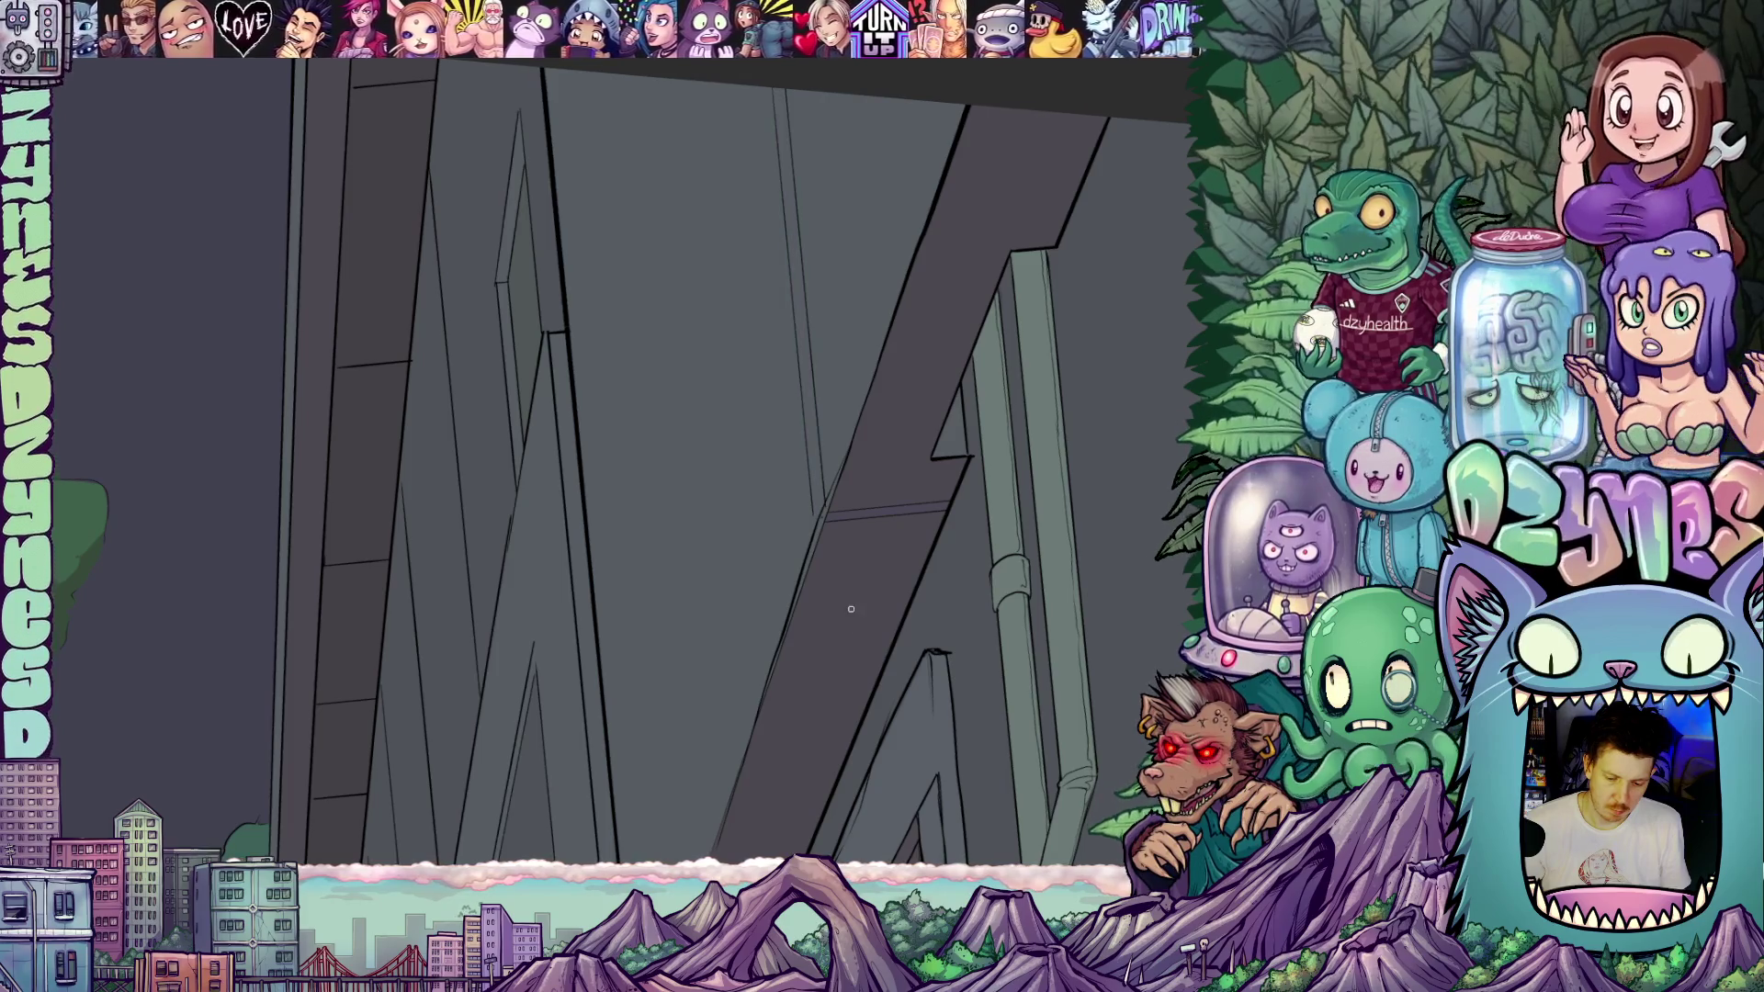
- Pan up over the tree and building, then pan across the wall line art
{"action": "scroll", "coordinate": [851, 609], "scroll_direction": "down", "scroll_amount": 5}
{"action": "left_click_drag", "start_coordinate": [758, 656], "coordinate": [750, 459]}
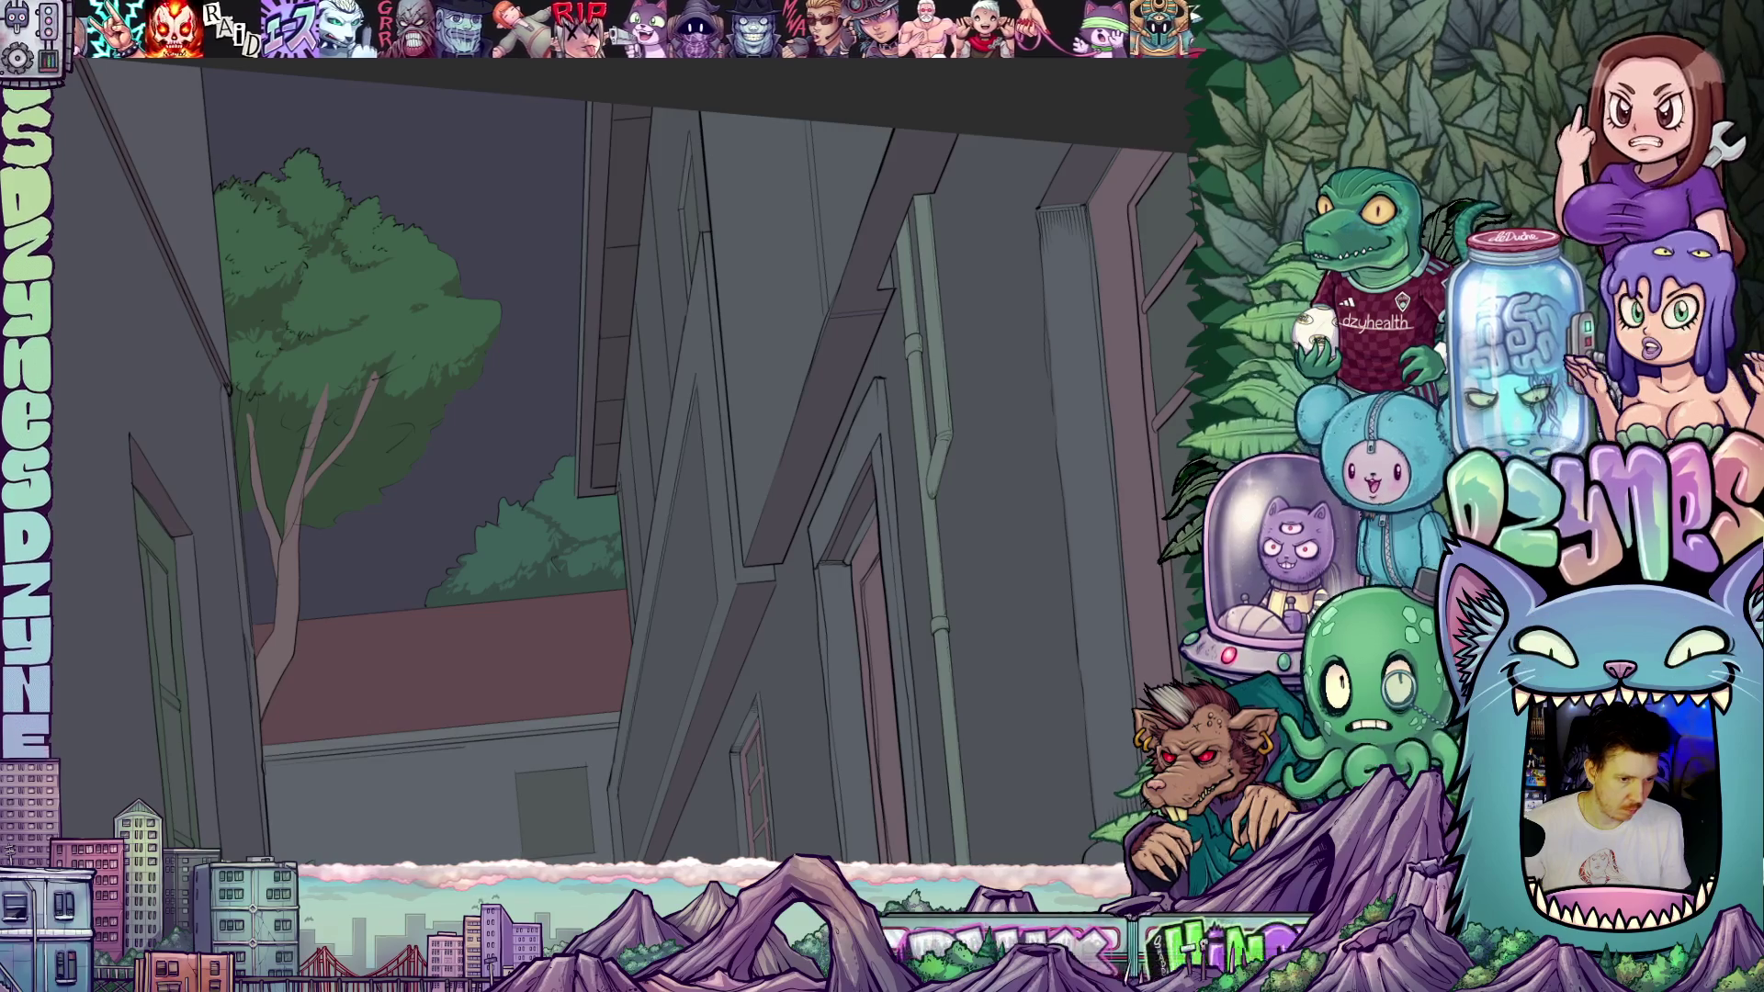
{"action": "left_click", "coordinate": [55, 19]}
{"action": "left_click", "coordinate": [37, 83]}
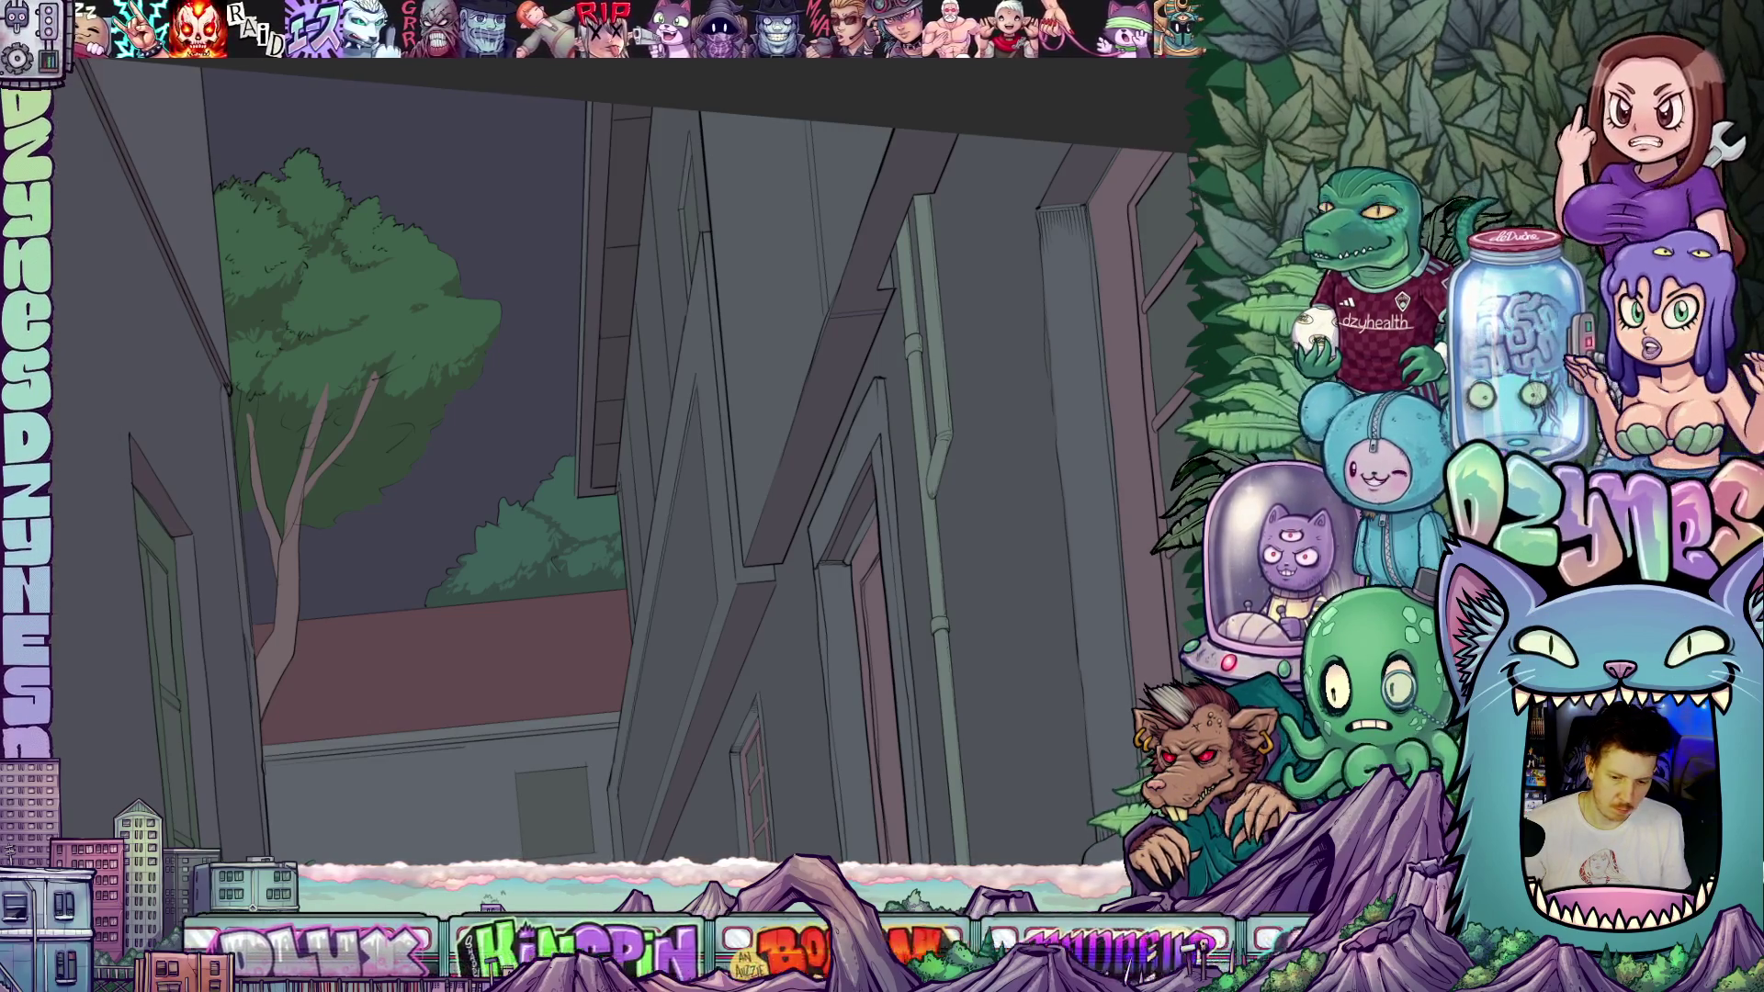
{"action": "scroll", "coordinate": [790, 305], "scroll_direction": "up", "scroll_amount": 4}
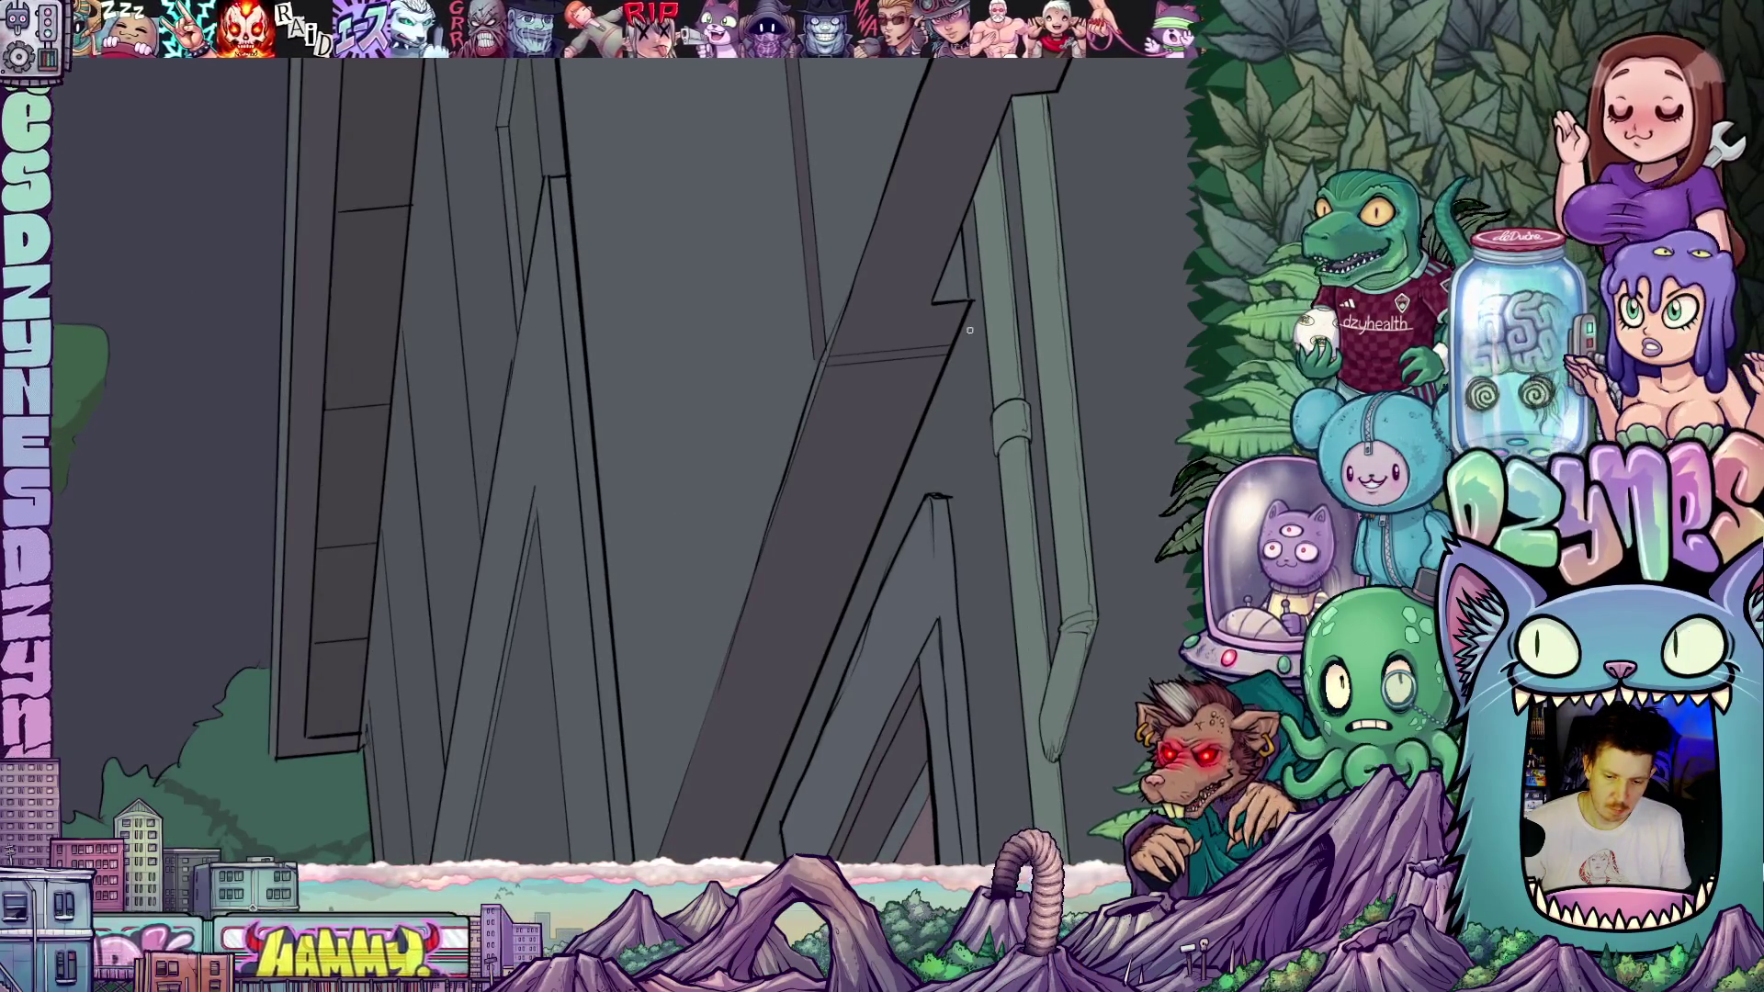
{"action": "mouse_move", "coordinate": [965, 330]}
{"action": "left_mouse_down"}
{"action": "mouse_move", "coordinate": [874, 465]}
{"action": "mouse_move", "coordinate": [787, 504]}
{"action": "mouse_move", "coordinate": [658, 408]}
{"action": "left_mouse_up"}
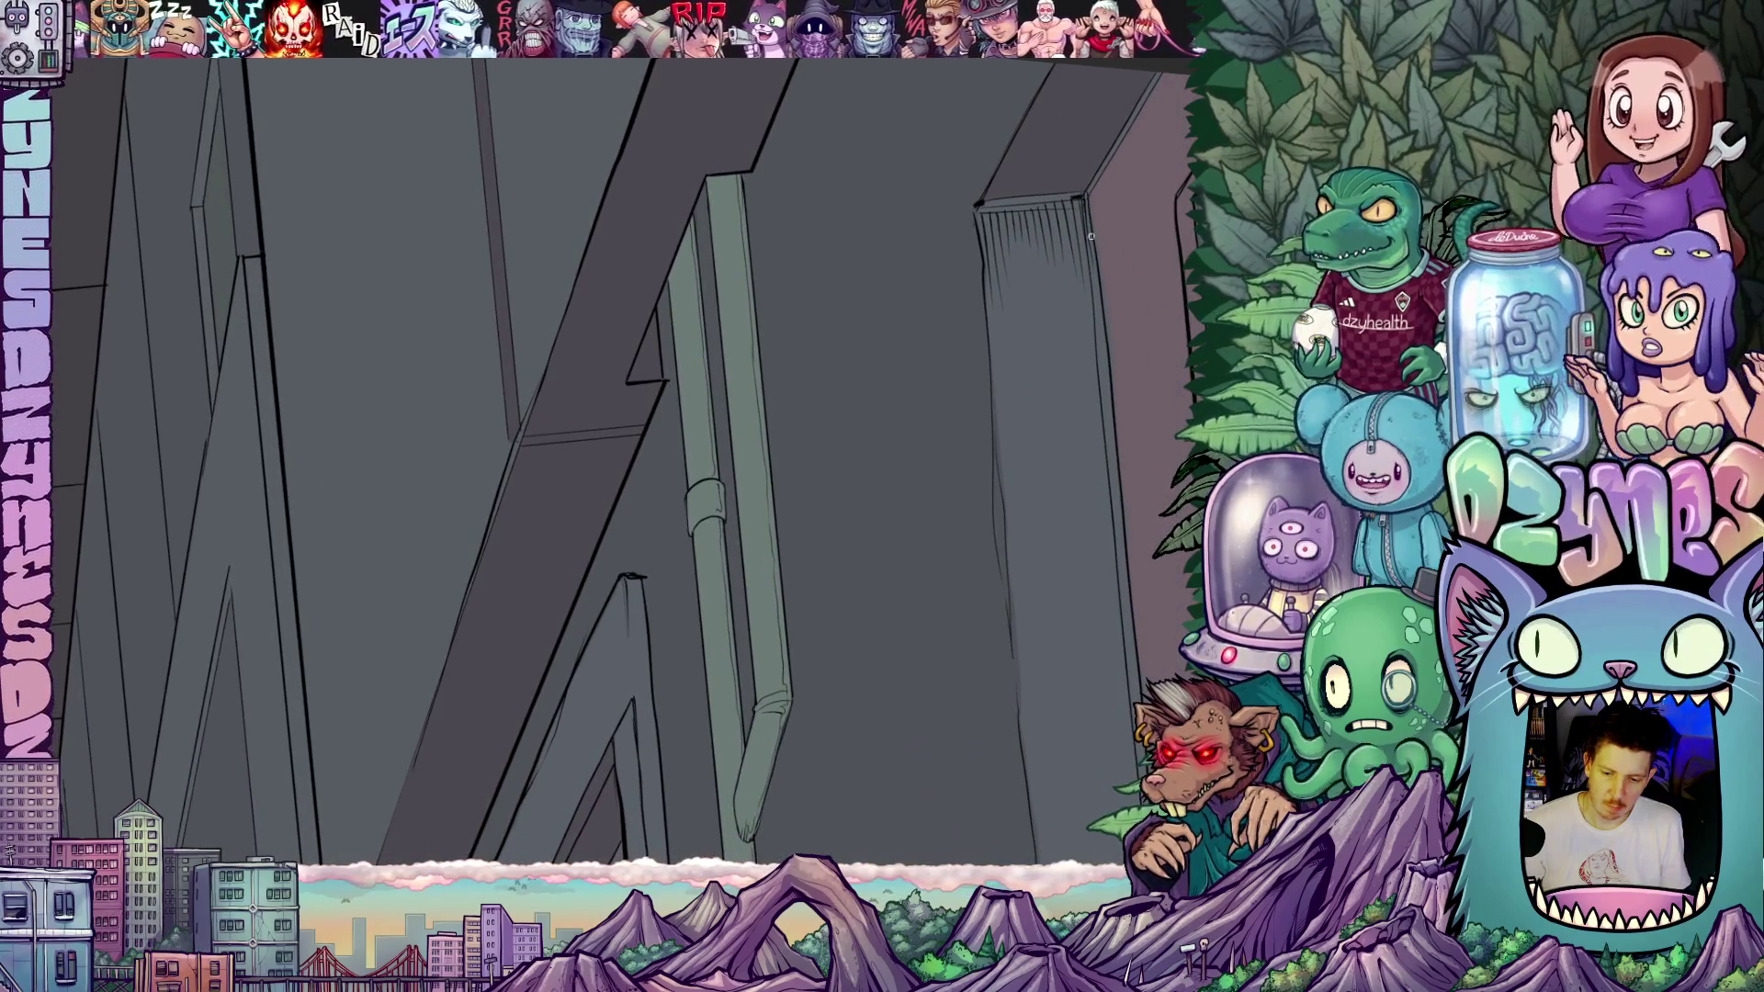
- Zoom in on the green hedge in its planter box at the alley's far end
{"action": "scroll", "coordinate": [1054, 194], "scroll_direction": "down", "scroll_amount": 6}
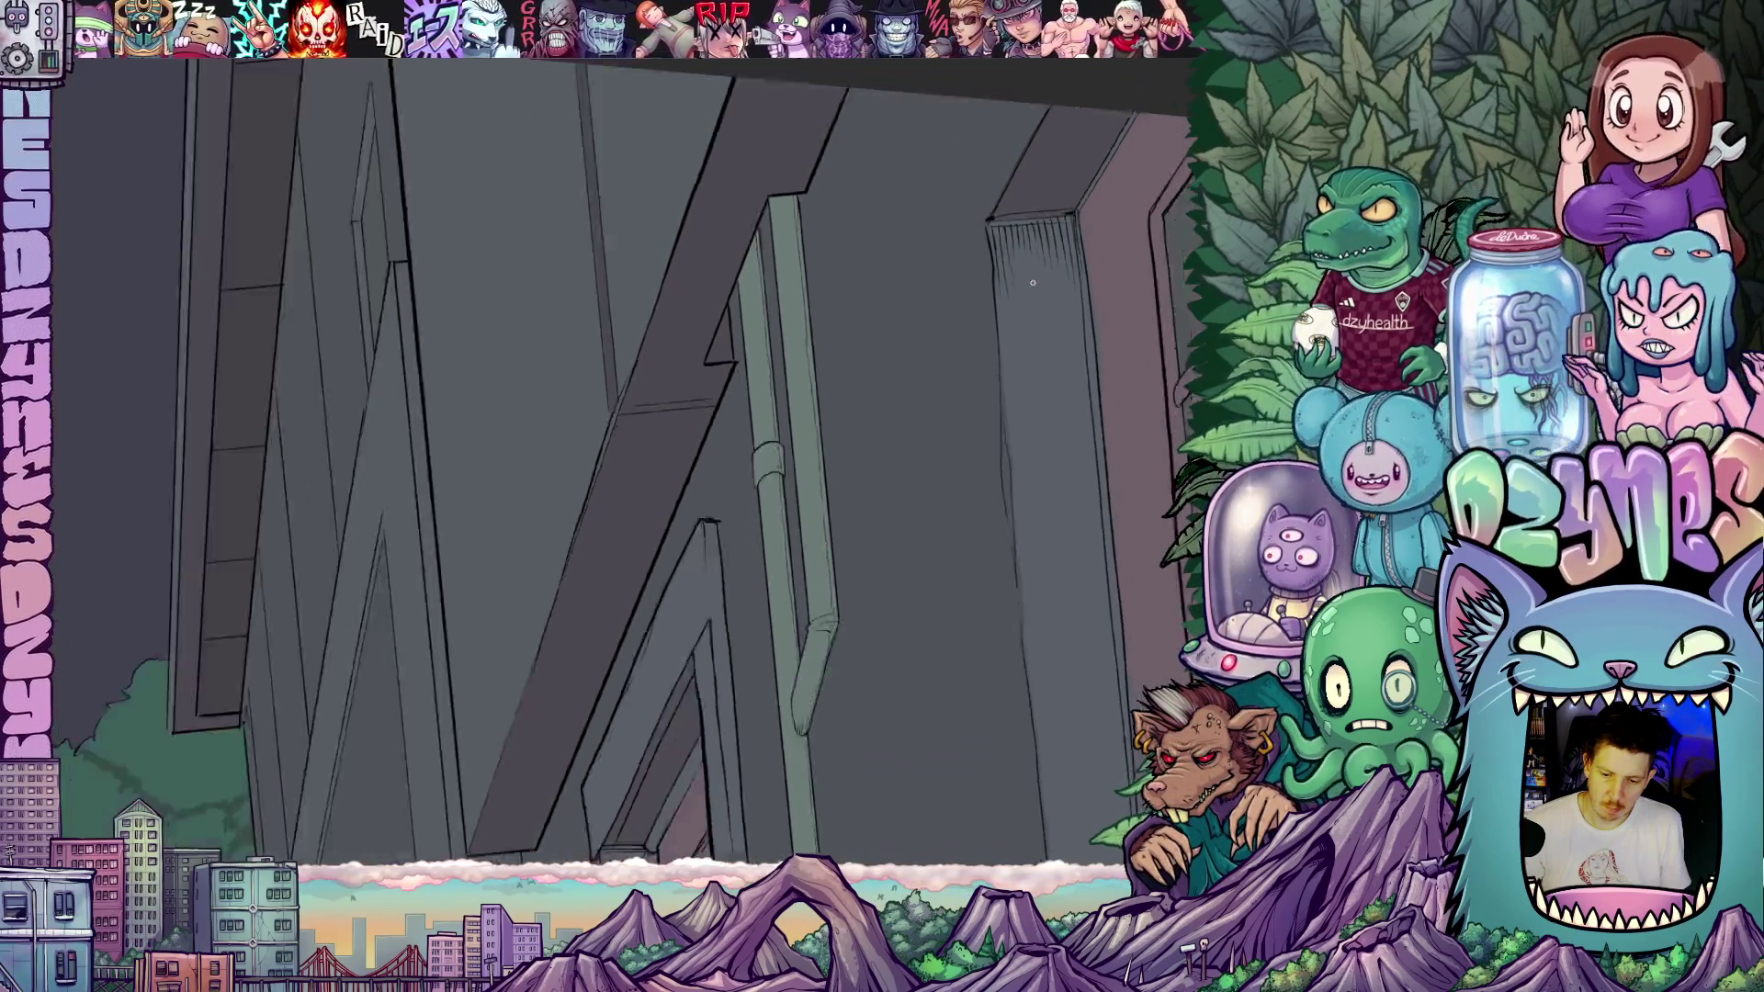
{"action": "scroll", "coordinate": [947, 295], "scroll_direction": "down", "scroll_amount": 4}
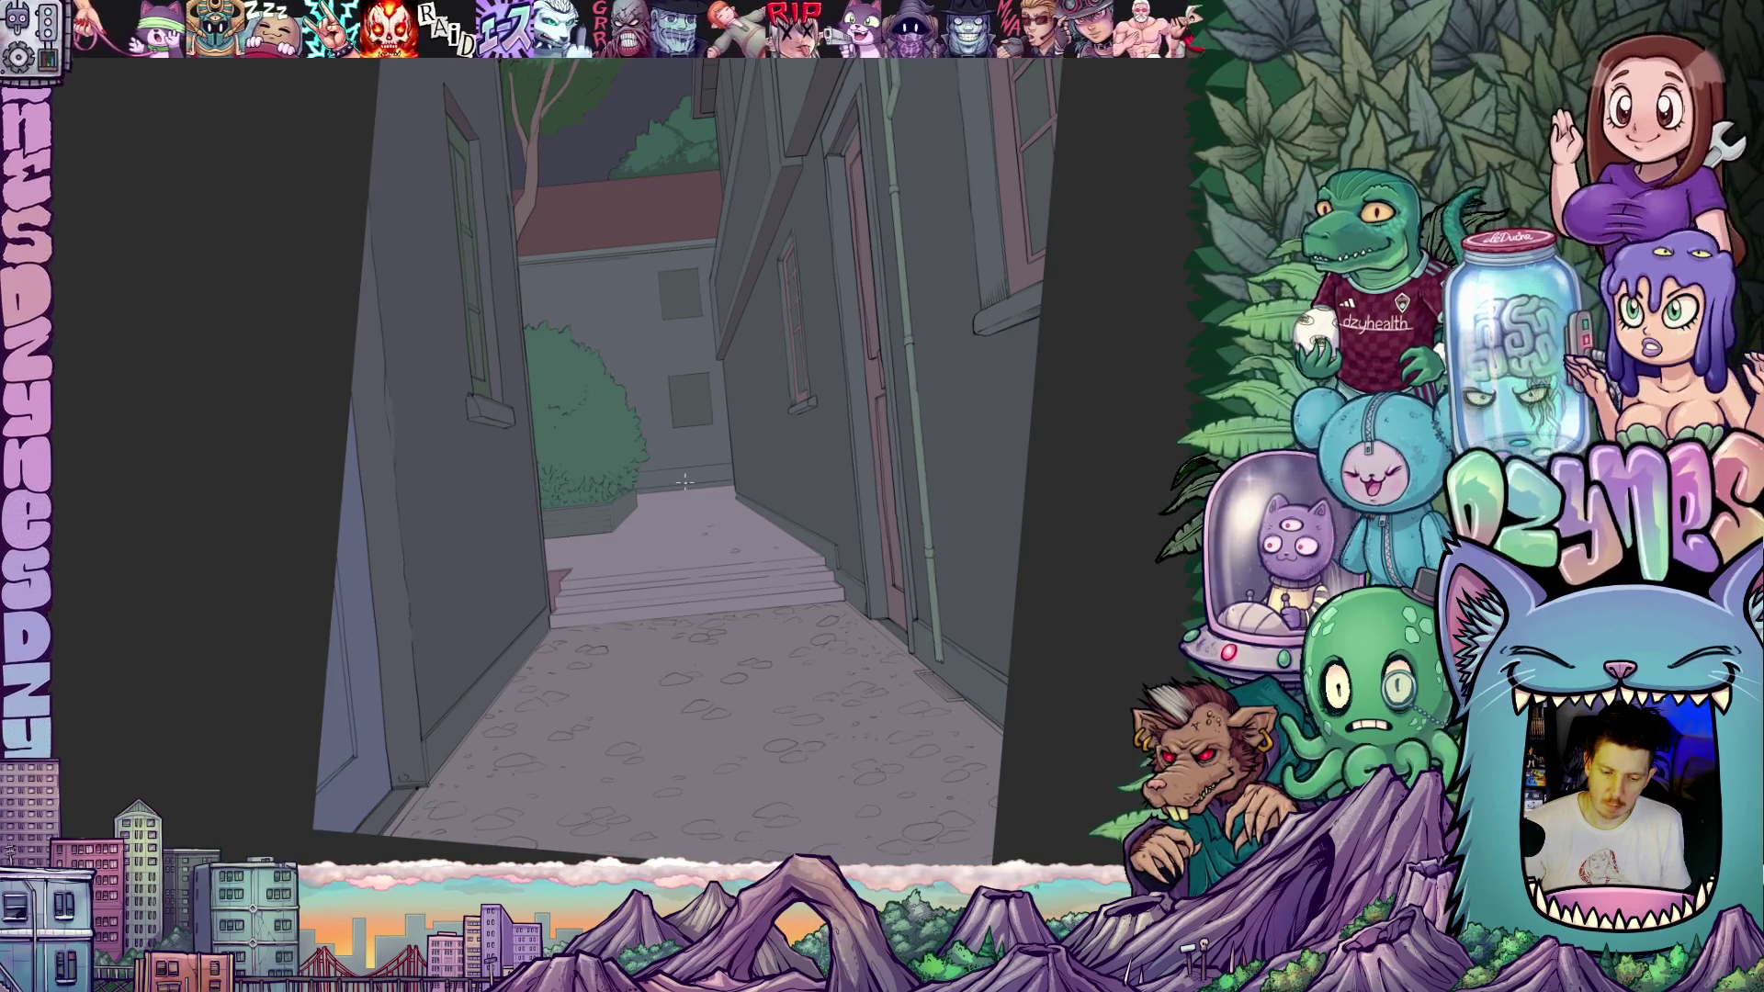
{"action": "scroll", "coordinate": [689, 473], "scroll_direction": "up", "scroll_amount": 5}
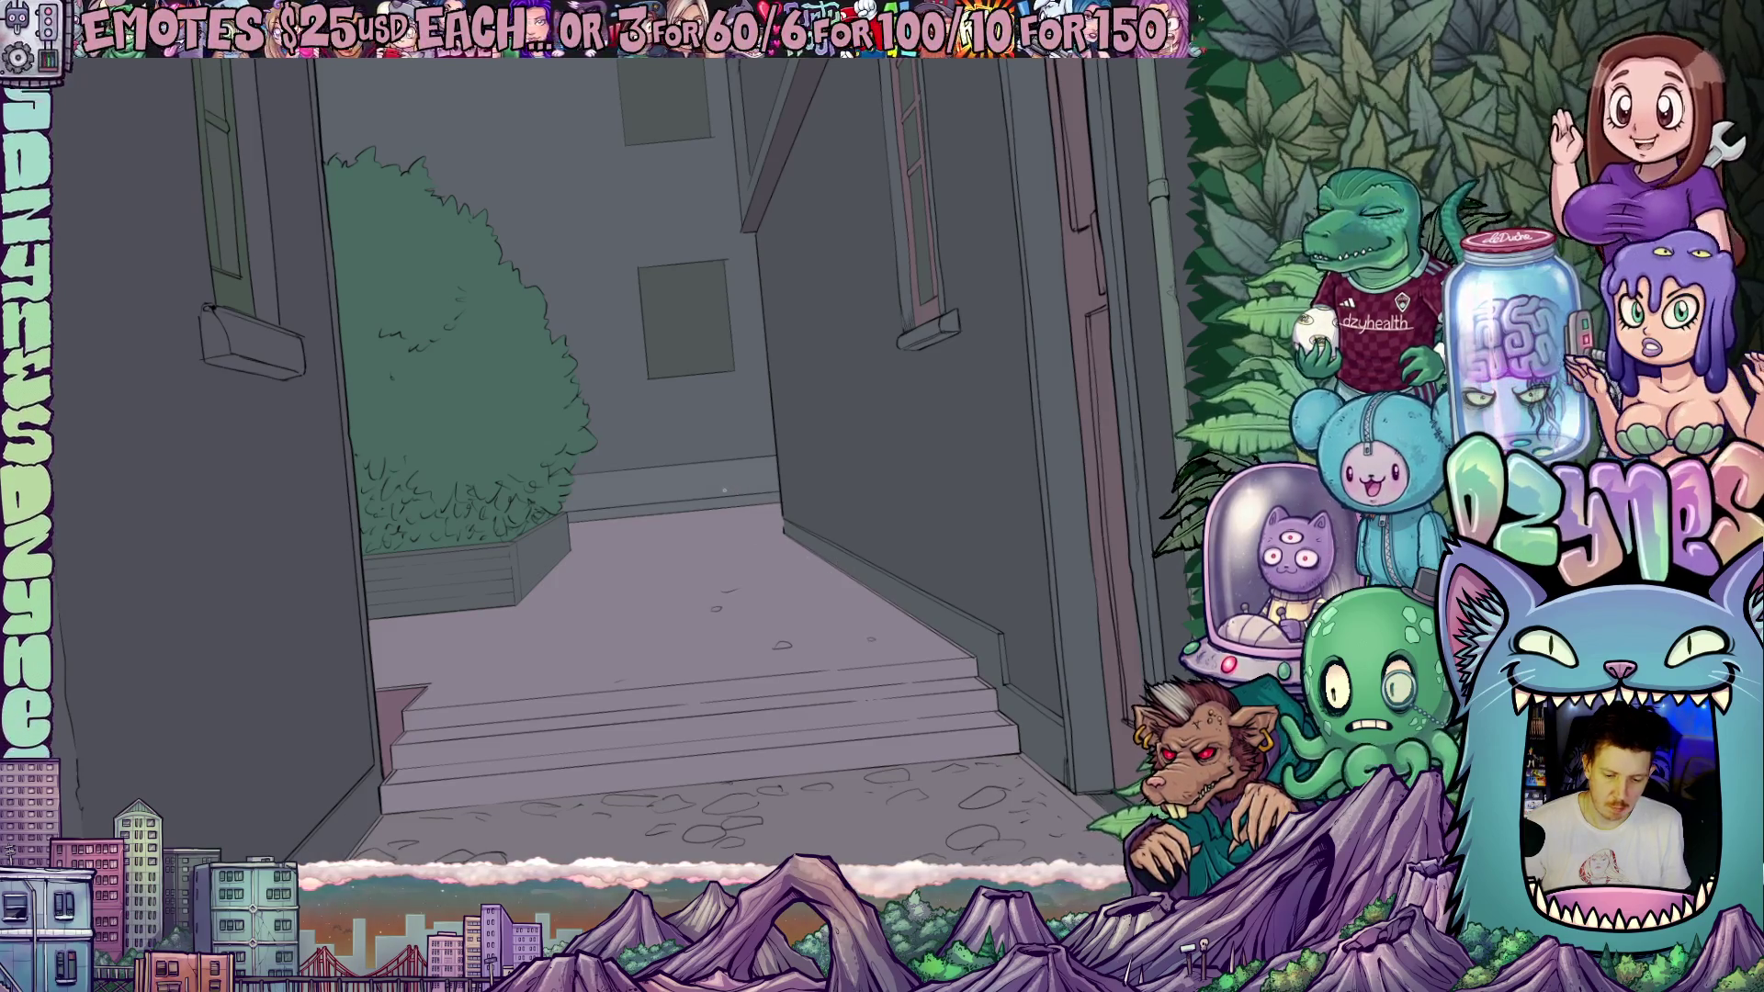
{"action": "scroll", "coordinate": [724, 489], "scroll_direction": "down", "scroll_amount": 5}
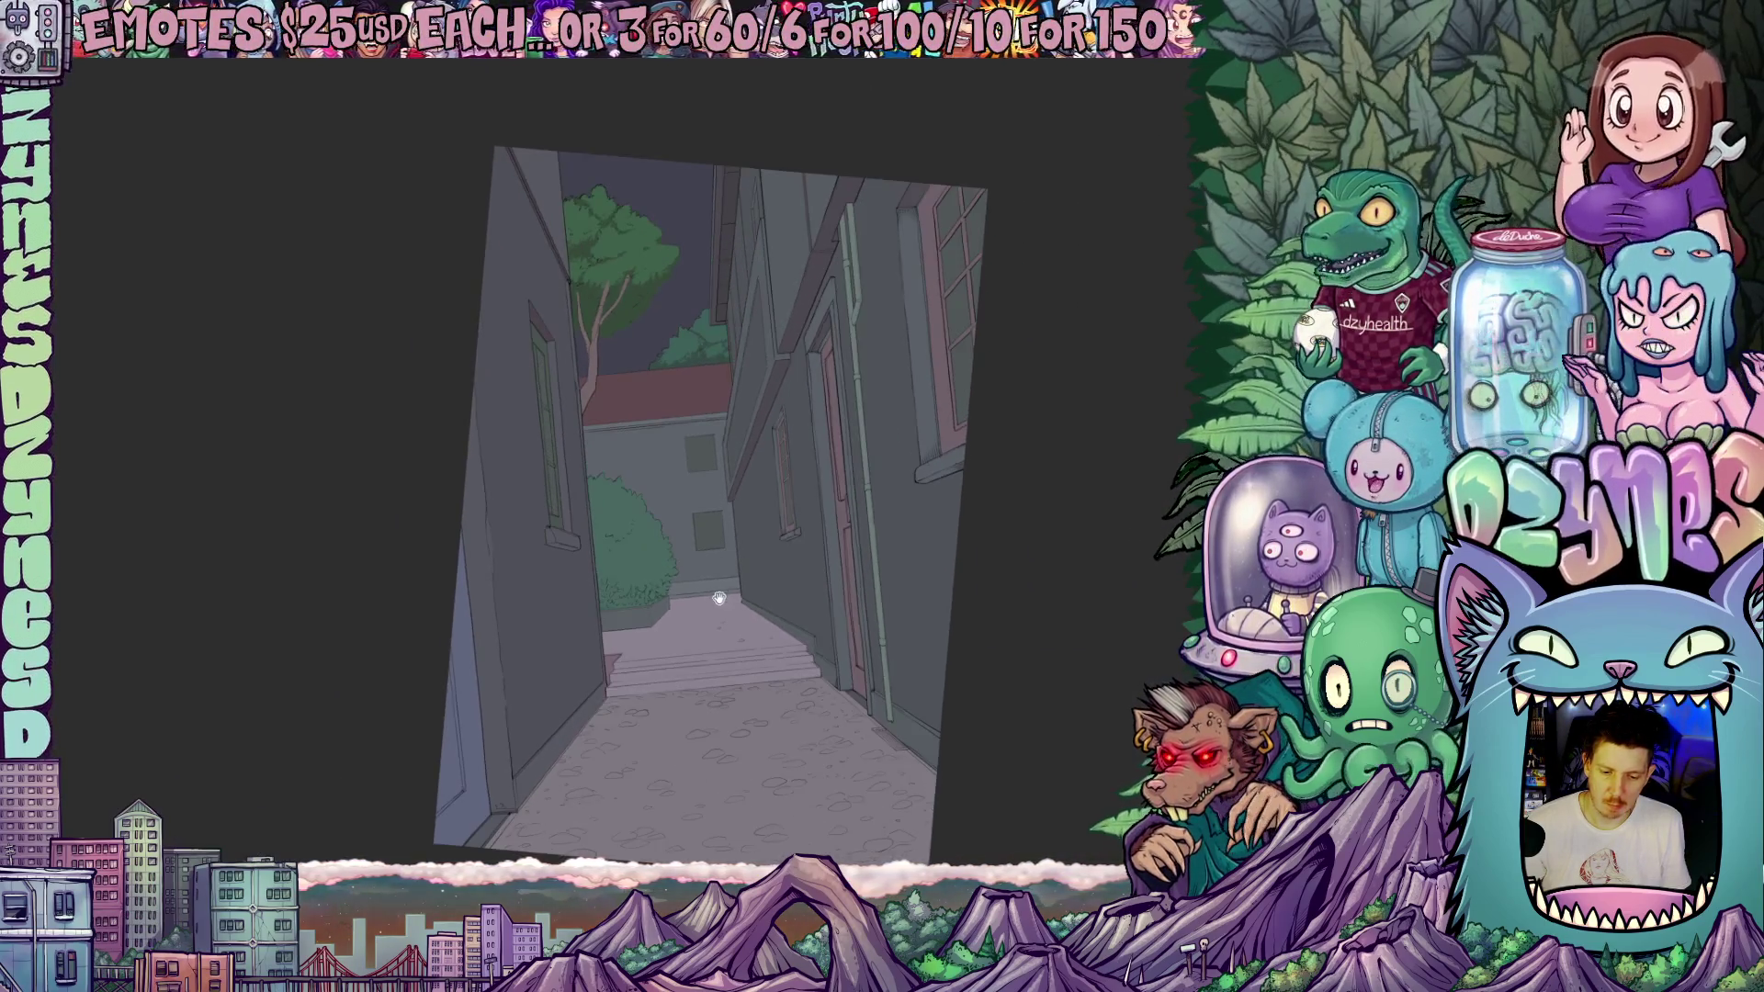
{"action": "left_click_drag", "start_coordinate": [720, 598], "coordinate": [746, 614]}
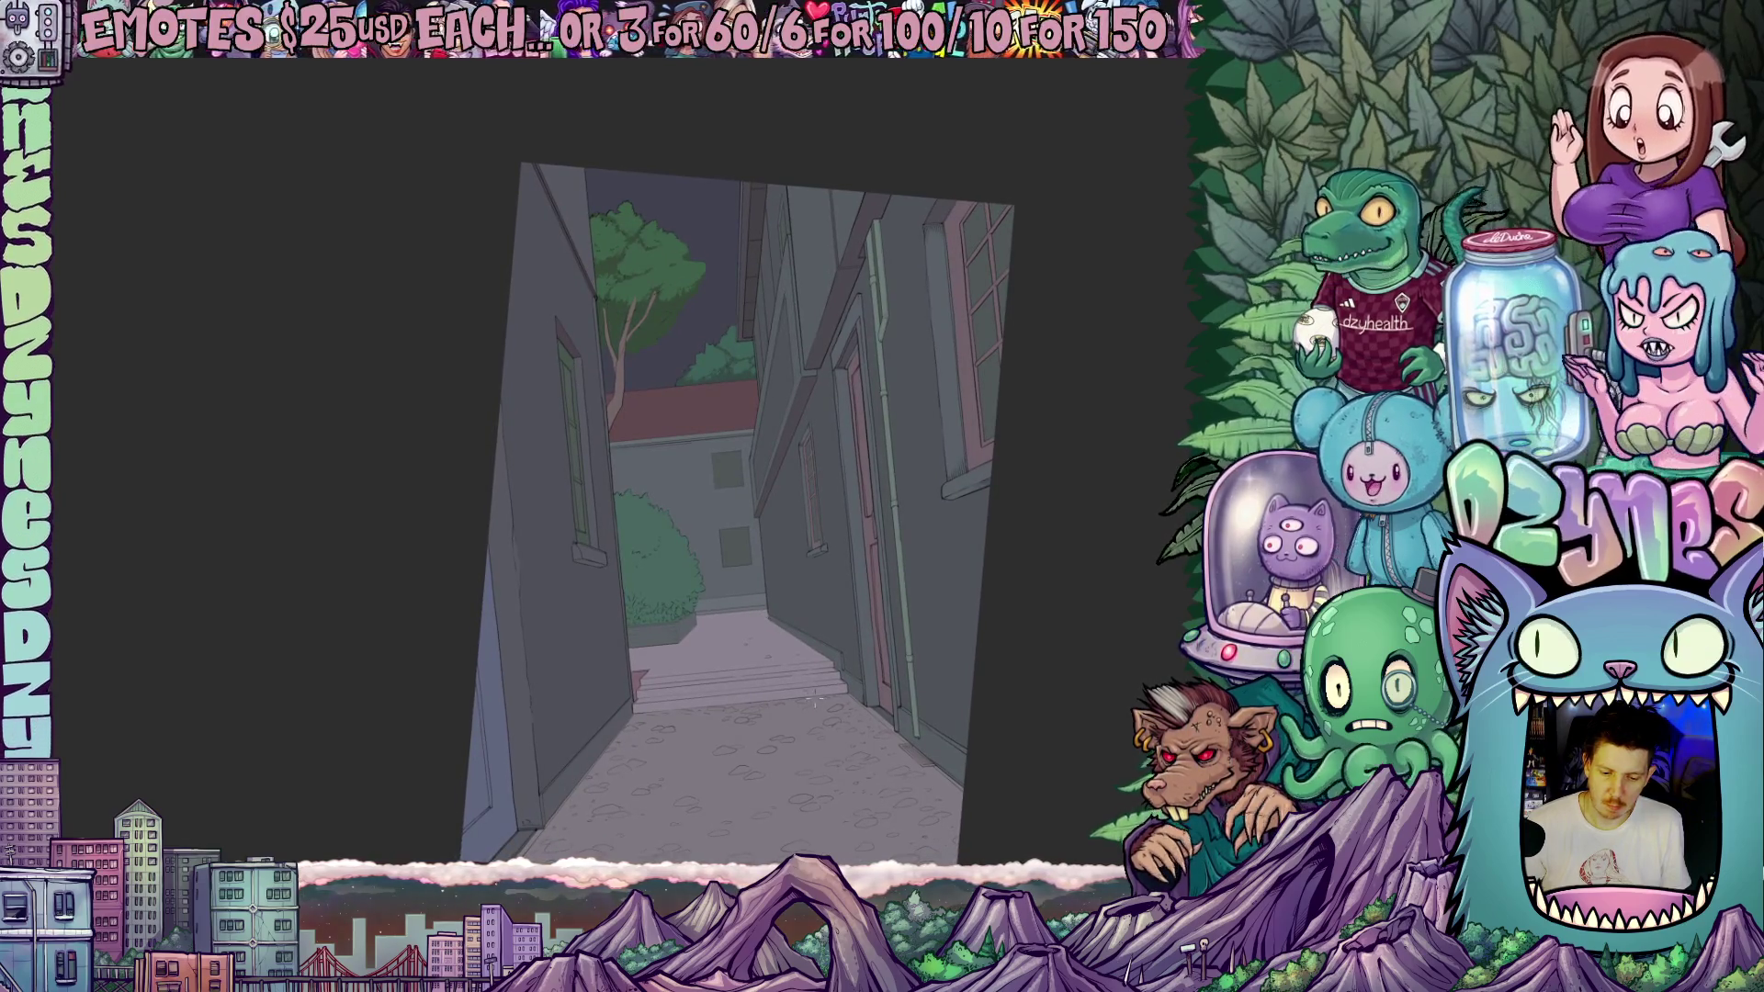
{"action": "scroll", "coordinate": [758, 533], "scroll_direction": "up", "scroll_amount": 2}
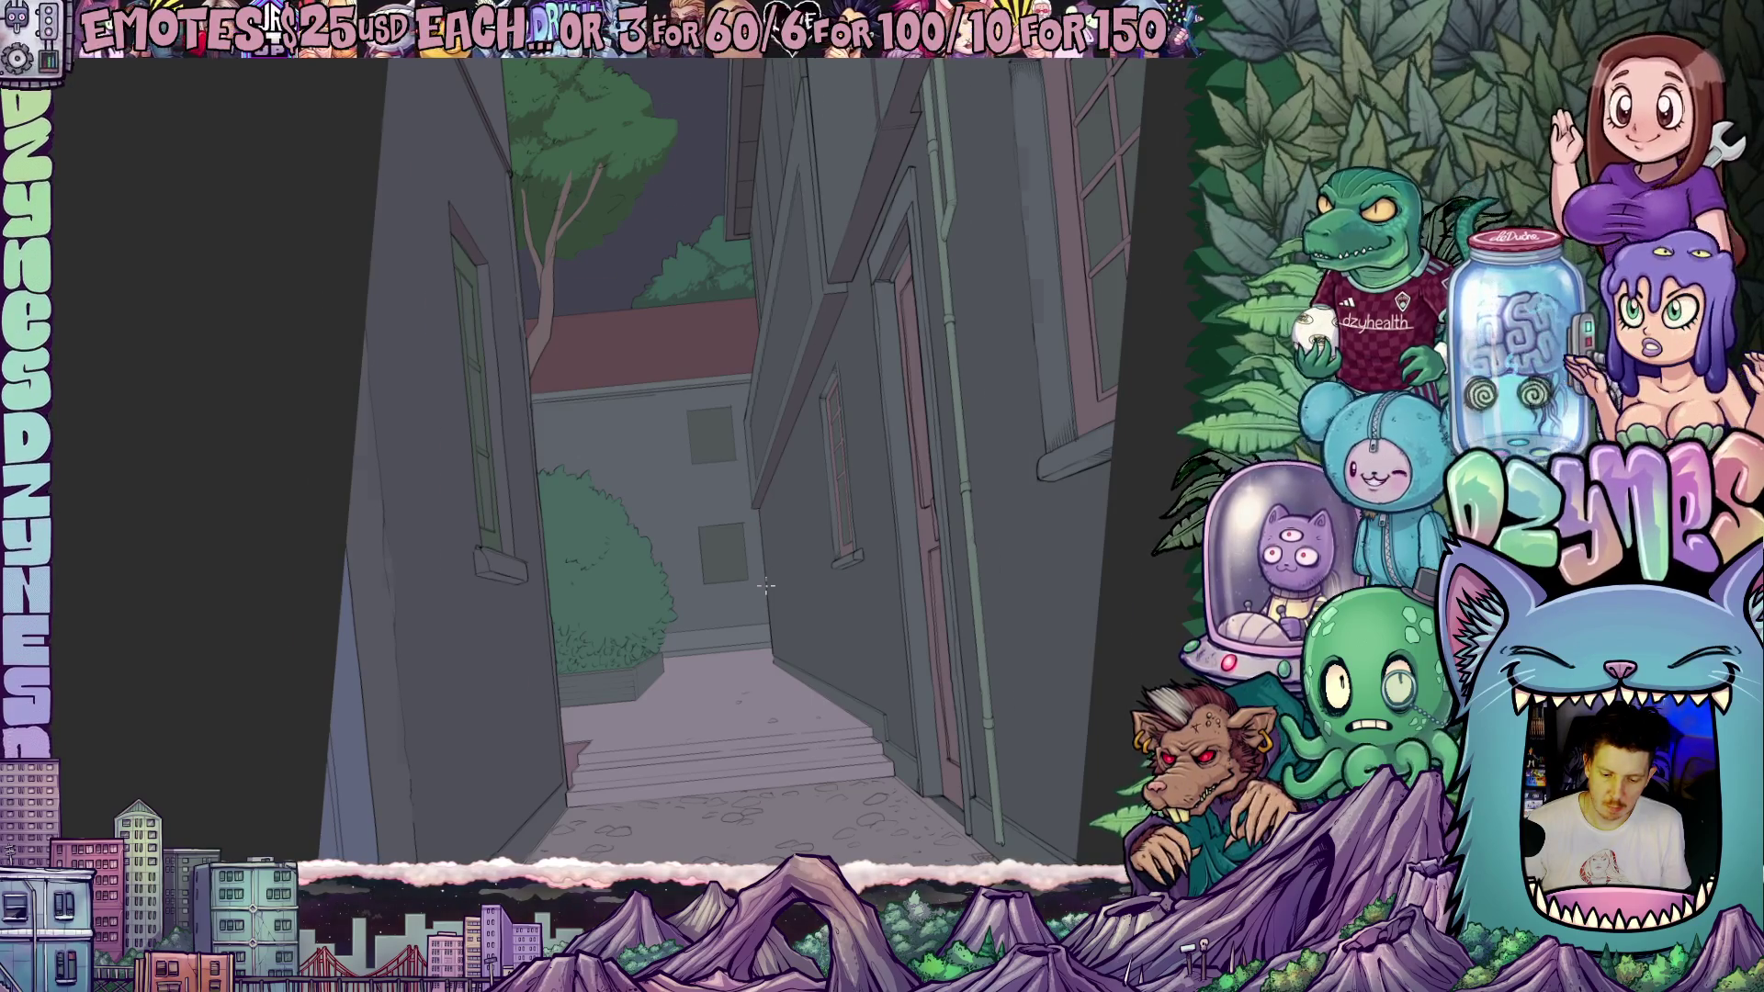
{"action": "scroll", "coordinate": [766, 586], "scroll_direction": "up", "scroll_amount": 1}
{"action": "scroll", "coordinate": [759, 585], "scroll_direction": "up", "scroll_amount": 1}
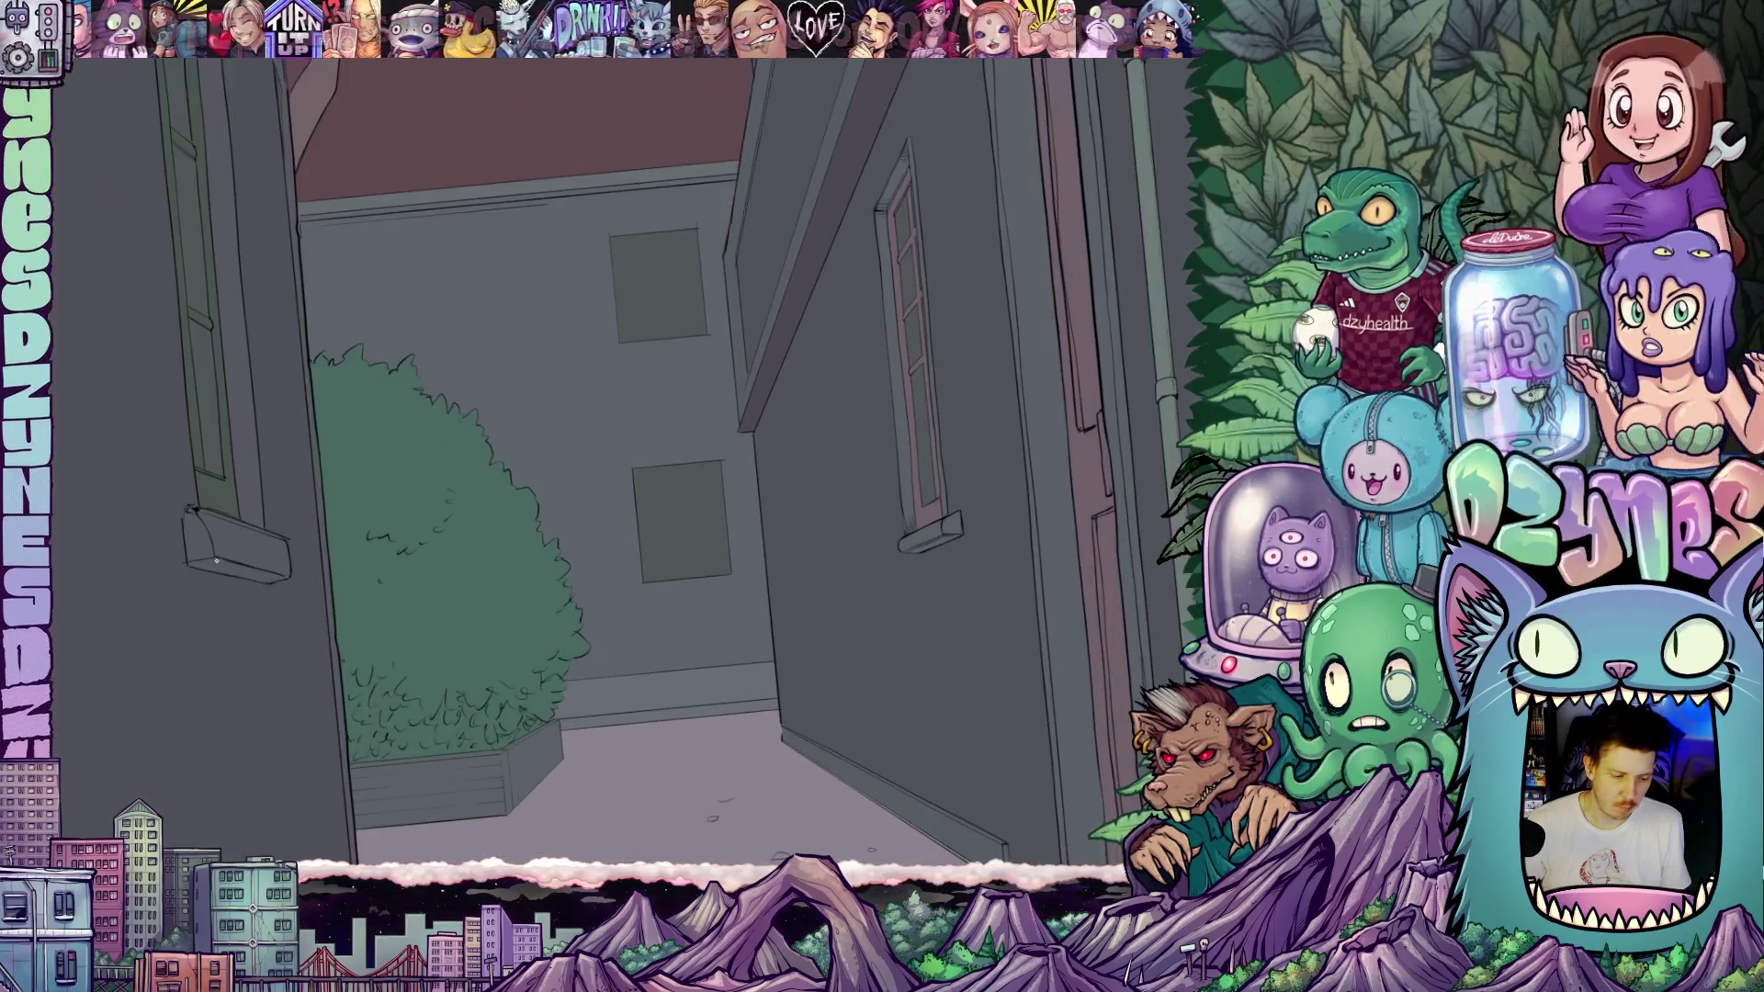
{"action": "left_click_drag", "start_coordinate": [412, 598], "coordinate": [567, 498]}
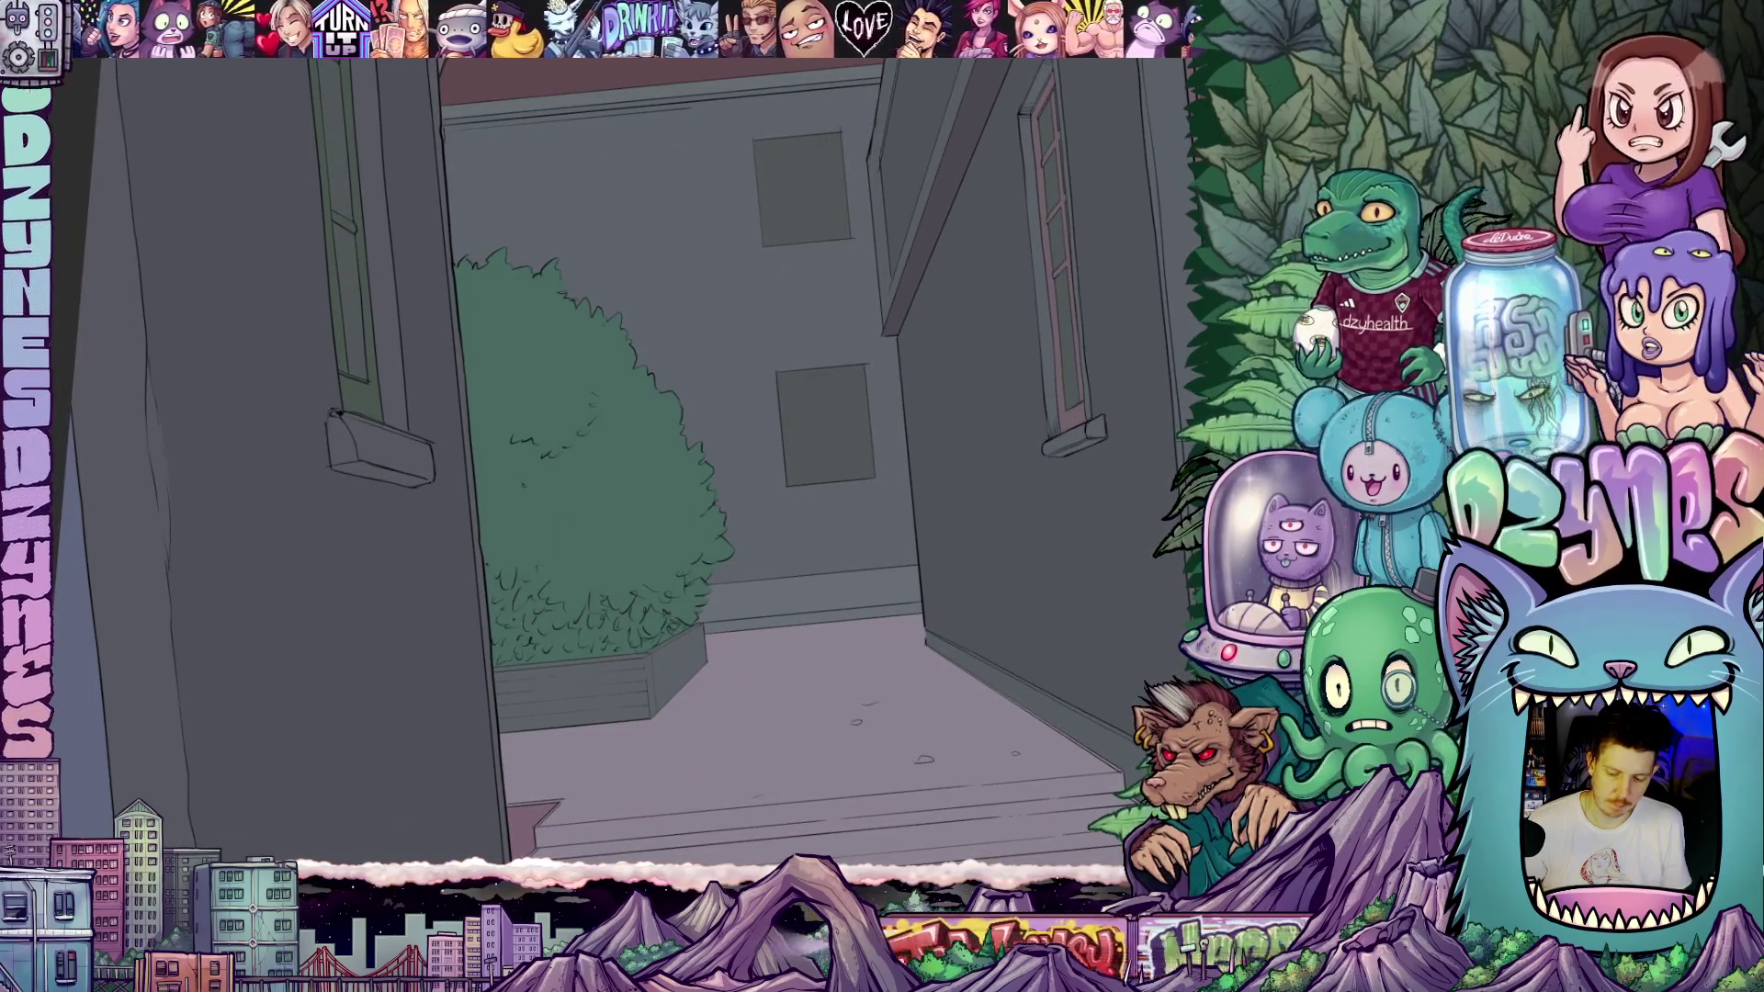
- Select the green hedge area and centre it in view
{"action": "left_click", "coordinate": [588, 530]}
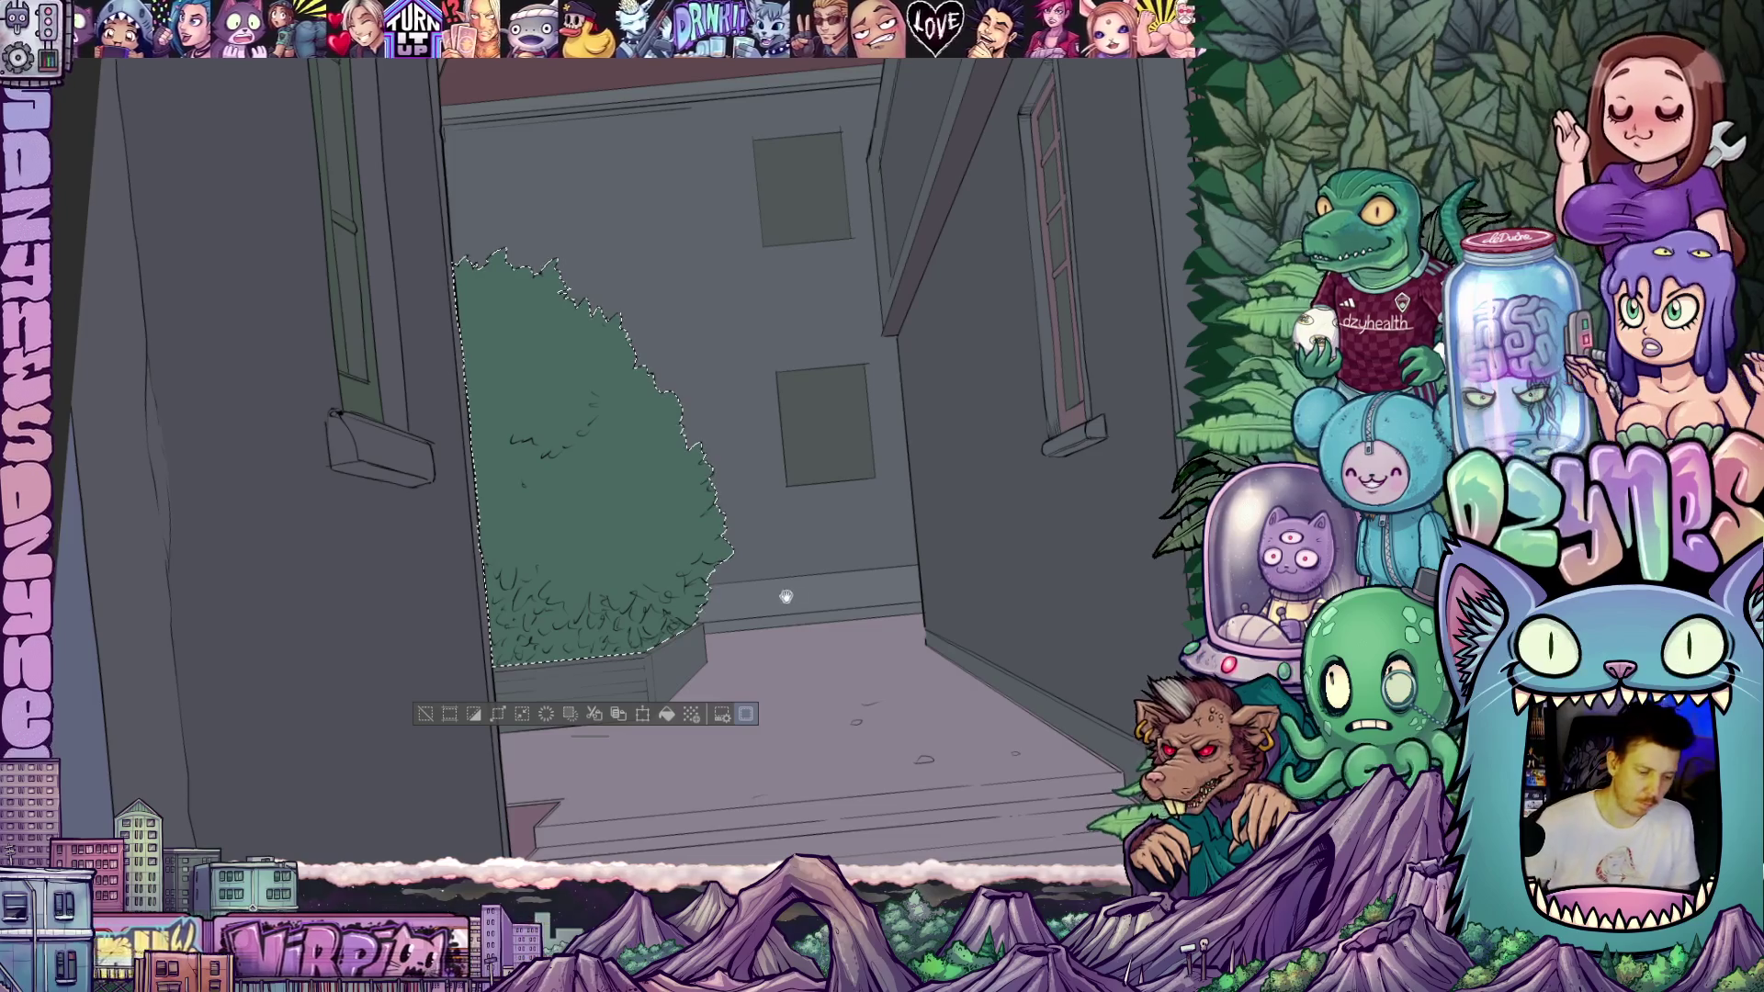
{"action": "left_click_drag", "start_coordinate": [635, 509], "coordinate": [701, 465]}
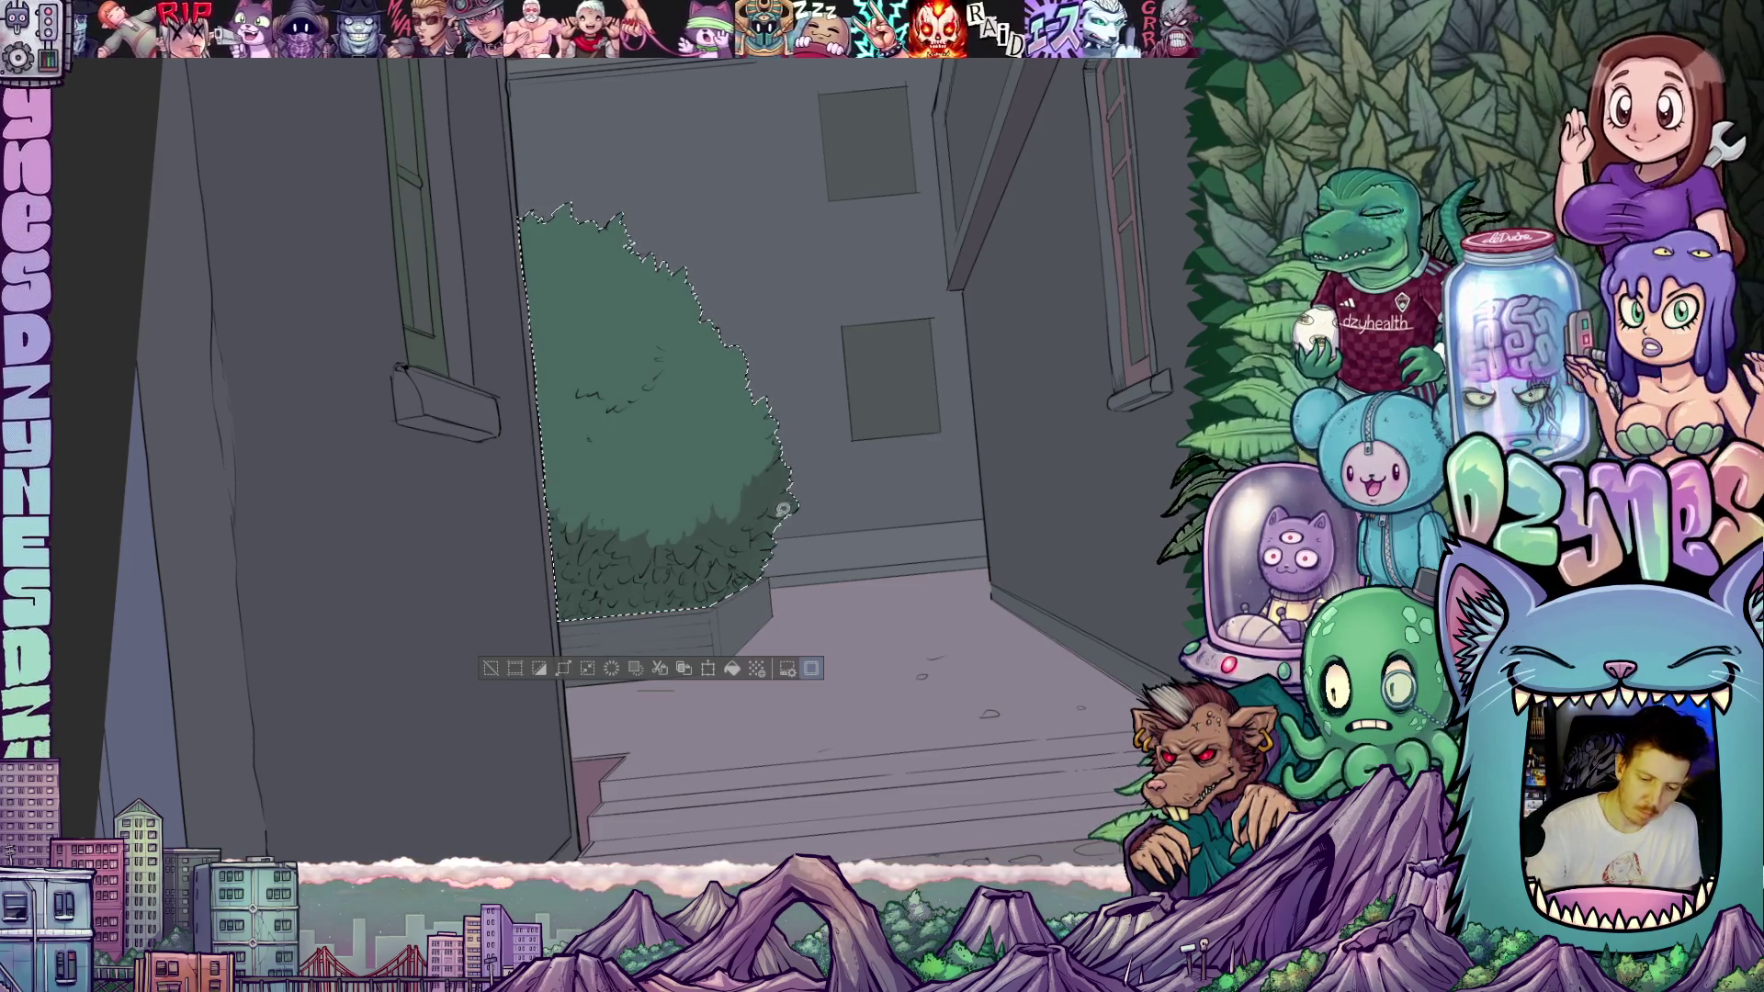
{"action": "mouse_move", "coordinate": [783, 509]}
{"action": "left_mouse_down"}
{"action": "mouse_move", "coordinate": [824, 520]}
{"action": "mouse_move", "coordinate": [850, 554]}
{"action": "left_mouse_up"}
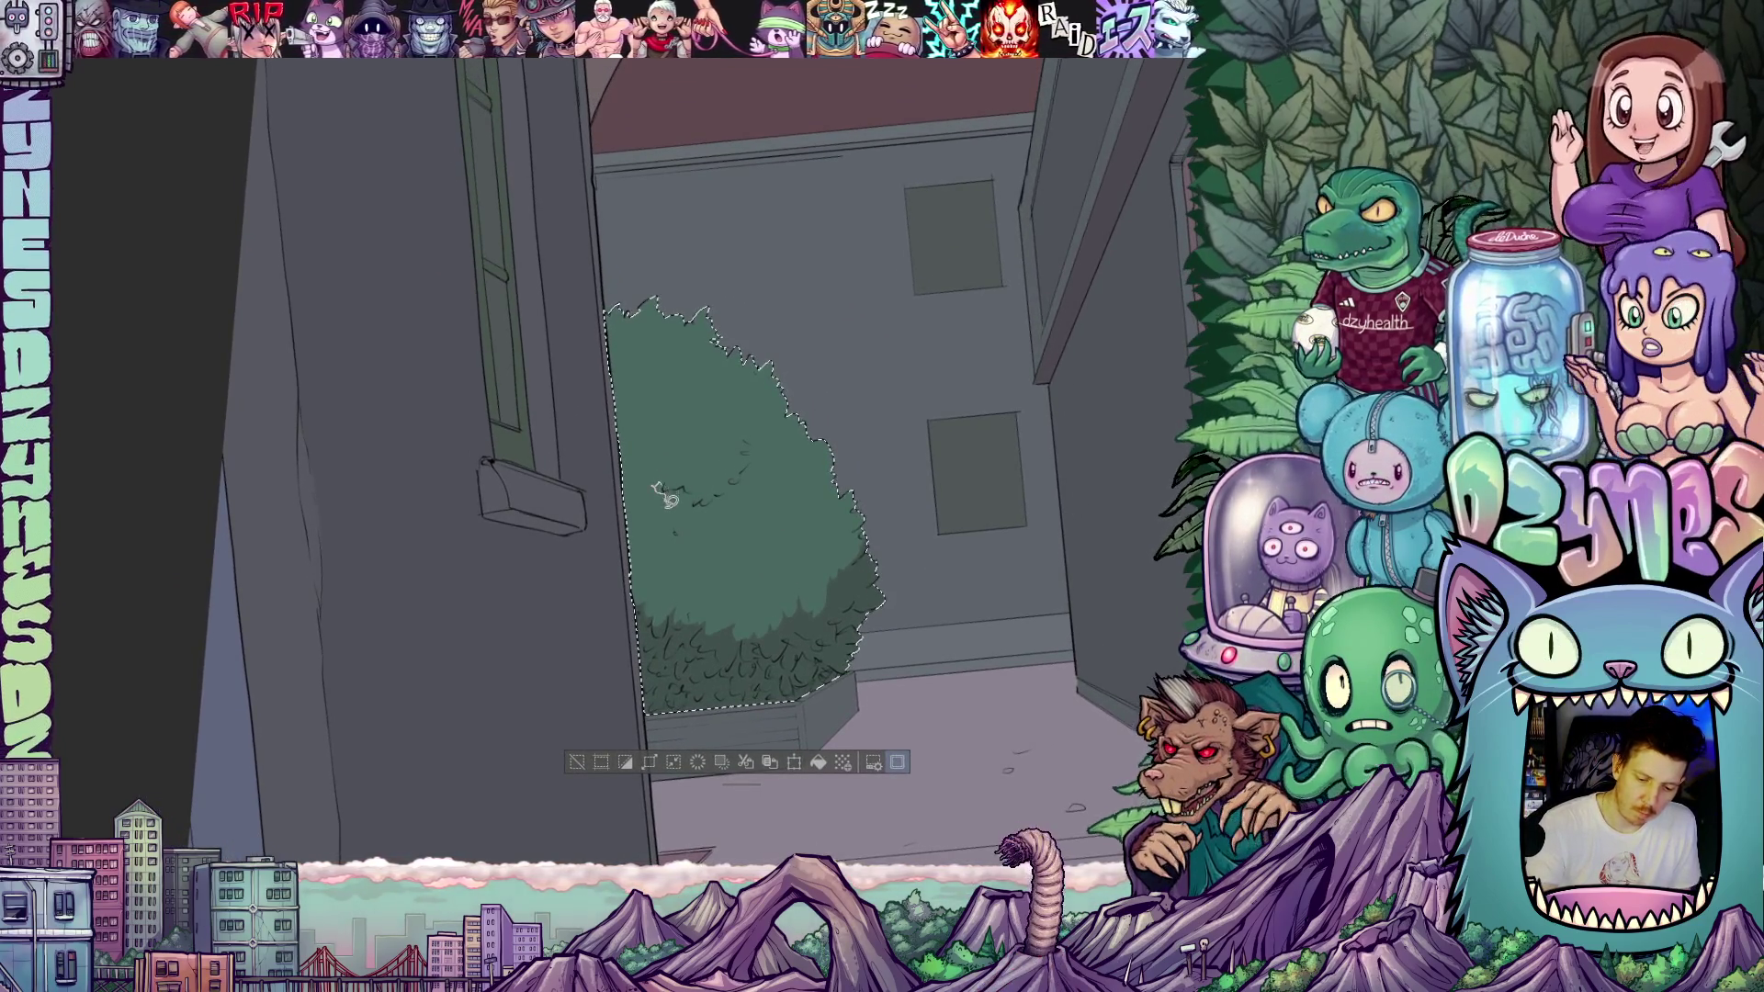
- Lasso-fill several darker green shadow shapes inside the hedge, including near its top
{"action": "mouse_move", "coordinate": [695, 516]}
{"action": "left_mouse_down"}
{"action": "mouse_move", "coordinate": [735, 503]}
{"action": "mouse_move", "coordinate": [759, 435]}
{"action": "mouse_move", "coordinate": [731, 480]}
{"action": "mouse_move", "coordinate": [675, 483]}
{"action": "left_mouse_up"}
{"action": "mouse_move", "coordinate": [790, 496]}
{"action": "left_mouse_down"}
{"action": "mouse_move", "coordinate": [933, 512]}
{"action": "mouse_move", "coordinate": [820, 539]}
{"action": "left_mouse_up"}
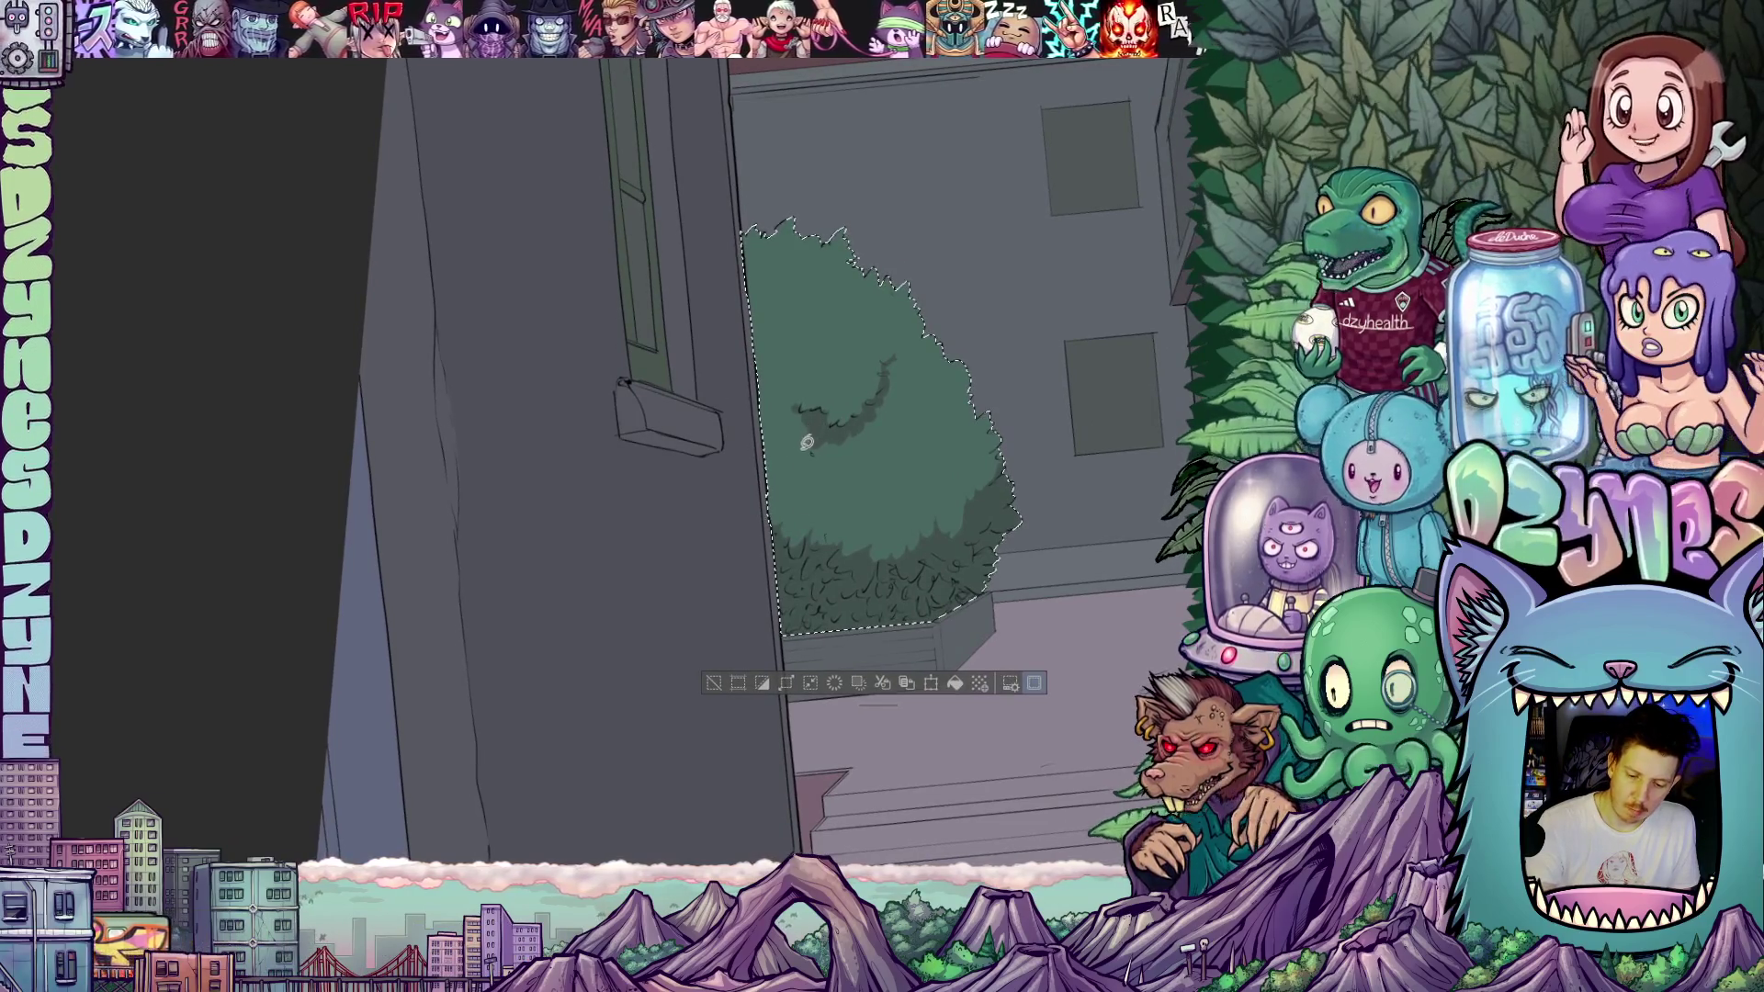
{"action": "left_click_drag", "start_coordinate": [809, 436], "coordinate": [776, 457]}
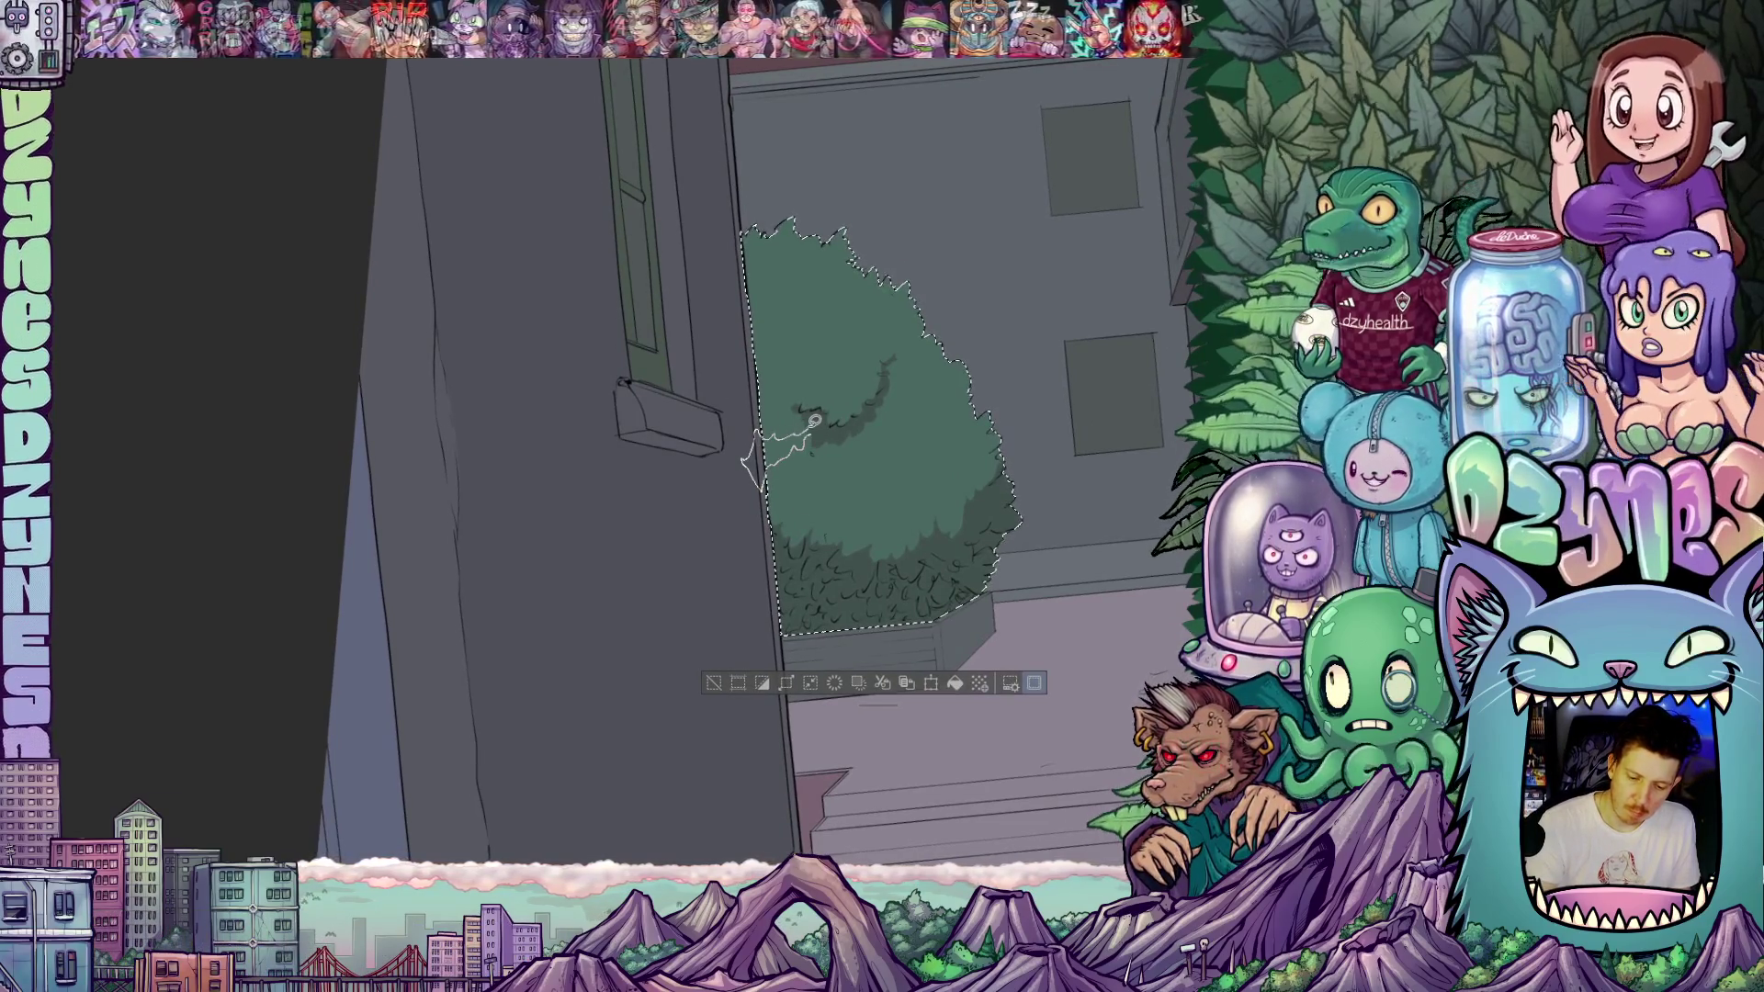
{"action": "mouse_move", "coordinate": [950, 492]}
{"action": "left_mouse_down"}
{"action": "mouse_move", "coordinate": [897, 426]}
{"action": "mouse_move", "coordinate": [956, 425]}
{"action": "mouse_move", "coordinate": [890, 496]}
{"action": "mouse_move", "coordinate": [824, 511]}
{"action": "left_mouse_up"}
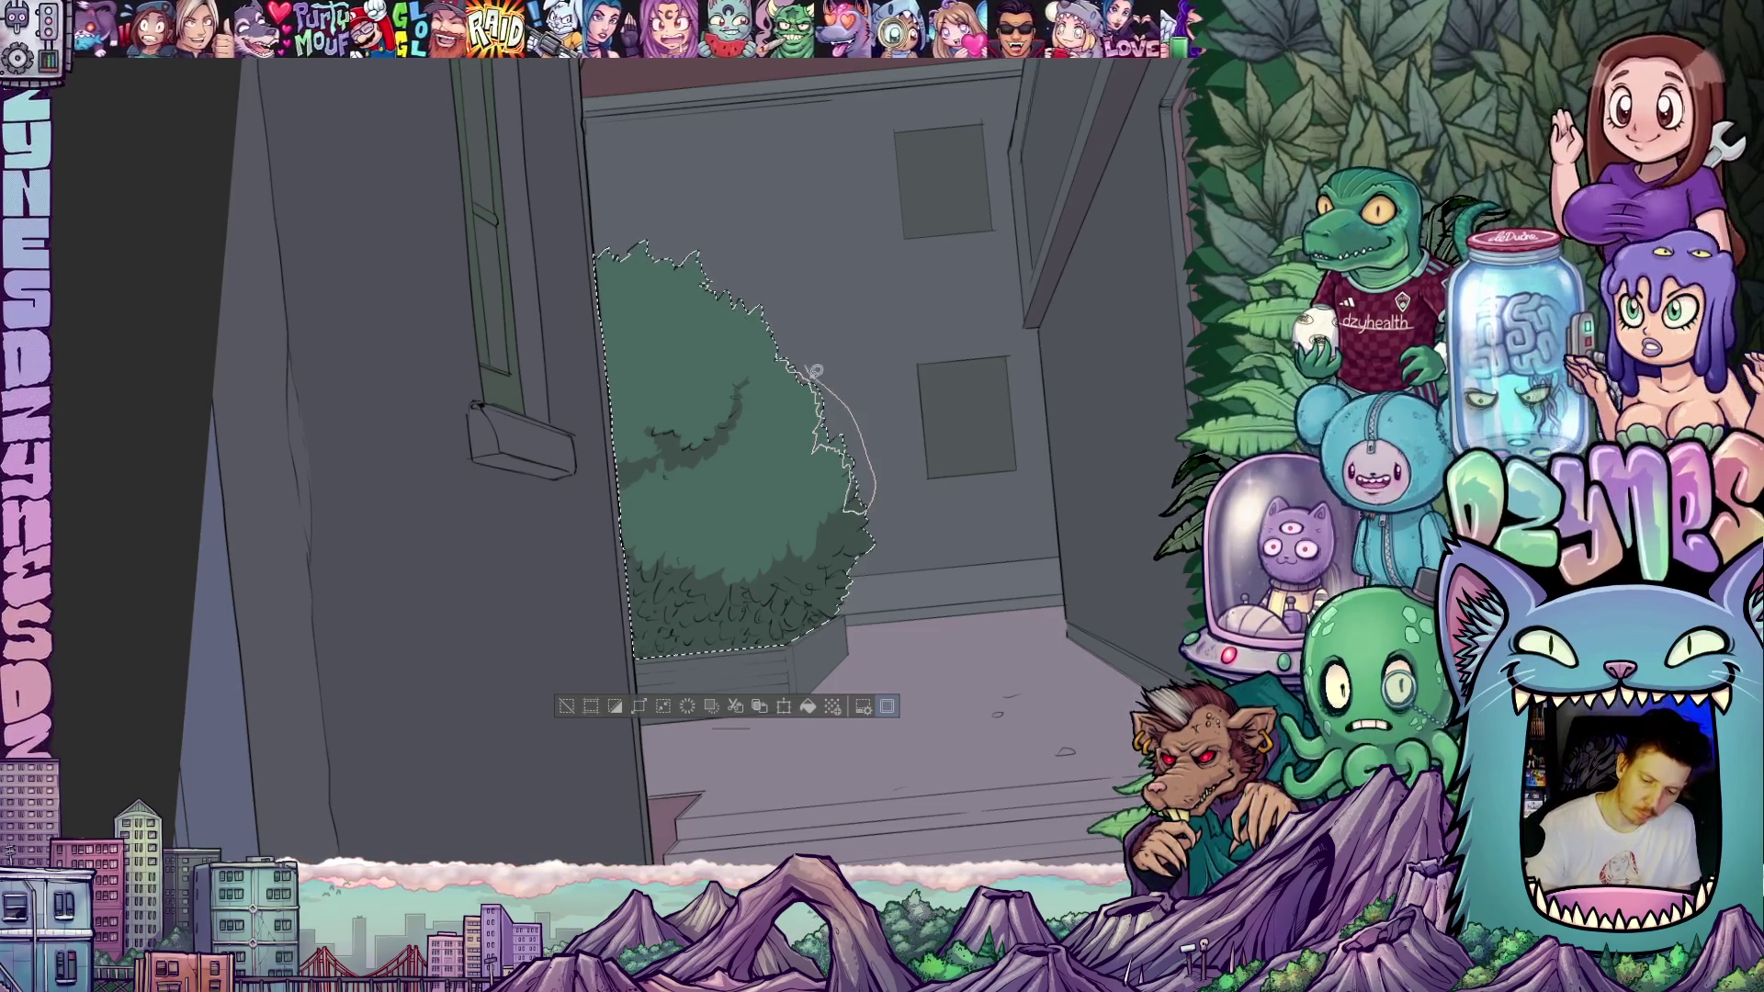
{"action": "mouse_move", "coordinate": [904, 518]}
{"action": "left_mouse_down"}
{"action": "mouse_move", "coordinate": [961, 535]}
{"action": "mouse_move", "coordinate": [972, 559]}
{"action": "mouse_move", "coordinate": [891, 485]}
{"action": "left_mouse_up"}
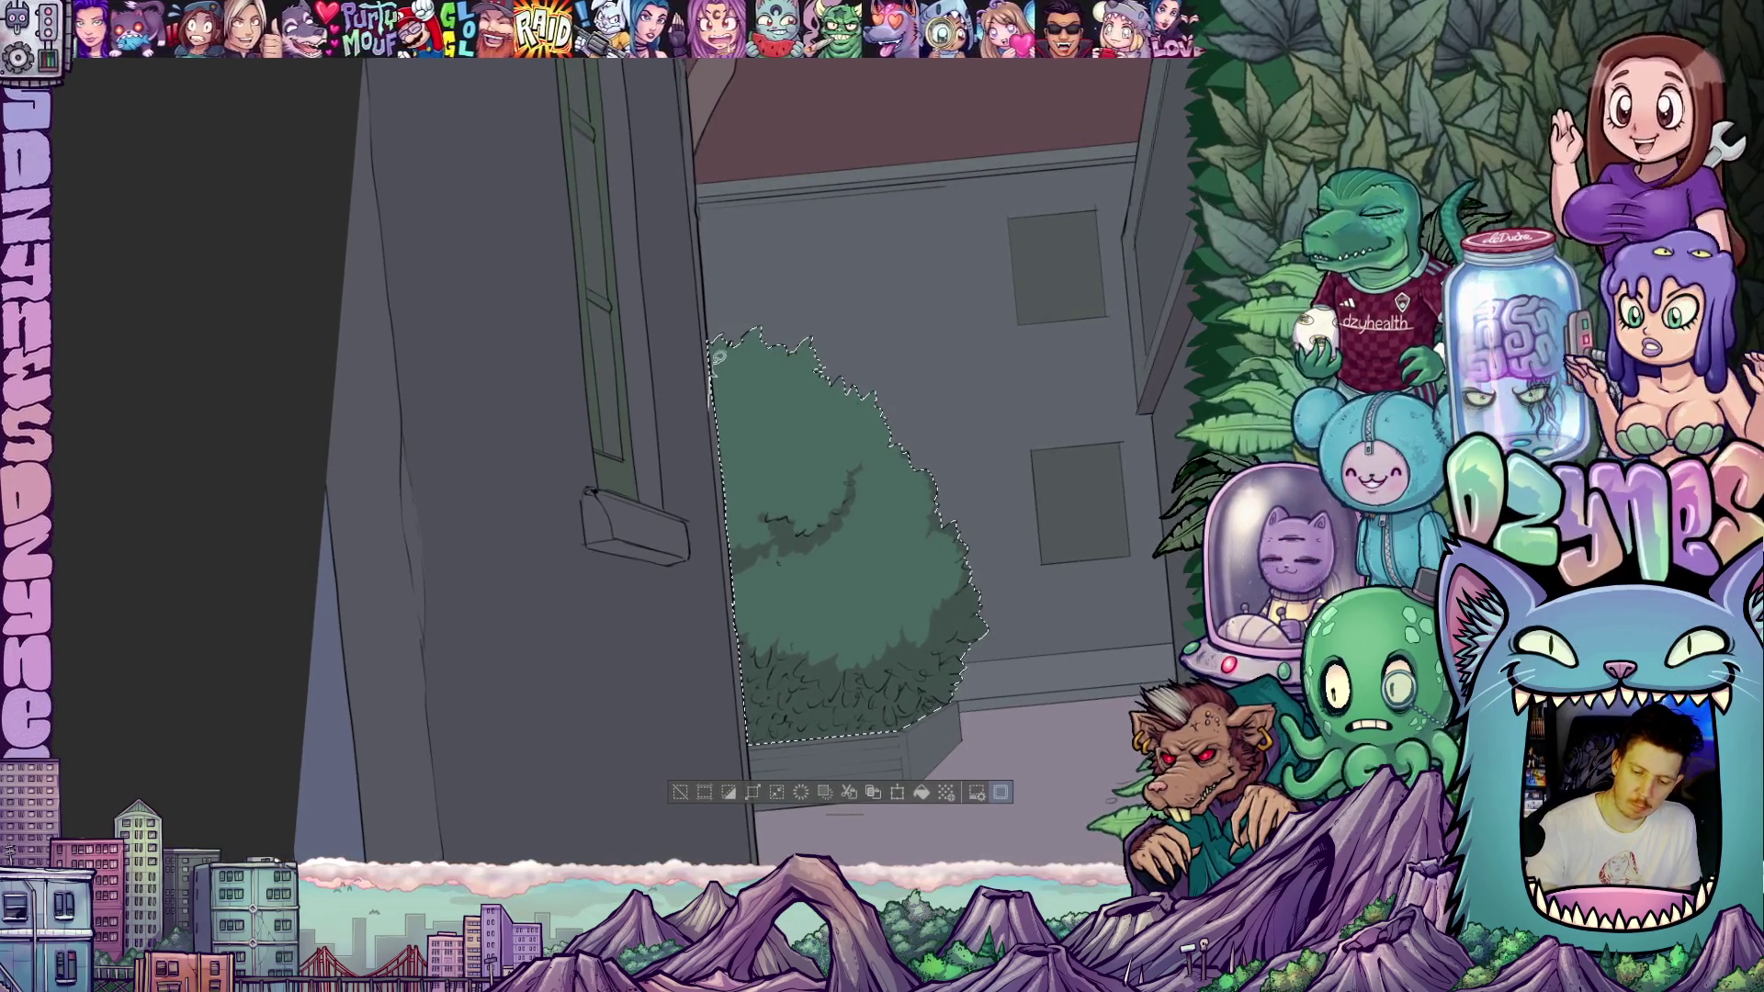
{"action": "left_click_drag", "start_coordinate": [770, 323], "coordinate": [710, 402]}
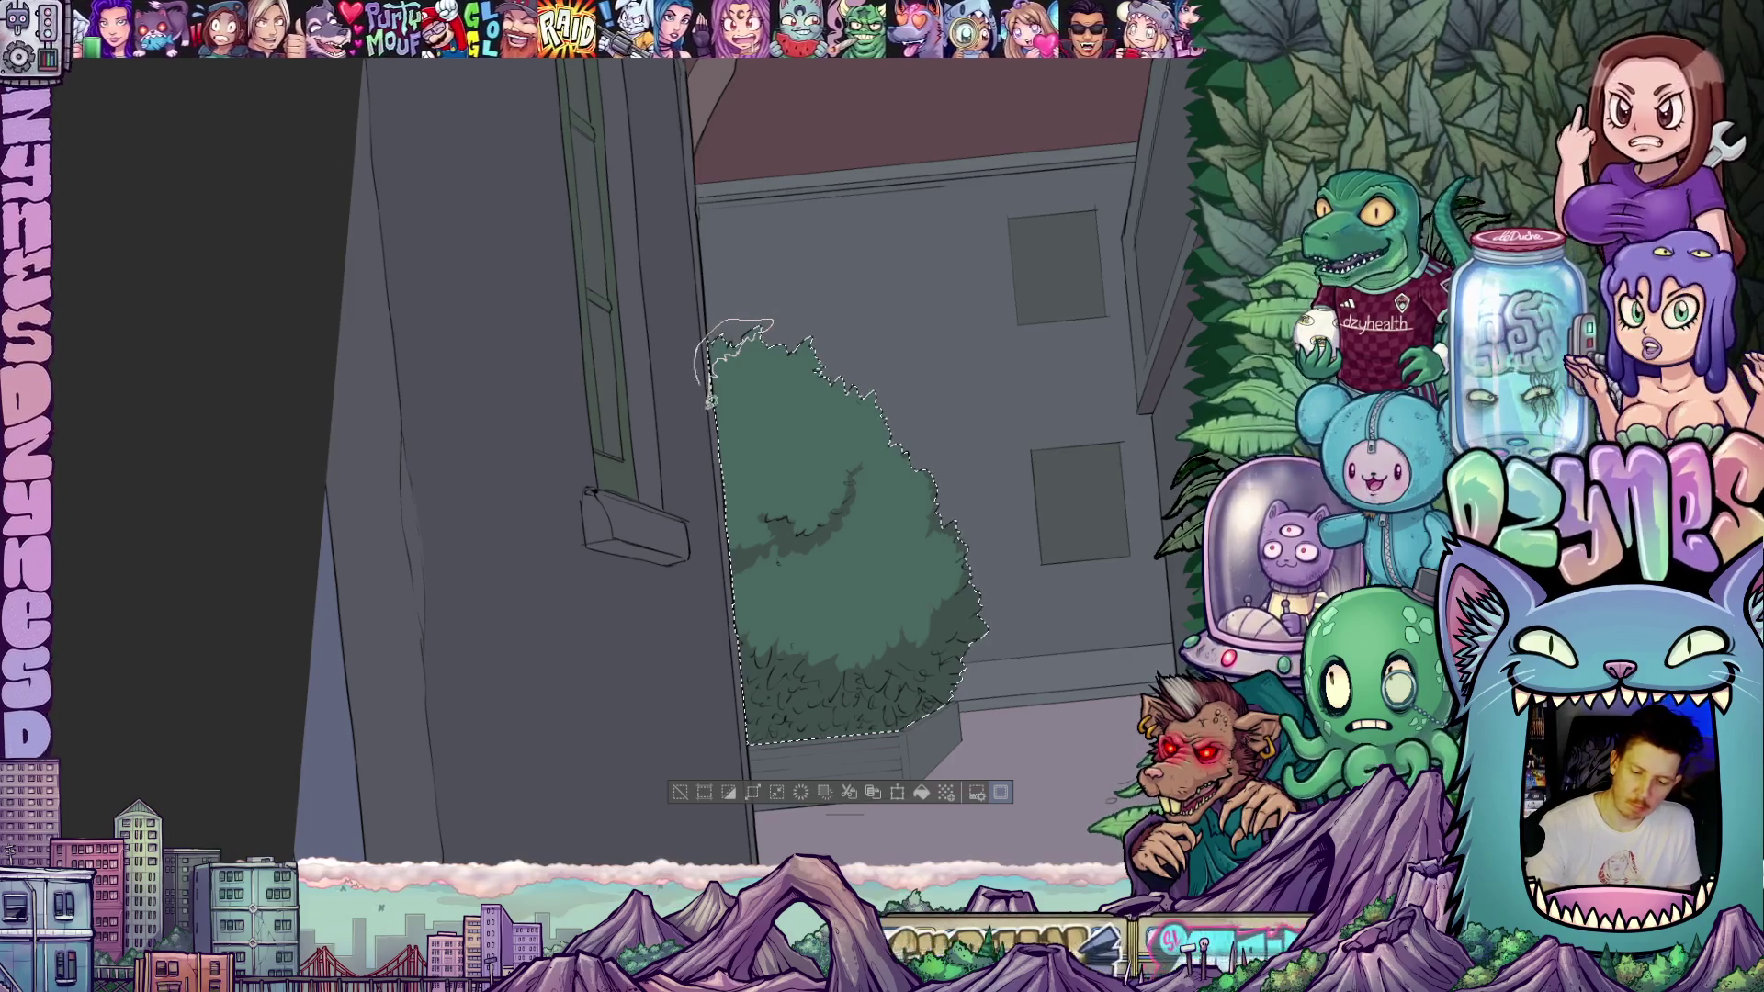
{"action": "mouse_move", "coordinate": [897, 382]}
{"action": "left_mouse_down"}
{"action": "mouse_move", "coordinate": [902, 598]}
{"action": "mouse_move", "coordinate": [859, 523]}
{"action": "left_mouse_up"}
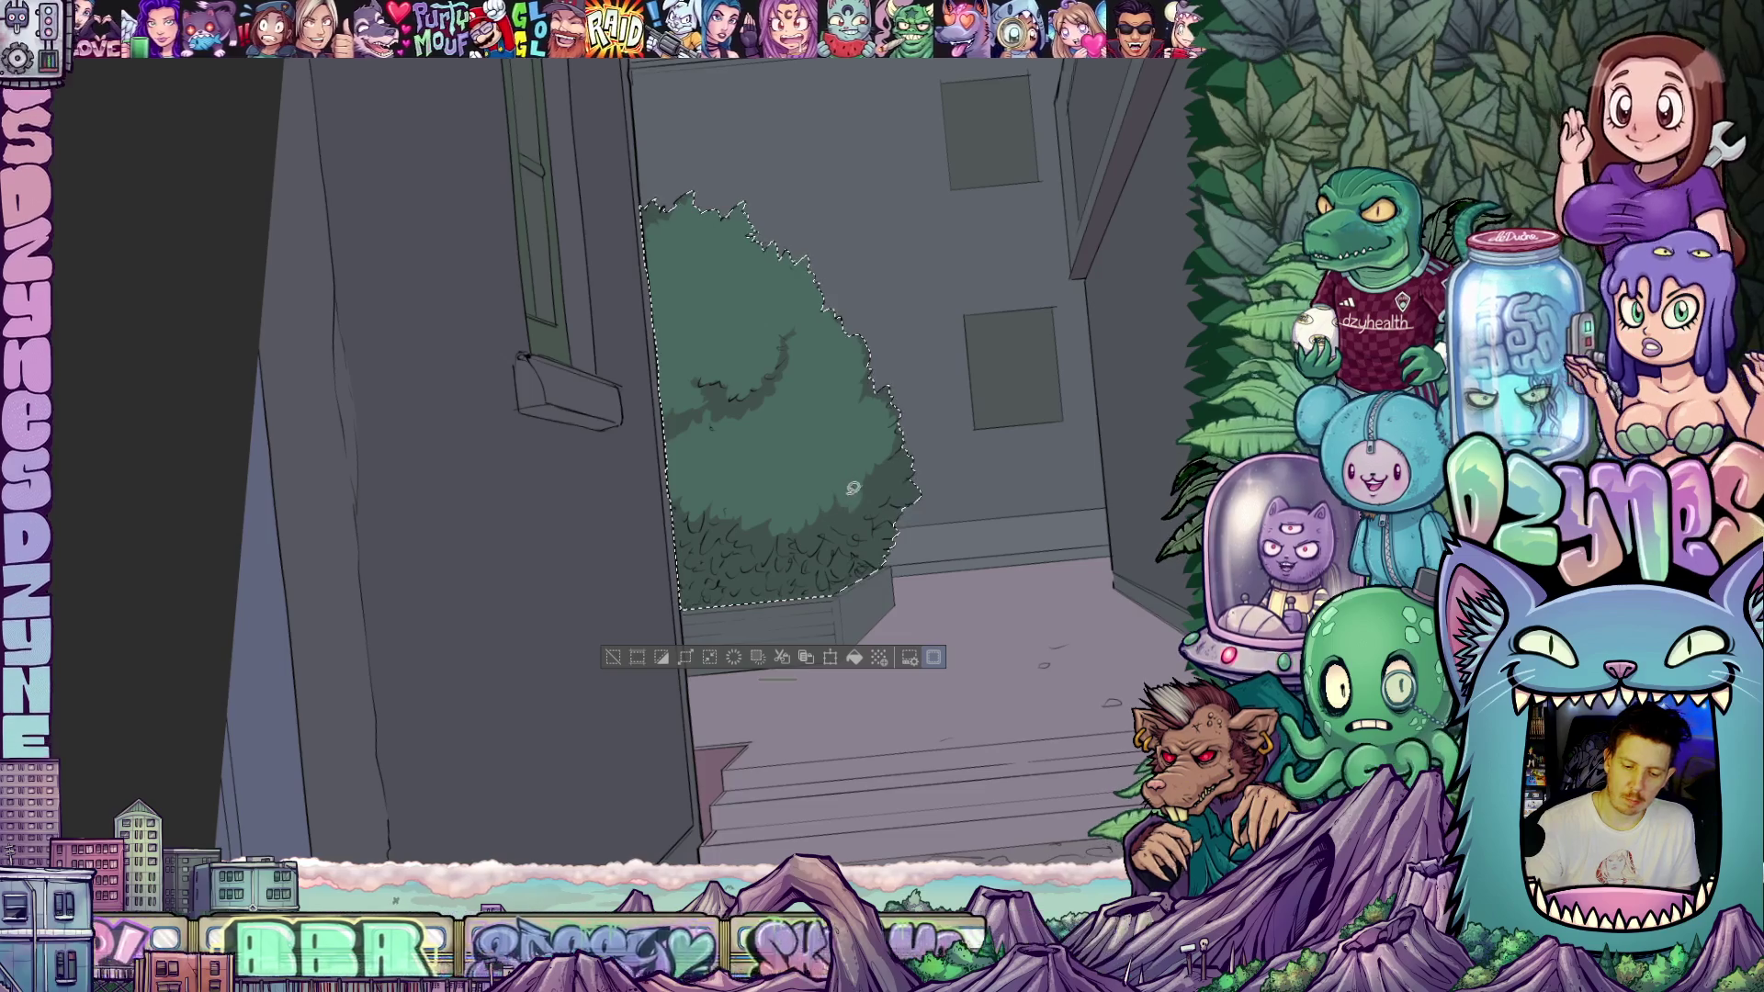
- Zoom out and deselect the hedge with Ctrl+D
{"action": "scroll", "coordinate": [852, 488], "scroll_direction": "down", "scroll_amount": 5}
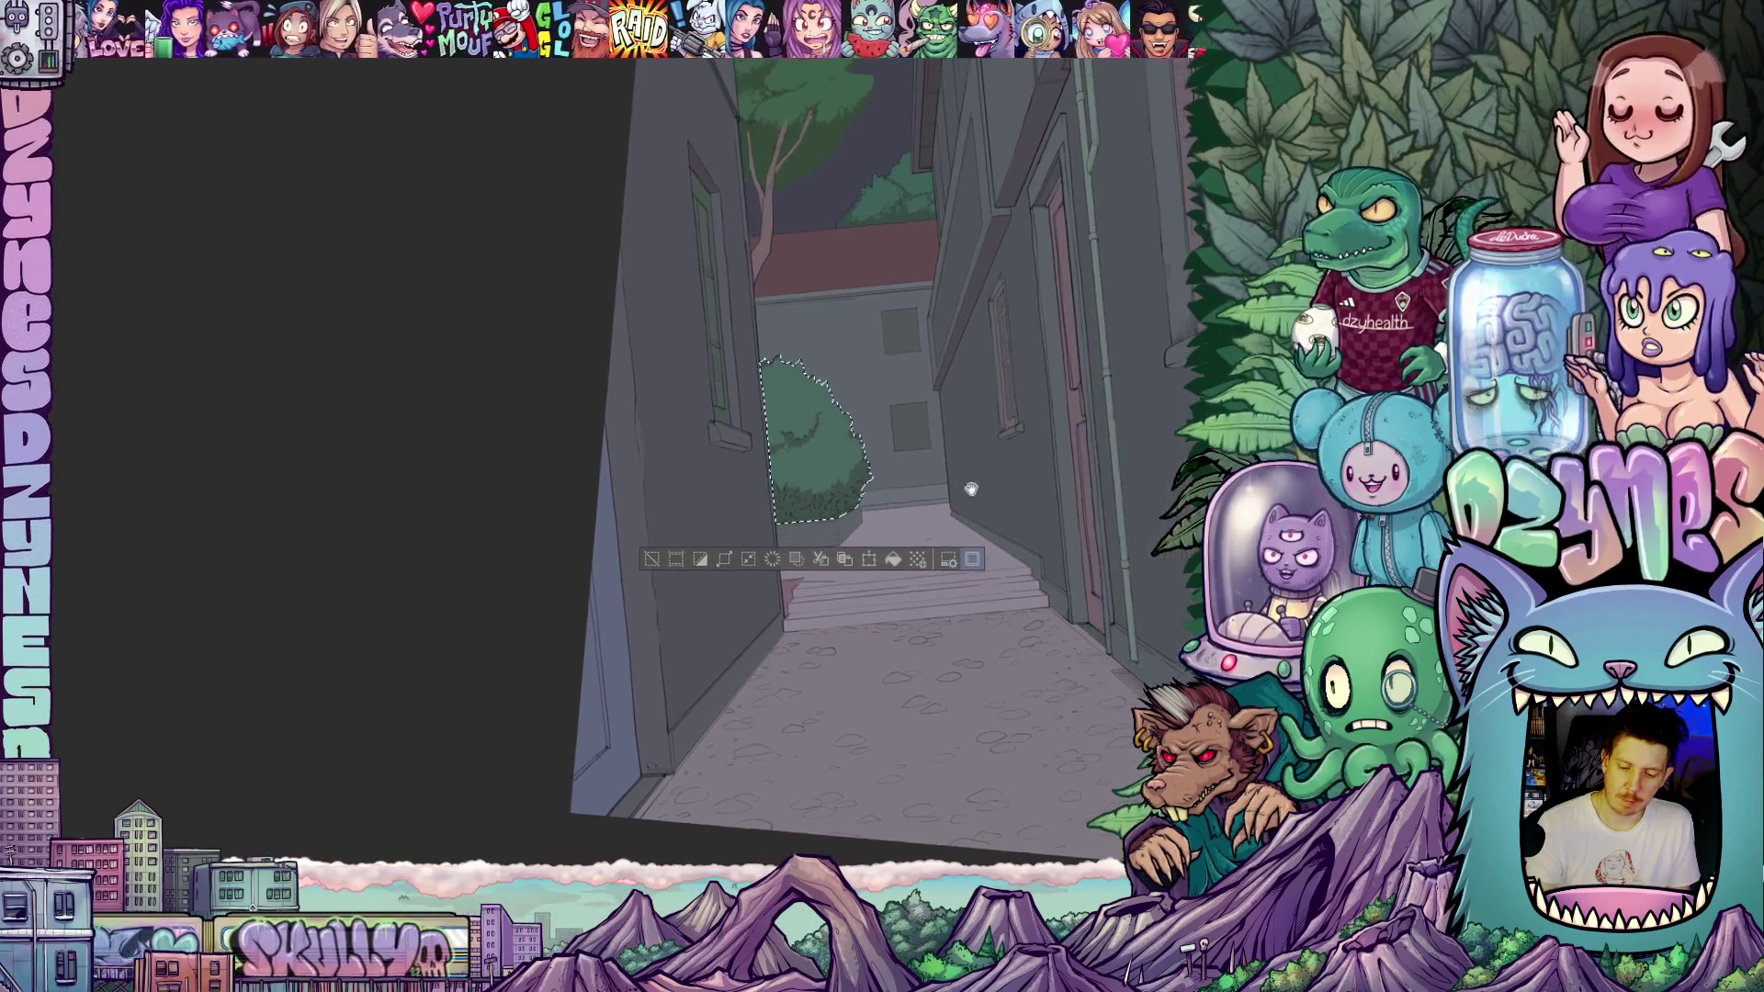
{"action": "key", "text": "ctrl+d"}
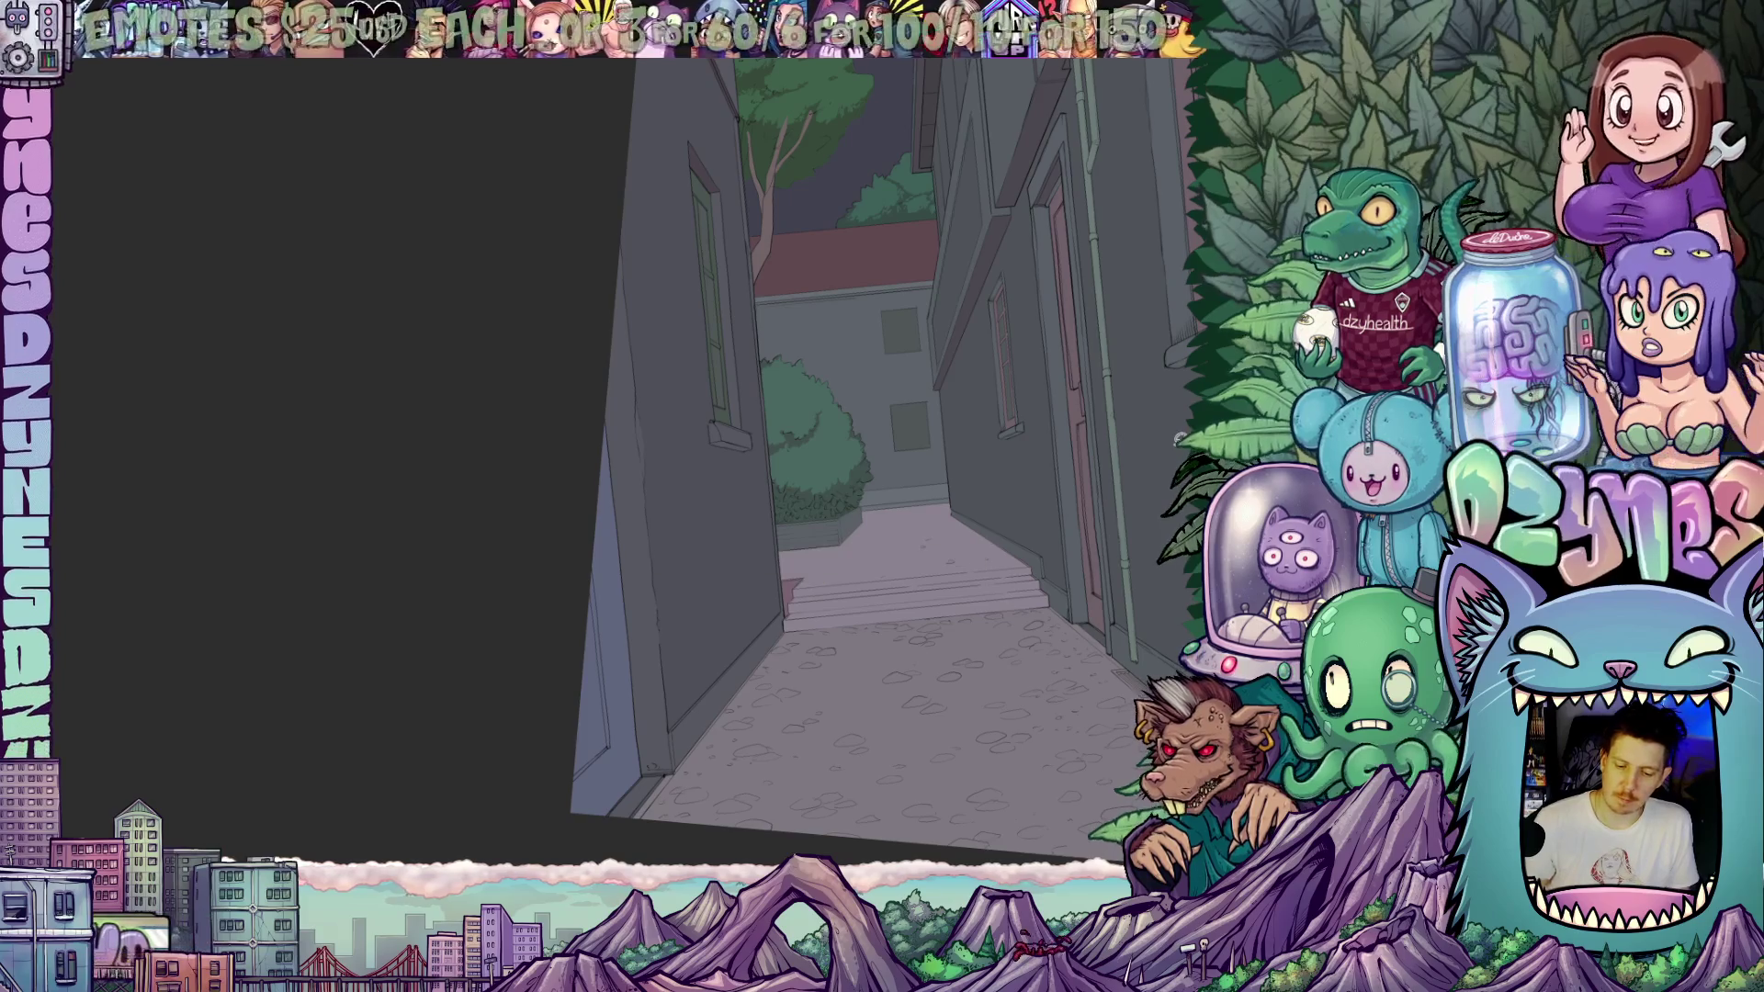
{"action": "scroll", "coordinate": [882, 453], "scroll_direction": "down", "scroll_amount": 3}
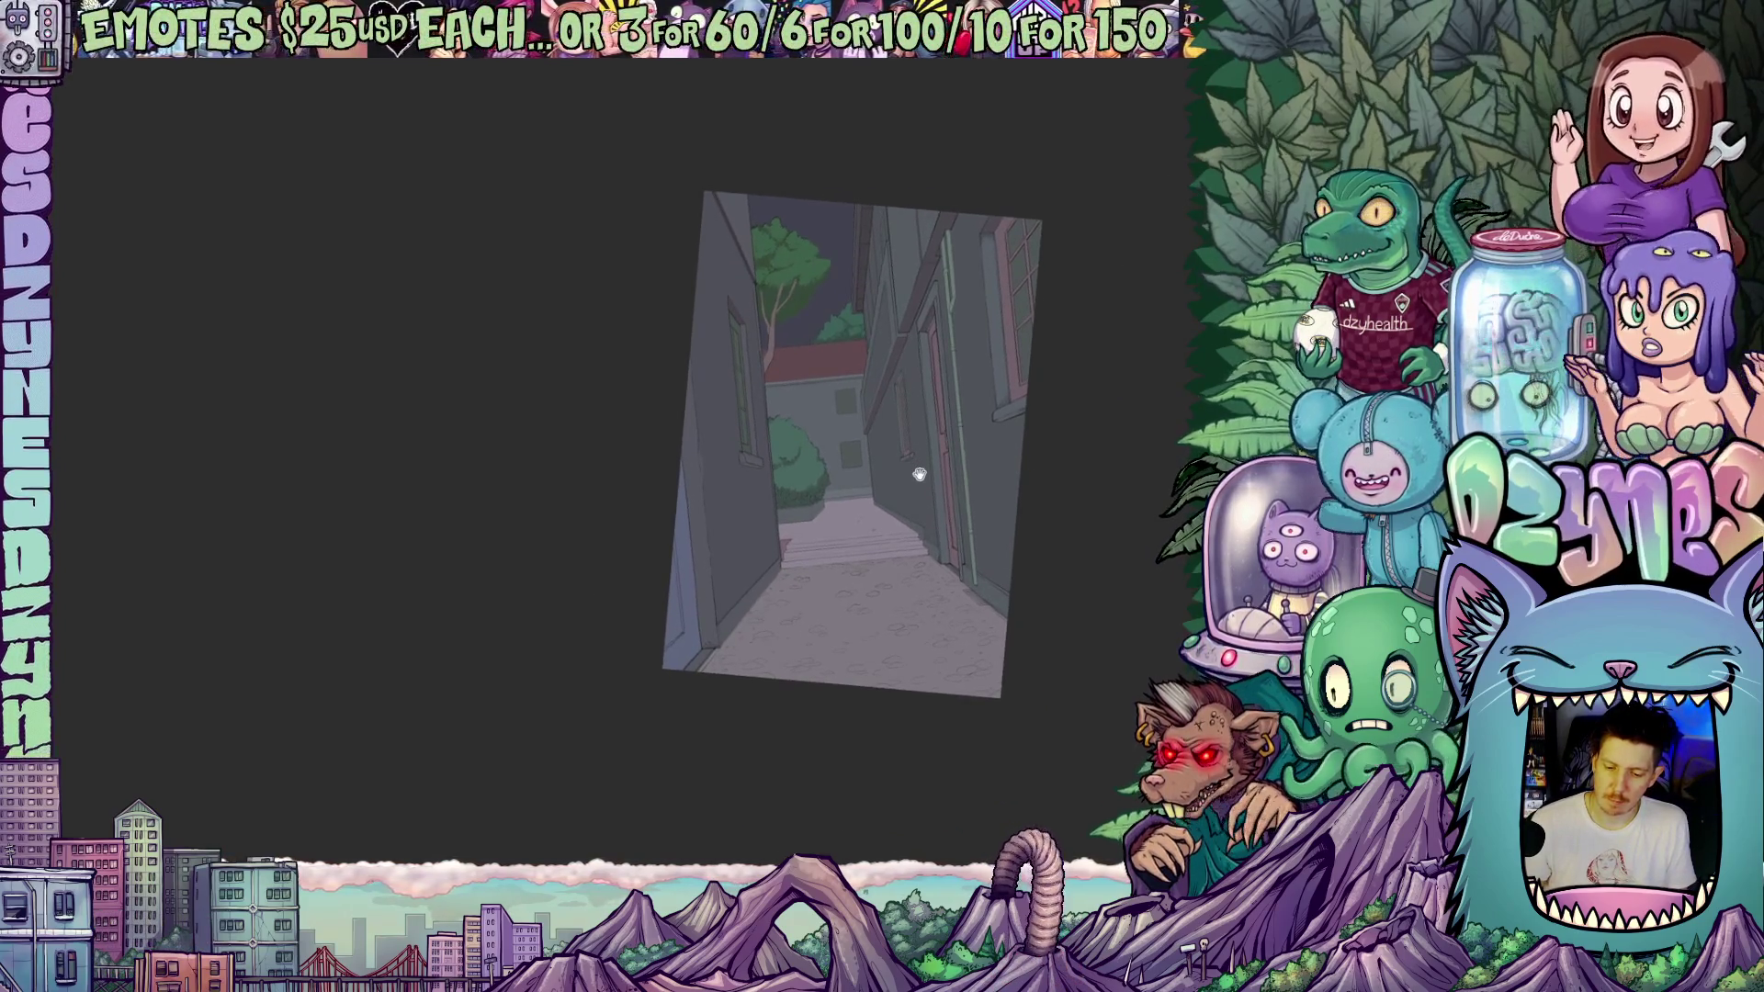
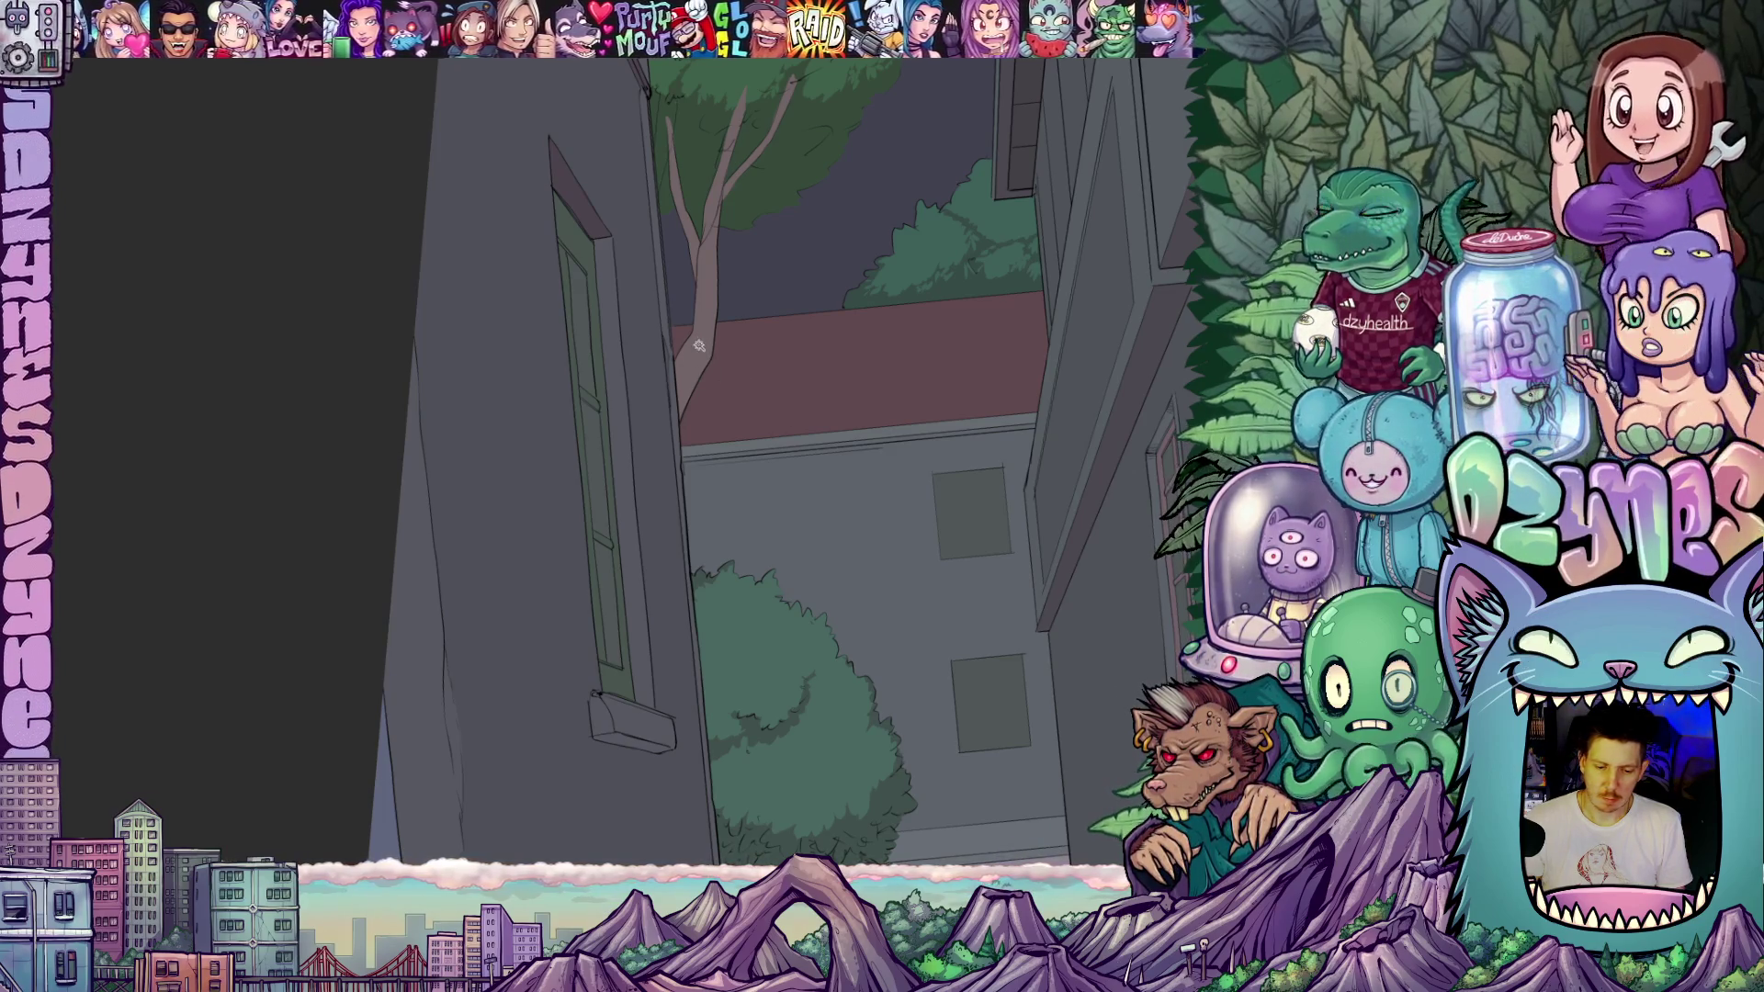
- Auto-select the bare tree trunk and its branches in the alley scene
{"action": "left_click", "coordinate": [709, 338]}
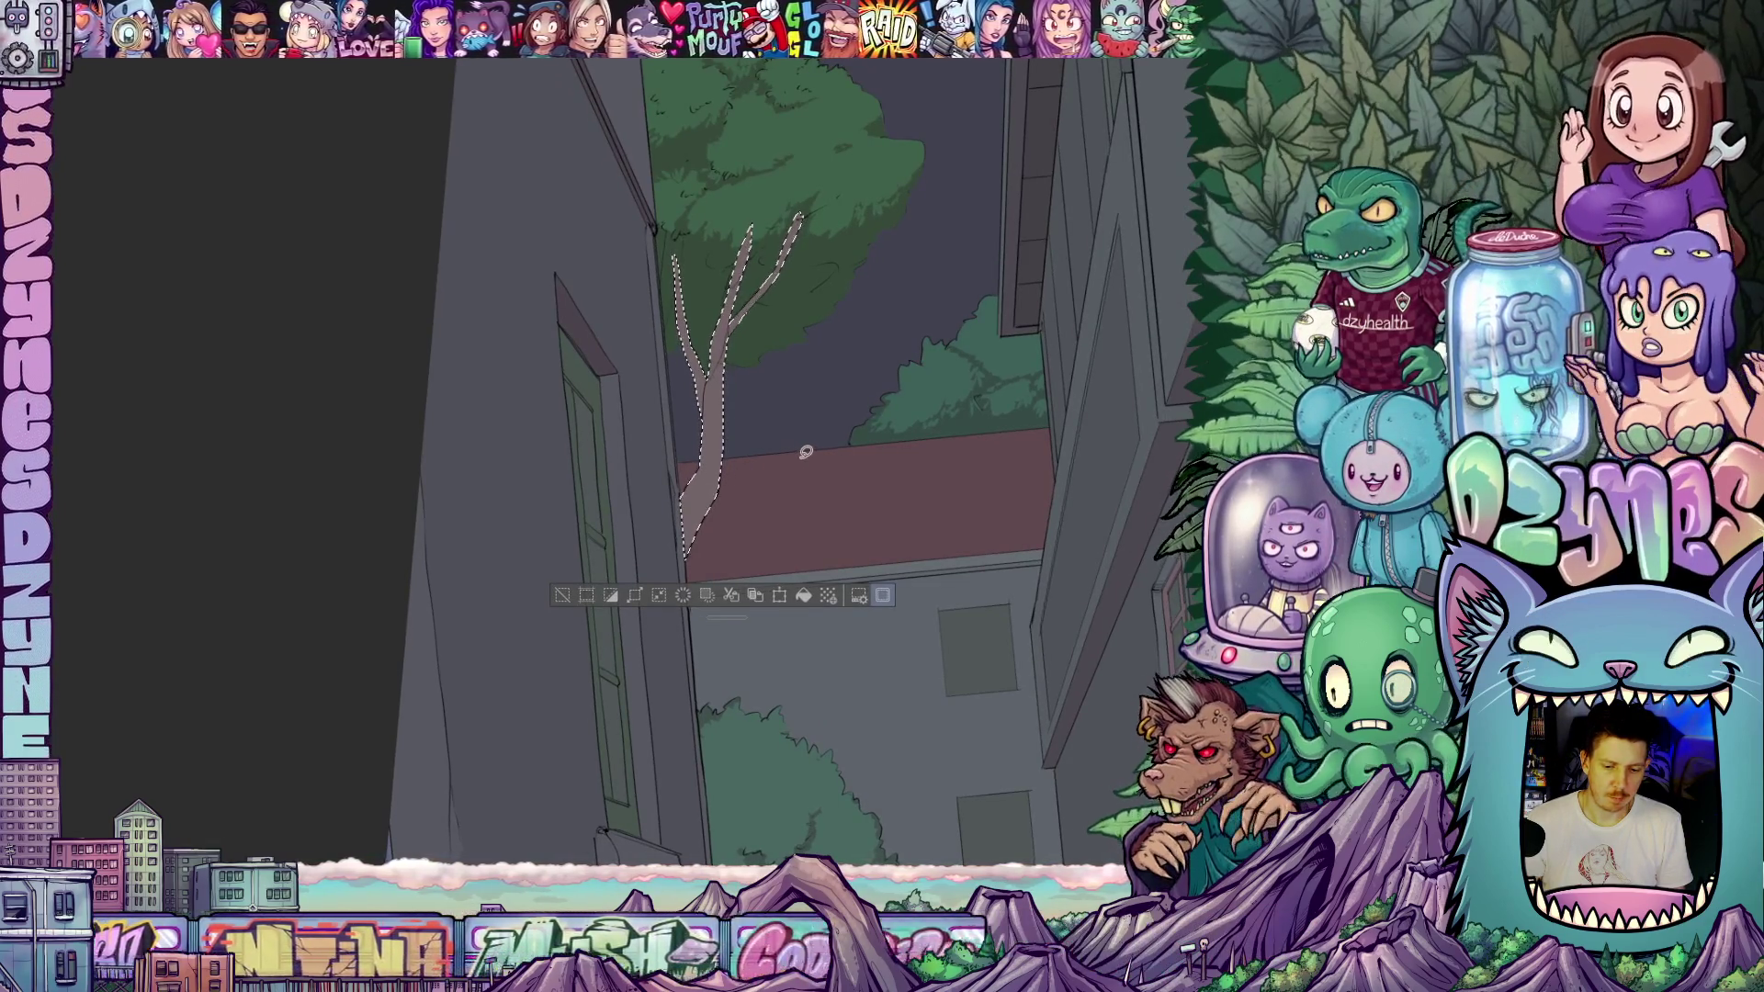
{"action": "scroll", "coordinate": [765, 475], "scroll_direction": "down", "scroll_amount": 5}
{"action": "mouse_move", "coordinate": [927, 721]}
{"action": "left_mouse_down"}
{"action": "mouse_move", "coordinate": [923, 735]}
{"action": "mouse_move", "coordinate": [893, 593]}
{"action": "left_mouse_up"}
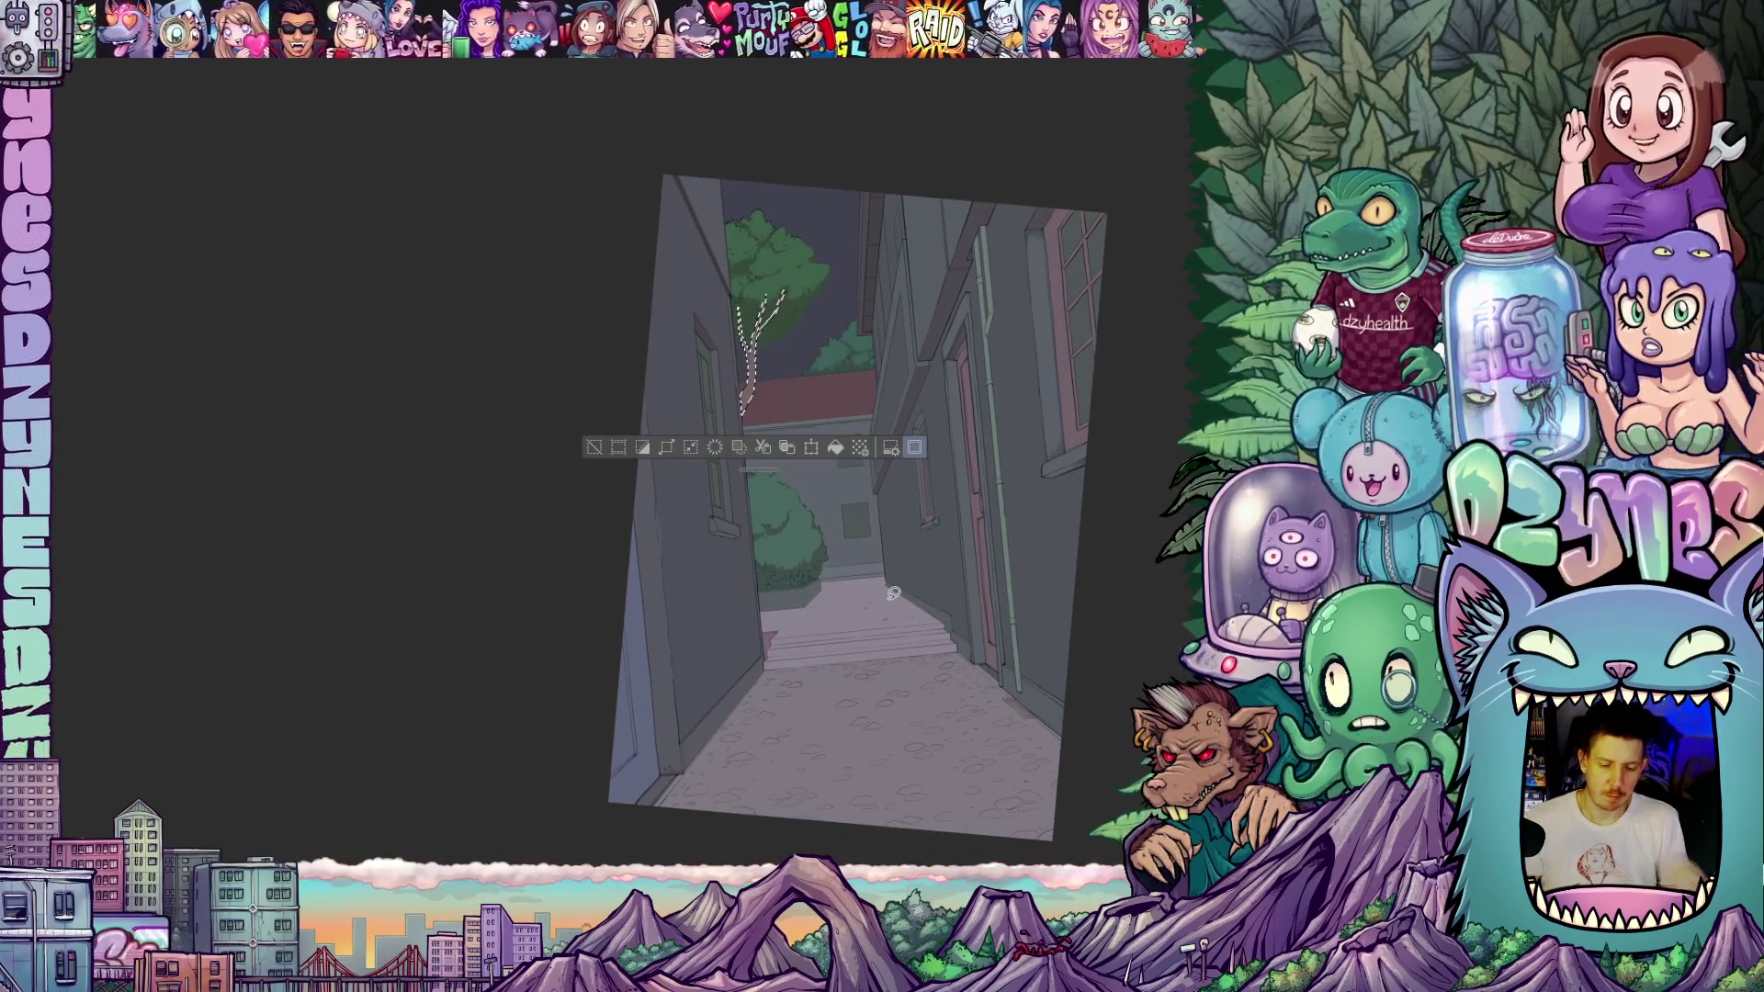
{"action": "scroll", "coordinate": [788, 335], "scroll_direction": "up", "scroll_amount": 4}
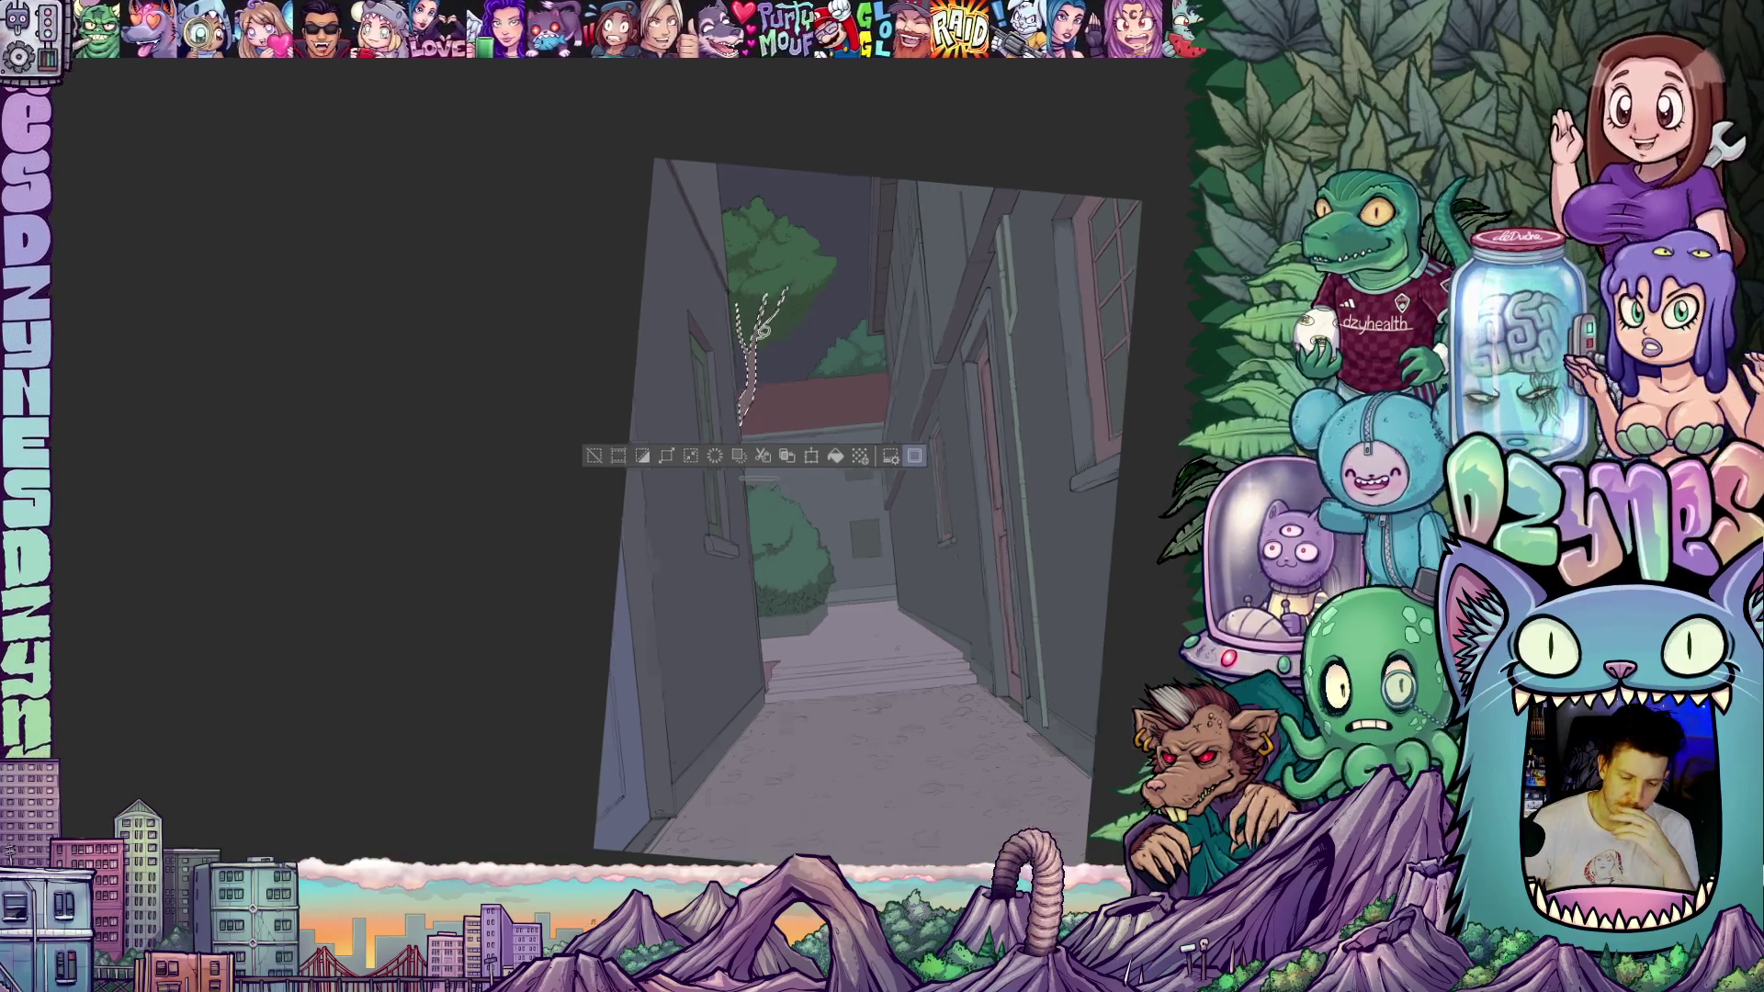
{"action": "scroll", "coordinate": [817, 413], "scroll_direction": "up", "scroll_amount": 2}
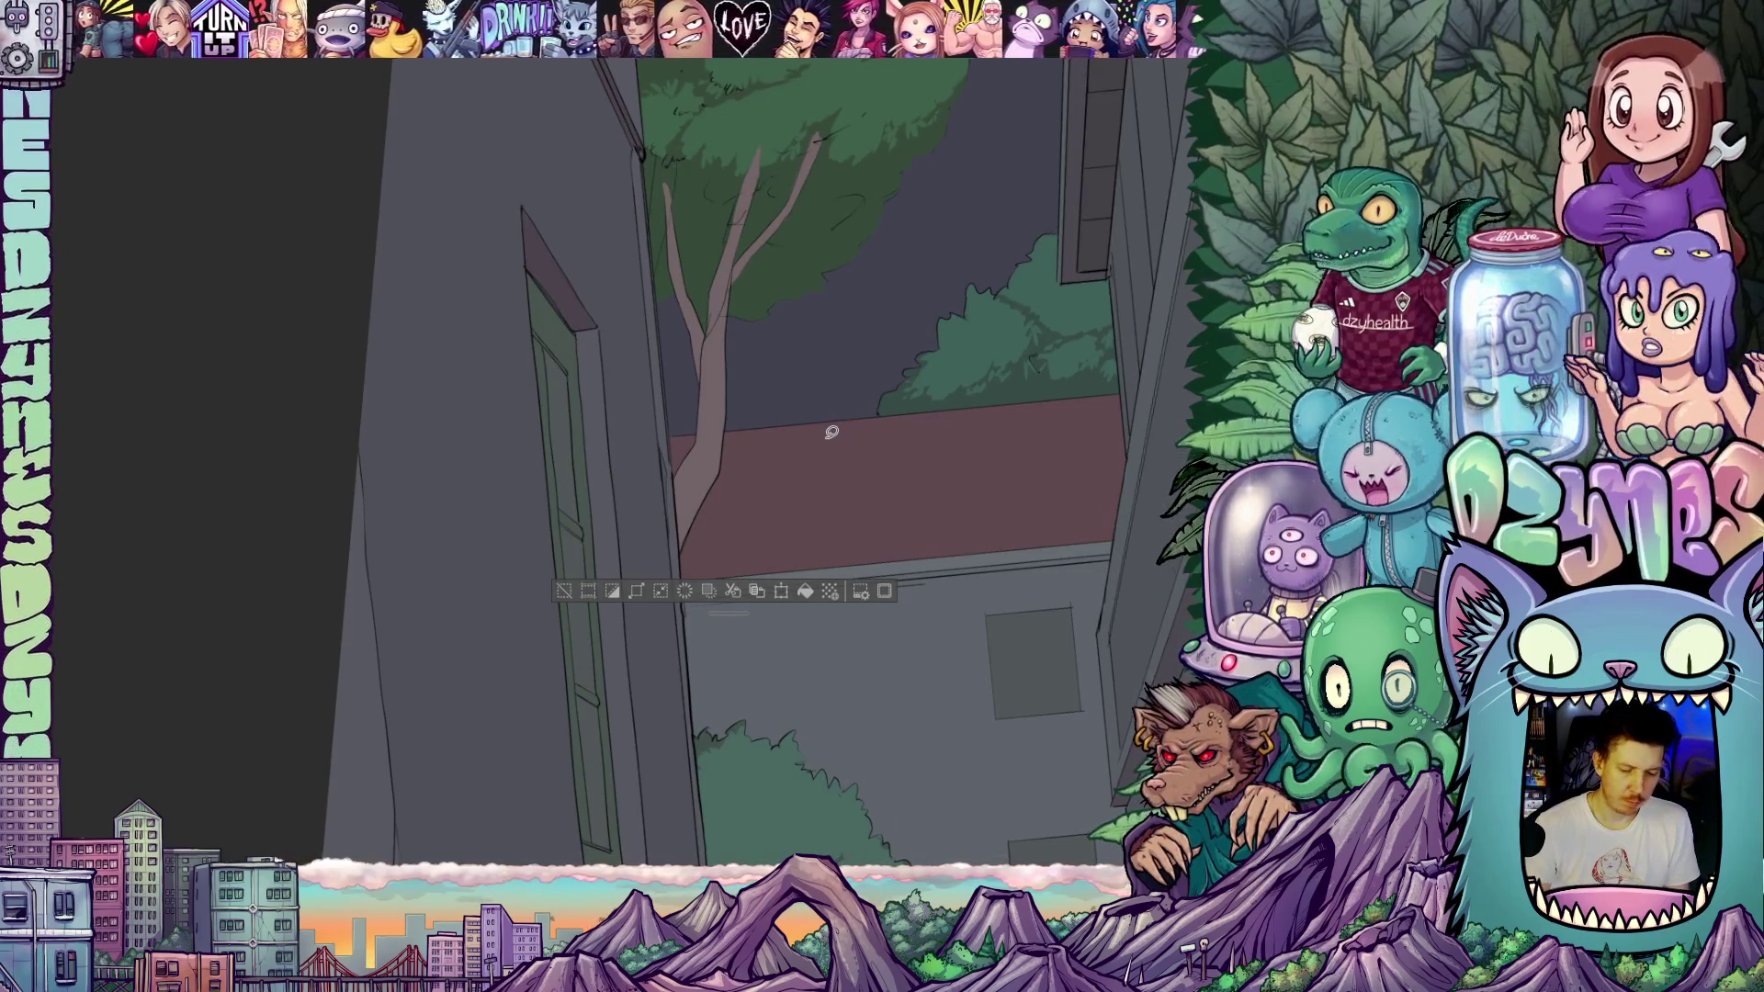
- Paint light strokes along the branch and trunk, and fill the lower trunk darker brown
{"action": "left_click_drag", "start_coordinate": [794, 495], "coordinate": [862, 502]}
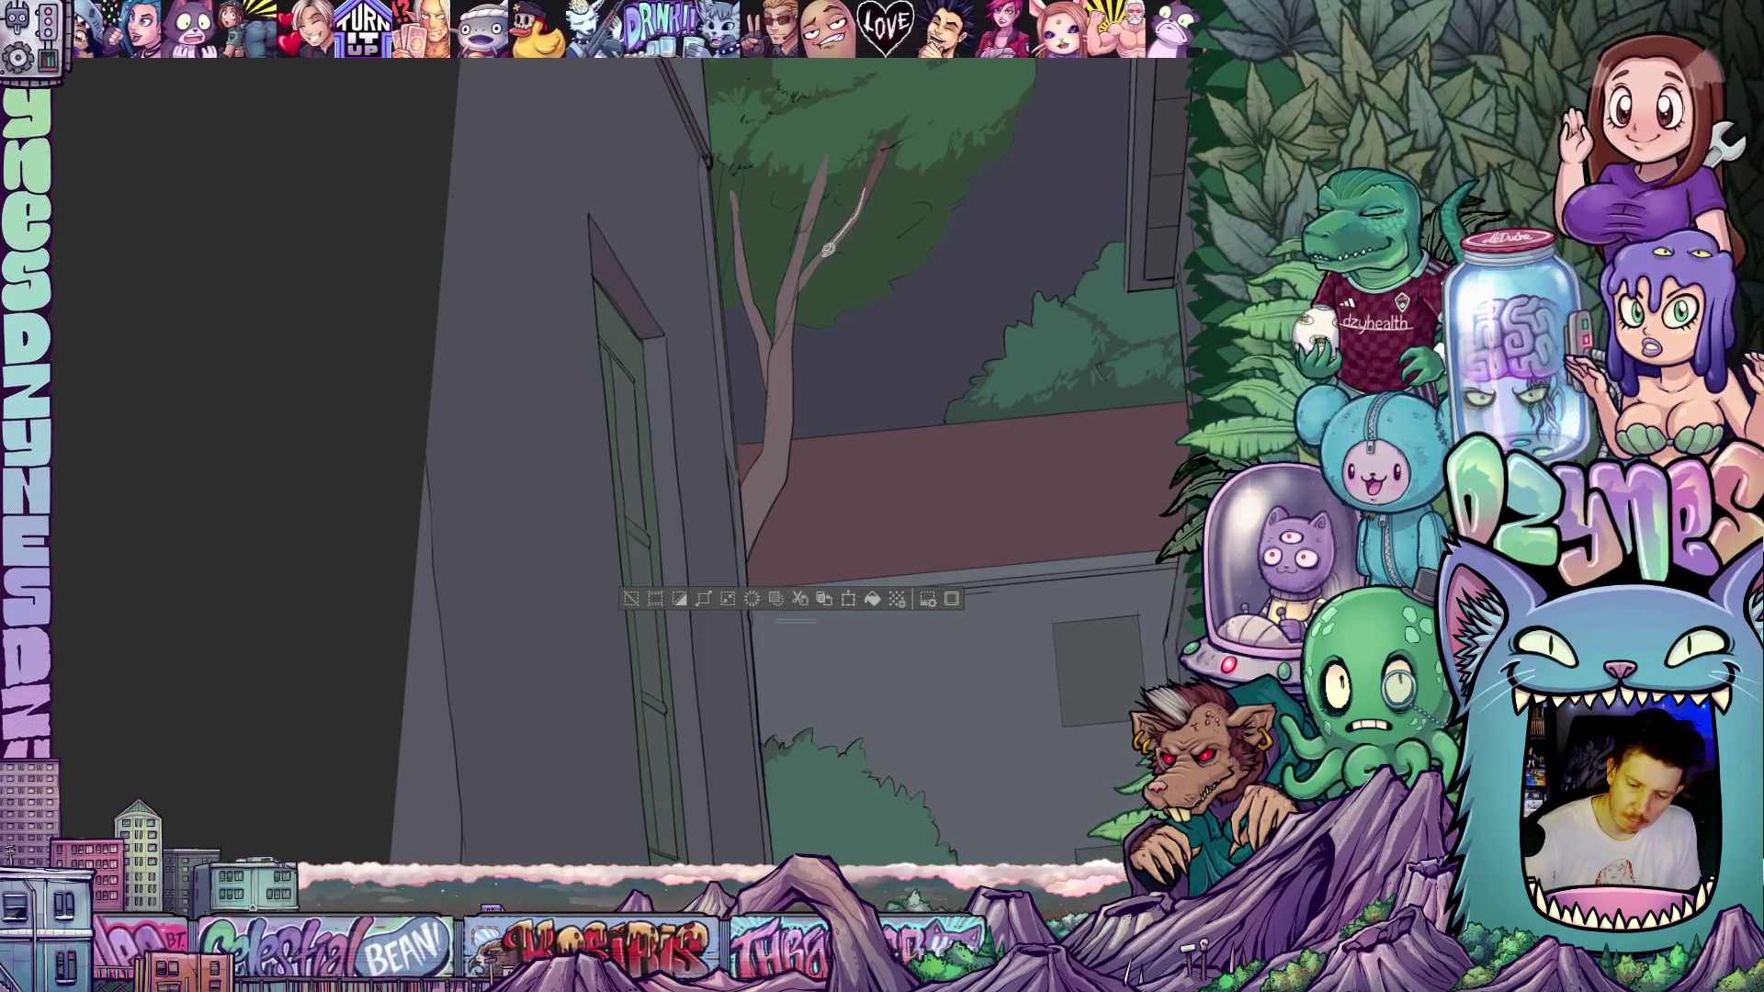
{"action": "mouse_move", "coordinate": [865, 188]}
{"action": "left_mouse_down"}
{"action": "mouse_move", "coordinate": [806, 275]}
{"action": "mouse_move", "coordinate": [800, 252]}
{"action": "left_mouse_up"}
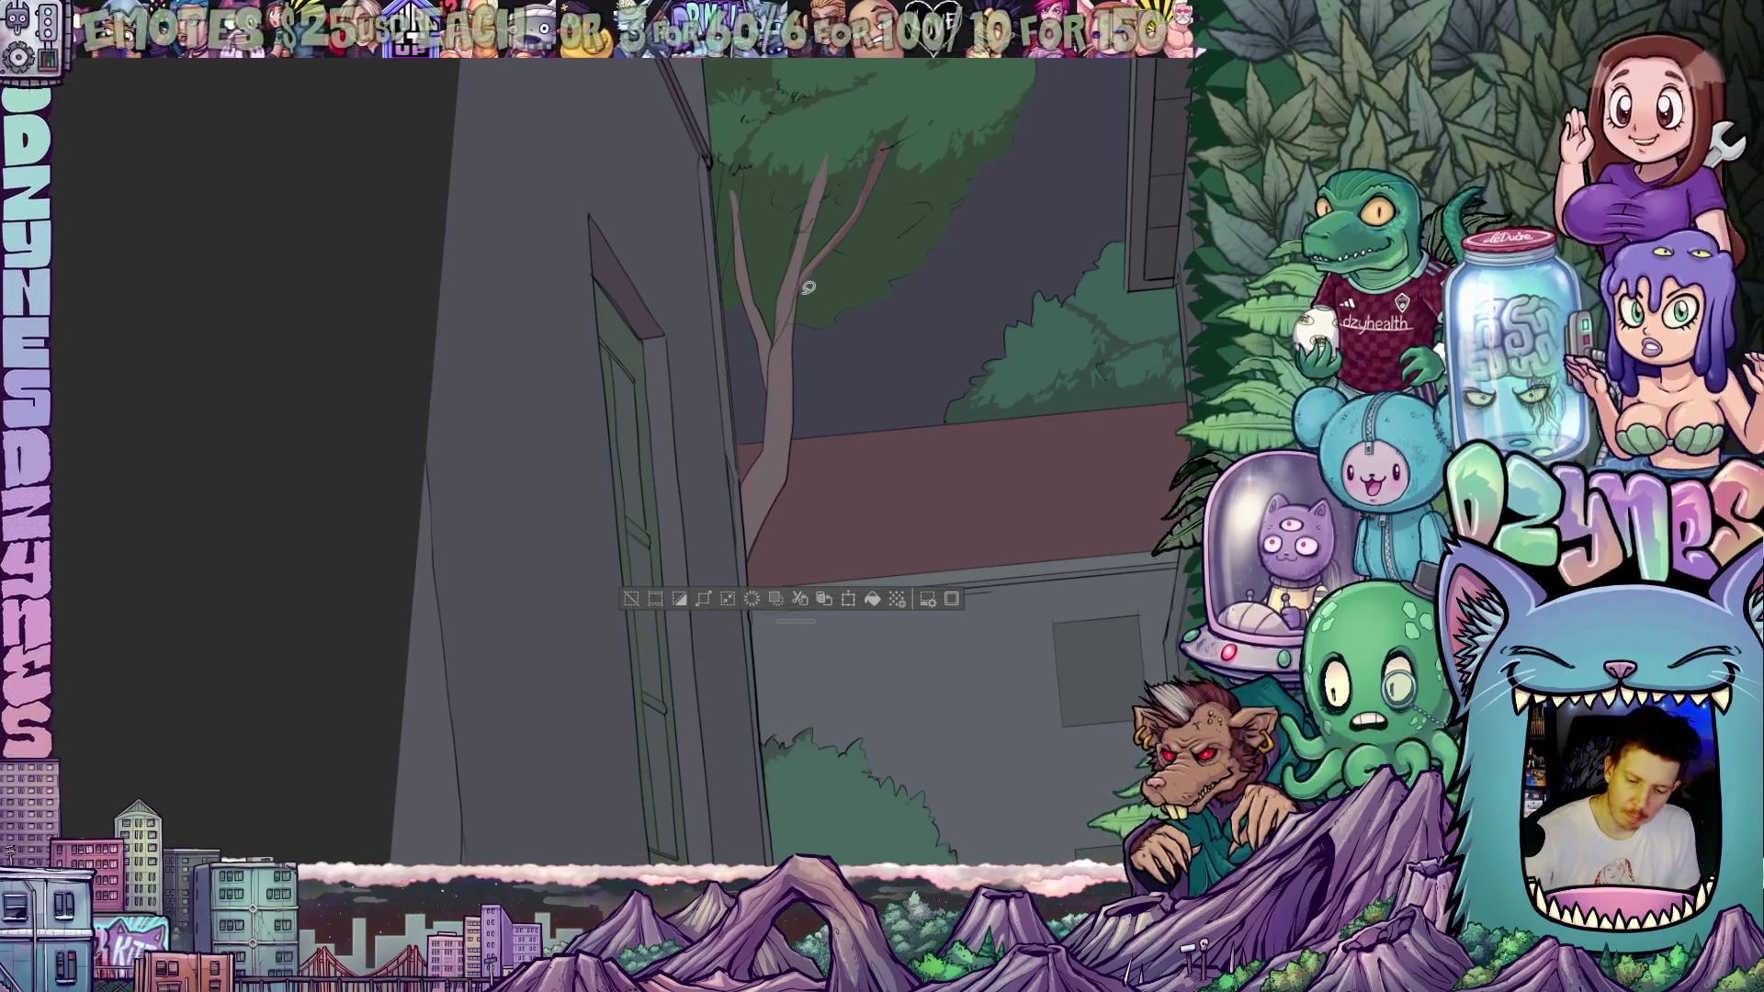
{"action": "left_click_drag", "start_coordinate": [806, 290], "coordinate": [792, 358]}
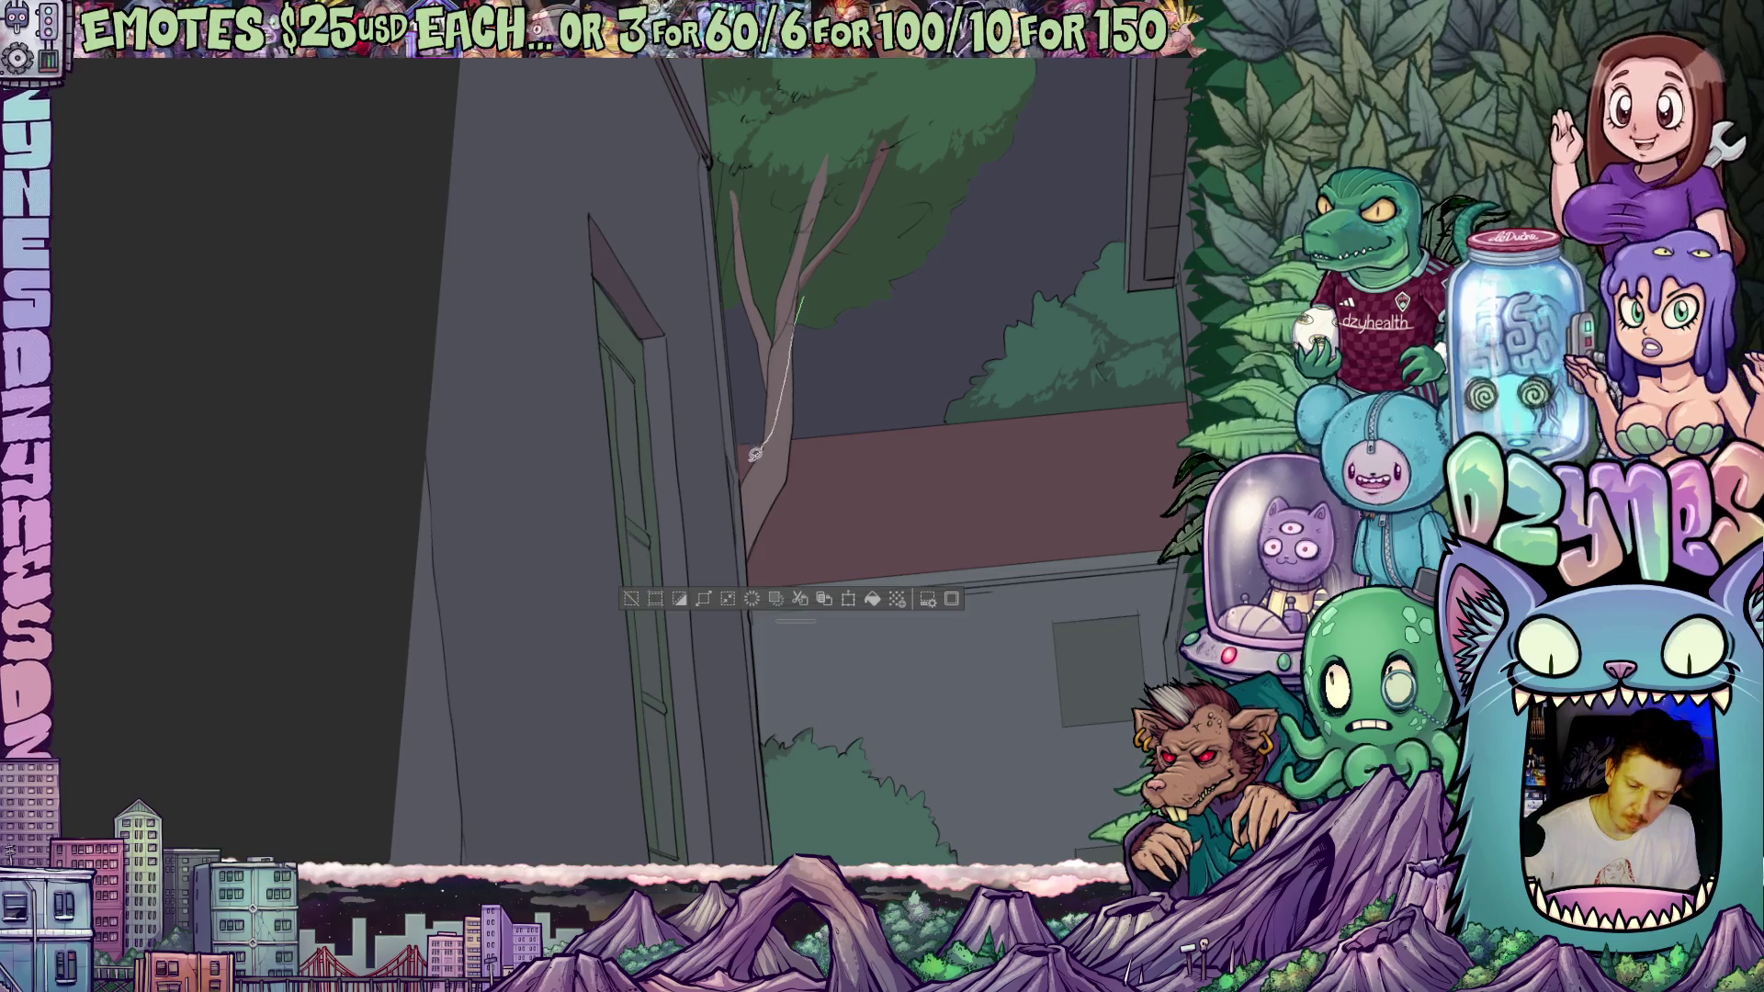
{"action": "left_click_drag", "start_coordinate": [816, 385], "coordinate": [807, 317]}
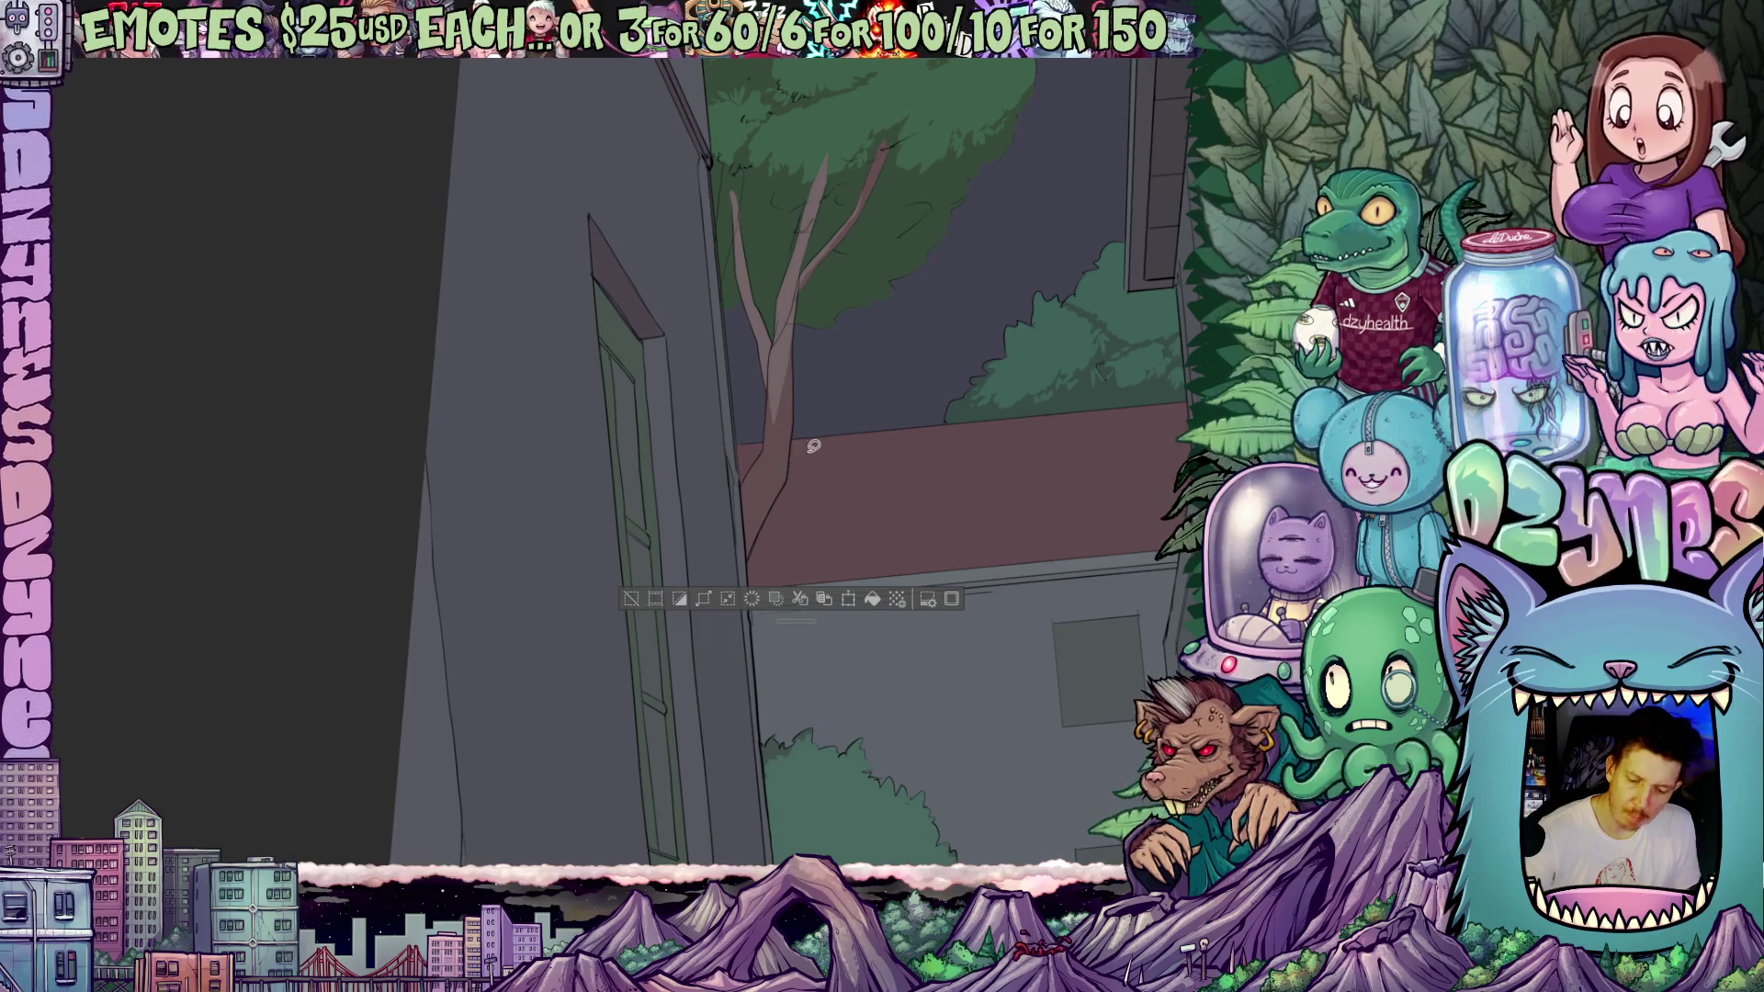
{"action": "left_click_drag", "start_coordinate": [813, 445], "coordinate": [809, 505]}
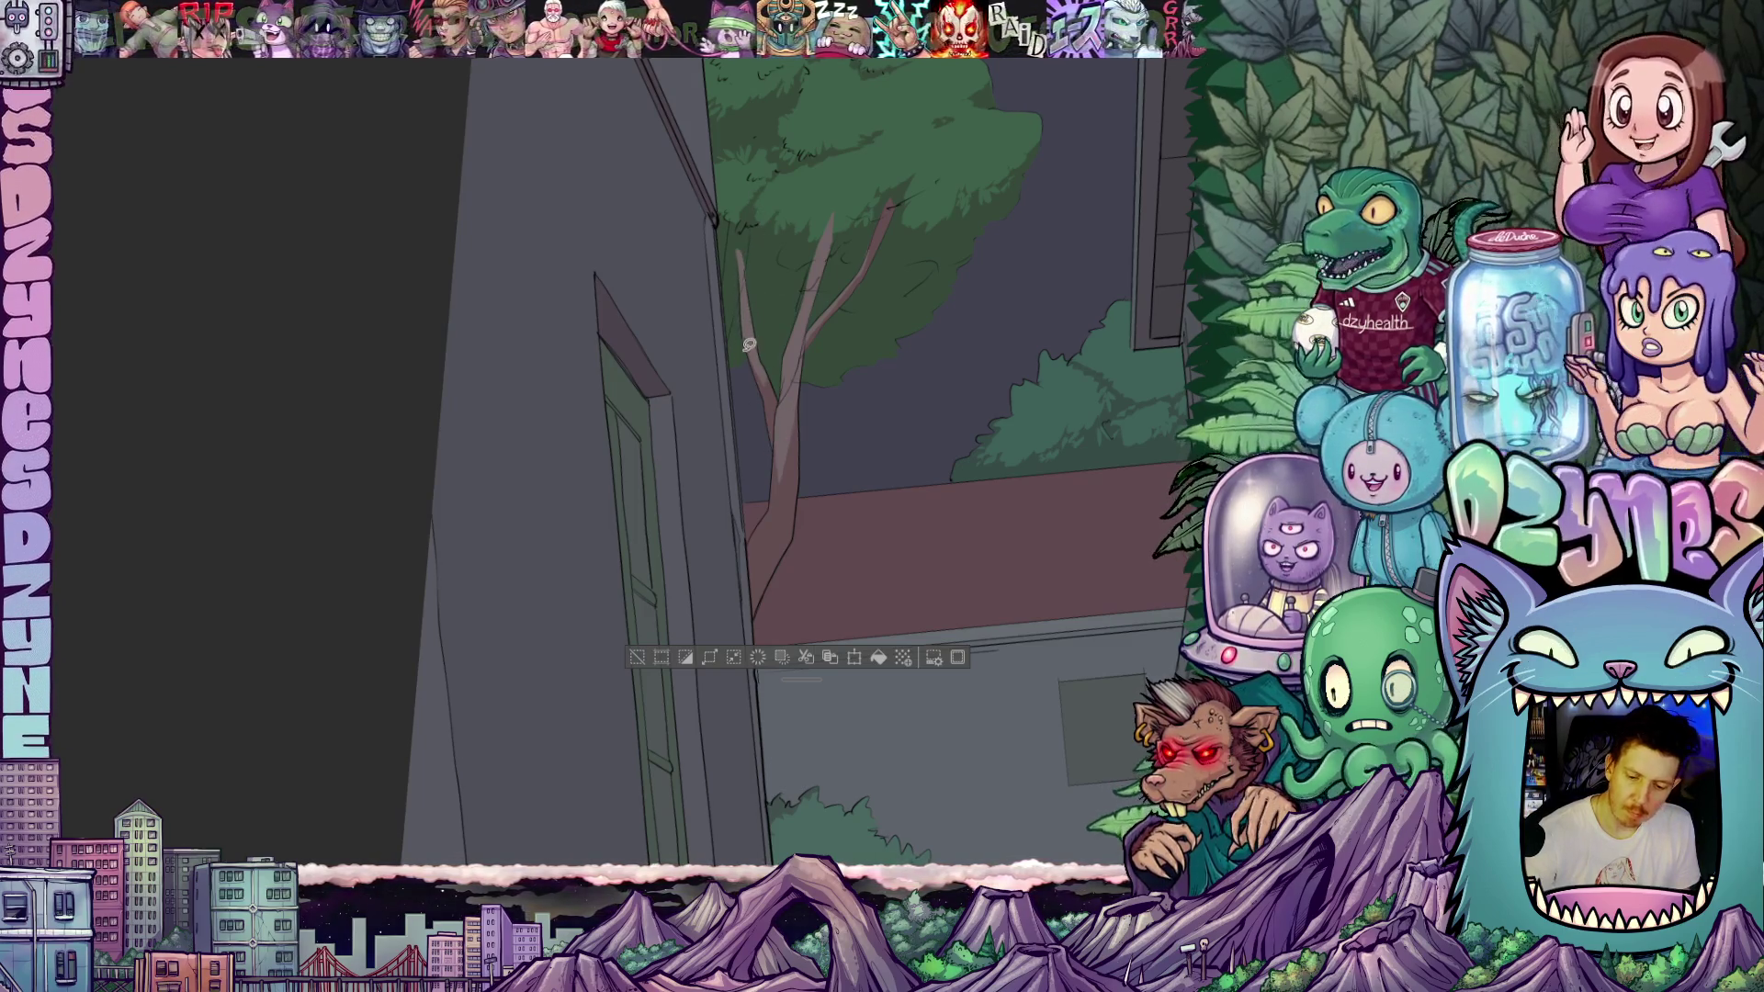
{"action": "left_click_drag", "start_coordinate": [813, 372], "coordinate": [823, 478]}
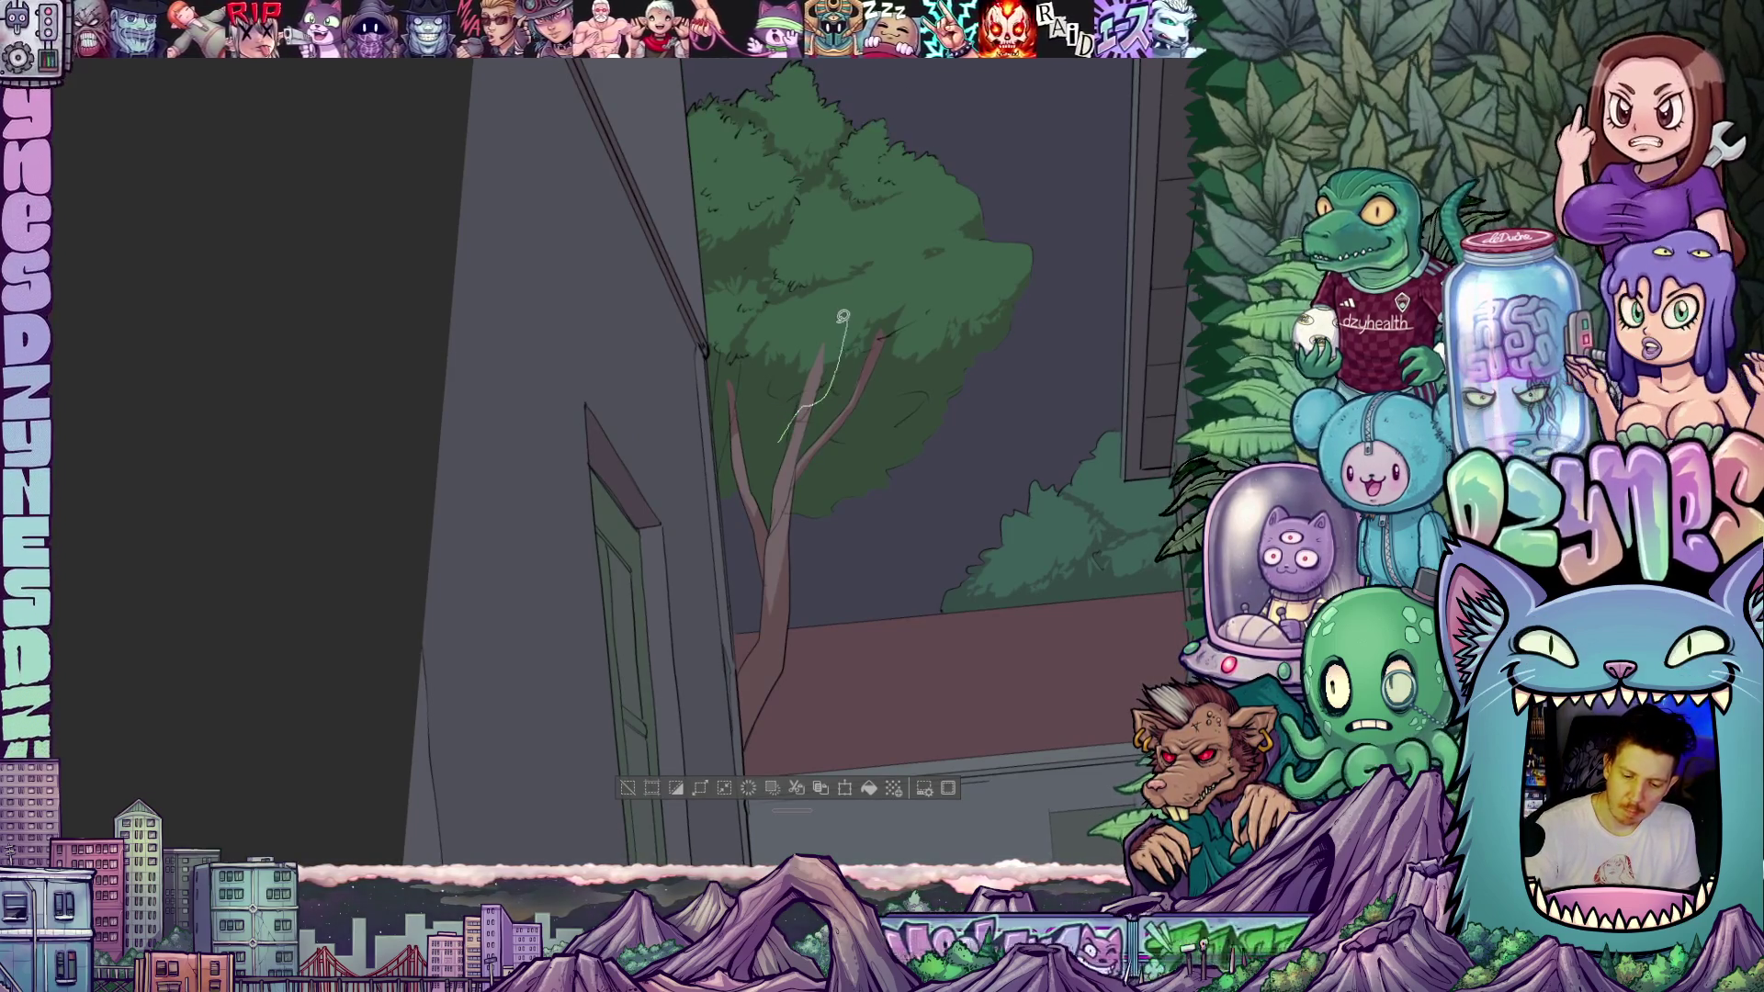
- Add lighter highlight strokes down the tree trunk
{"action": "left_click_drag", "start_coordinate": [840, 333], "coordinate": [781, 428]}
{"action": "scroll", "coordinate": [937, 441], "scroll_direction": "down", "scroll_amount": 3}
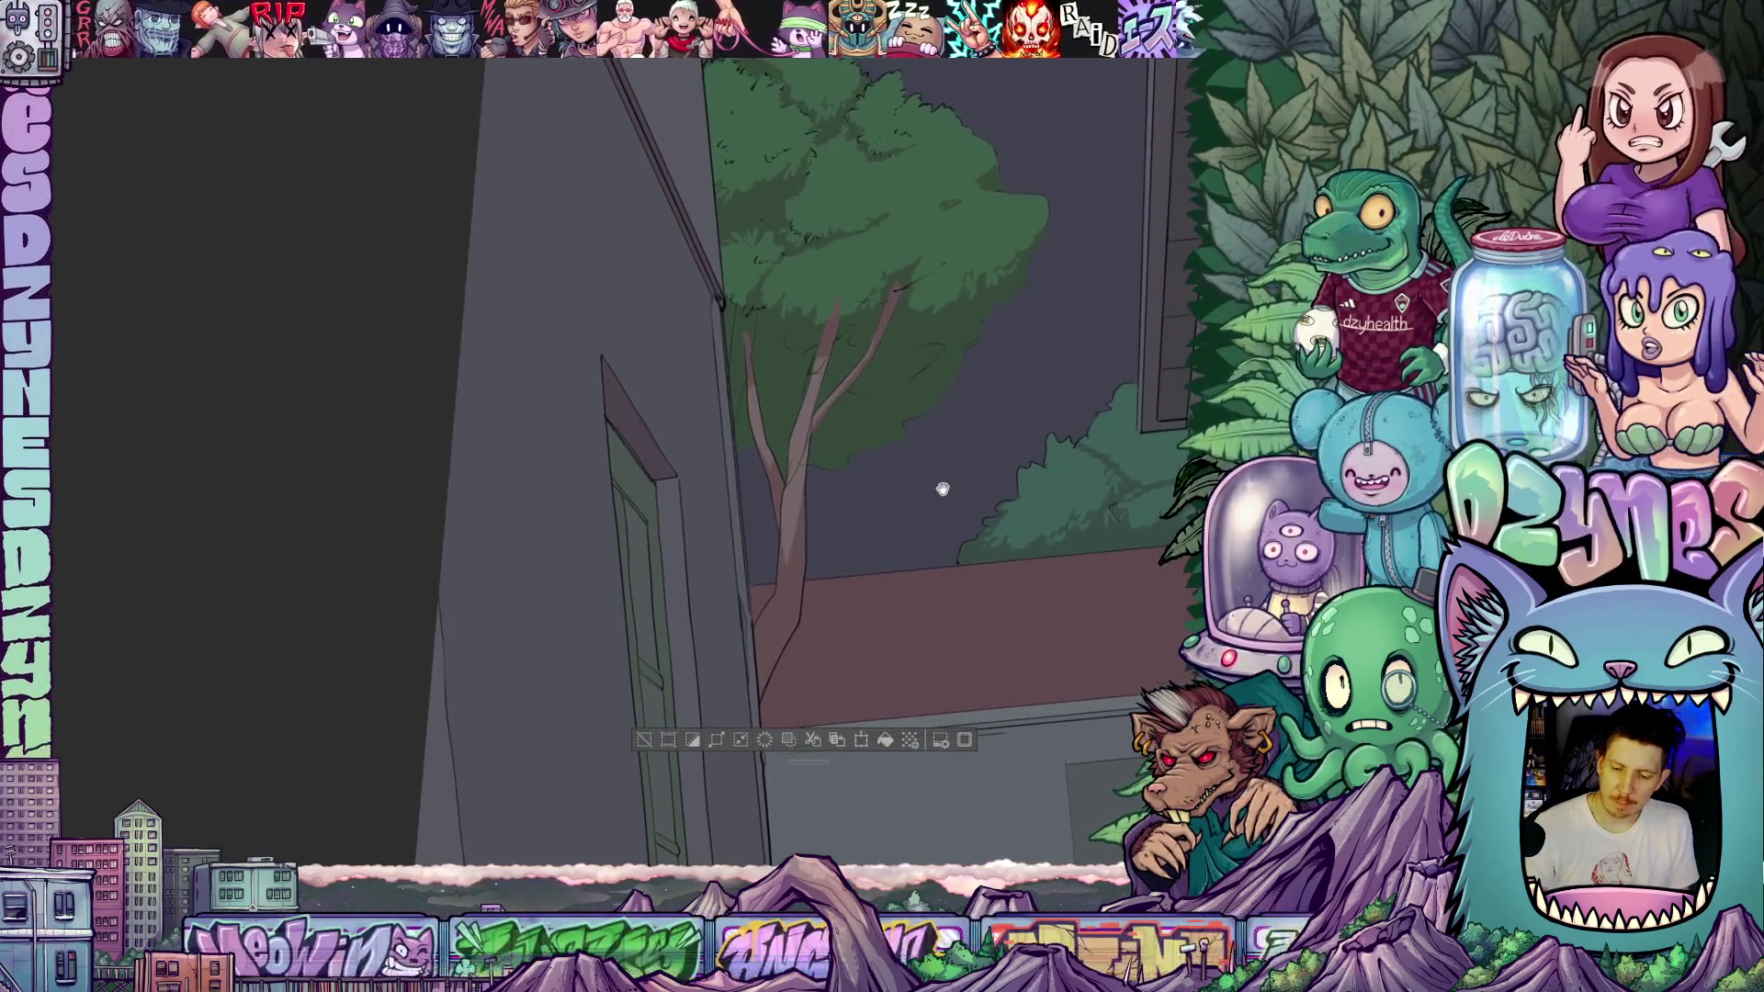
{"action": "left_click_drag", "start_coordinate": [928, 444], "coordinate": [937, 443]}
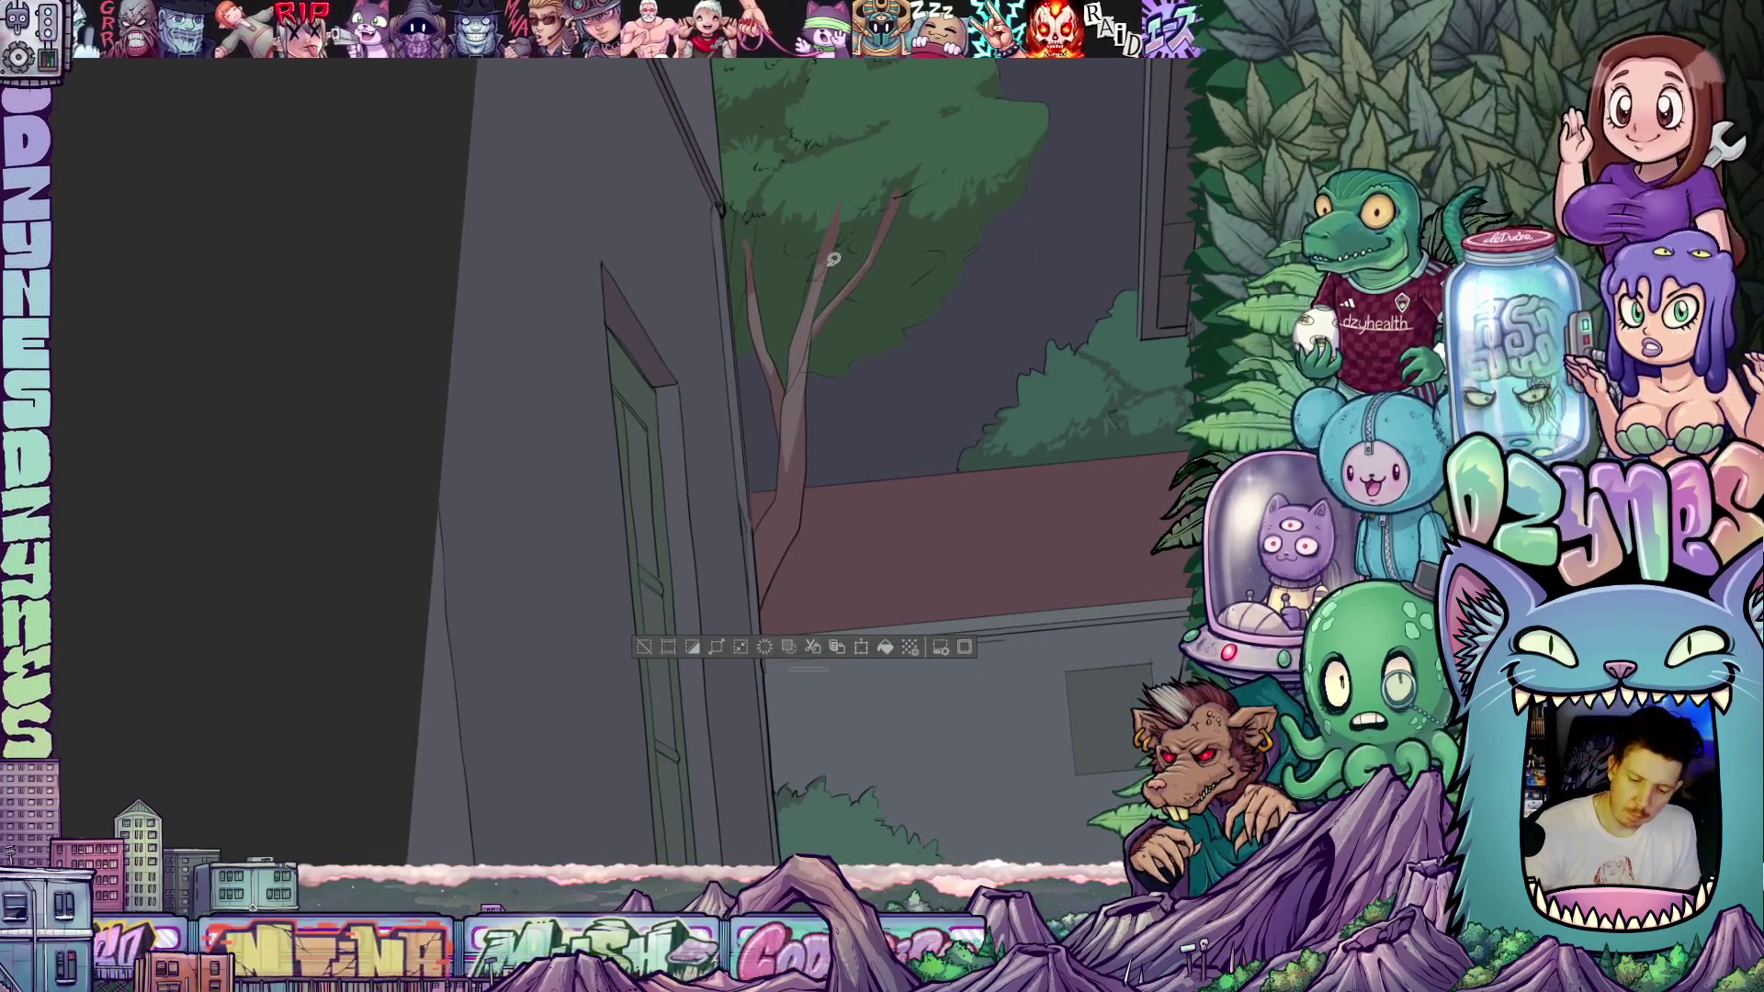
{"action": "mouse_move", "coordinate": [826, 262]}
{"action": "left_mouse_down"}
{"action": "mouse_move", "coordinate": [797, 443]}
{"action": "mouse_move", "coordinate": [841, 253]}
{"action": "left_mouse_up"}
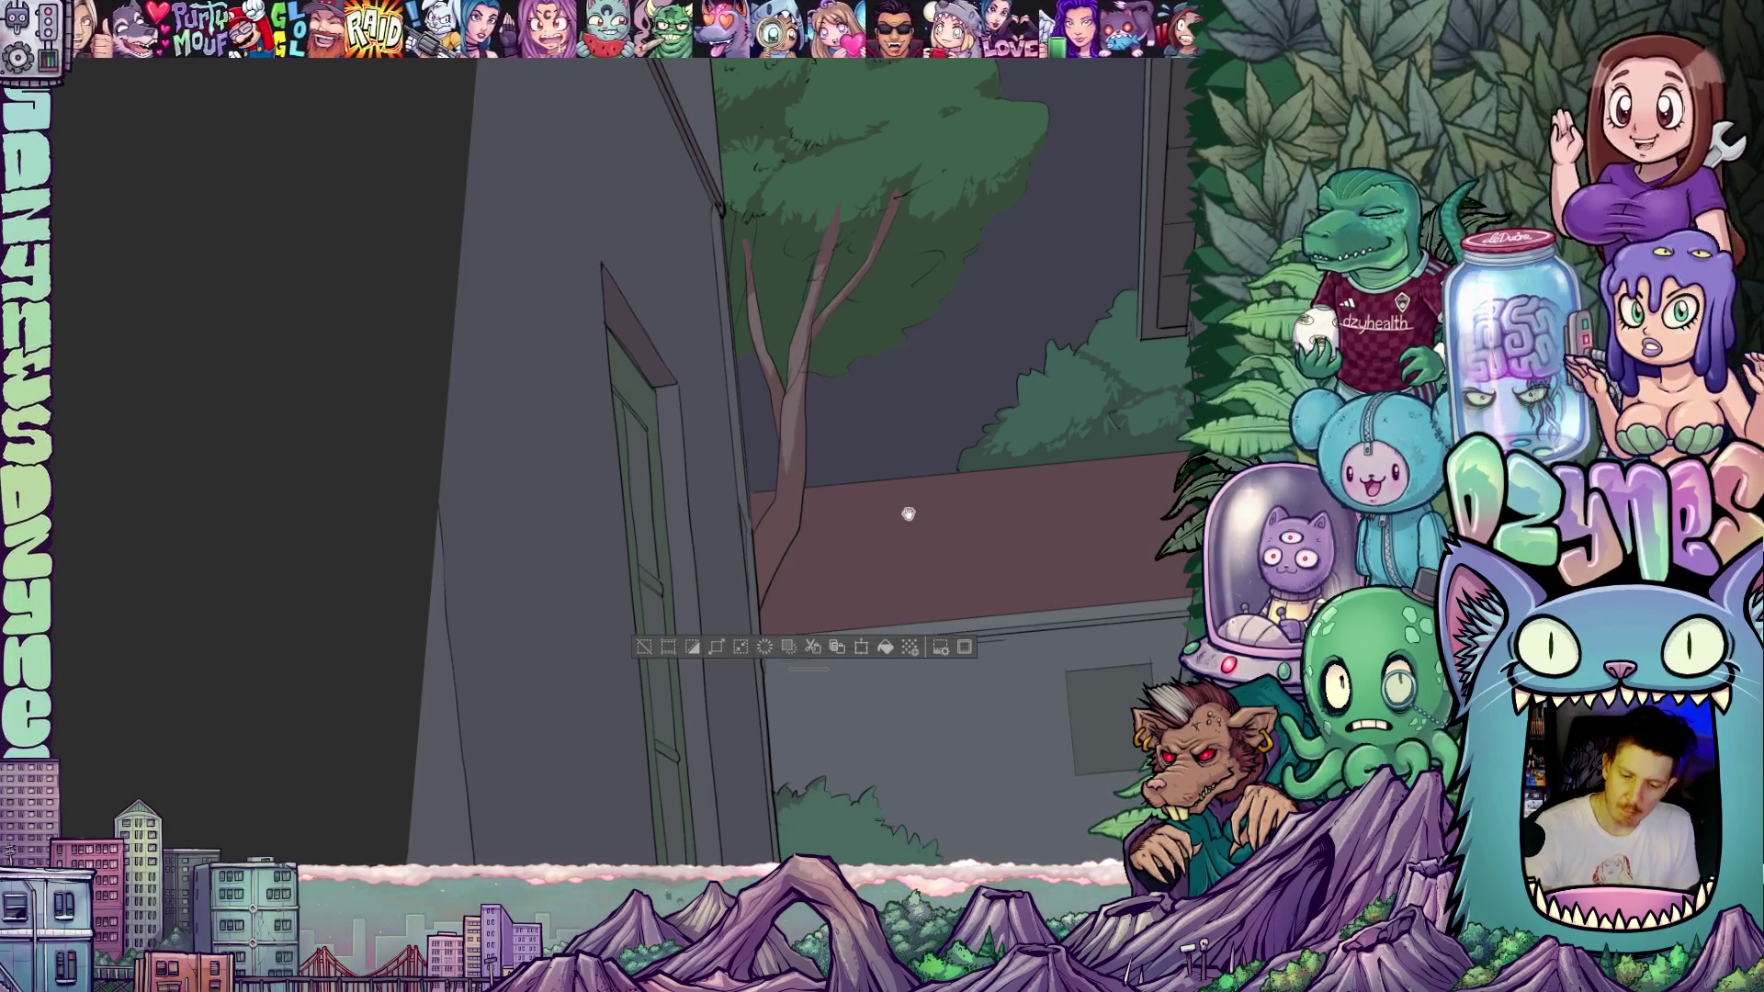
{"action": "mouse_move", "coordinate": [907, 514]}
{"action": "left_mouse_down"}
{"action": "mouse_move", "coordinate": [937, 497]}
{"action": "mouse_move", "coordinate": [945, 441]}
{"action": "mouse_move", "coordinate": [937, 484]}
{"action": "mouse_move", "coordinate": [929, 444]}
{"action": "mouse_move", "coordinate": [940, 480]}
{"action": "mouse_move", "coordinate": [977, 394]}
{"action": "mouse_move", "coordinate": [934, 357]}
{"action": "left_mouse_up"}
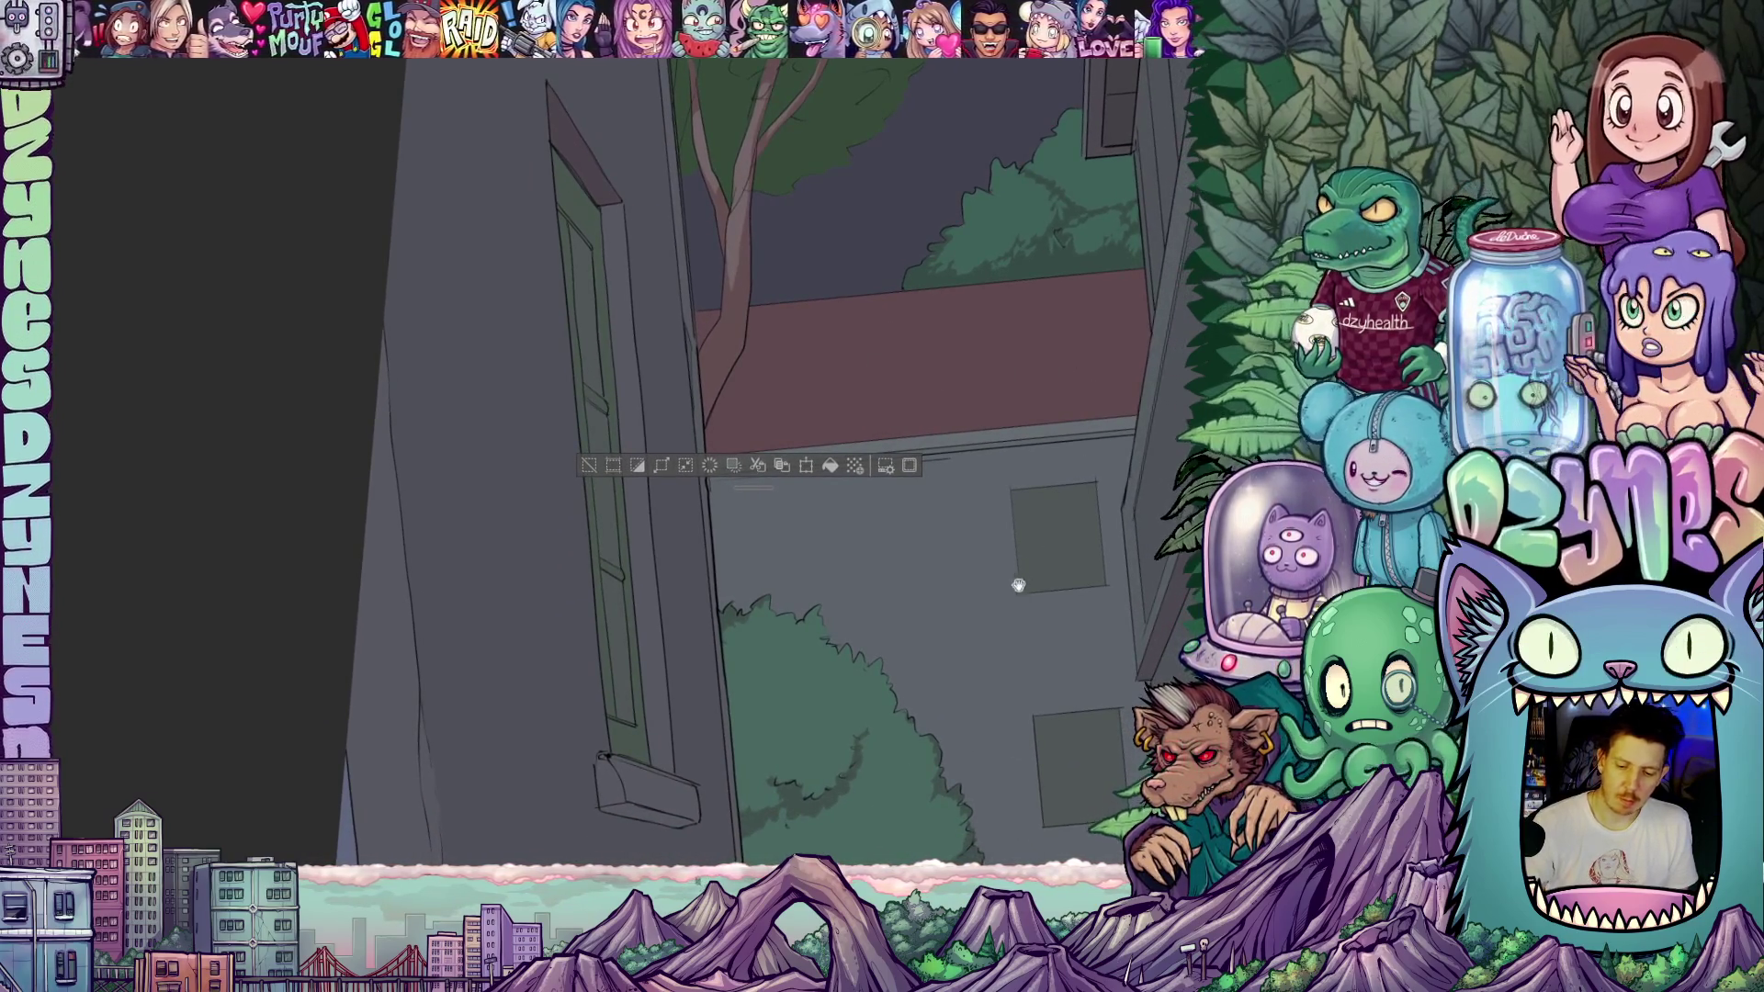
- Auto-select the red roof band, tilt the view to match it, then deselect
{"action": "mouse_move", "coordinate": [1018, 585]}
{"action": "left_mouse_down"}
{"action": "mouse_move", "coordinate": [957, 548]}
{"action": "mouse_move", "coordinate": [975, 561]}
{"action": "left_mouse_up"}
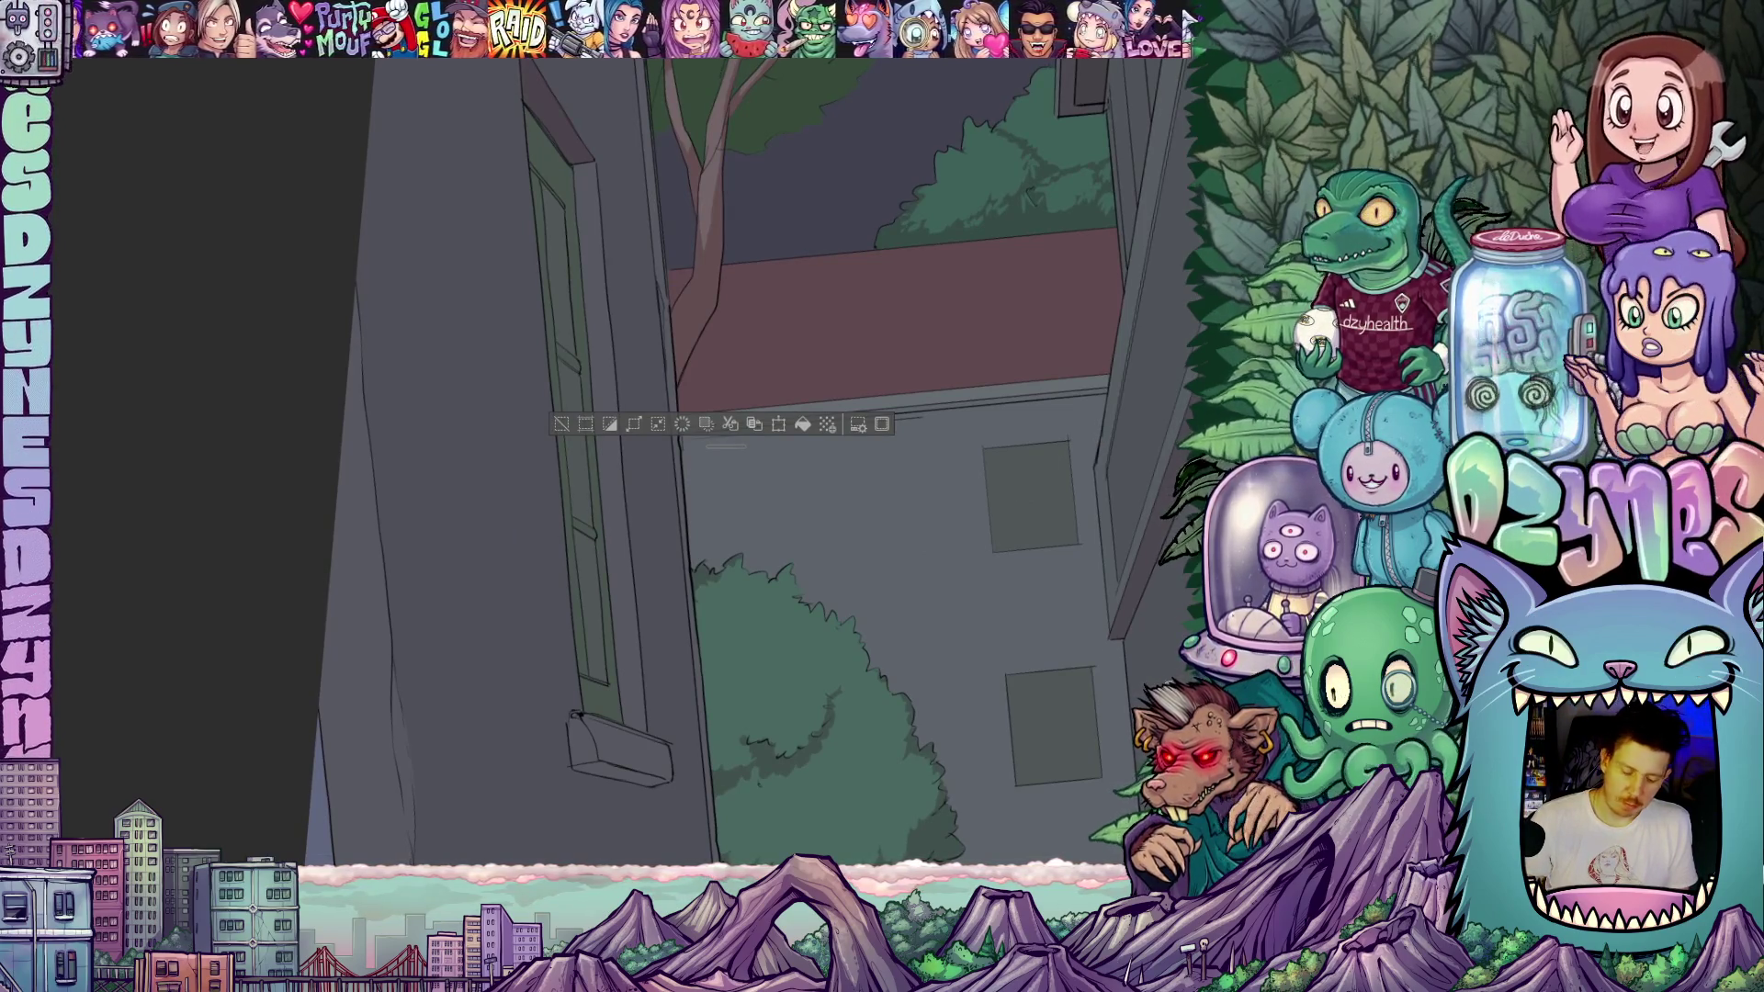
{"action": "left_click", "coordinate": [949, 344]}
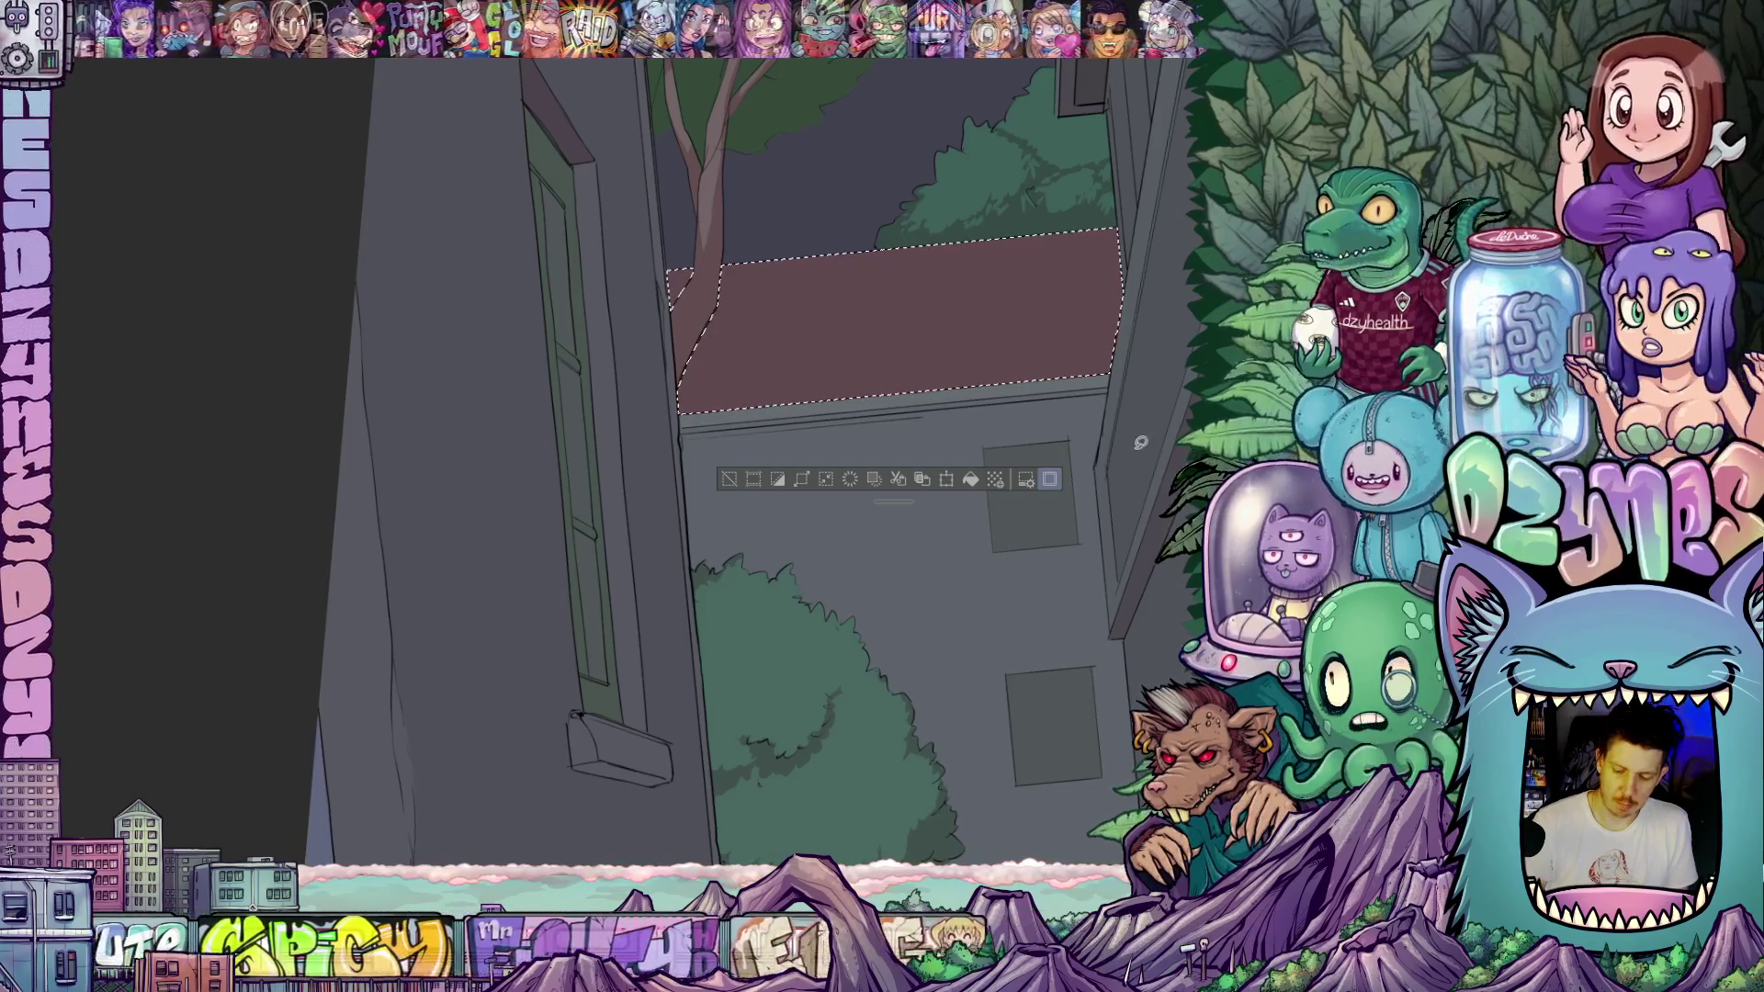
{"action": "mouse_move", "coordinate": [1109, 516]}
{"action": "left_mouse_down"}
{"action": "mouse_move", "coordinate": [1023, 484]}
{"action": "mouse_move", "coordinate": [1029, 561]}
{"action": "left_mouse_up"}
{"action": "key", "text": "ctrl+d"}
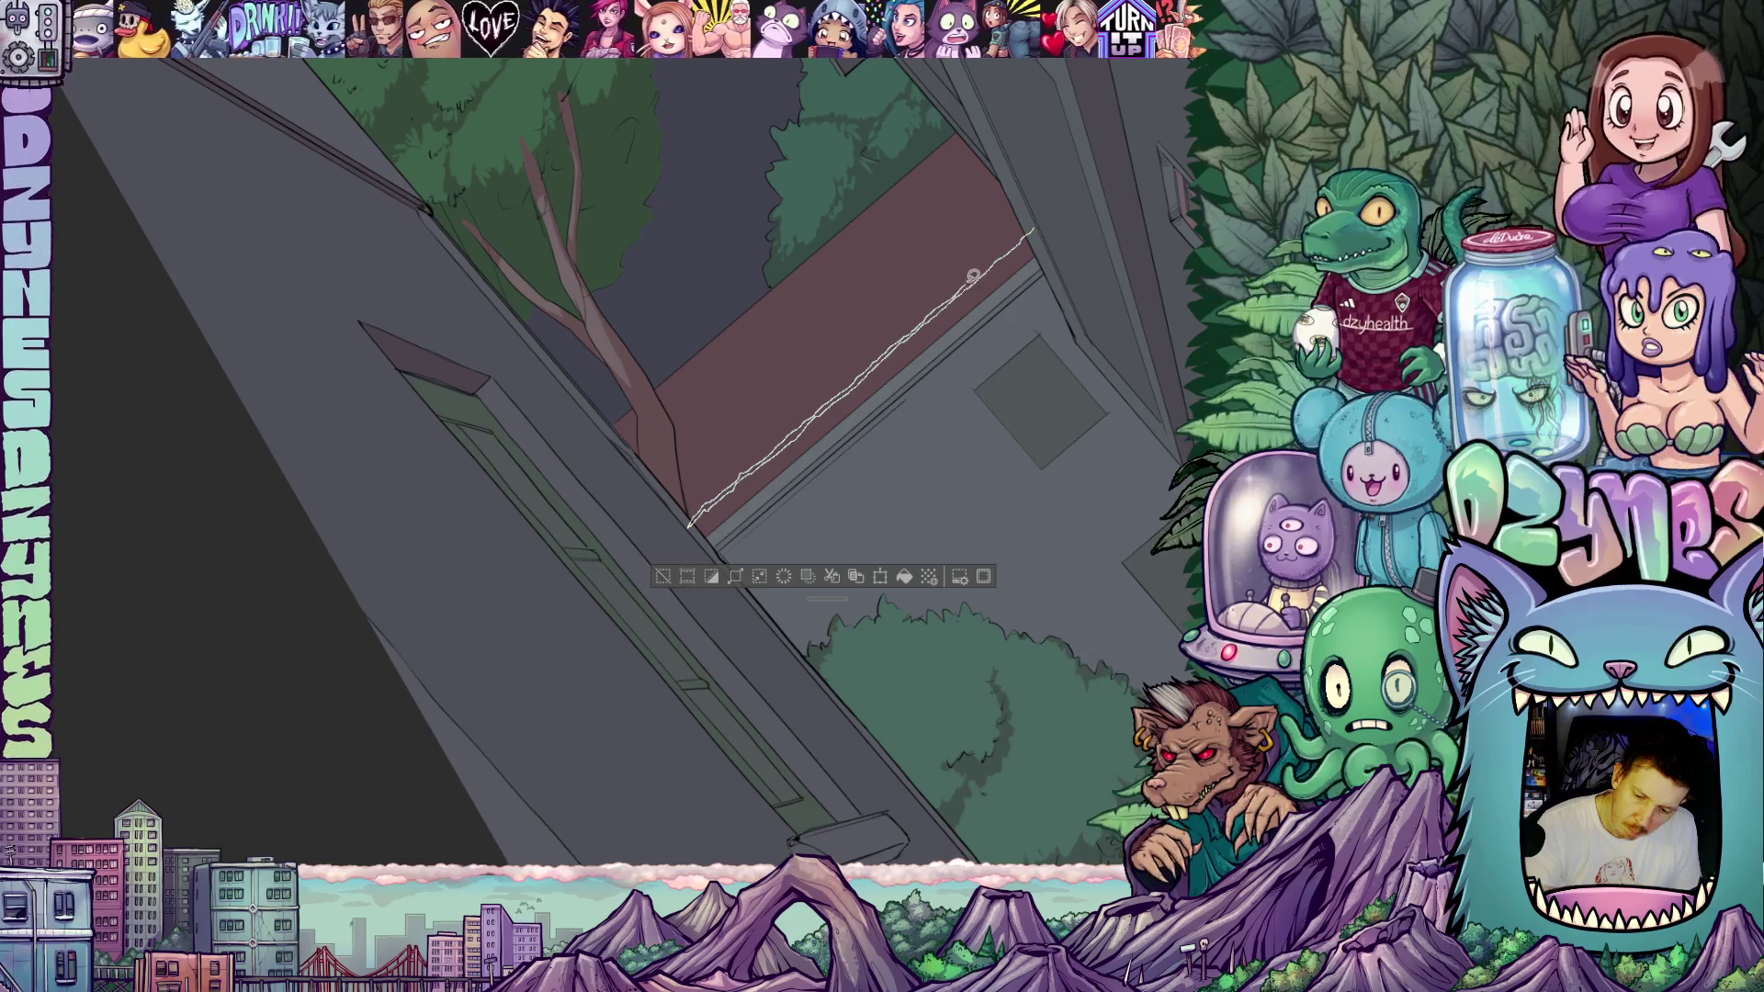
- Draw two thin dark plank lines across the red roof
{"action": "left_click_drag", "start_coordinate": [1033, 223], "coordinate": [1033, 226]}
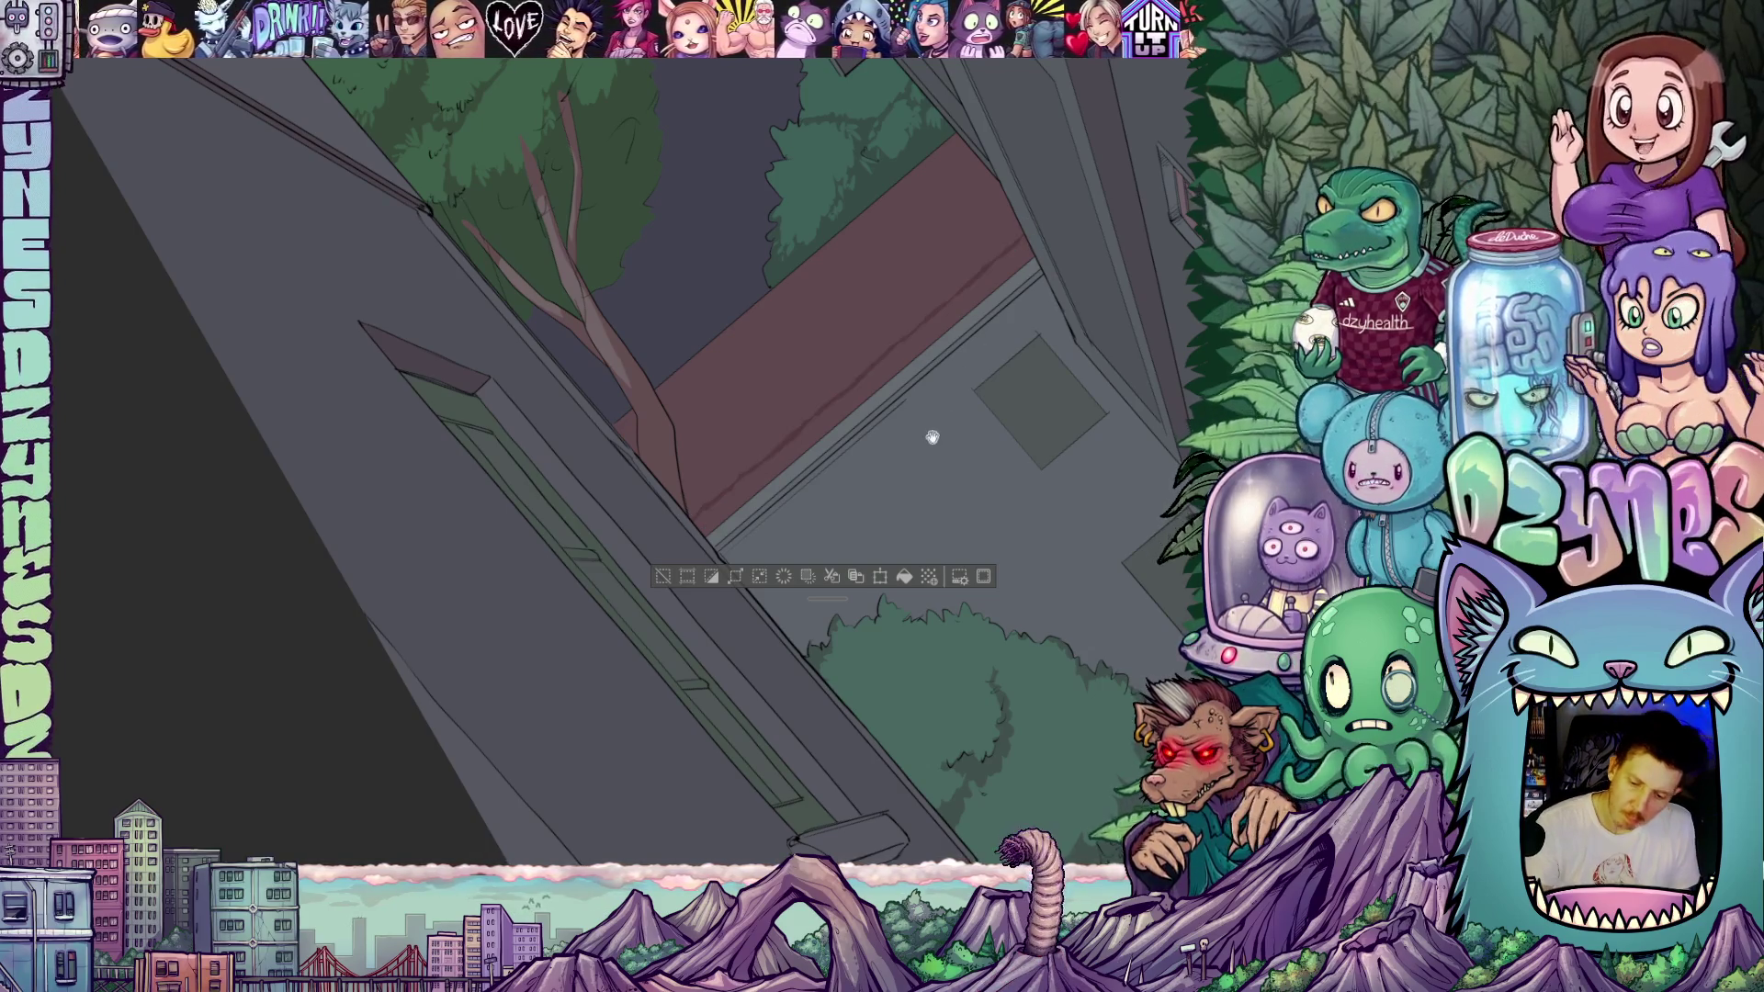
{"action": "left_click_drag", "start_coordinate": [932, 437], "coordinate": [983, 443]}
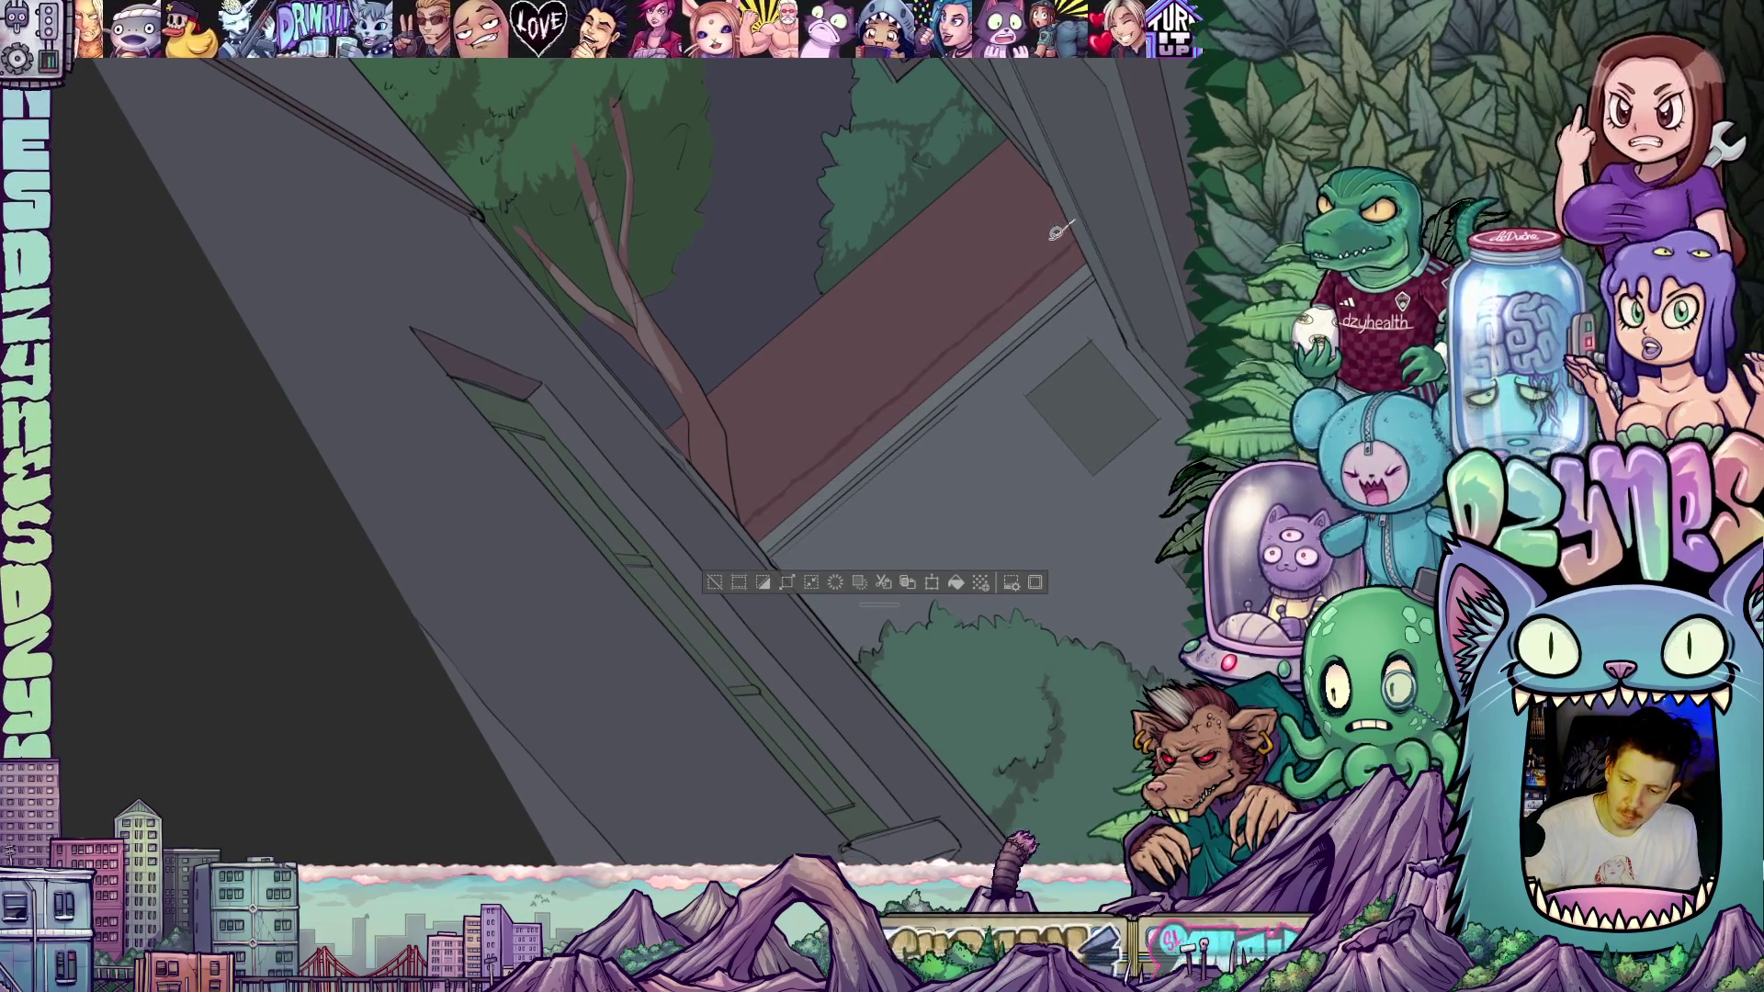
{"action": "left_click_drag", "start_coordinate": [1073, 223], "coordinate": [731, 510]}
{"action": "left_click_drag", "start_coordinate": [809, 434], "coordinate": [1076, 214]}
- Undo a stray straight line and draw a looser plank line across the roof instead
{"action": "mouse_move", "coordinate": [1129, 418]}
{"action": "left_mouse_down"}
{"action": "mouse_move", "coordinate": [1053, 590]}
{"action": "mouse_move", "coordinate": [1036, 460]}
{"action": "mouse_move", "coordinate": [1084, 552]}
{"action": "left_mouse_up"}
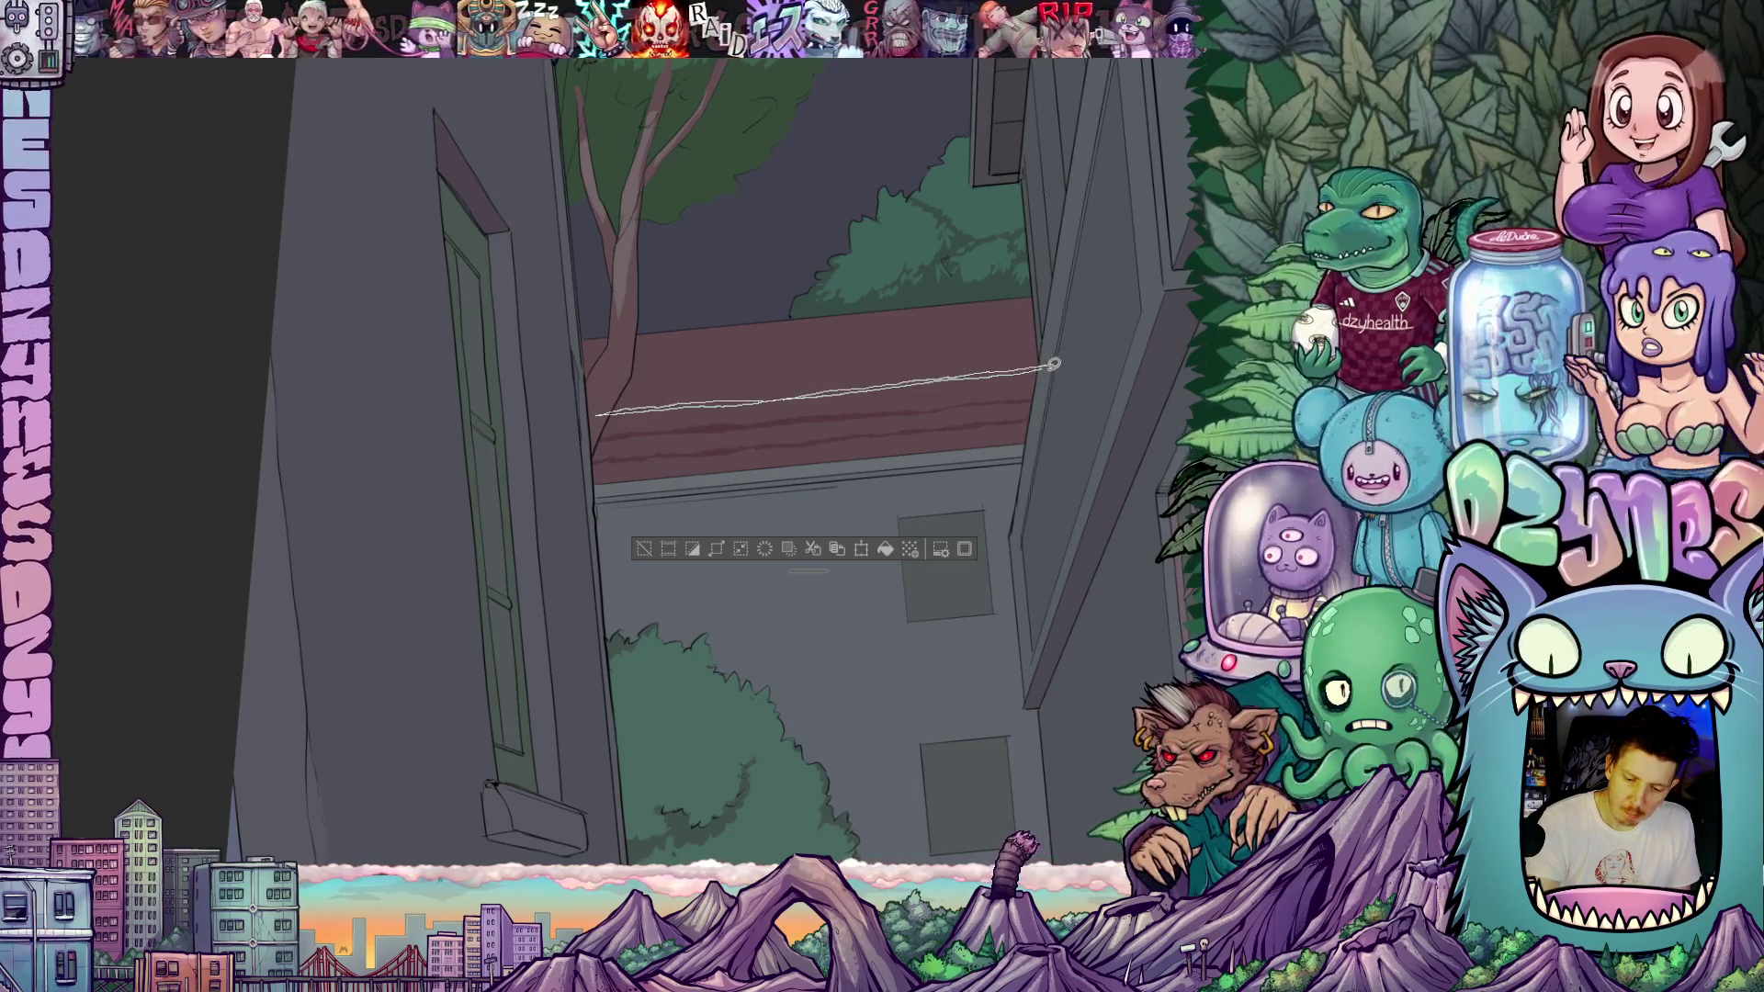
{"action": "mouse_move", "coordinate": [1062, 572]}
{"action": "left_mouse_down"}
{"action": "mouse_move", "coordinate": [1086, 376]}
{"action": "mouse_move", "coordinate": [948, 358]}
{"action": "mouse_move", "coordinate": [904, 480]}
{"action": "mouse_move", "coordinate": [898, 464]}
{"action": "left_mouse_up"}
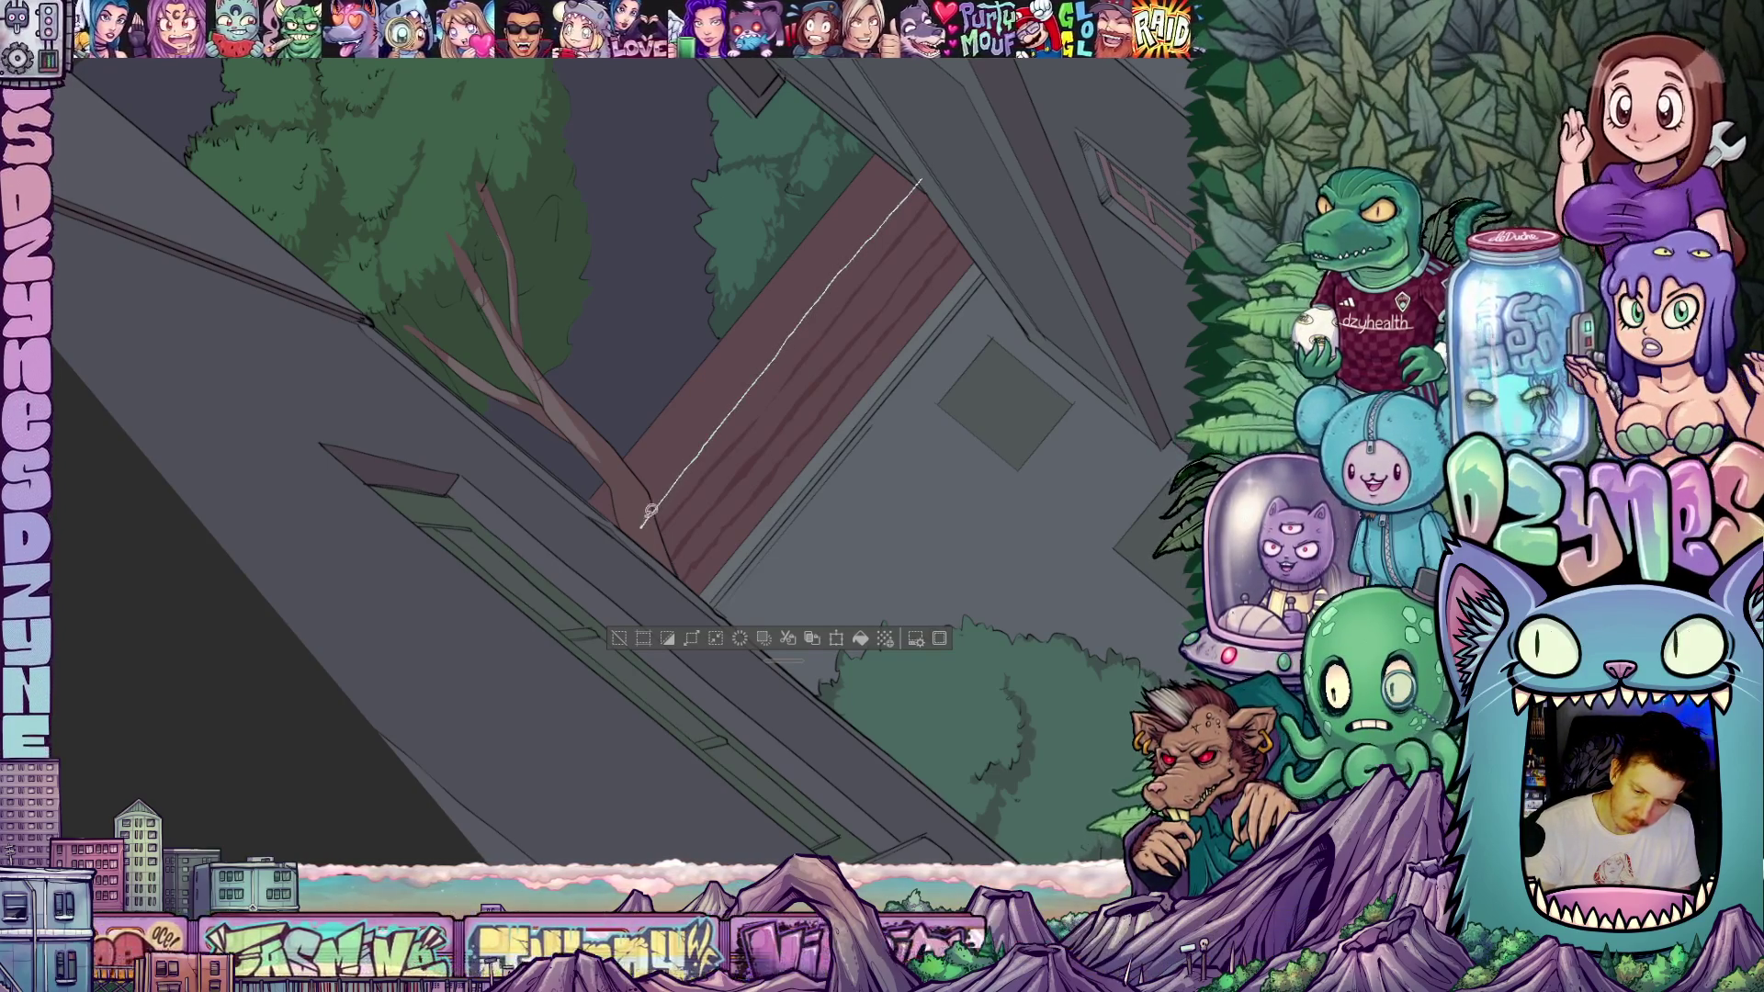
{"action": "left_click", "coordinate": [640, 528], "text": "shift"}
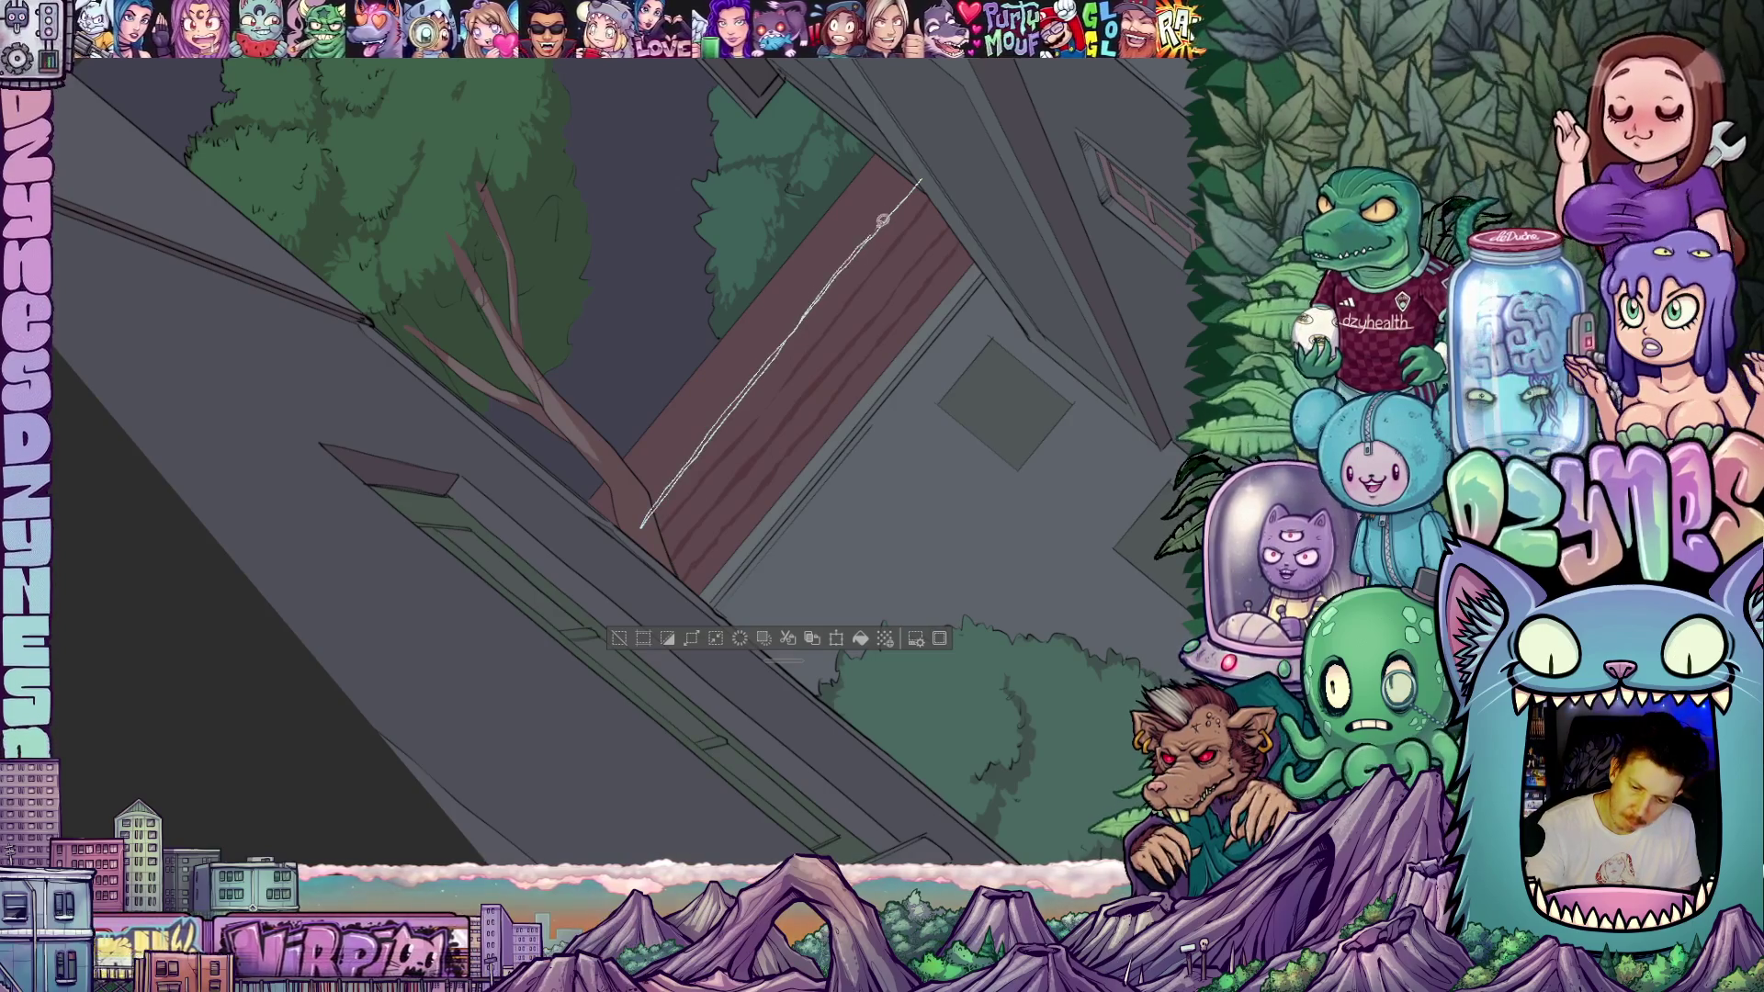
{"action": "key", "text": "ctrl+z"}
{"action": "left_click_drag", "start_coordinate": [907, 163], "coordinate": [804, 285]}
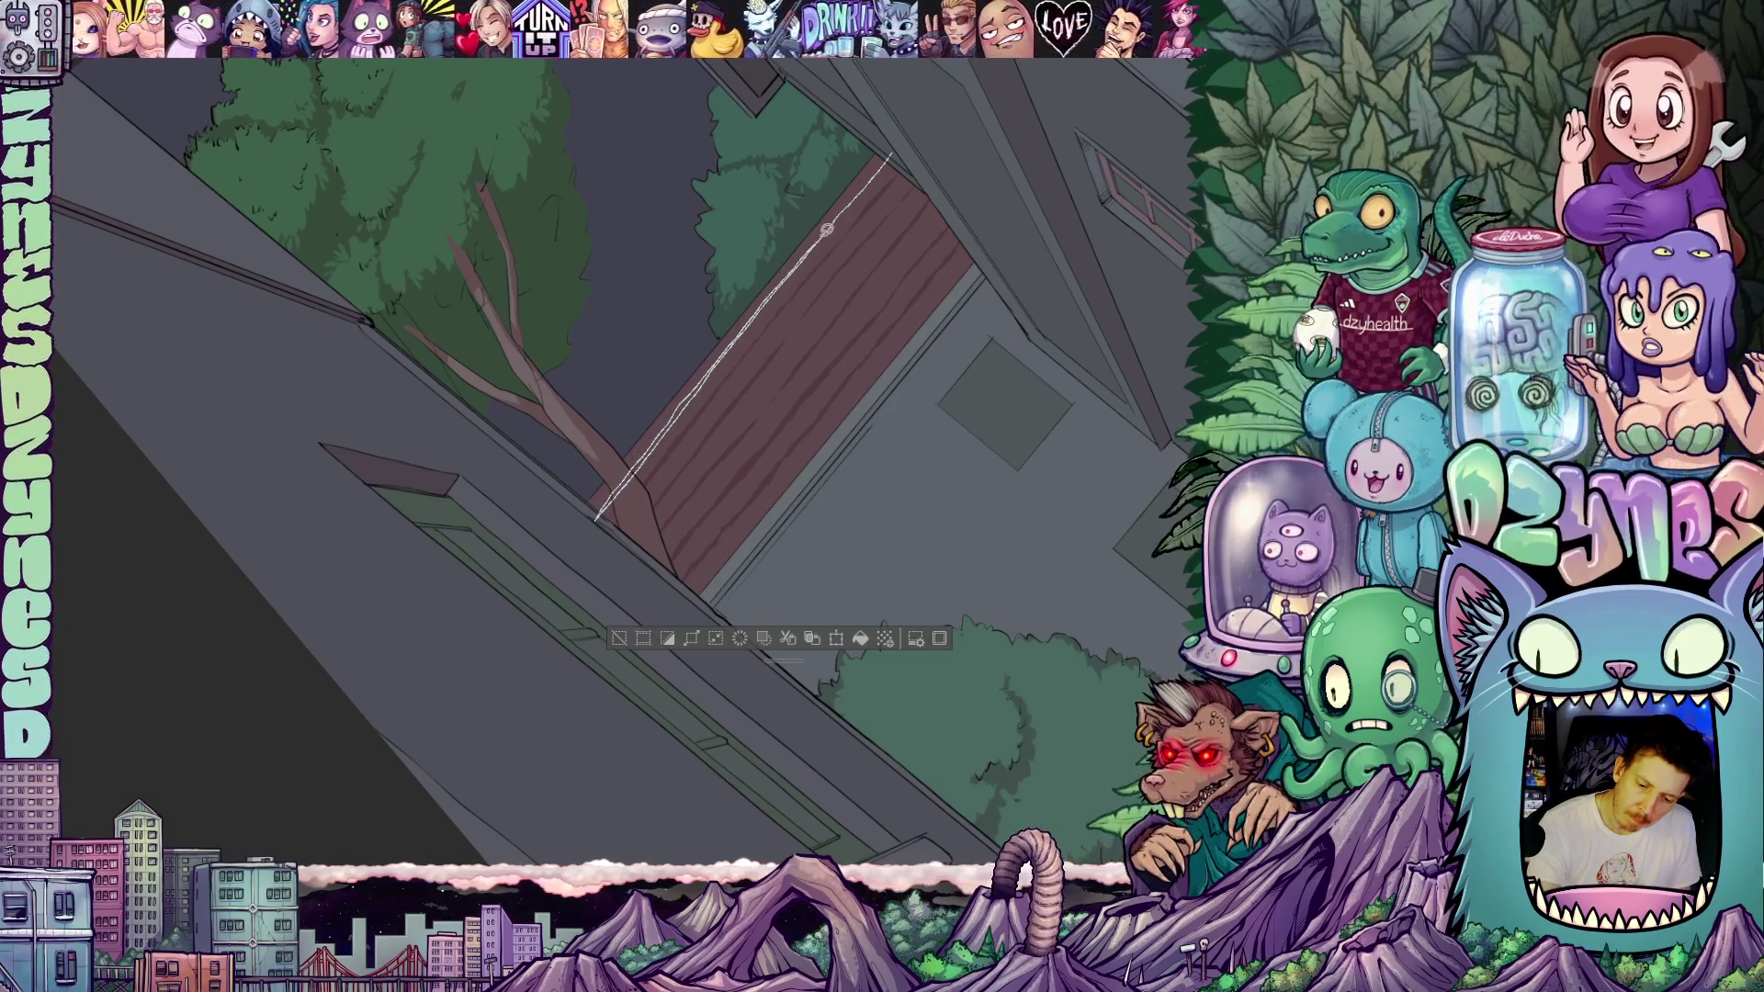
{"action": "mouse_move", "coordinate": [1000, 204]}
{"action": "left_mouse_down"}
{"action": "mouse_move", "coordinate": [1063, 465]}
{"action": "mouse_move", "coordinate": [1010, 496]}
{"action": "mouse_move", "coordinate": [1016, 472]}
{"action": "mouse_move", "coordinate": [1002, 529]}
{"action": "mouse_move", "coordinate": [1021, 681]}
{"action": "mouse_move", "coordinate": [995, 622]}
{"action": "mouse_move", "coordinate": [966, 670]}
{"action": "left_mouse_up"}
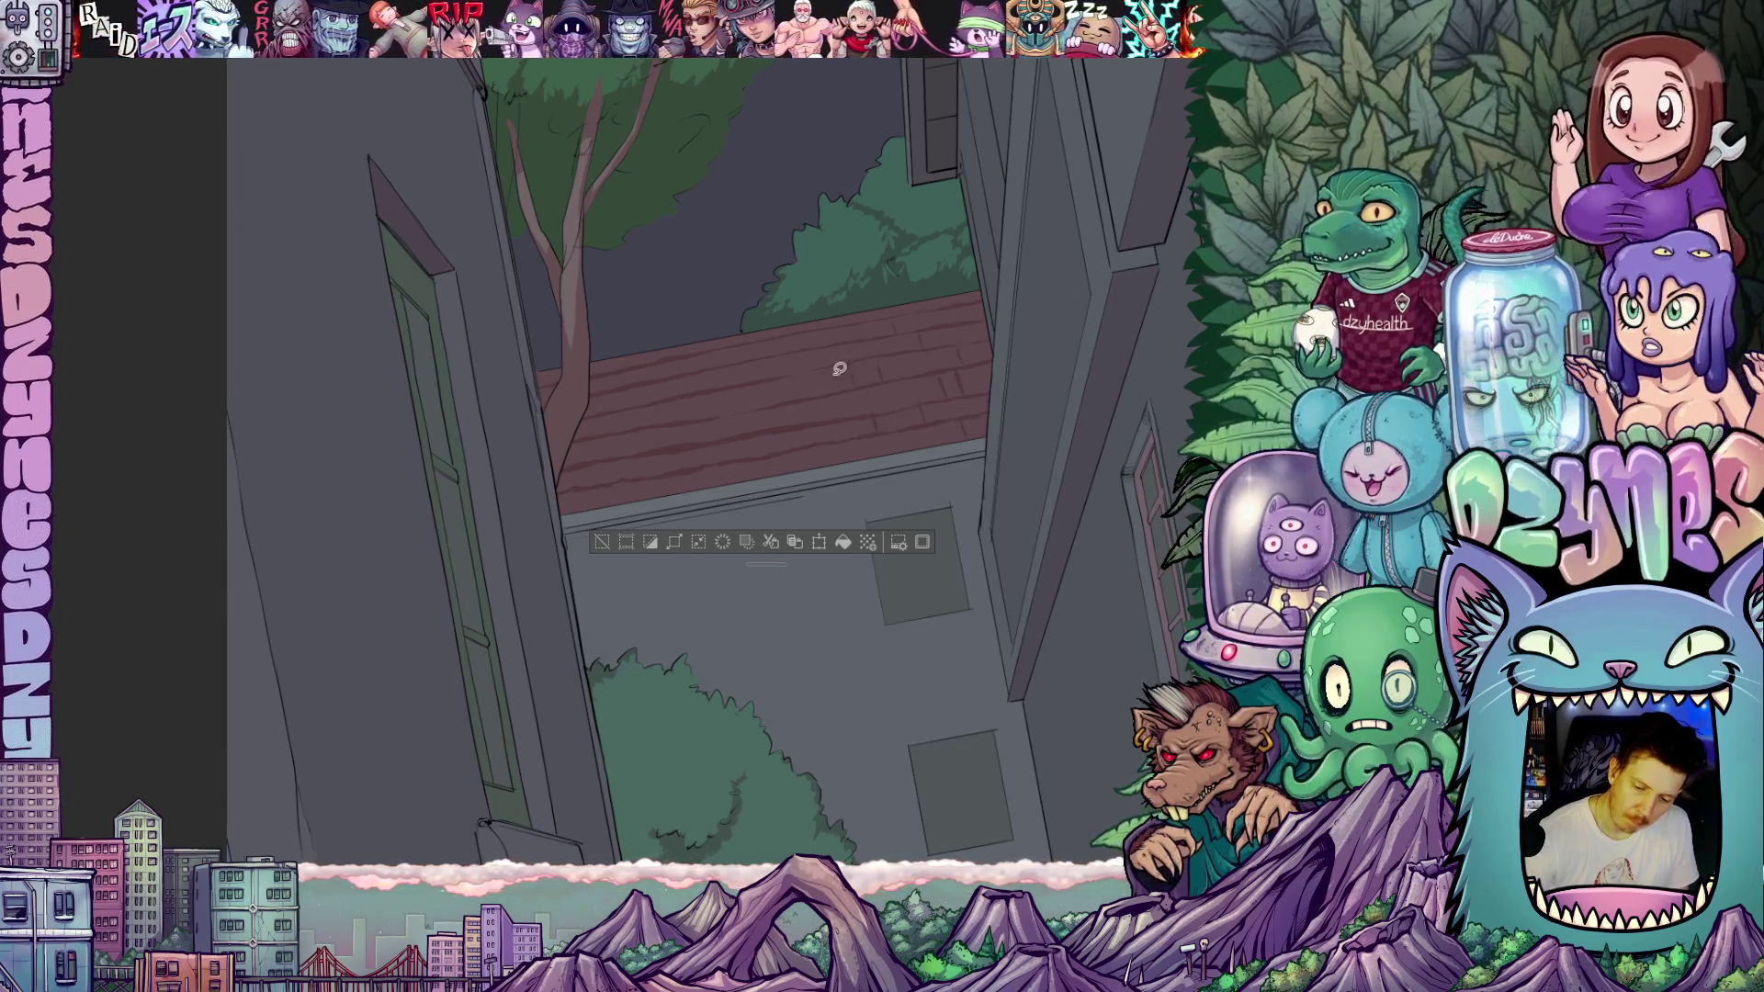
- Scroll and pan the view across the alley painting
{"action": "scroll", "coordinate": [891, 562], "scroll_direction": "left", "scroll_amount": 2}
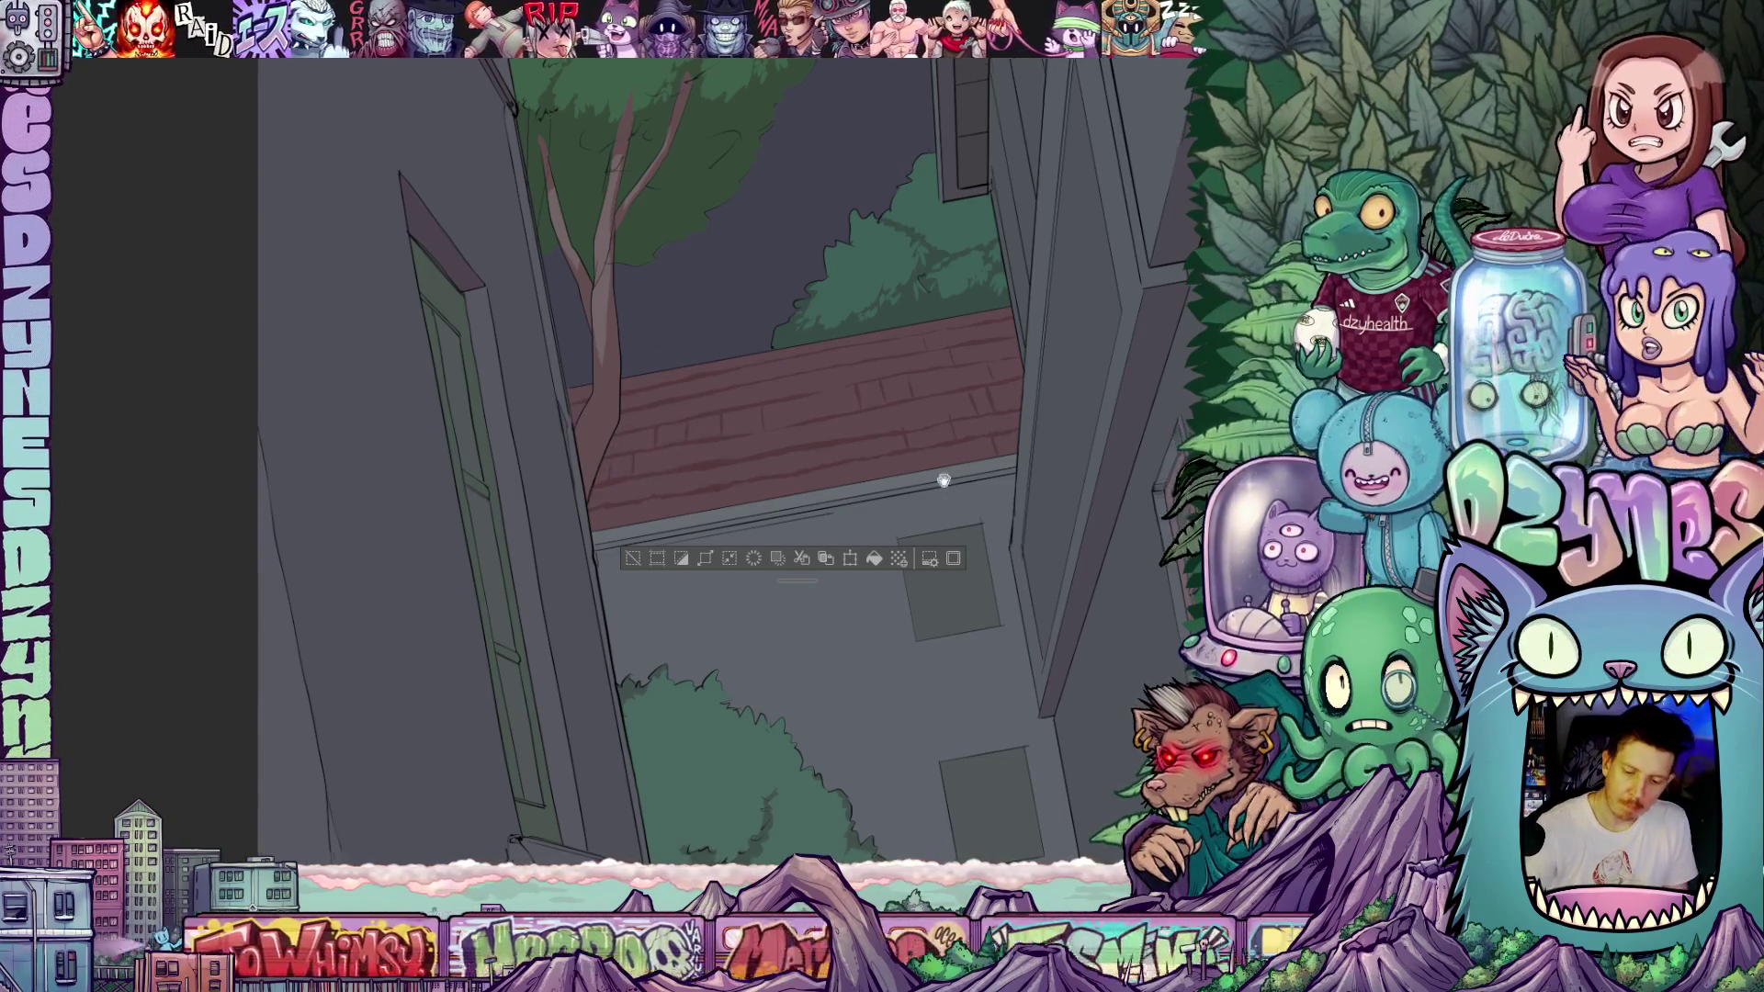
{"action": "scroll", "coordinate": [659, 454], "scroll_direction": "right", "scroll_amount": 3}
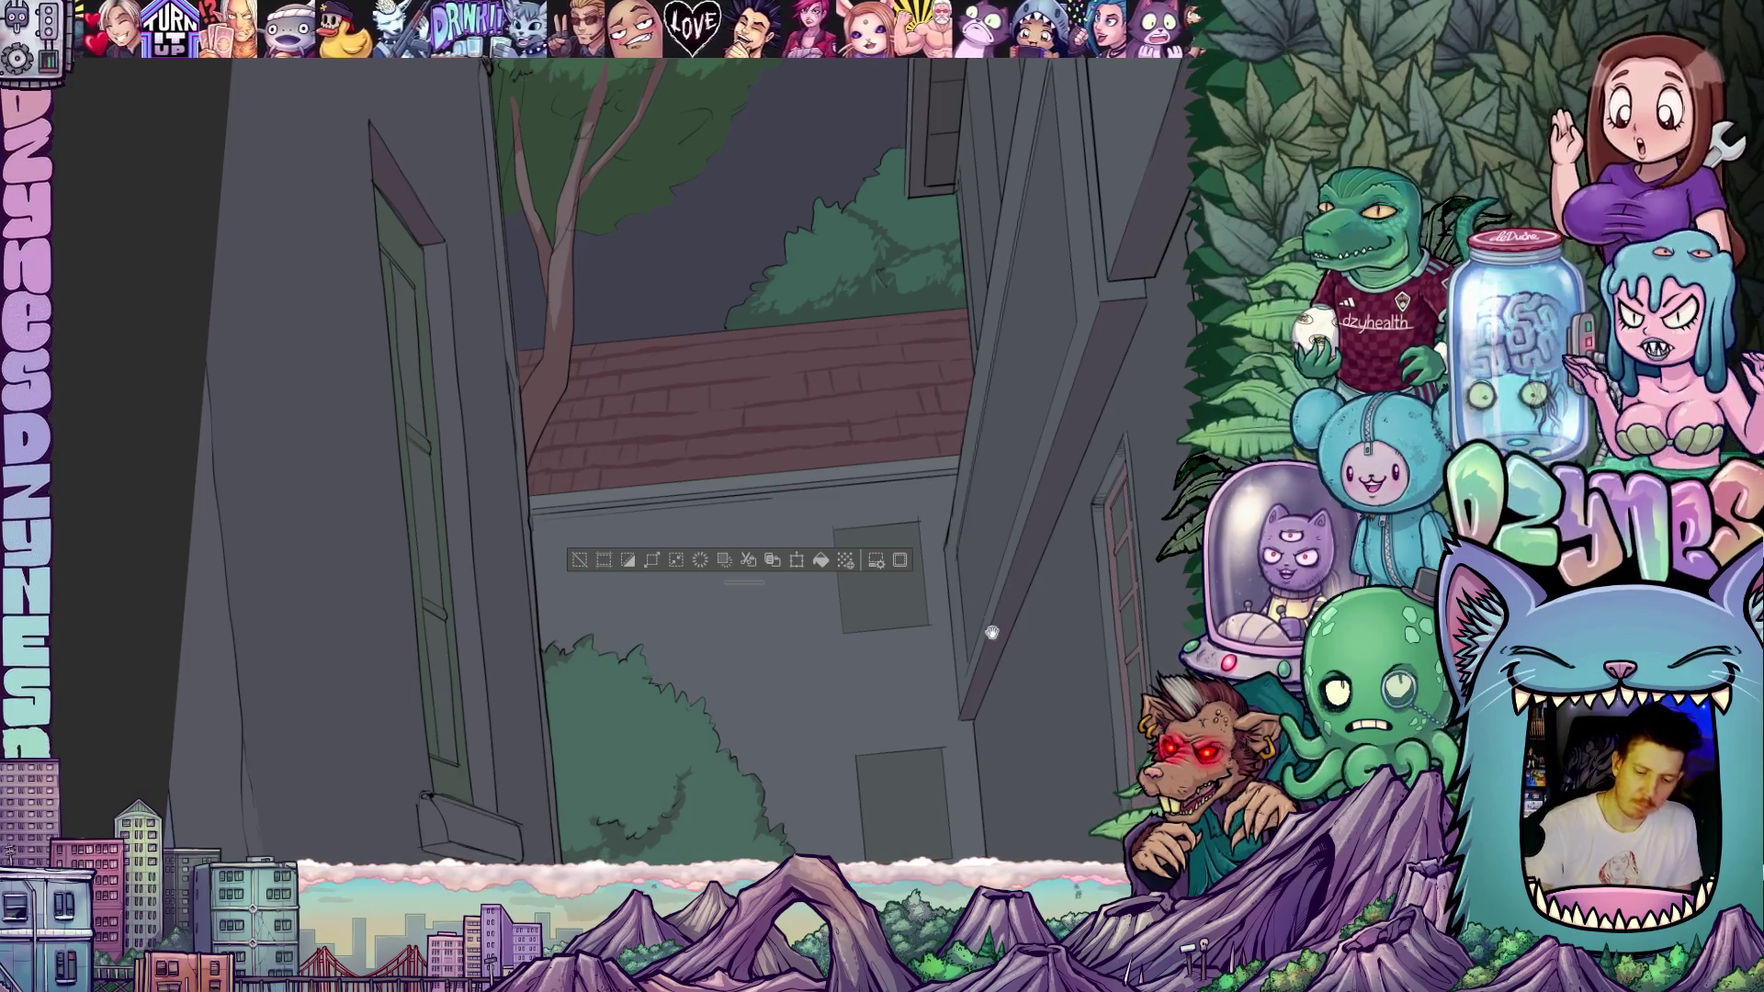
{"action": "mouse_move", "coordinate": [992, 632]}
{"action": "left_mouse_down"}
{"action": "mouse_move", "coordinate": [952, 619]}
{"action": "mouse_move", "coordinate": [983, 595]}
{"action": "mouse_move", "coordinate": [919, 459]}
{"action": "mouse_move", "coordinate": [797, 302]}
{"action": "left_mouse_up"}
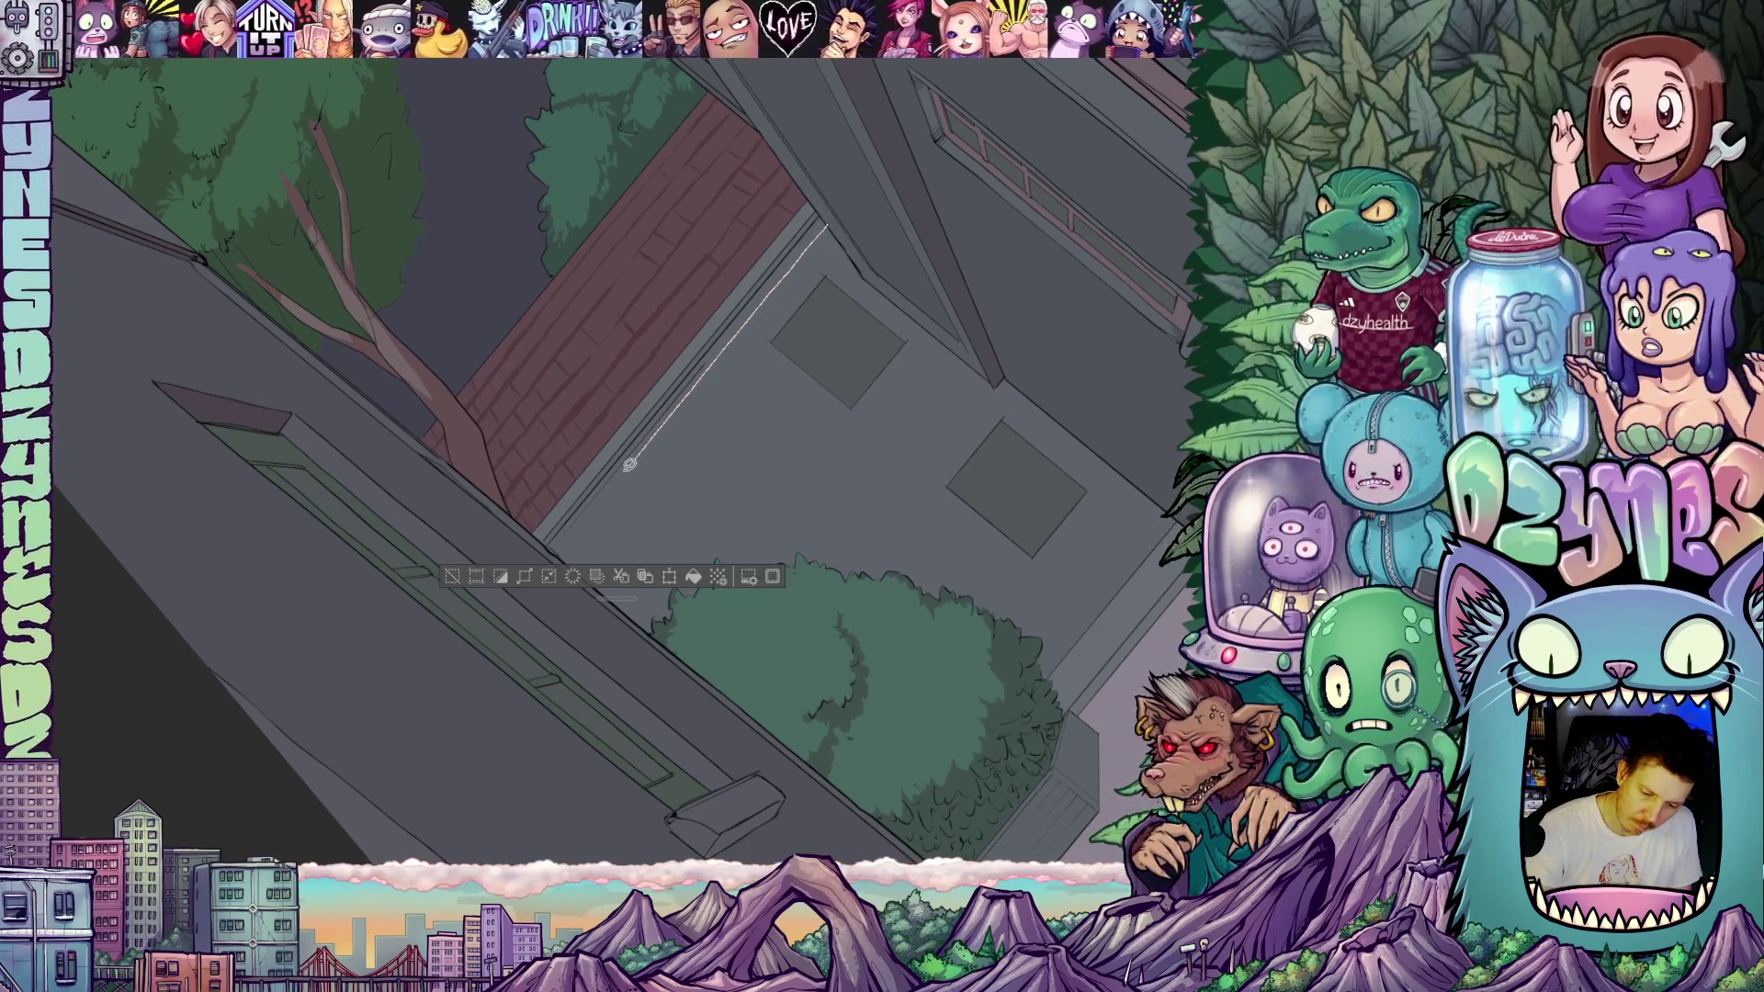
- Trace the selection along the alley wall, then reset and zoom the view out over the alley
{"action": "left_click_drag", "start_coordinate": [630, 464], "coordinate": [551, 546]}
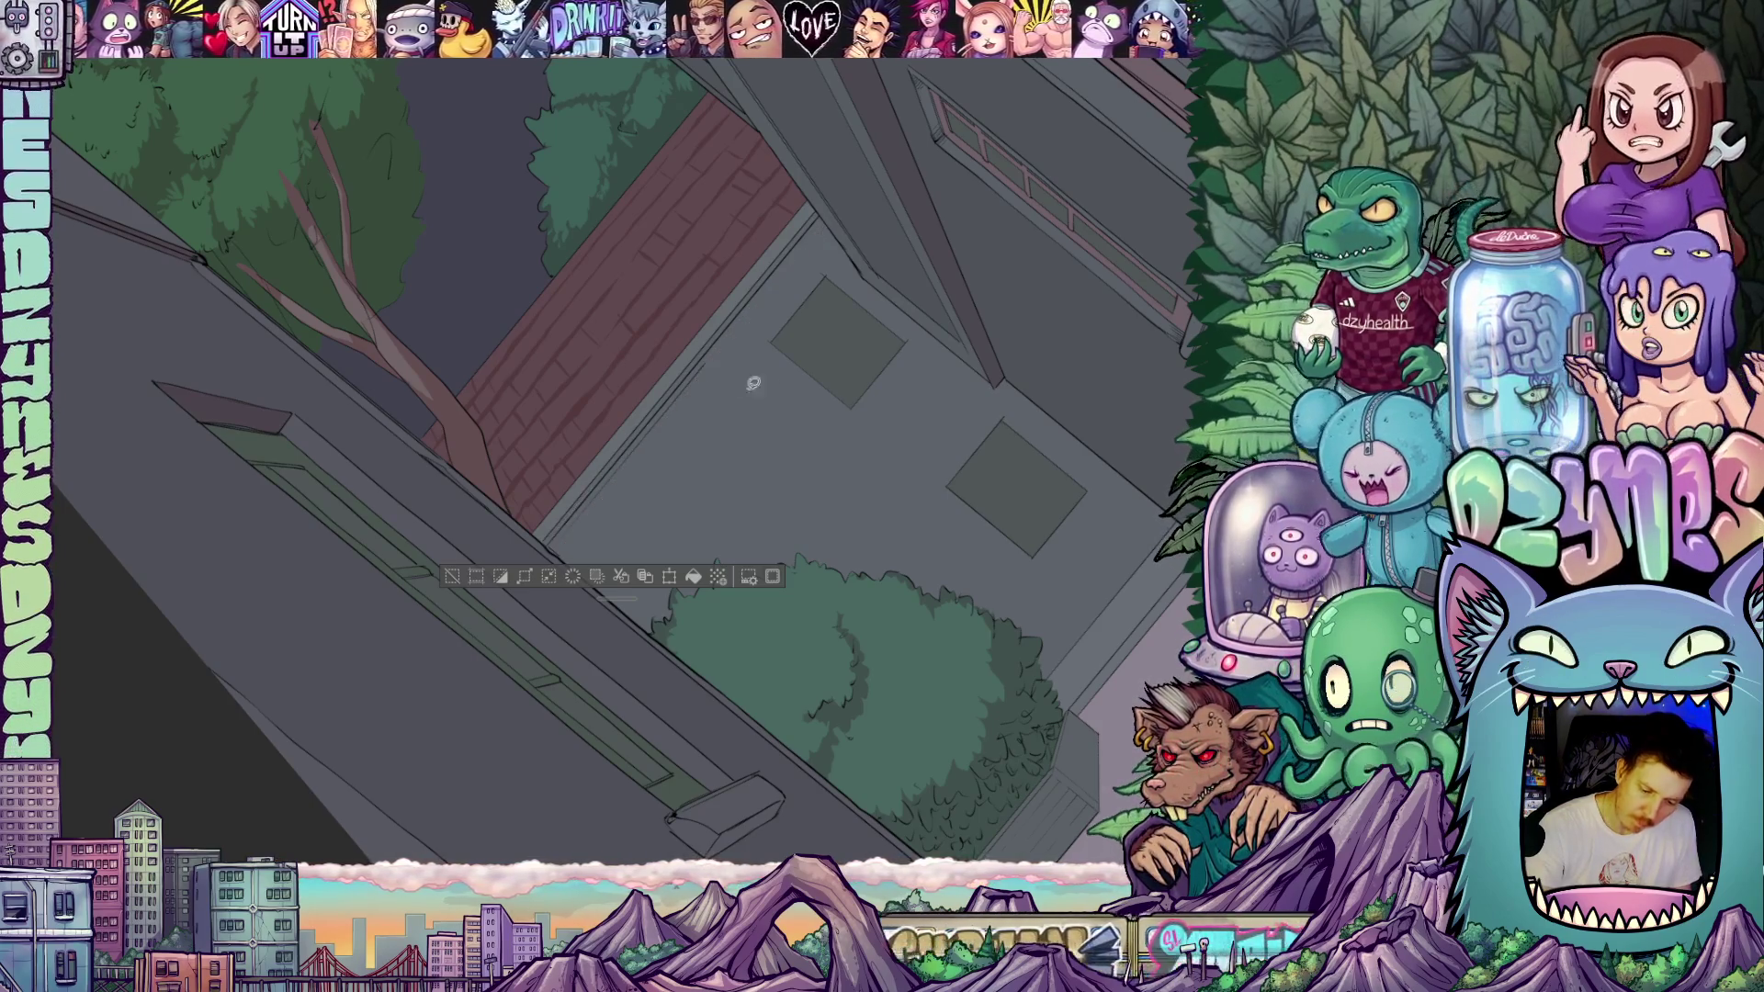
{"action": "key", "text": "ctrl+at"}
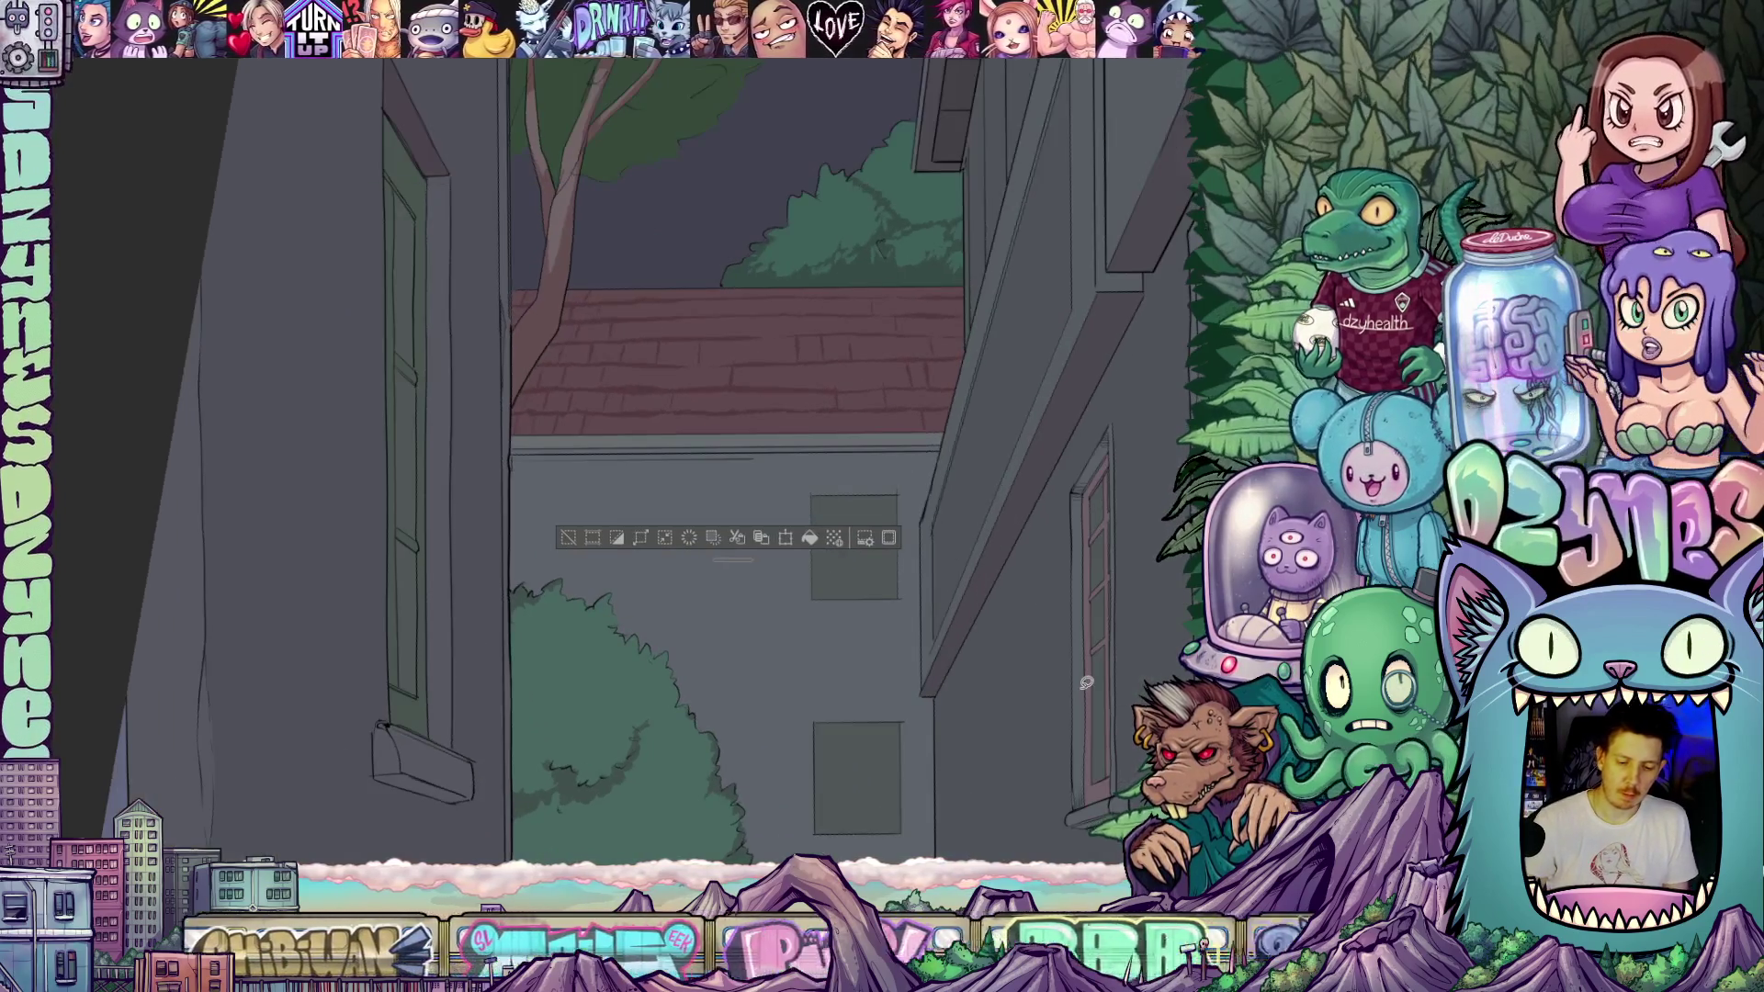
{"action": "mouse_move", "coordinate": [1086, 684]}
{"action": "left_mouse_down"}
{"action": "mouse_move", "coordinate": [997, 367]}
{"action": "mouse_move", "coordinate": [709, 393]}
{"action": "left_mouse_up"}
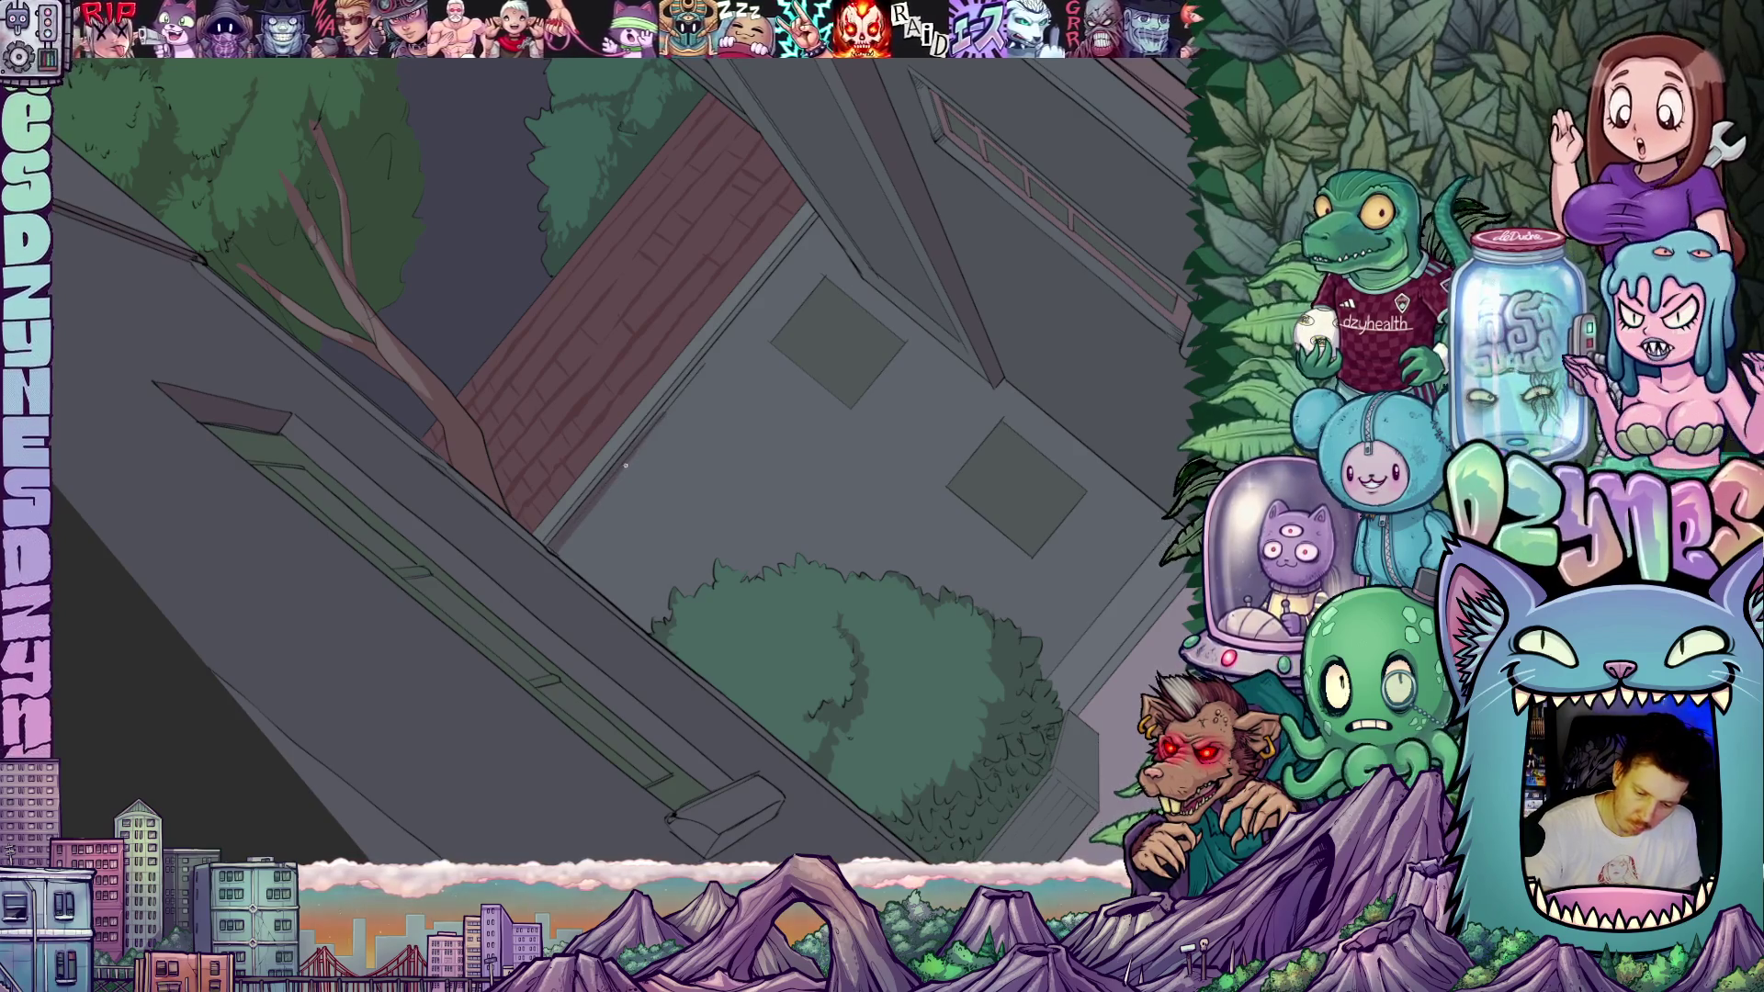
{"action": "left_click_drag", "start_coordinate": [737, 393], "coordinate": [677, 457]}
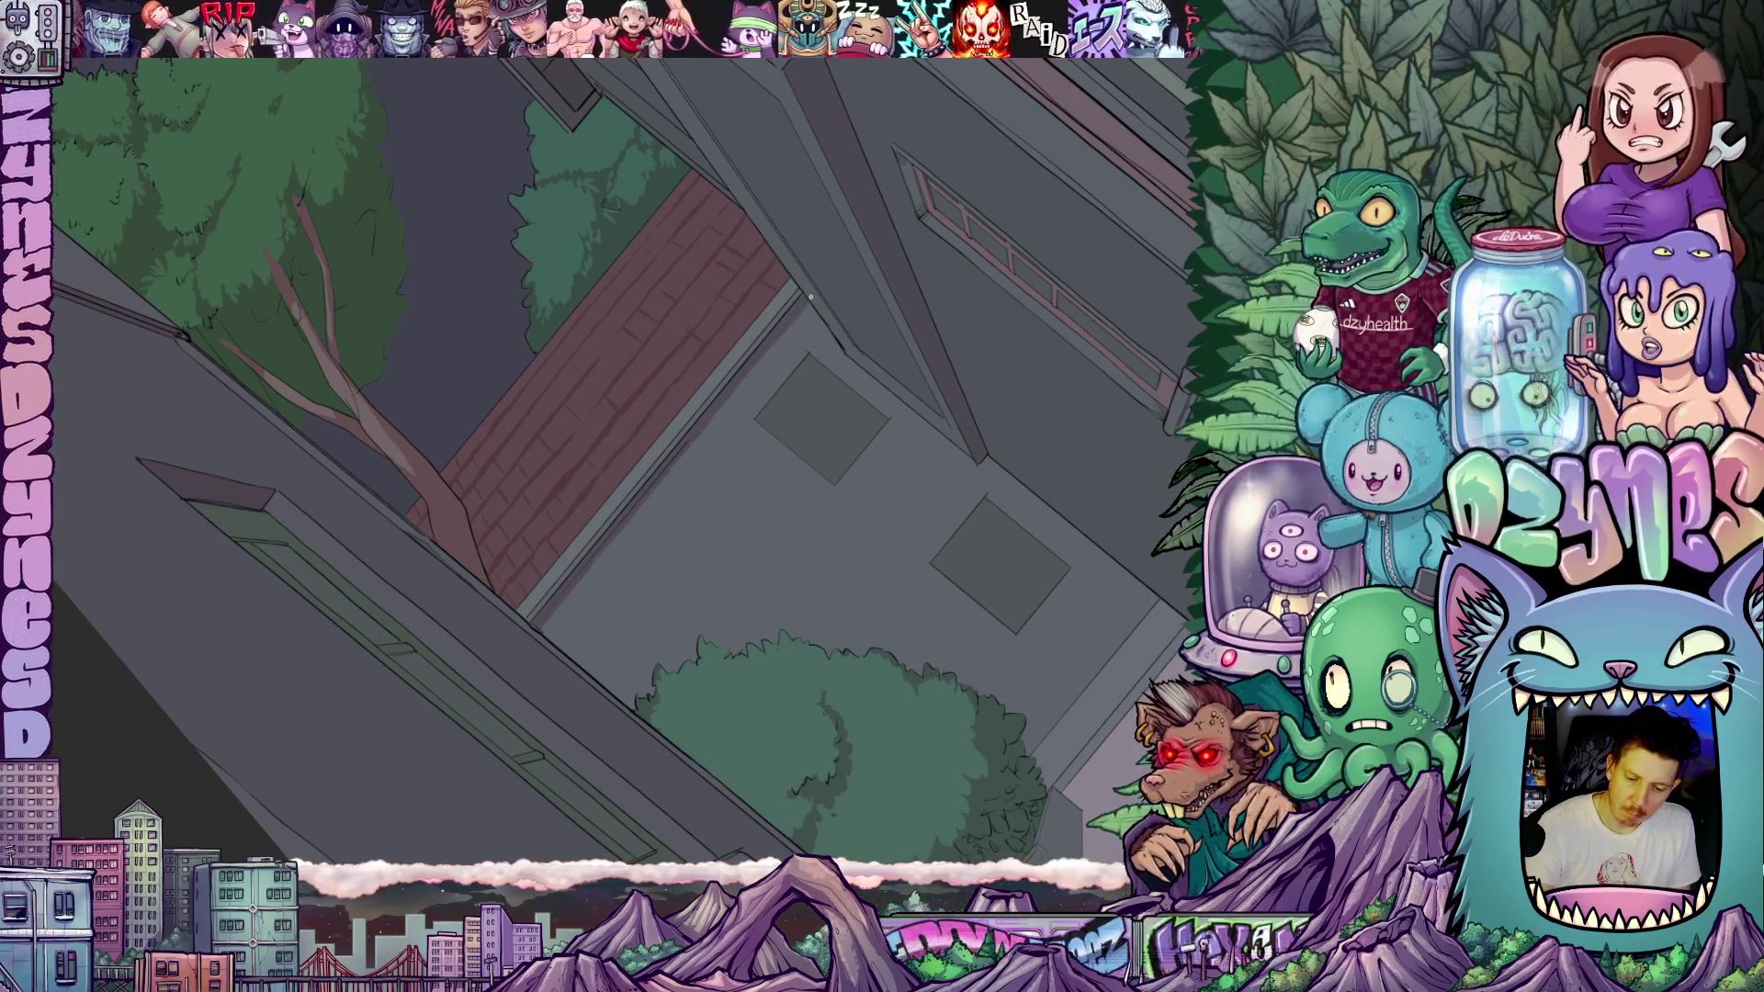
{"action": "left_click_drag", "start_coordinate": [810, 297], "coordinate": [868, 503]}
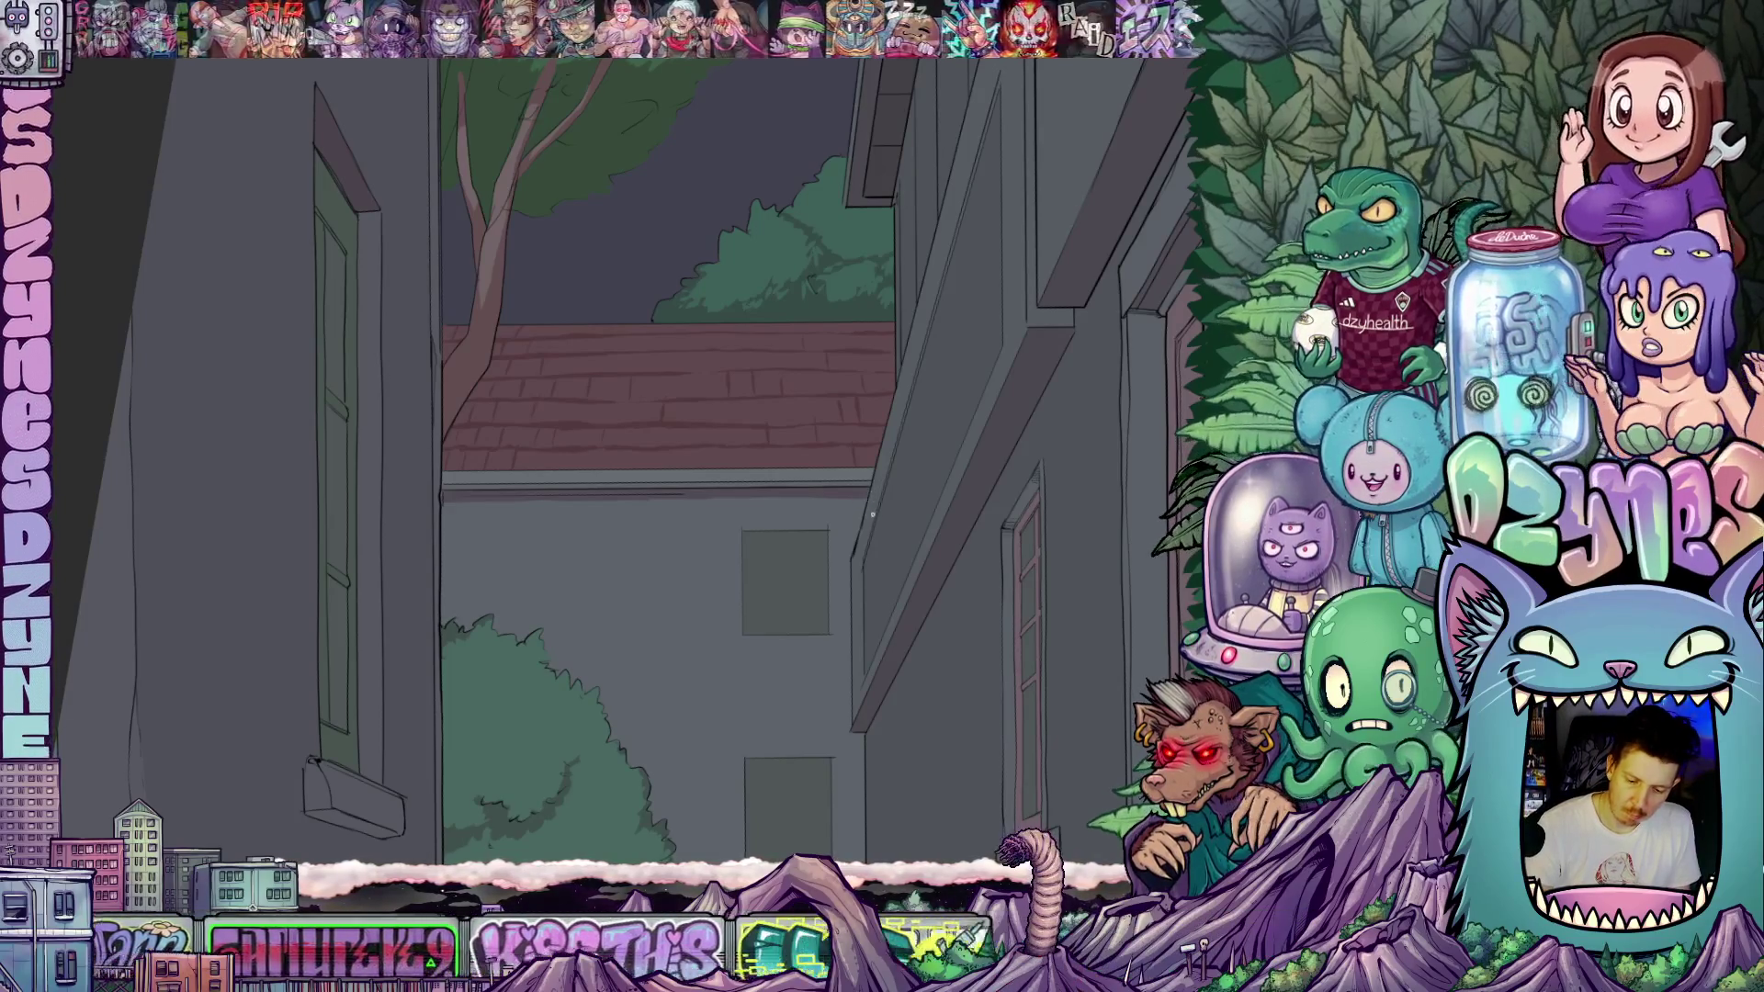
{"action": "left_click_drag", "start_coordinate": [872, 514], "coordinate": [846, 502]}
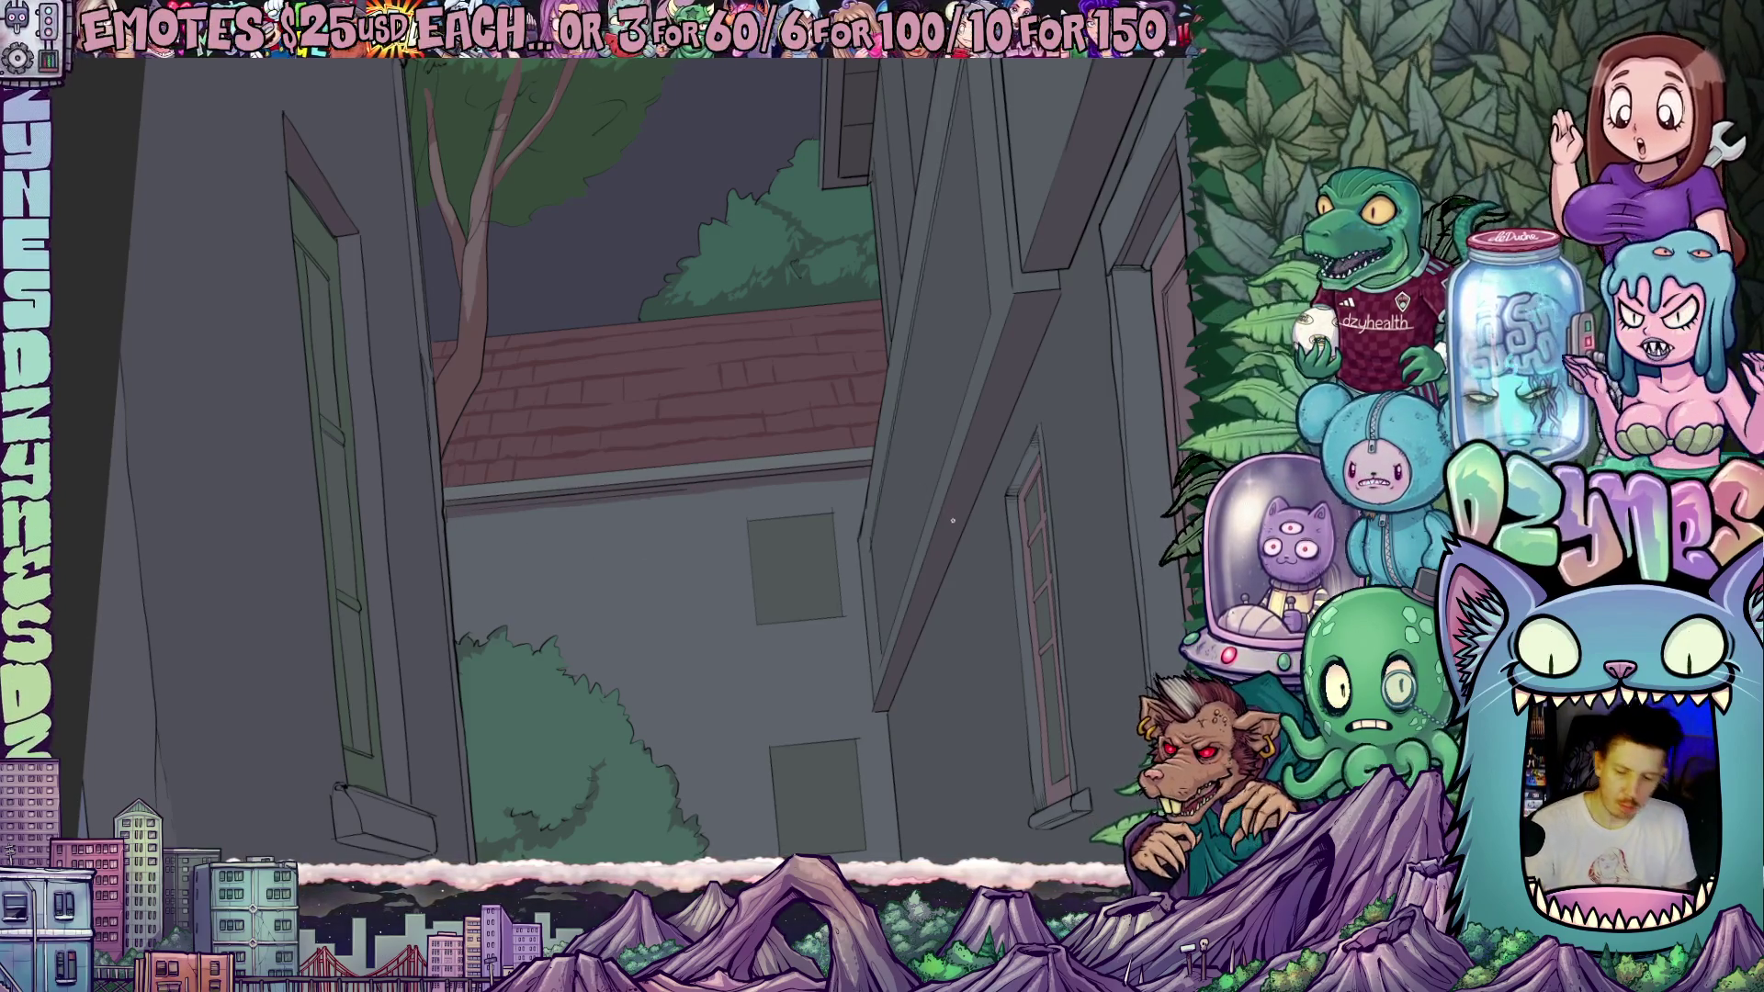
{"action": "scroll", "coordinate": [952, 520], "scroll_direction": "down", "scroll_amount": 5}
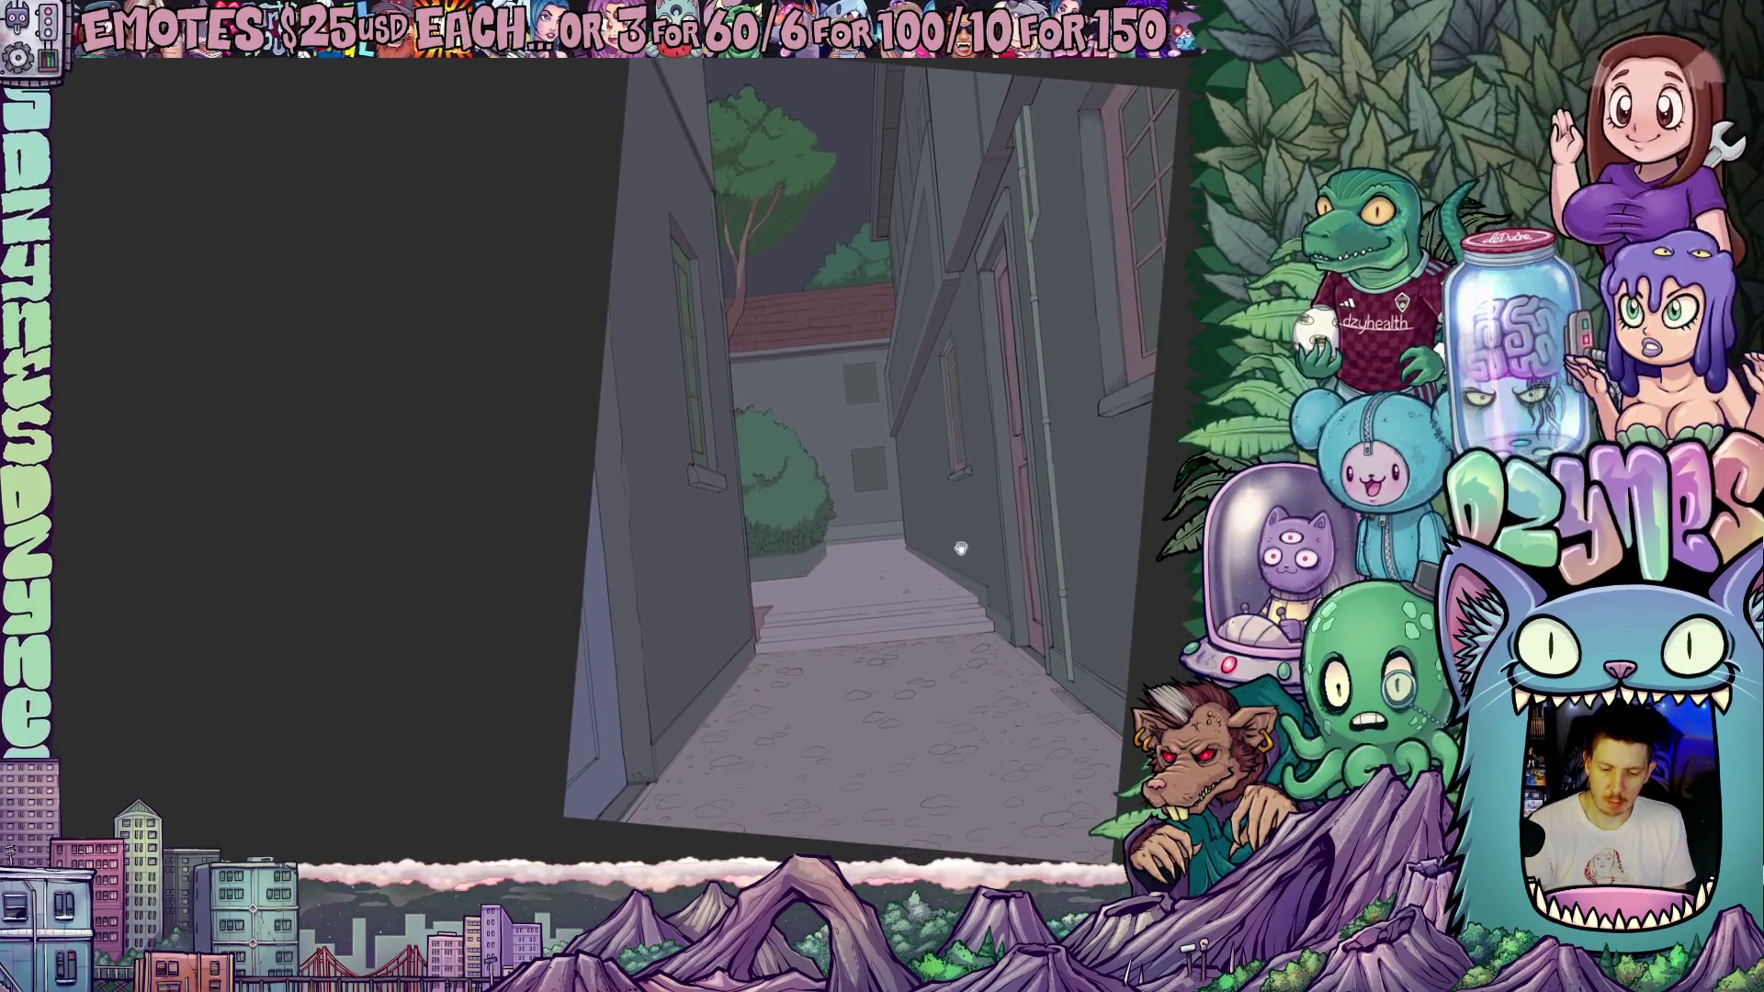
- Add a light stroke on the planter edge beside the bush, then reset the view
{"action": "scroll", "coordinate": [813, 554], "scroll_direction": "up", "scroll_amount": 5}
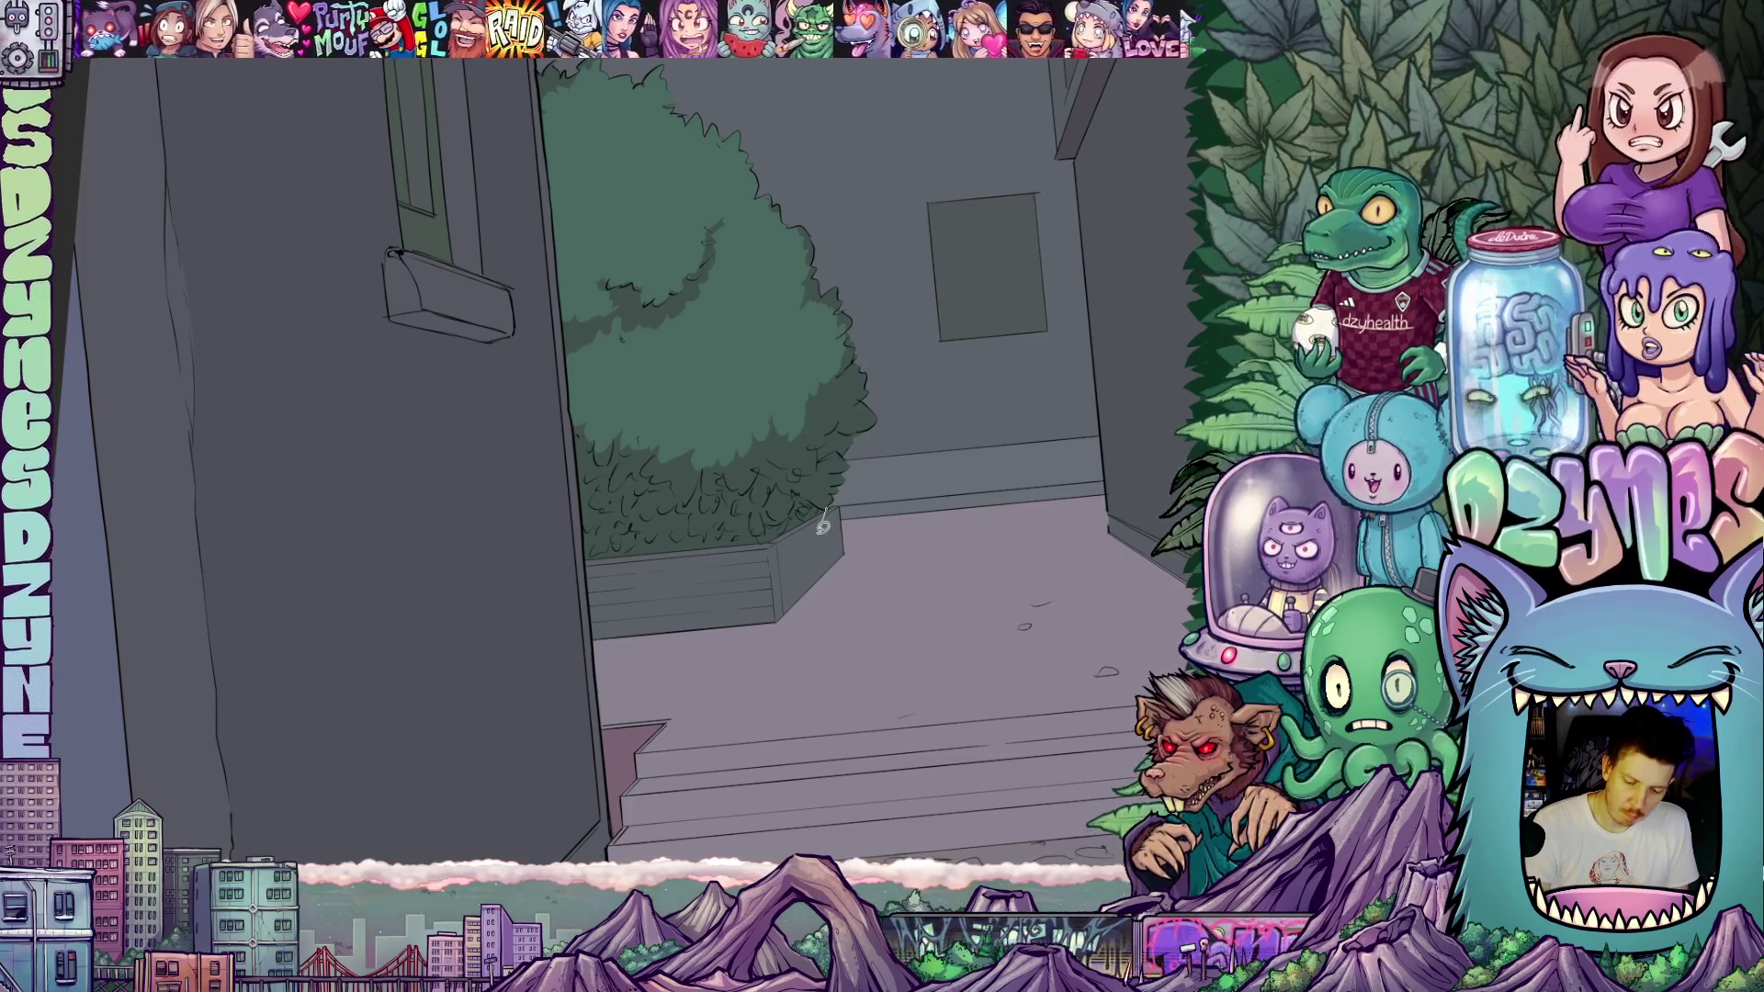
{"action": "mouse_move", "coordinate": [826, 508]}
{"action": "left_mouse_down"}
{"action": "mouse_move", "coordinate": [774, 543]}
{"action": "mouse_move", "coordinate": [606, 576]}
{"action": "mouse_move", "coordinate": [593, 552]}
{"action": "mouse_move", "coordinate": [825, 490]}
{"action": "mouse_move", "coordinate": [696, 533]}
{"action": "left_mouse_up"}
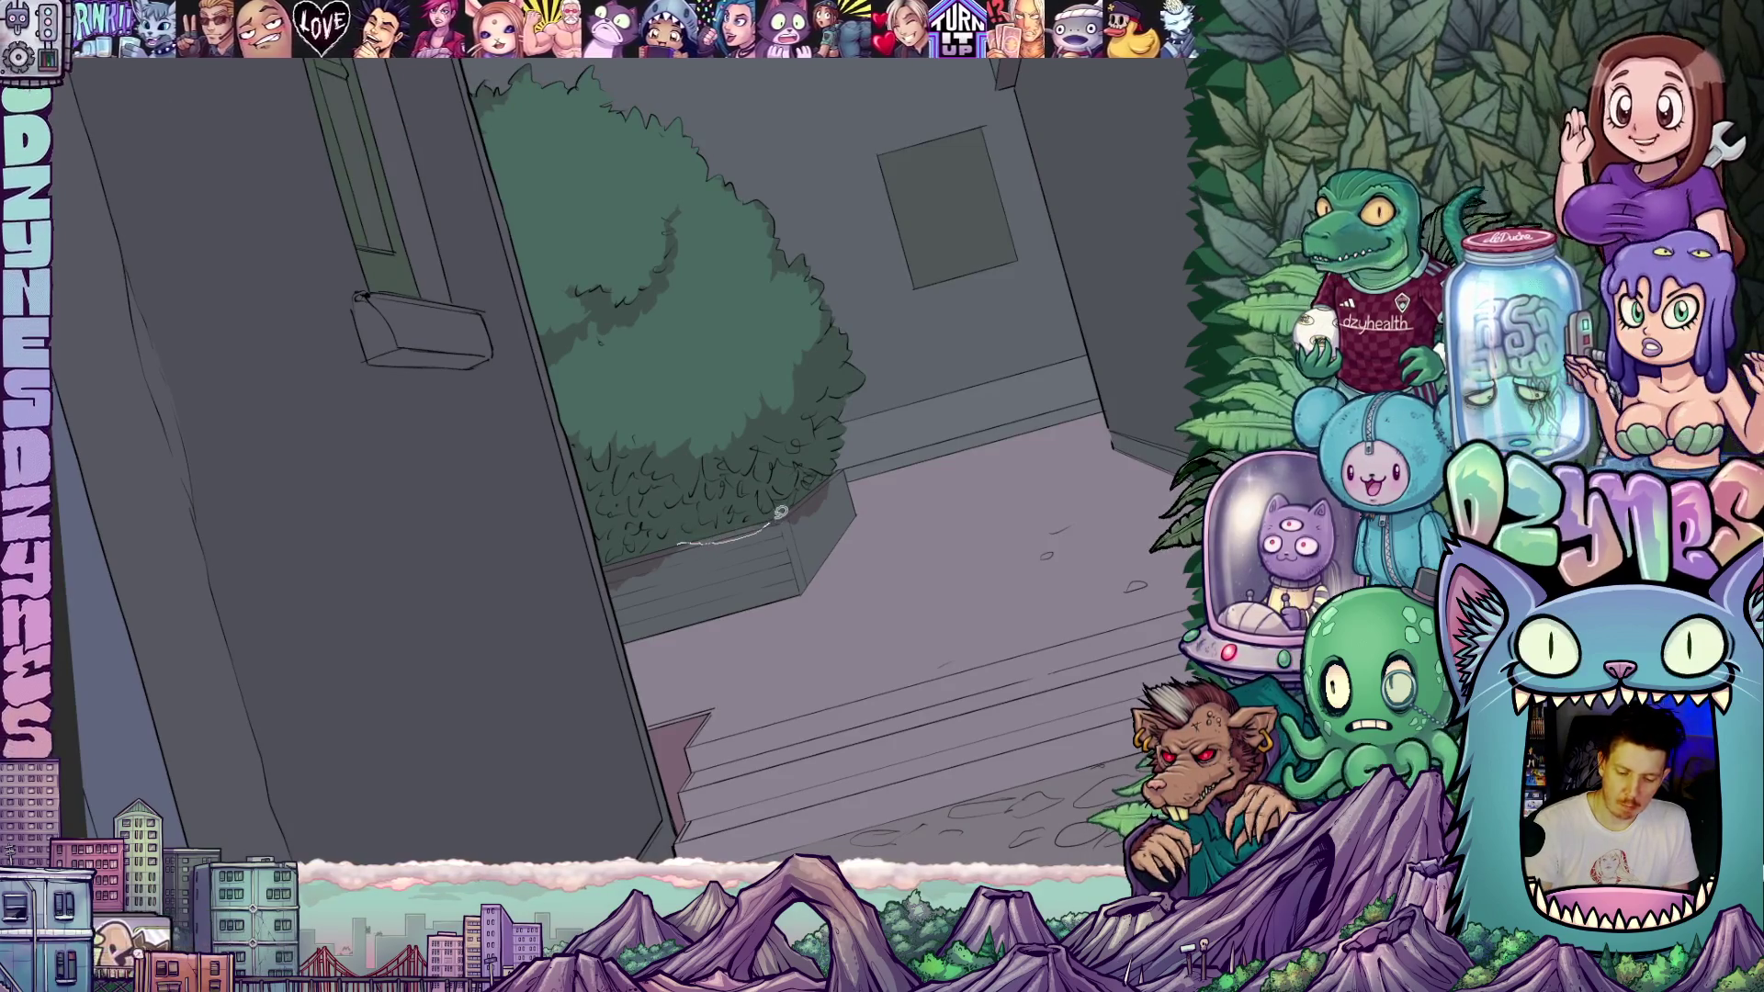
{"action": "key", "text": "ctrl+0"}
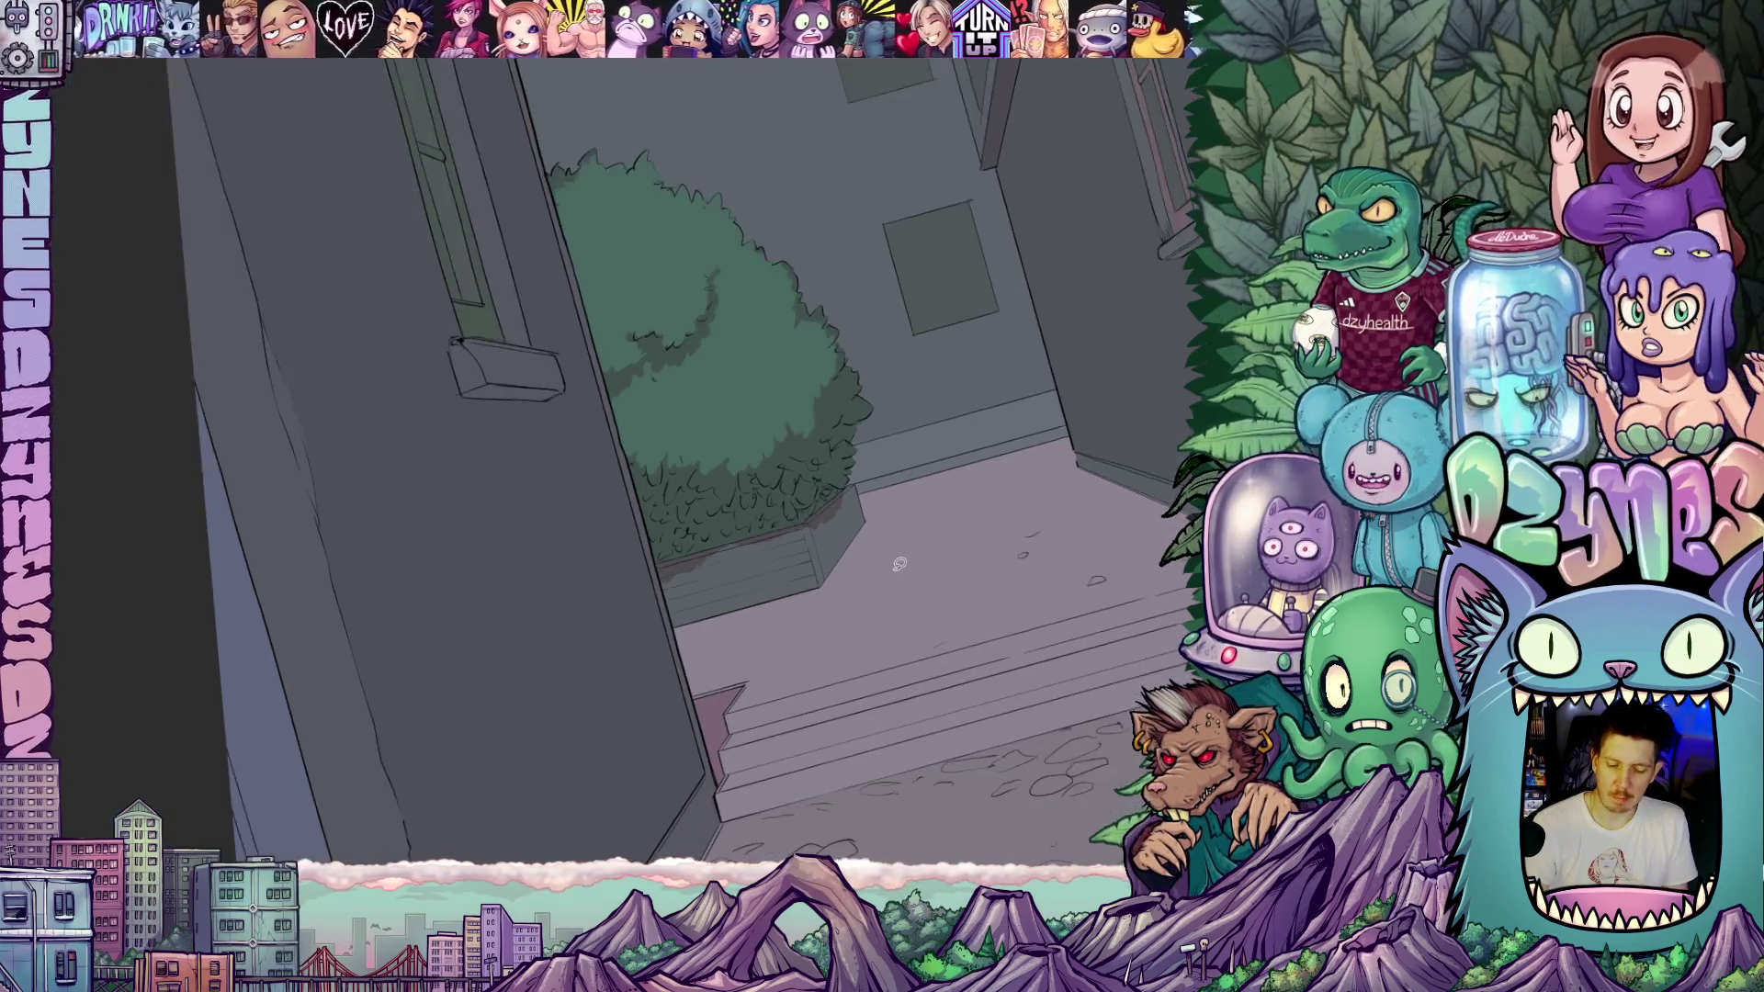
{"action": "key", "text": "ctrl+0"}
- Pan, rotate and zoom out until the whole alley page is centred
{"action": "mouse_move", "coordinate": [962, 645]}
{"action": "left_mouse_down"}
{"action": "mouse_move", "coordinate": [944, 569]}
{"action": "mouse_move", "coordinate": [912, 642]}
{"action": "left_mouse_up"}
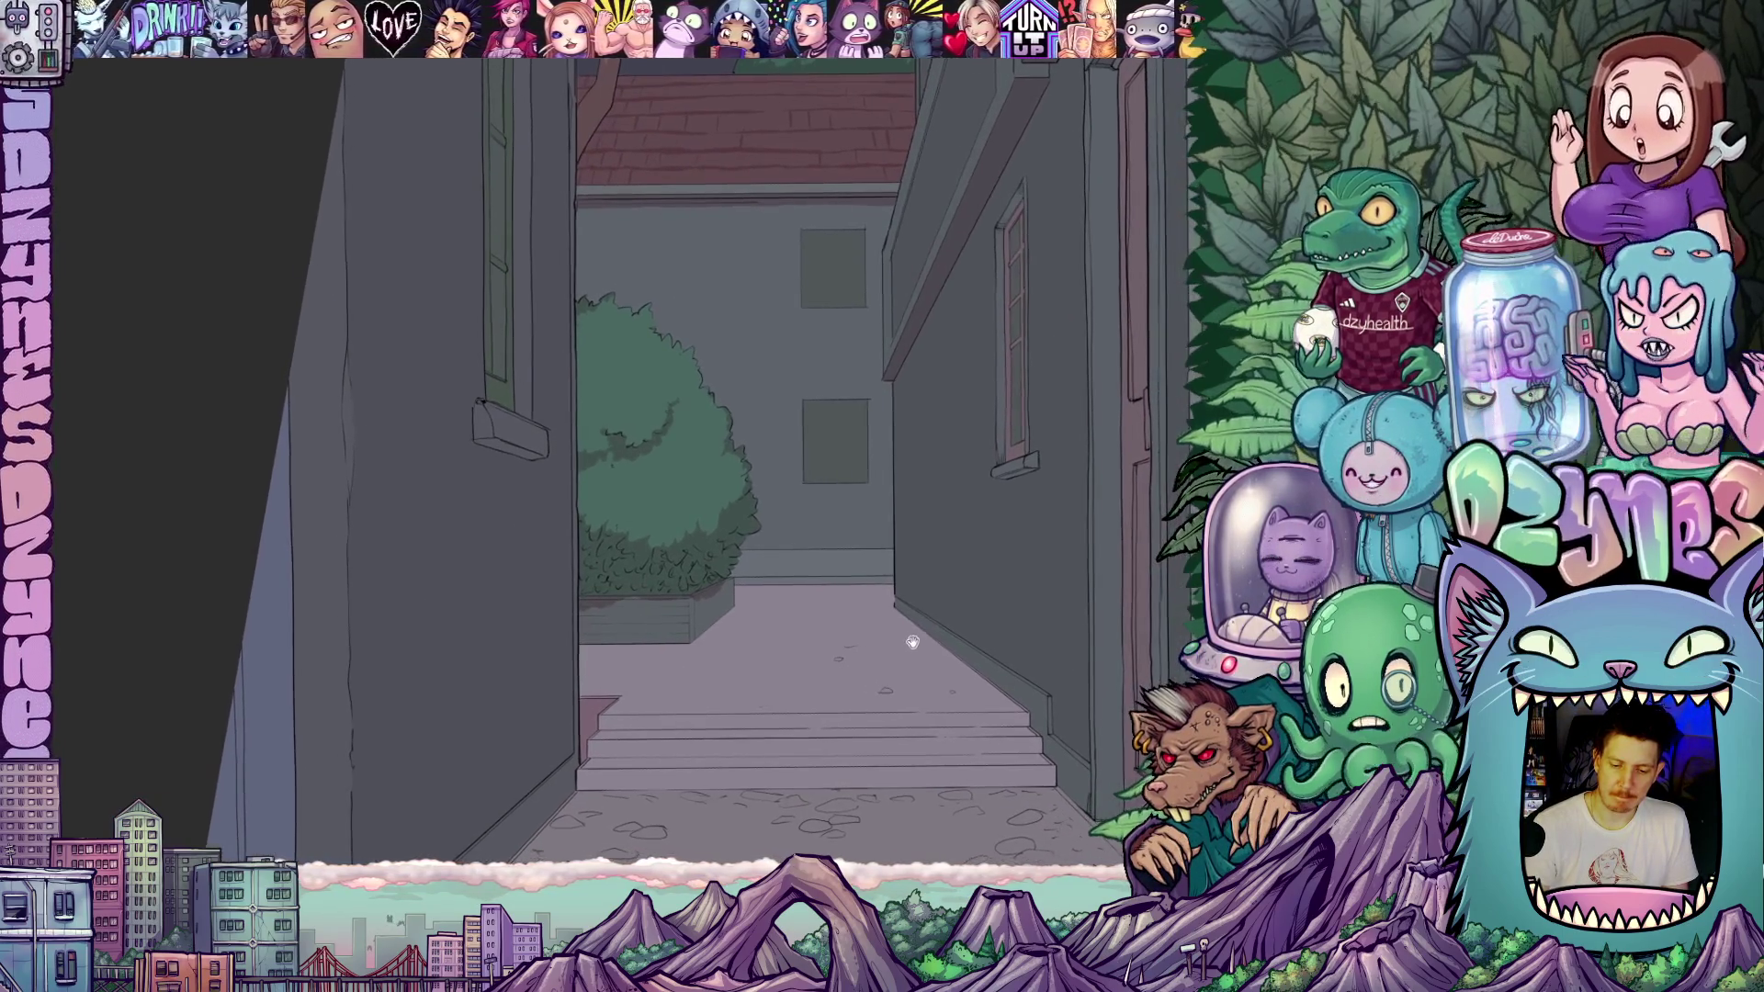
{"action": "mouse_move", "coordinate": [942, 565]}
{"action": "left_mouse_down"}
{"action": "mouse_move", "coordinate": [960, 604]}
{"action": "mouse_move", "coordinate": [889, 590]}
{"action": "mouse_move", "coordinate": [882, 610]}
{"action": "left_mouse_up"}
{"action": "mouse_move", "coordinate": [1011, 524]}
{"action": "left_mouse_down"}
{"action": "mouse_move", "coordinate": [1032, 489]}
{"action": "mouse_move", "coordinate": [982, 546]}
{"action": "mouse_move", "coordinate": [1028, 523]}
{"action": "left_mouse_up"}
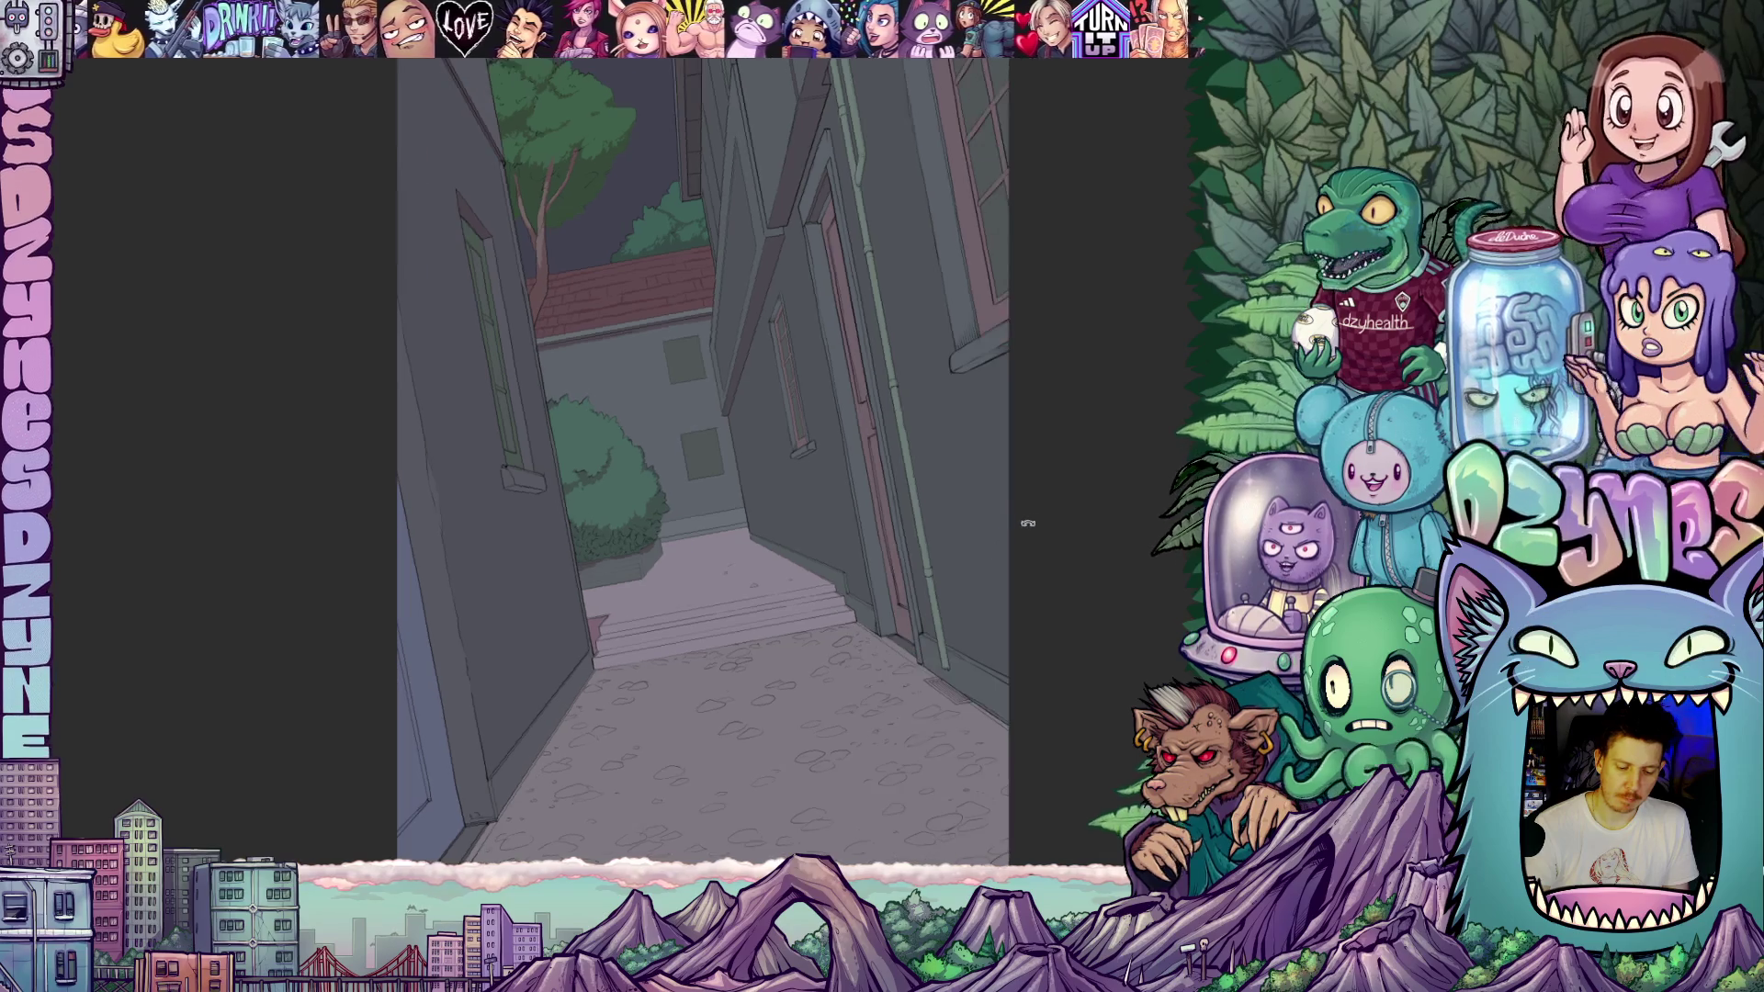
{"action": "left_click_drag", "start_coordinate": [873, 623], "coordinate": [911, 636]}
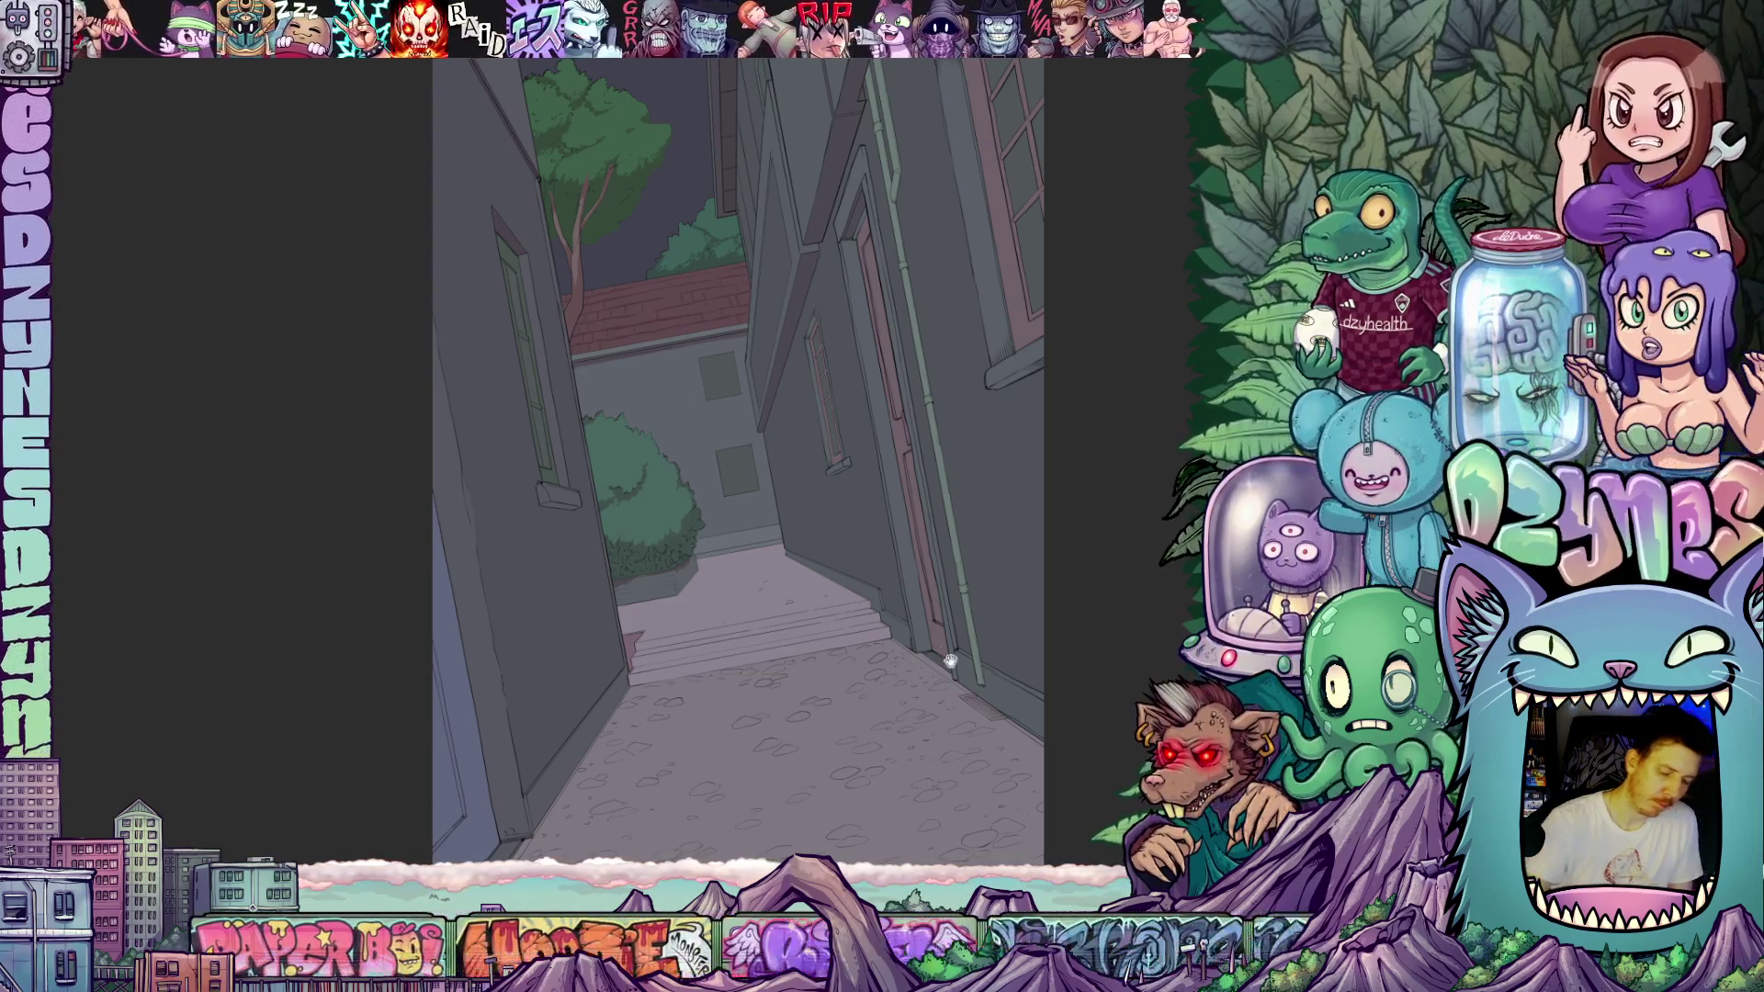
{"action": "mouse_move", "coordinate": [951, 661]}
{"action": "left_mouse_down"}
{"action": "mouse_move", "coordinate": [868, 680]}
{"action": "mouse_move", "coordinate": [933, 714]}
{"action": "left_mouse_up"}
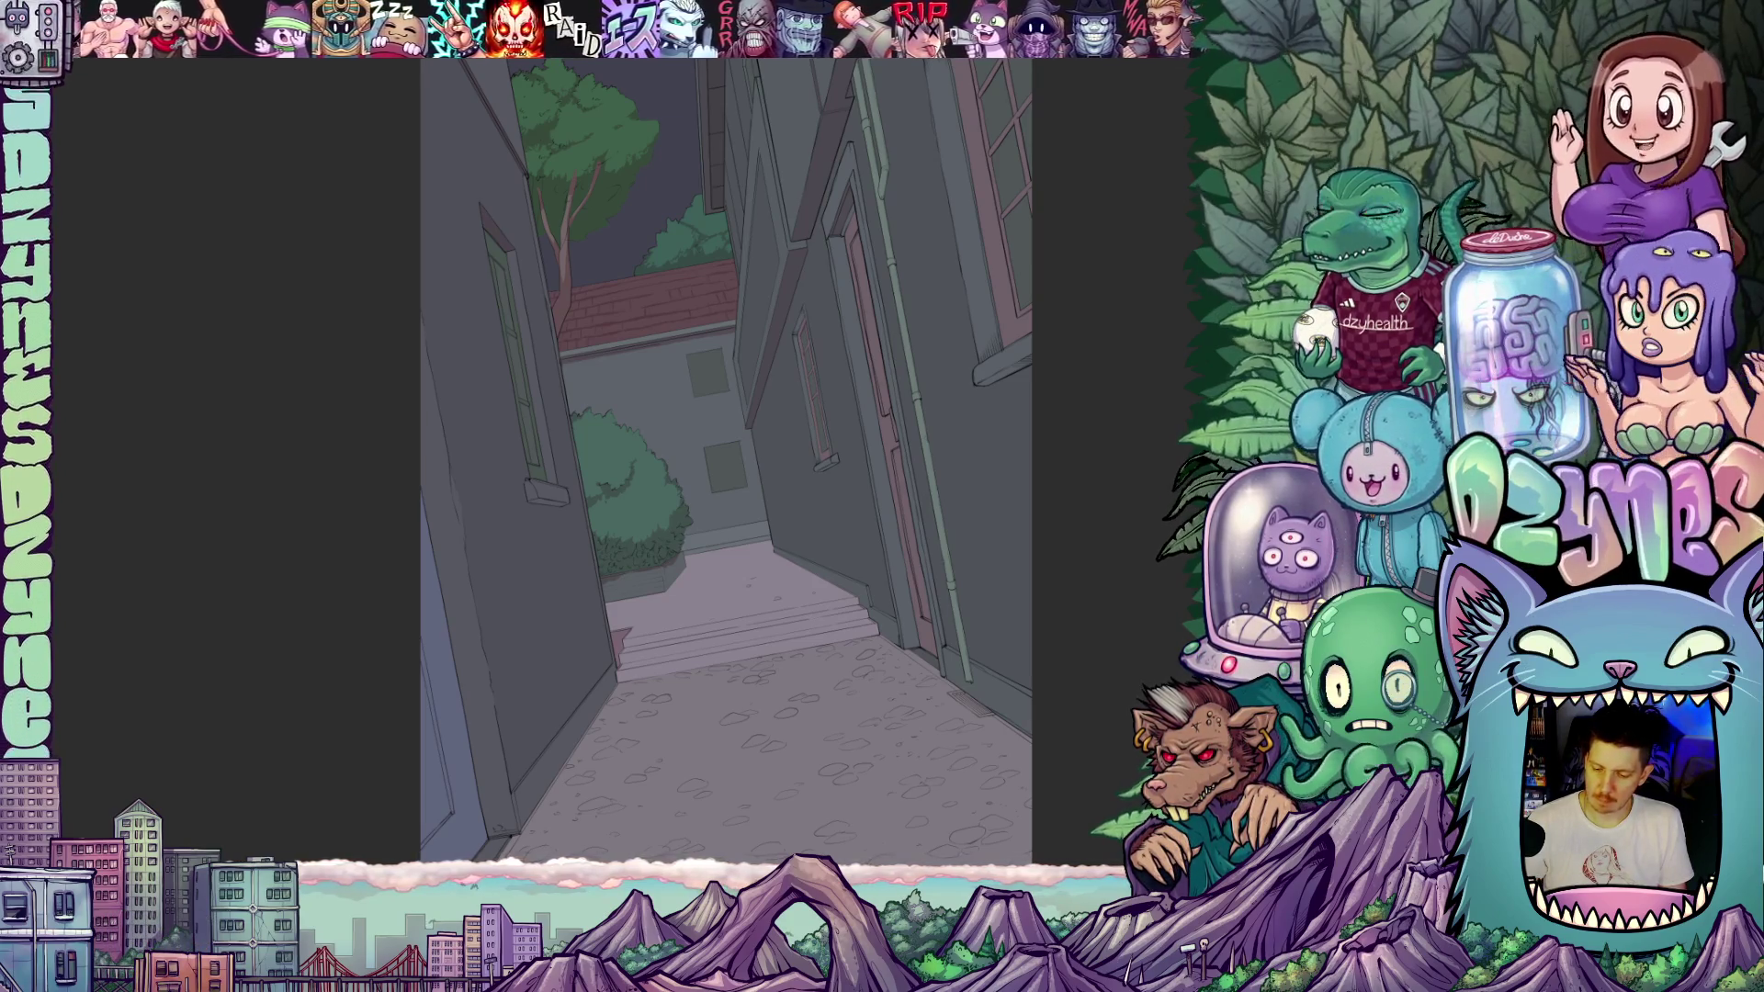
{"action": "left_click_drag", "start_coordinate": [1039, 696], "coordinate": [902, 678]}
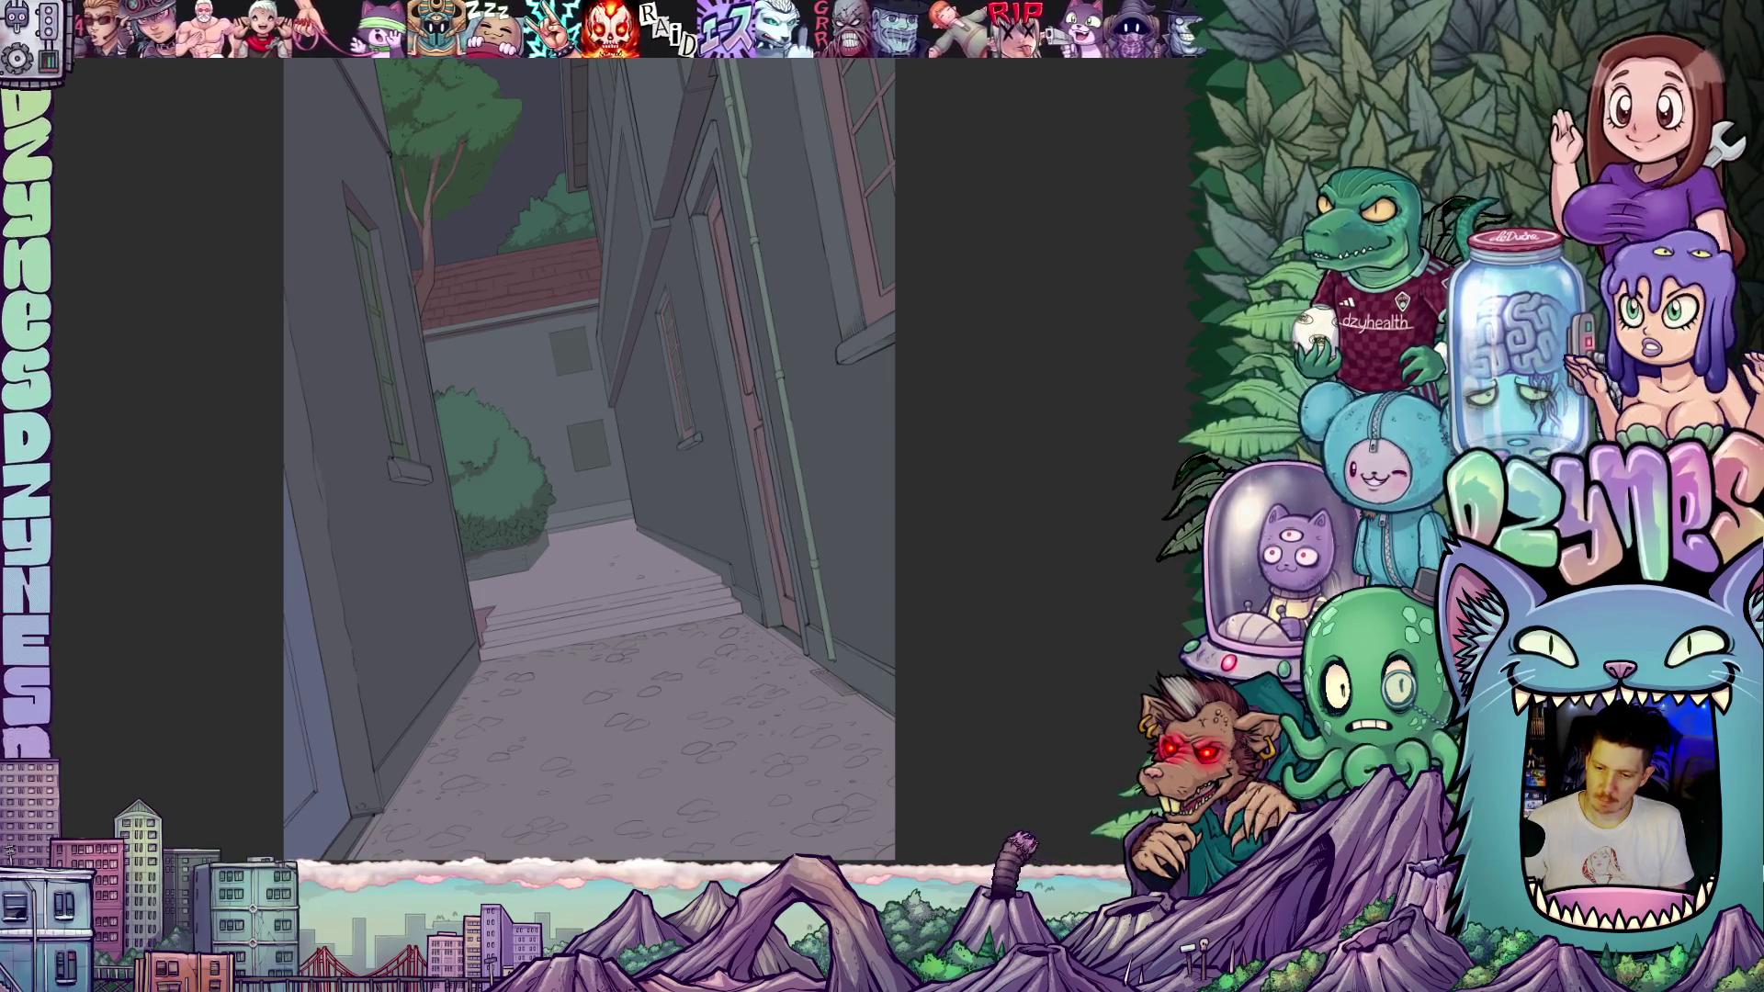
{"action": "scroll", "coordinate": [794, 314], "scroll_direction": "down", "scroll_amount": 2}
{"action": "mouse_move", "coordinate": [815, 339]}
{"action": "left_mouse_down"}
{"action": "mouse_move", "coordinate": [708, 393]}
{"action": "mouse_move", "coordinate": [752, 406]}
{"action": "left_mouse_up"}
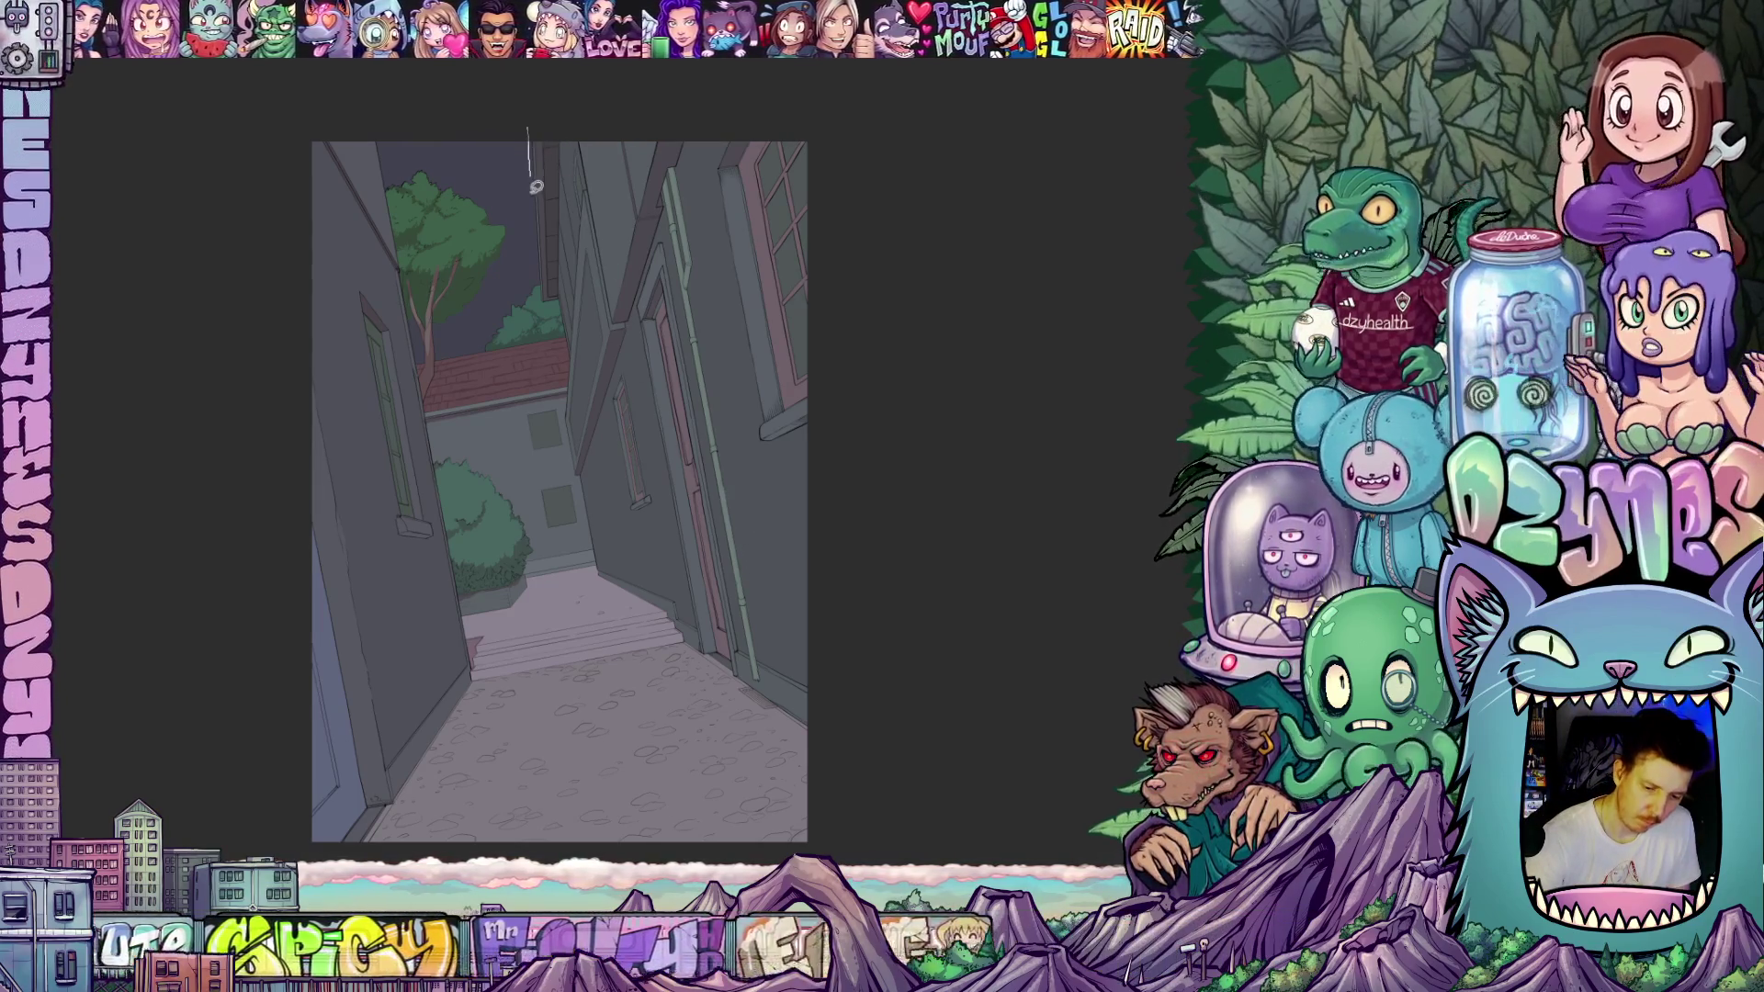
- Lasso-fill around the right-hand buildings, then reposition and zoom into the page
{"action": "left_click_drag", "start_coordinate": [536, 186], "coordinate": [578, 466]}
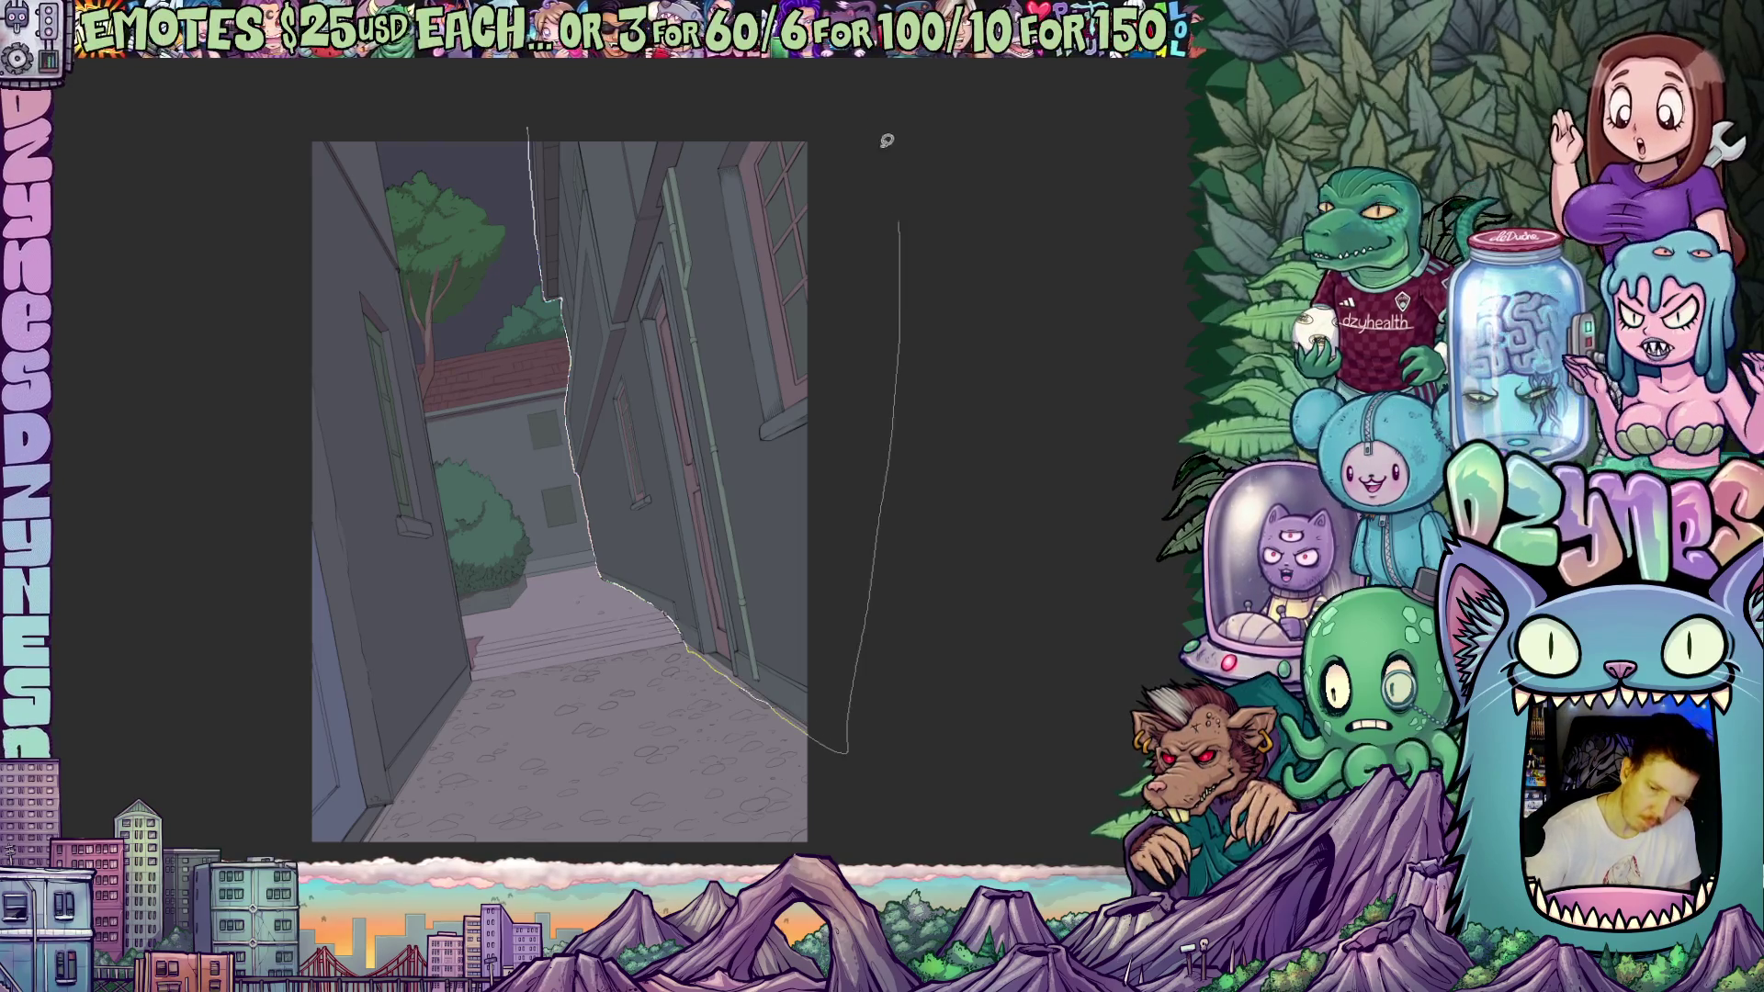
{"action": "left_click_drag", "start_coordinate": [600, 116], "coordinate": [549, 111]}
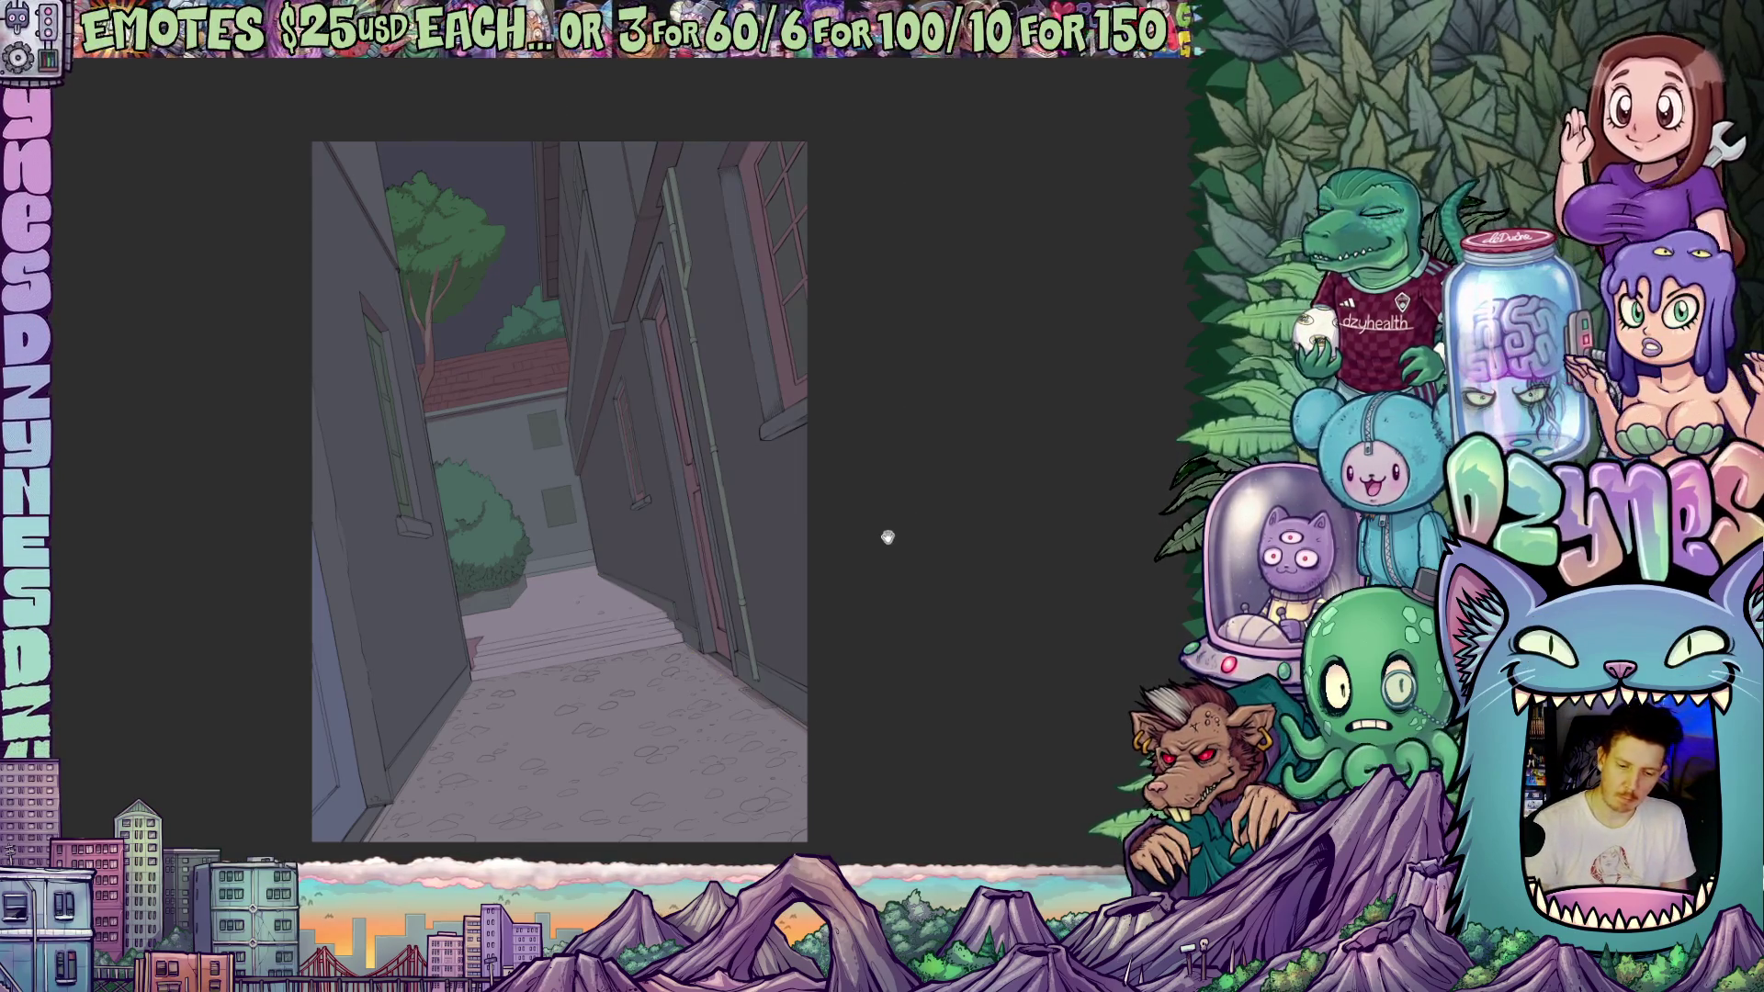
{"action": "mouse_move", "coordinate": [887, 537]}
{"action": "left_mouse_down"}
{"action": "mouse_move", "coordinate": [930, 611]}
{"action": "mouse_move", "coordinate": [923, 529]}
{"action": "mouse_move", "coordinate": [894, 494]}
{"action": "left_mouse_up"}
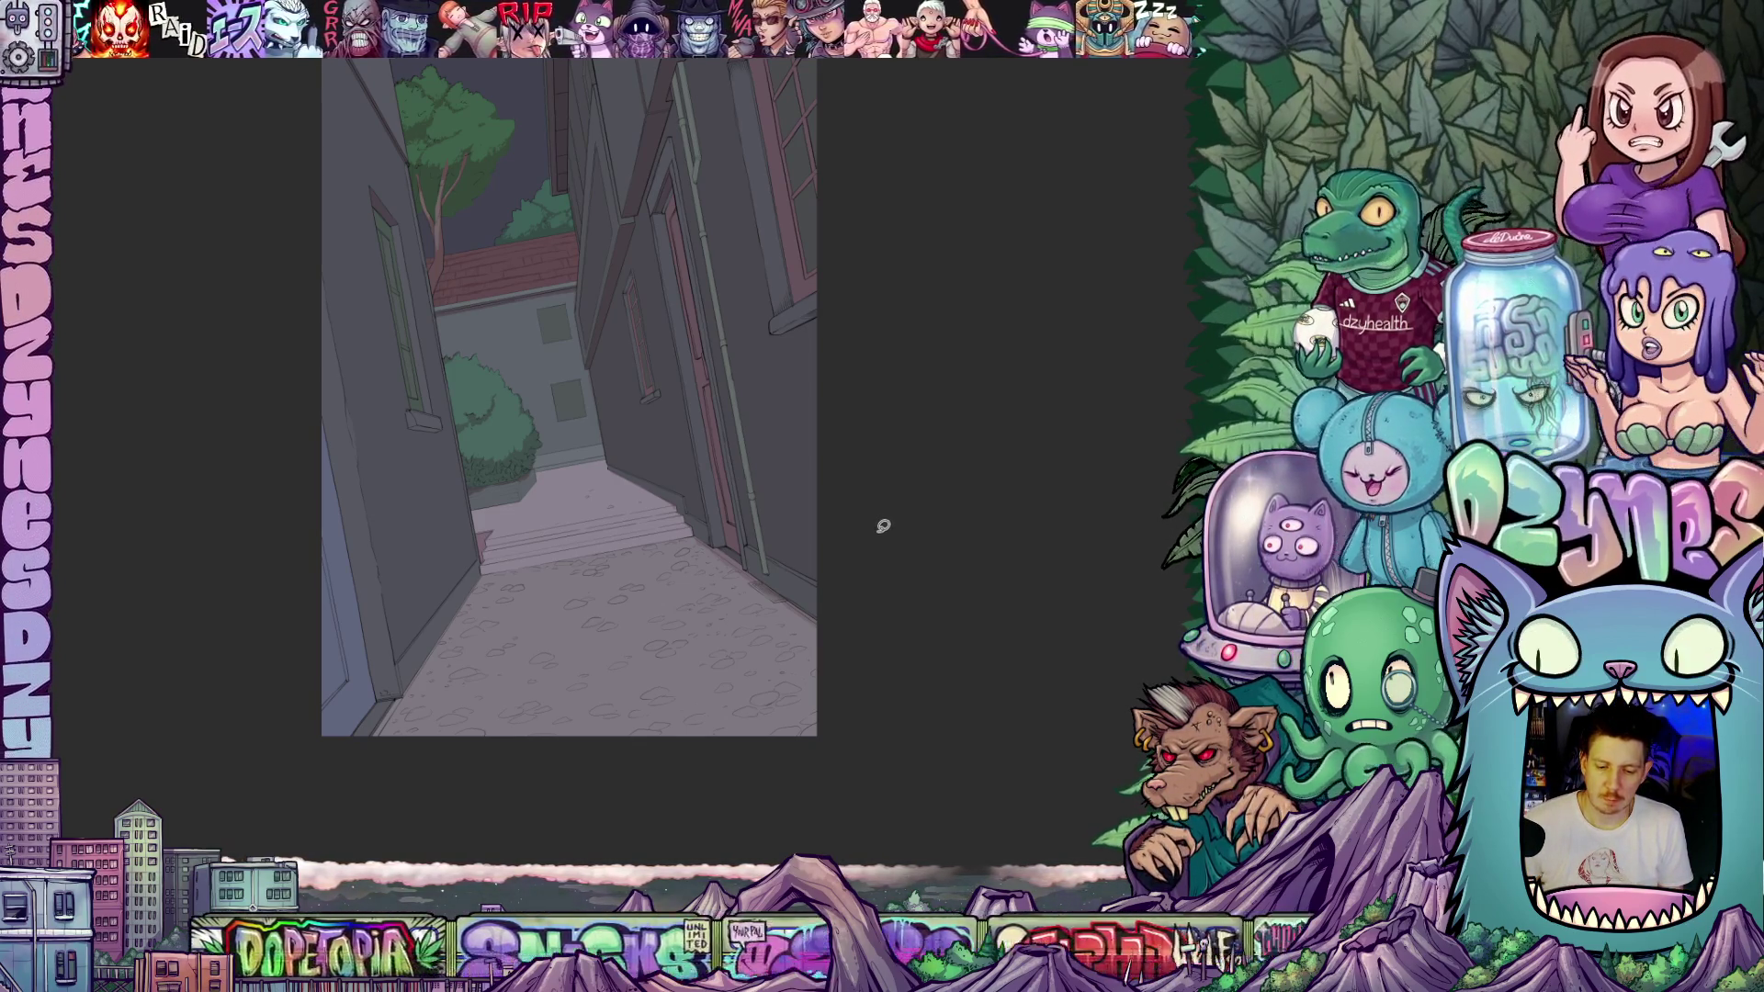
{"action": "scroll", "coordinate": [904, 531], "scroll_direction": "up", "scroll_amount": 2}
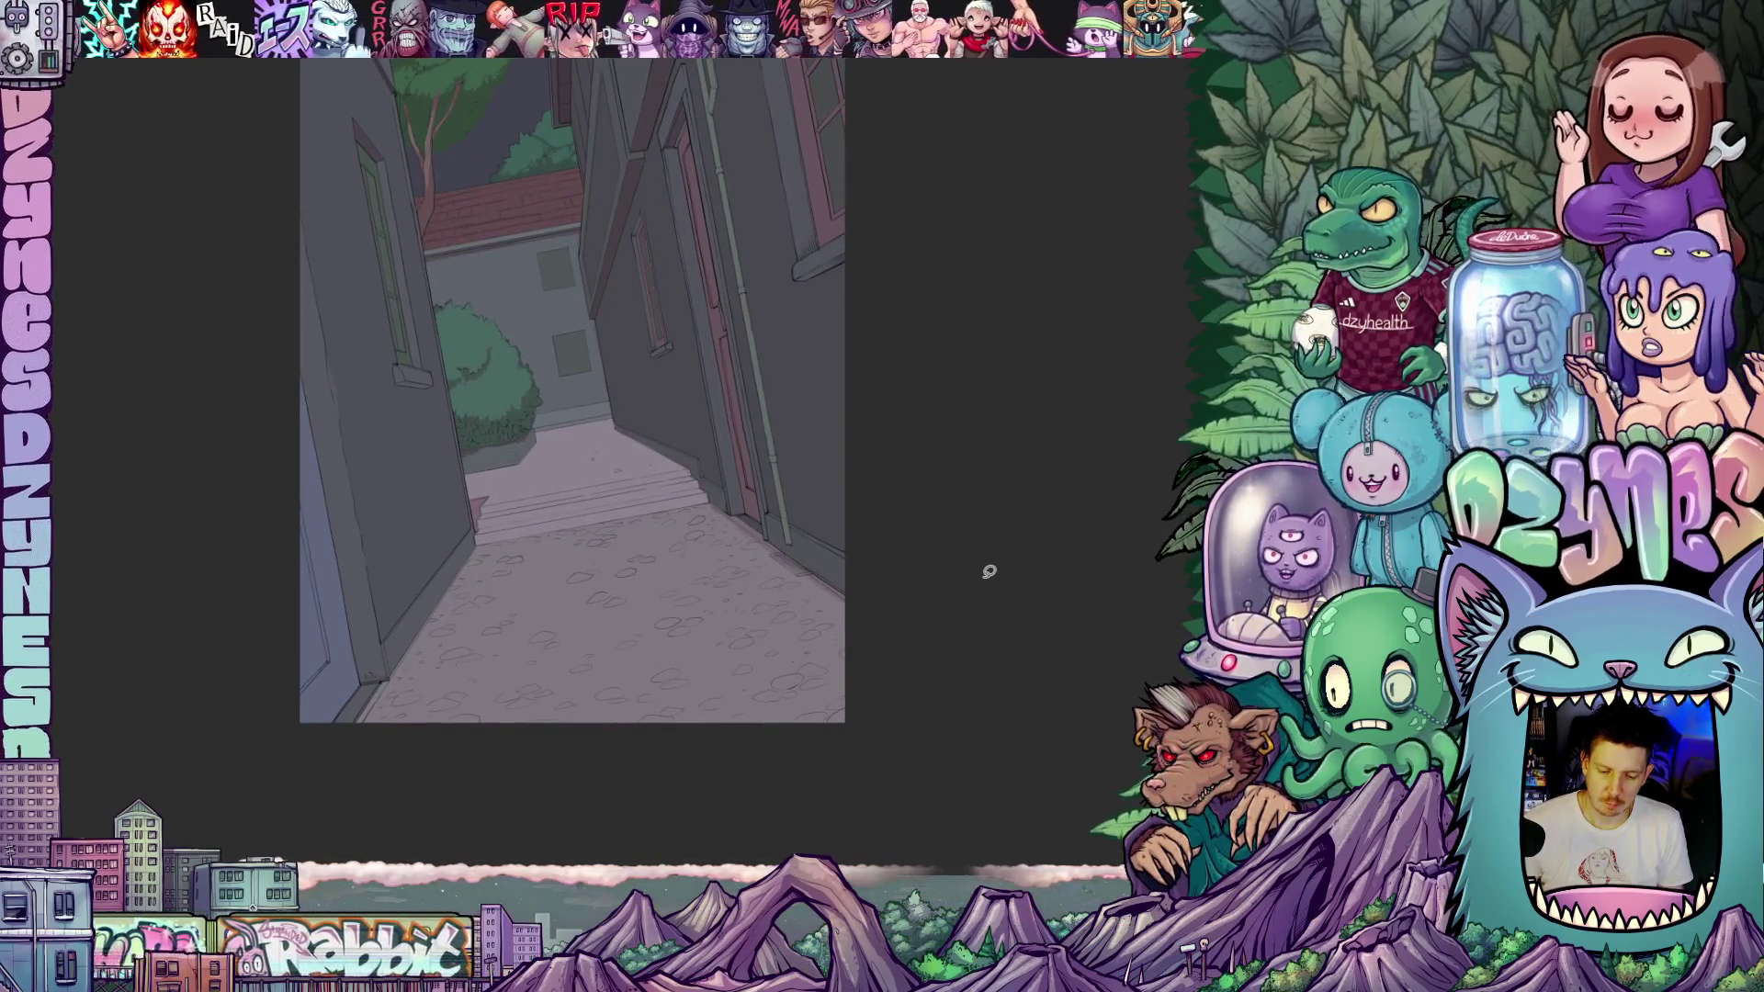
- Zoom in and rotate the view to inspect the alley drawing at a steeper angle
{"action": "scroll", "coordinate": [952, 511], "scroll_direction": "up", "scroll_amount": 1}
{"action": "left_click_drag", "start_coordinate": [964, 505], "coordinate": [986, 569]}
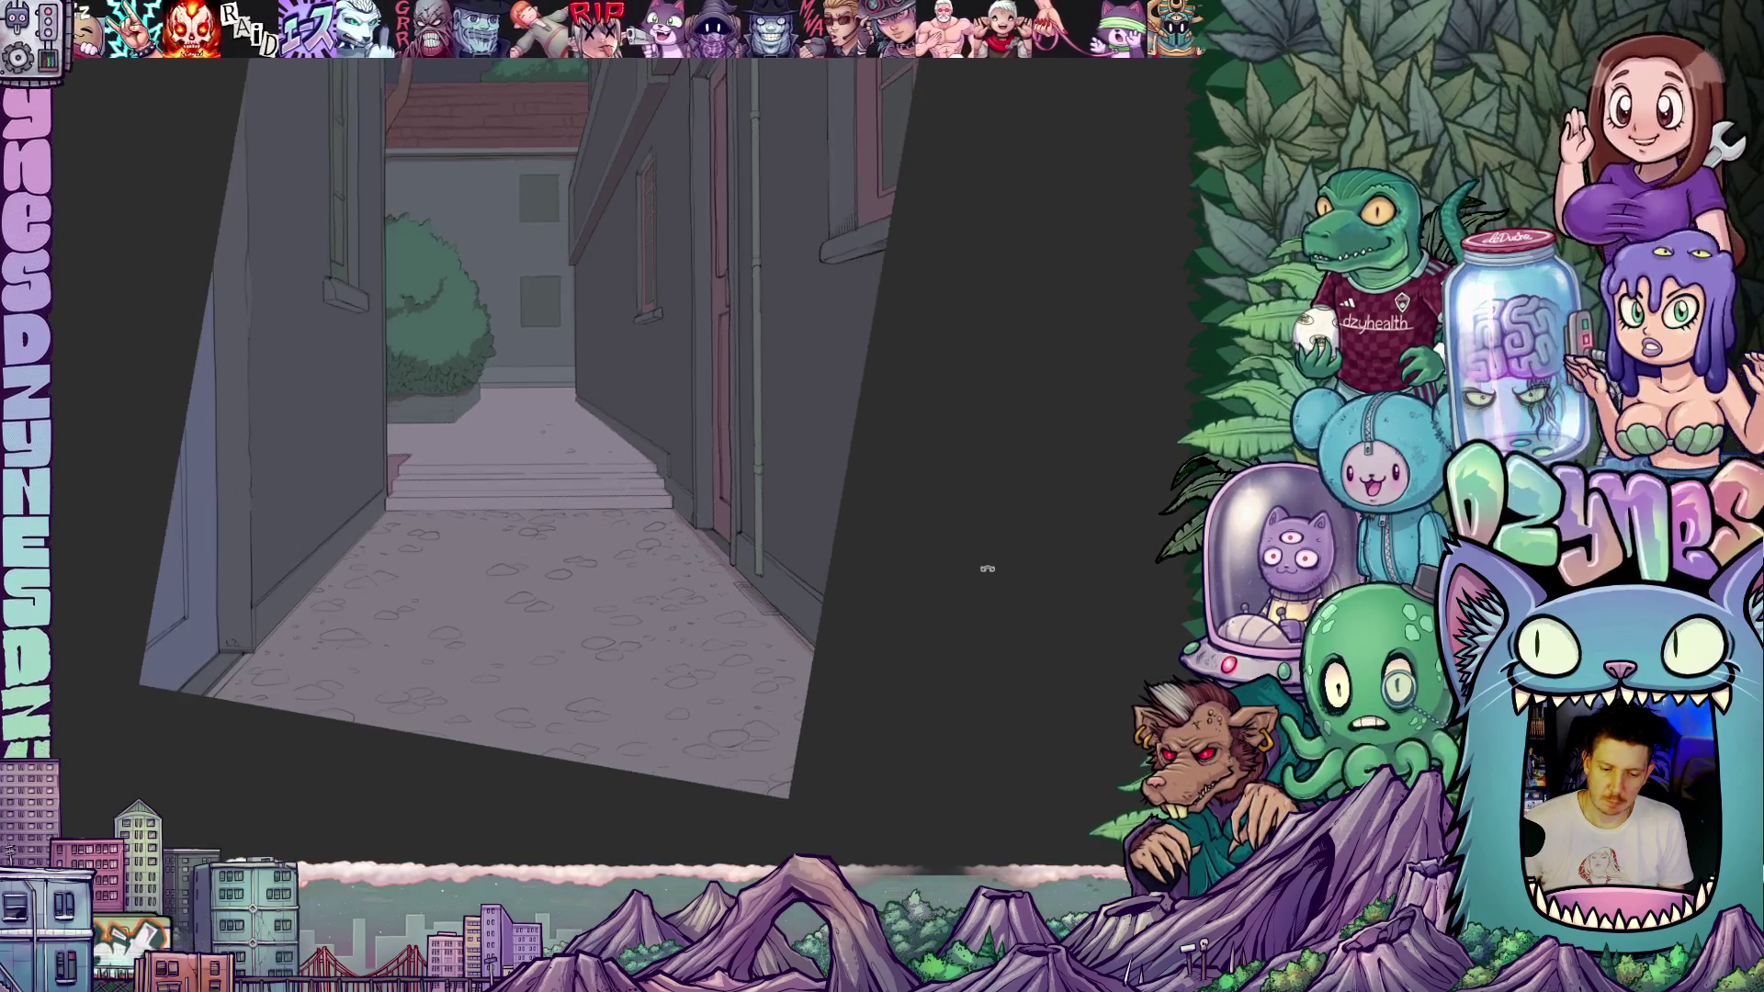
{"action": "scroll", "coordinate": [960, 506], "scroll_direction": "up", "scroll_amount": 2}
{"action": "scroll", "coordinate": [914, 476], "scroll_direction": "up", "scroll_amount": 2}
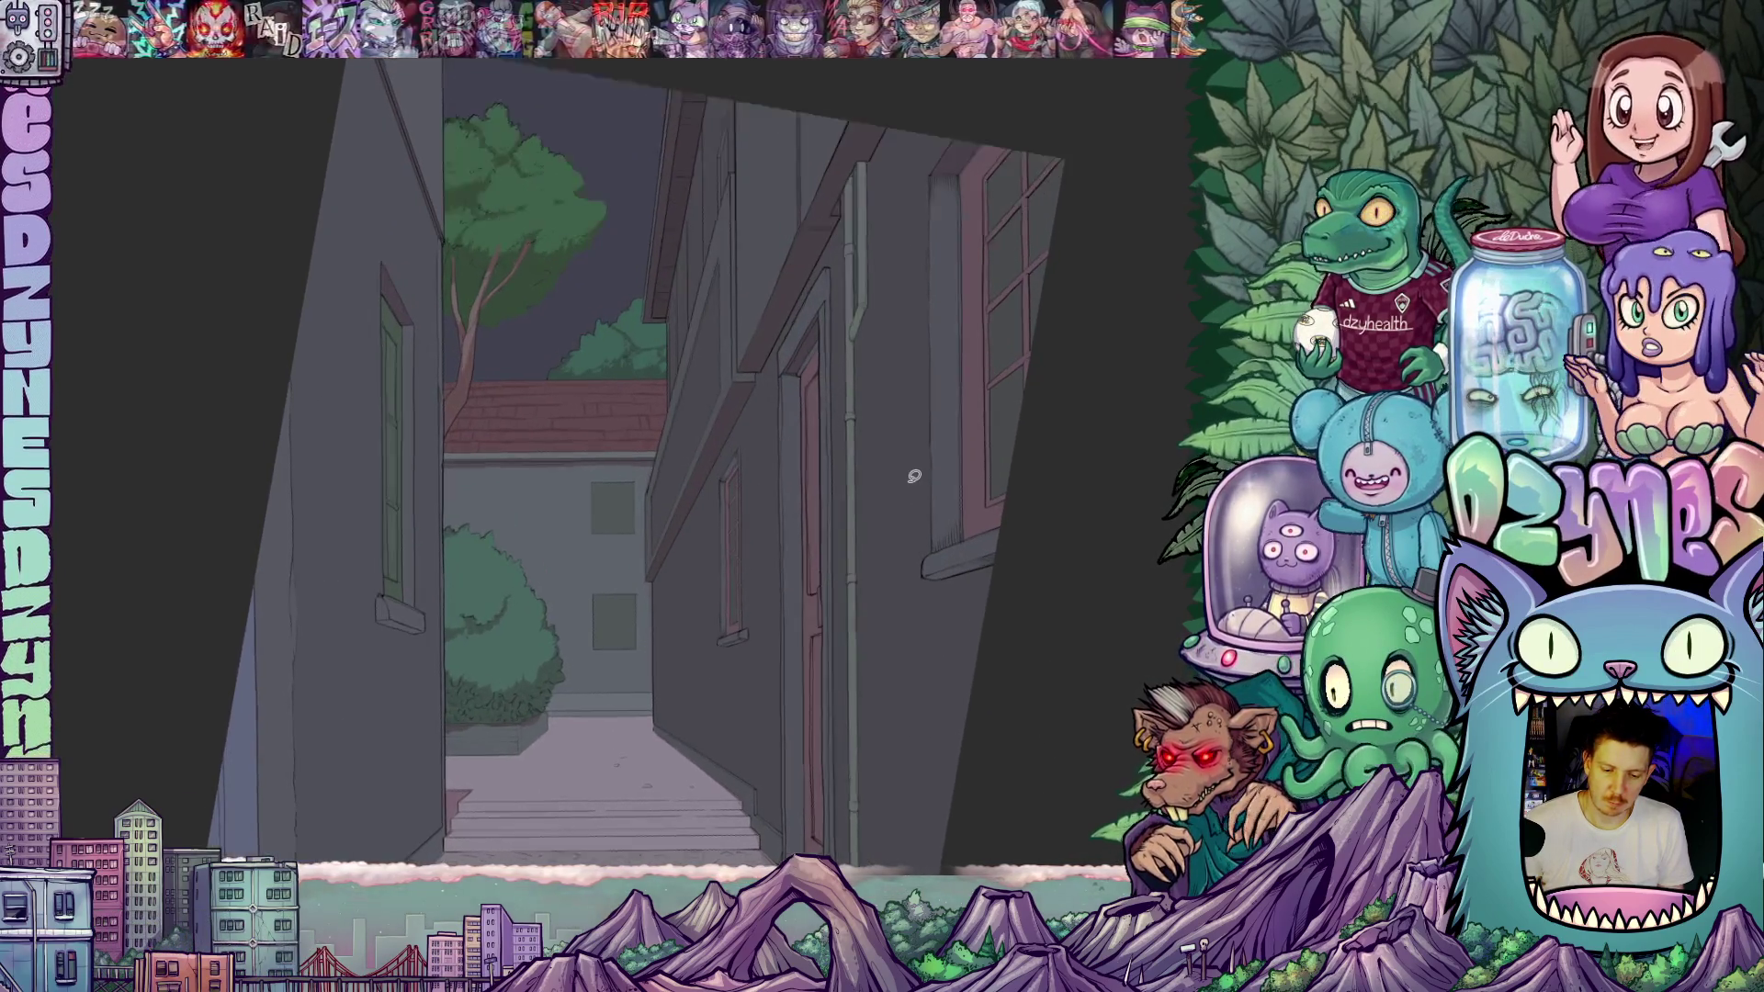
{"action": "scroll", "coordinate": [914, 475], "scroll_direction": "up", "scroll_amount": 1}
{"action": "scroll", "coordinate": [969, 670], "scroll_direction": "down", "scroll_amount": 3}
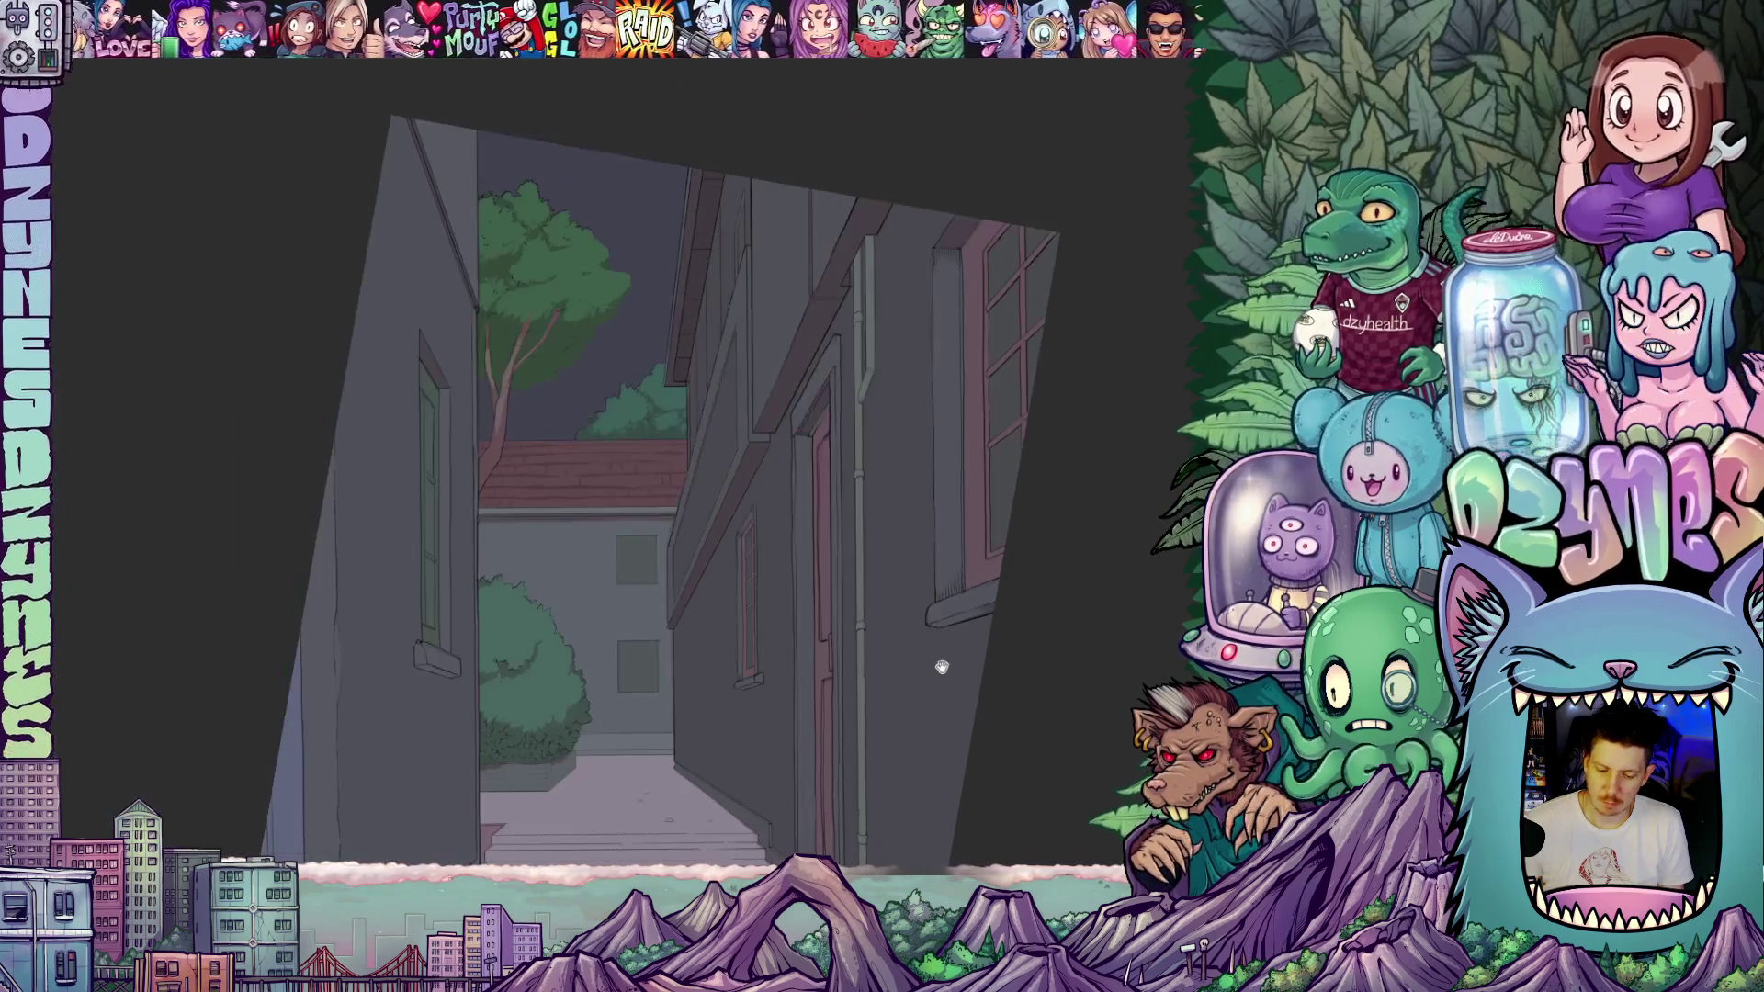
{"action": "scroll", "coordinate": [910, 496], "scroll_direction": "up", "scroll_amount": 1}
{"action": "mouse_move", "coordinate": [909, 496]}
{"action": "left_mouse_down"}
{"action": "mouse_move", "coordinate": [929, 560]}
{"action": "mouse_move", "coordinate": [911, 511]}
{"action": "left_mouse_up"}
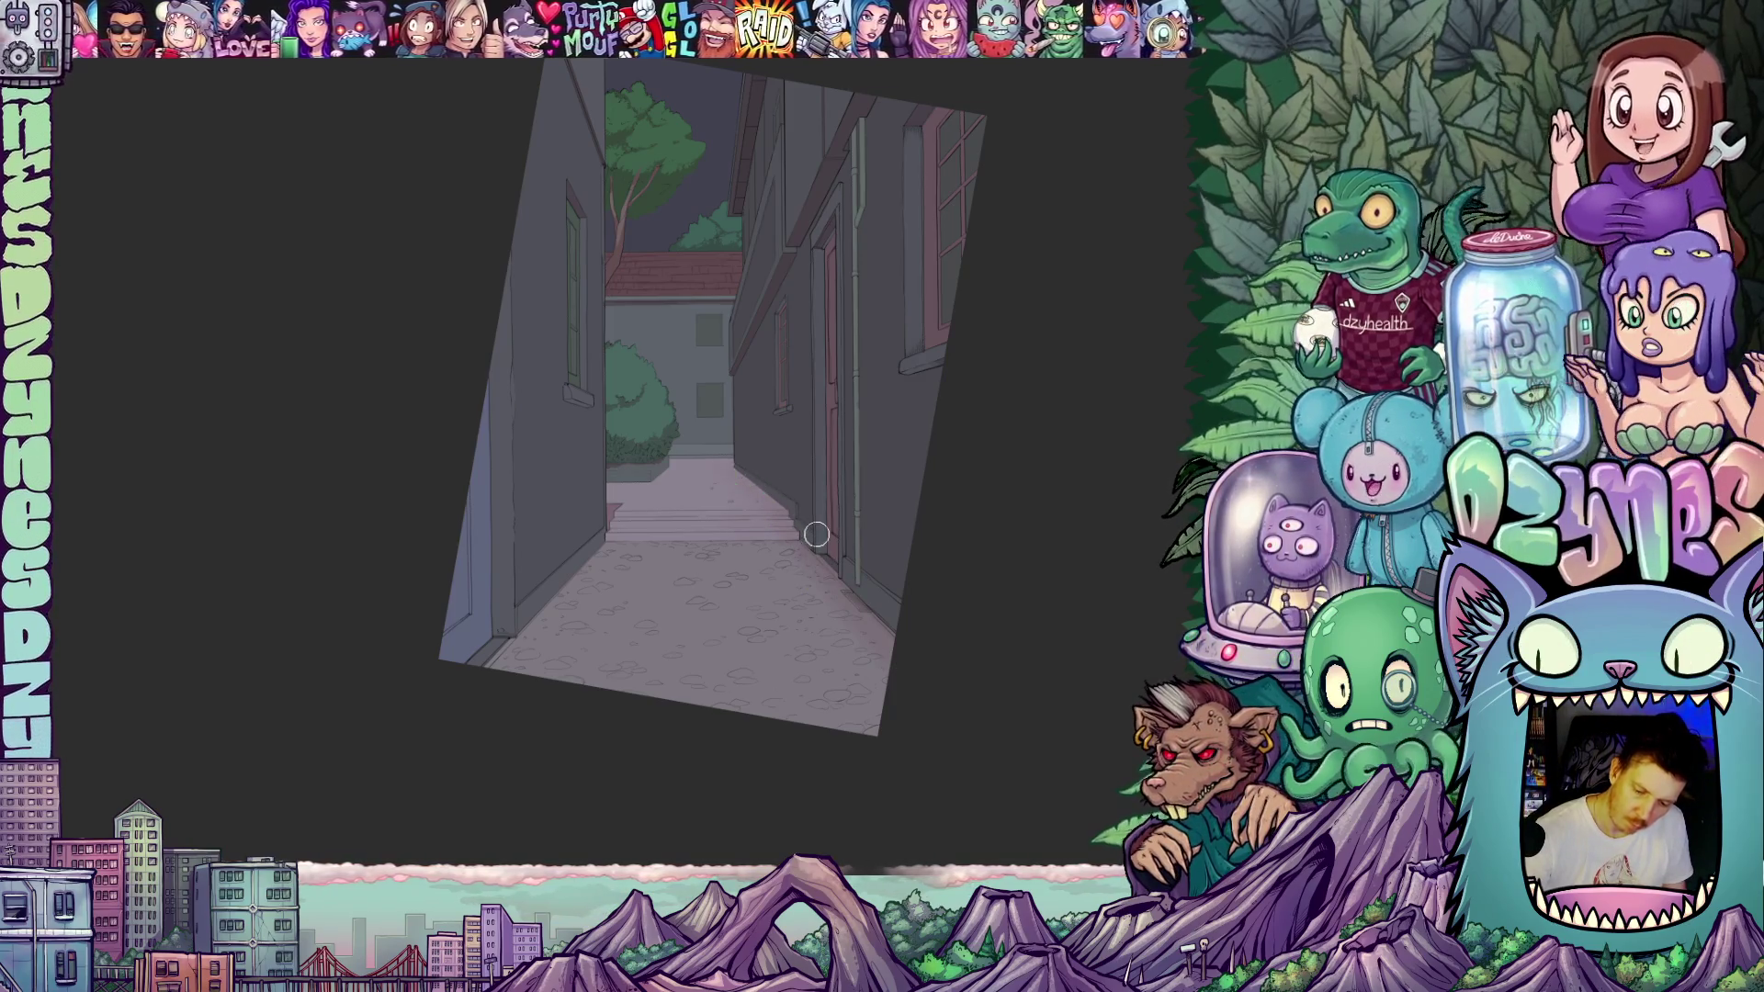
{"action": "left_click_drag", "start_coordinate": [1021, 628], "coordinate": [1036, 402]}
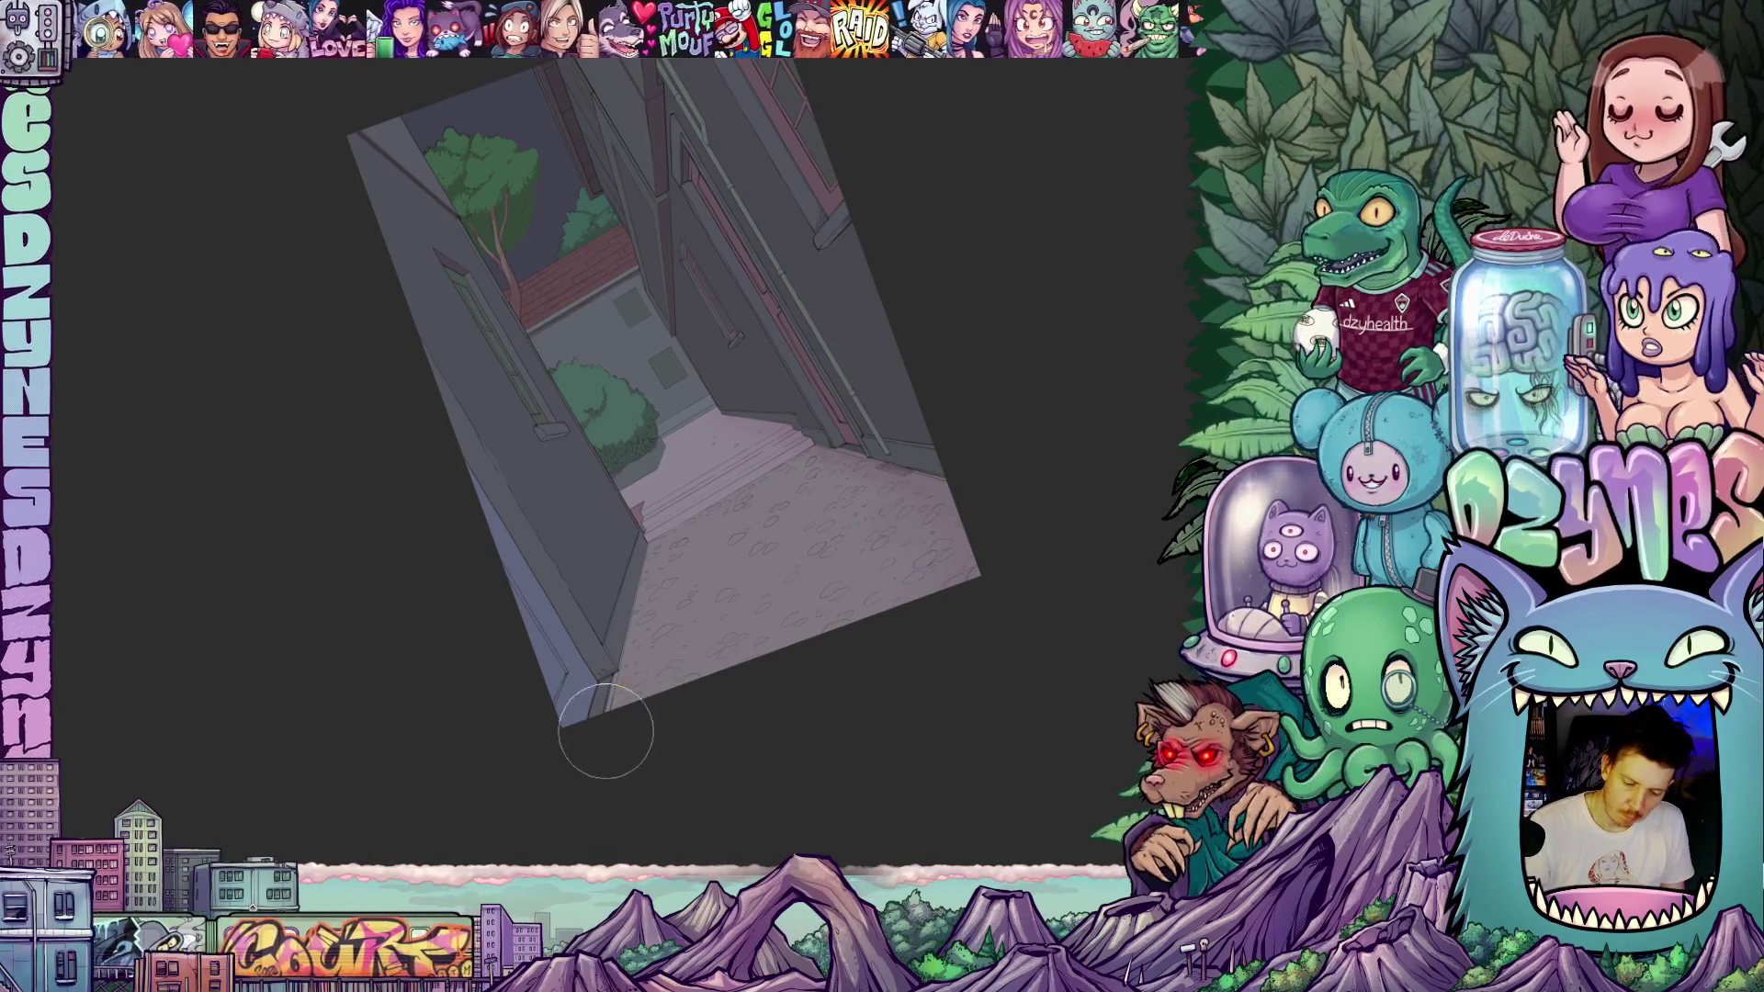
- Zoom back out over the cobbled floor and recentre the whole alley drawing
{"action": "scroll", "coordinate": [816, 721], "scroll_direction": "down", "scroll_amount": 2}
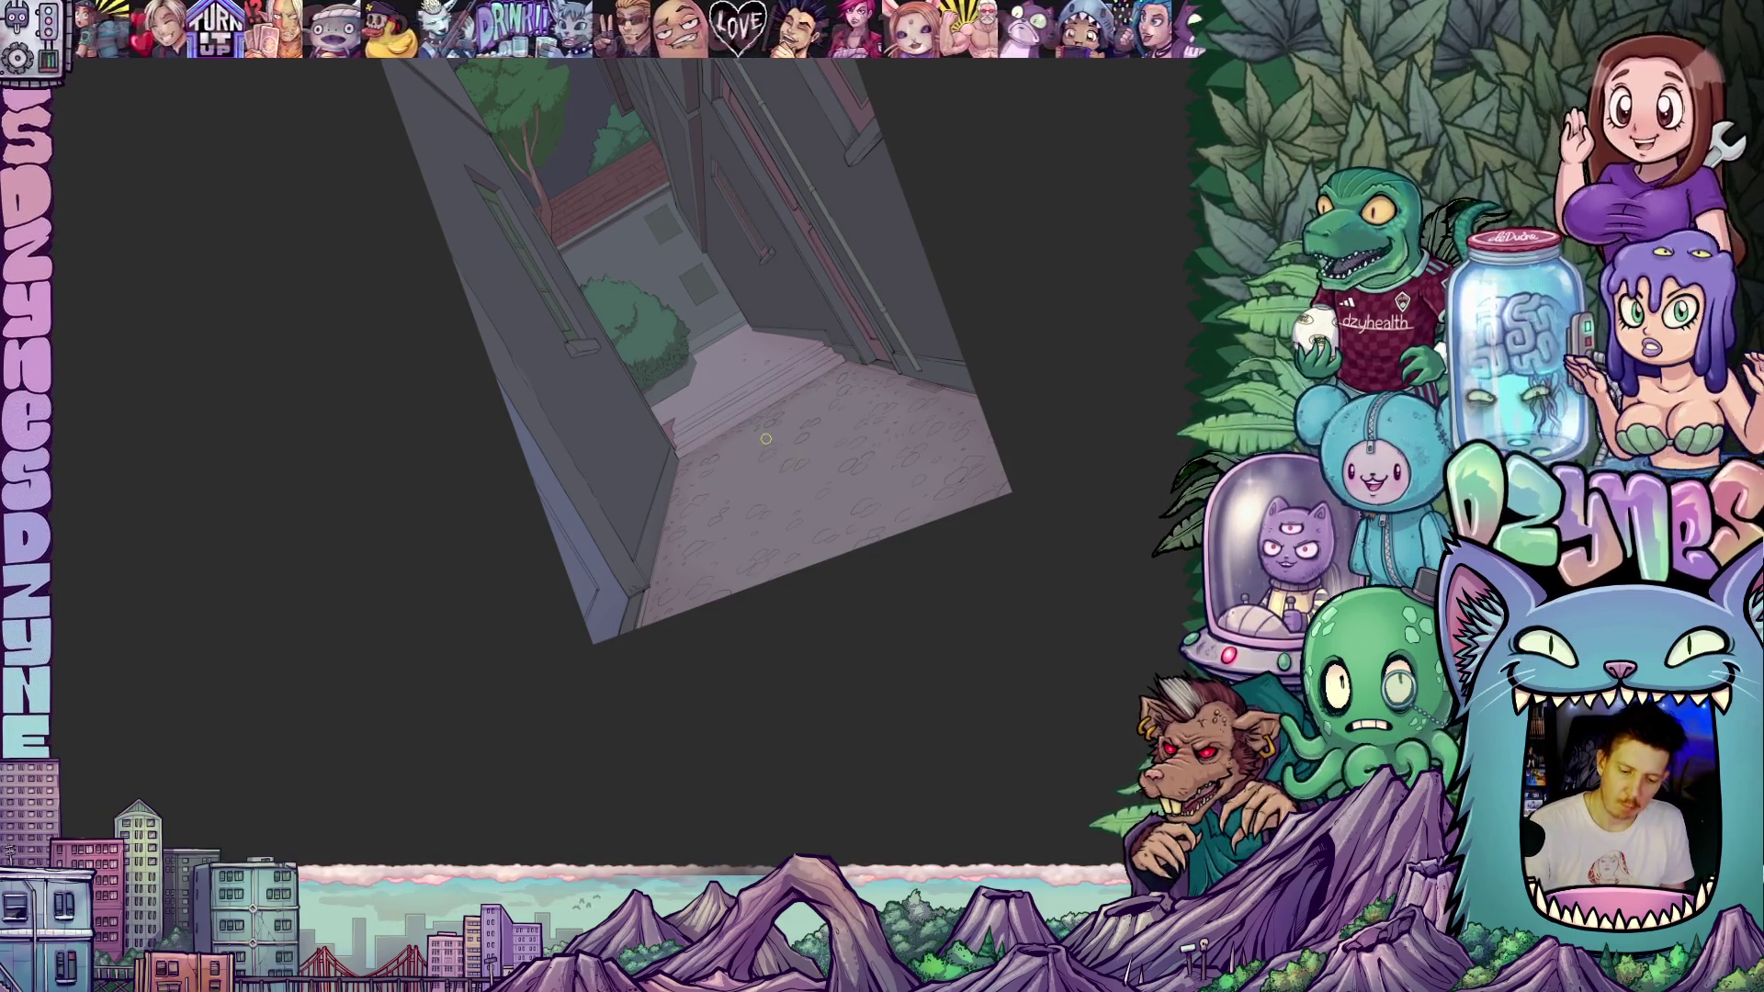
{"action": "scroll", "coordinate": [768, 488], "scroll_direction": "up", "scroll_amount": 5}
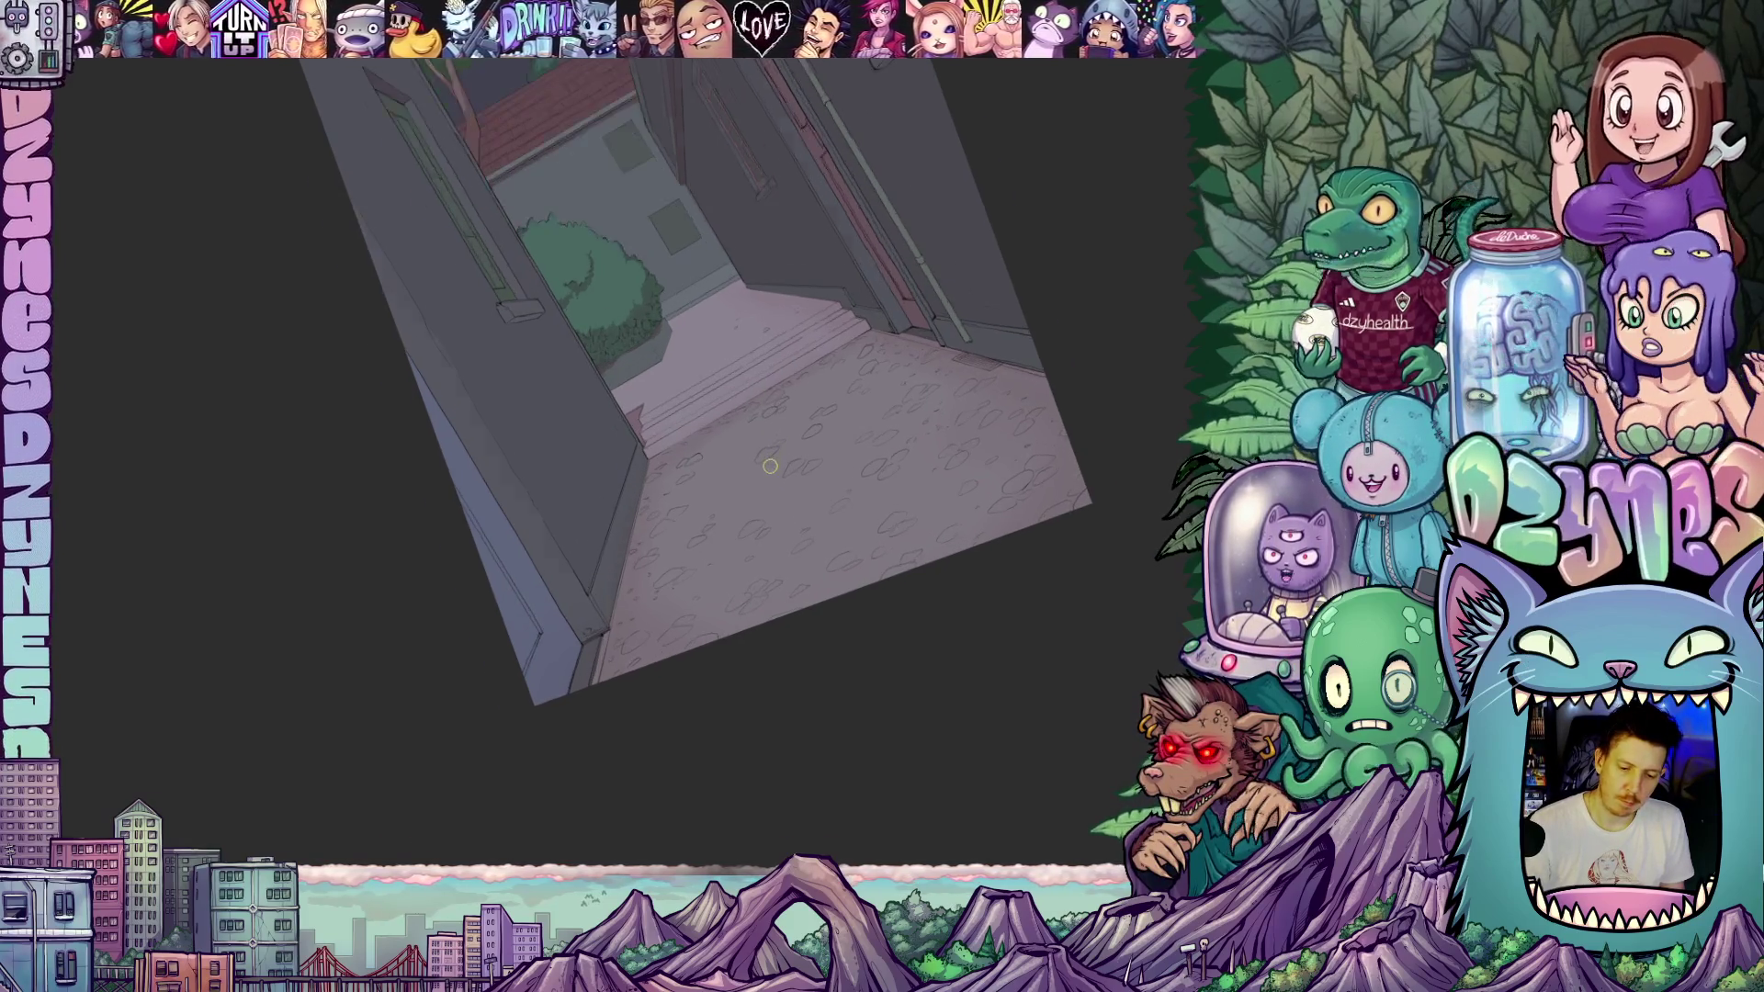
{"action": "mouse_move", "coordinate": [748, 496]}
{"action": "left_mouse_down"}
{"action": "mouse_move", "coordinate": [730, 641]}
{"action": "mouse_move", "coordinate": [677, 658]}
{"action": "mouse_move", "coordinate": [749, 654]}
{"action": "mouse_move", "coordinate": [810, 523]}
{"action": "mouse_move", "coordinate": [807, 610]}
{"action": "mouse_move", "coordinate": [827, 610]}
{"action": "mouse_move", "coordinate": [815, 558]}
{"action": "left_mouse_up"}
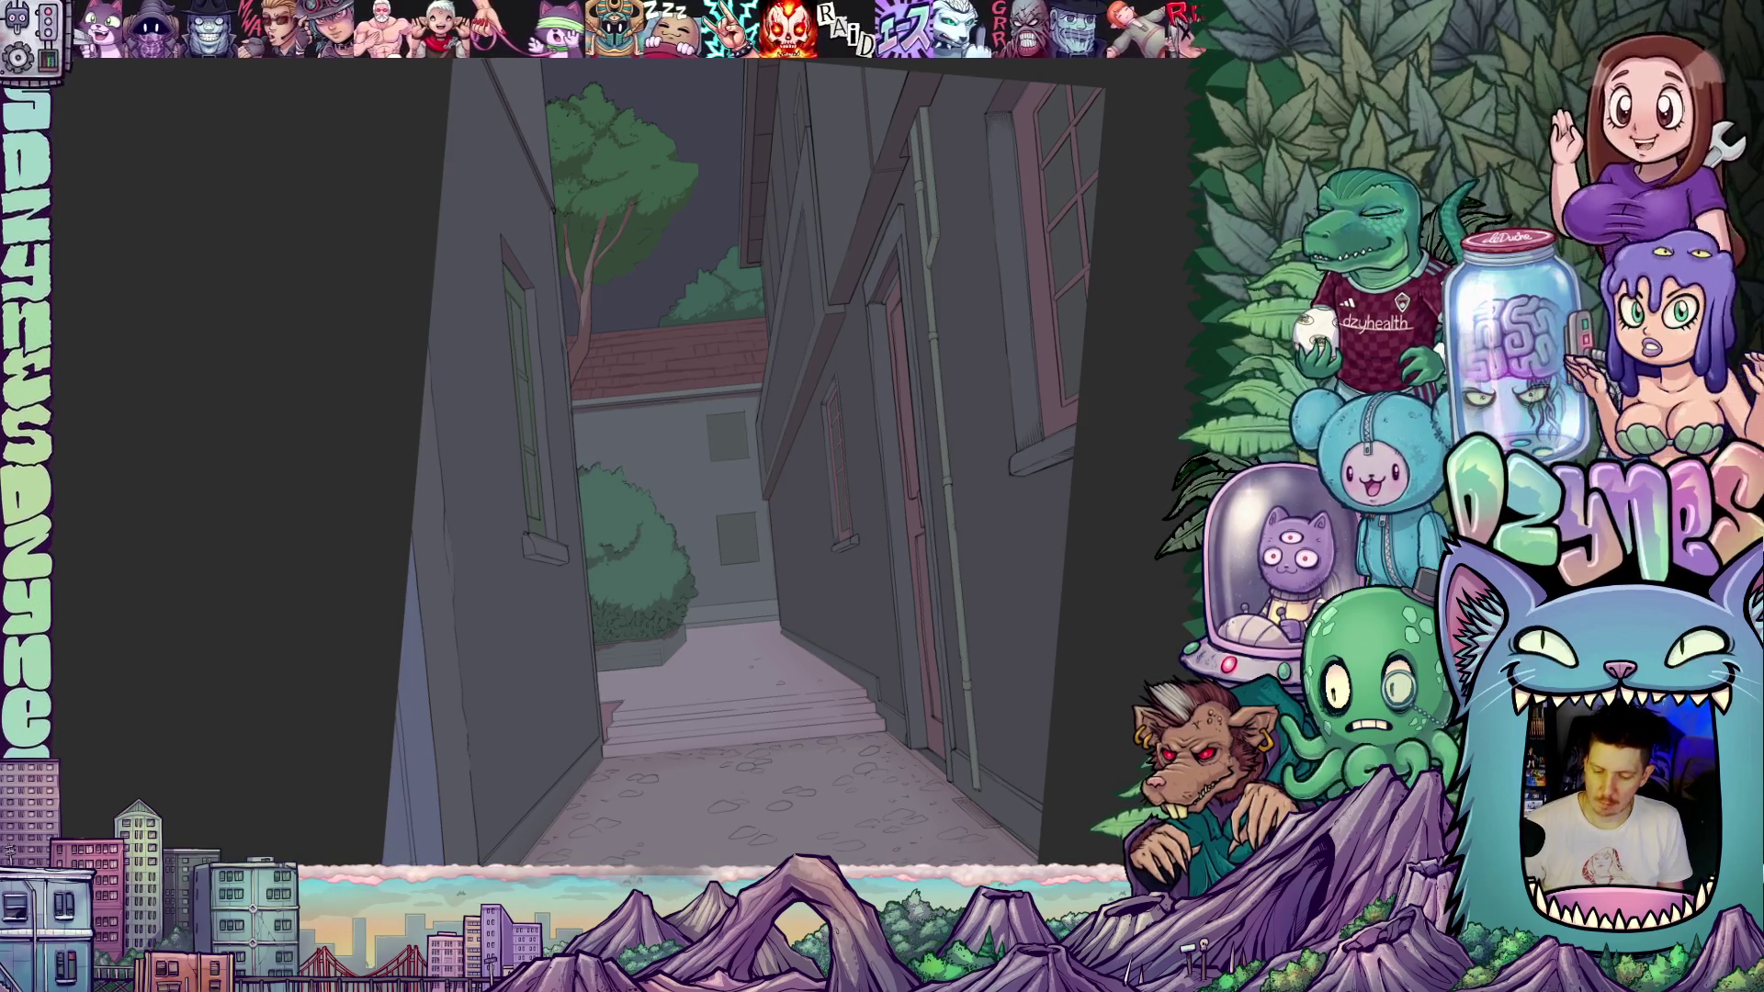
{"action": "scroll", "coordinate": [1087, 643], "scroll_direction": "down", "scroll_amount": 3}
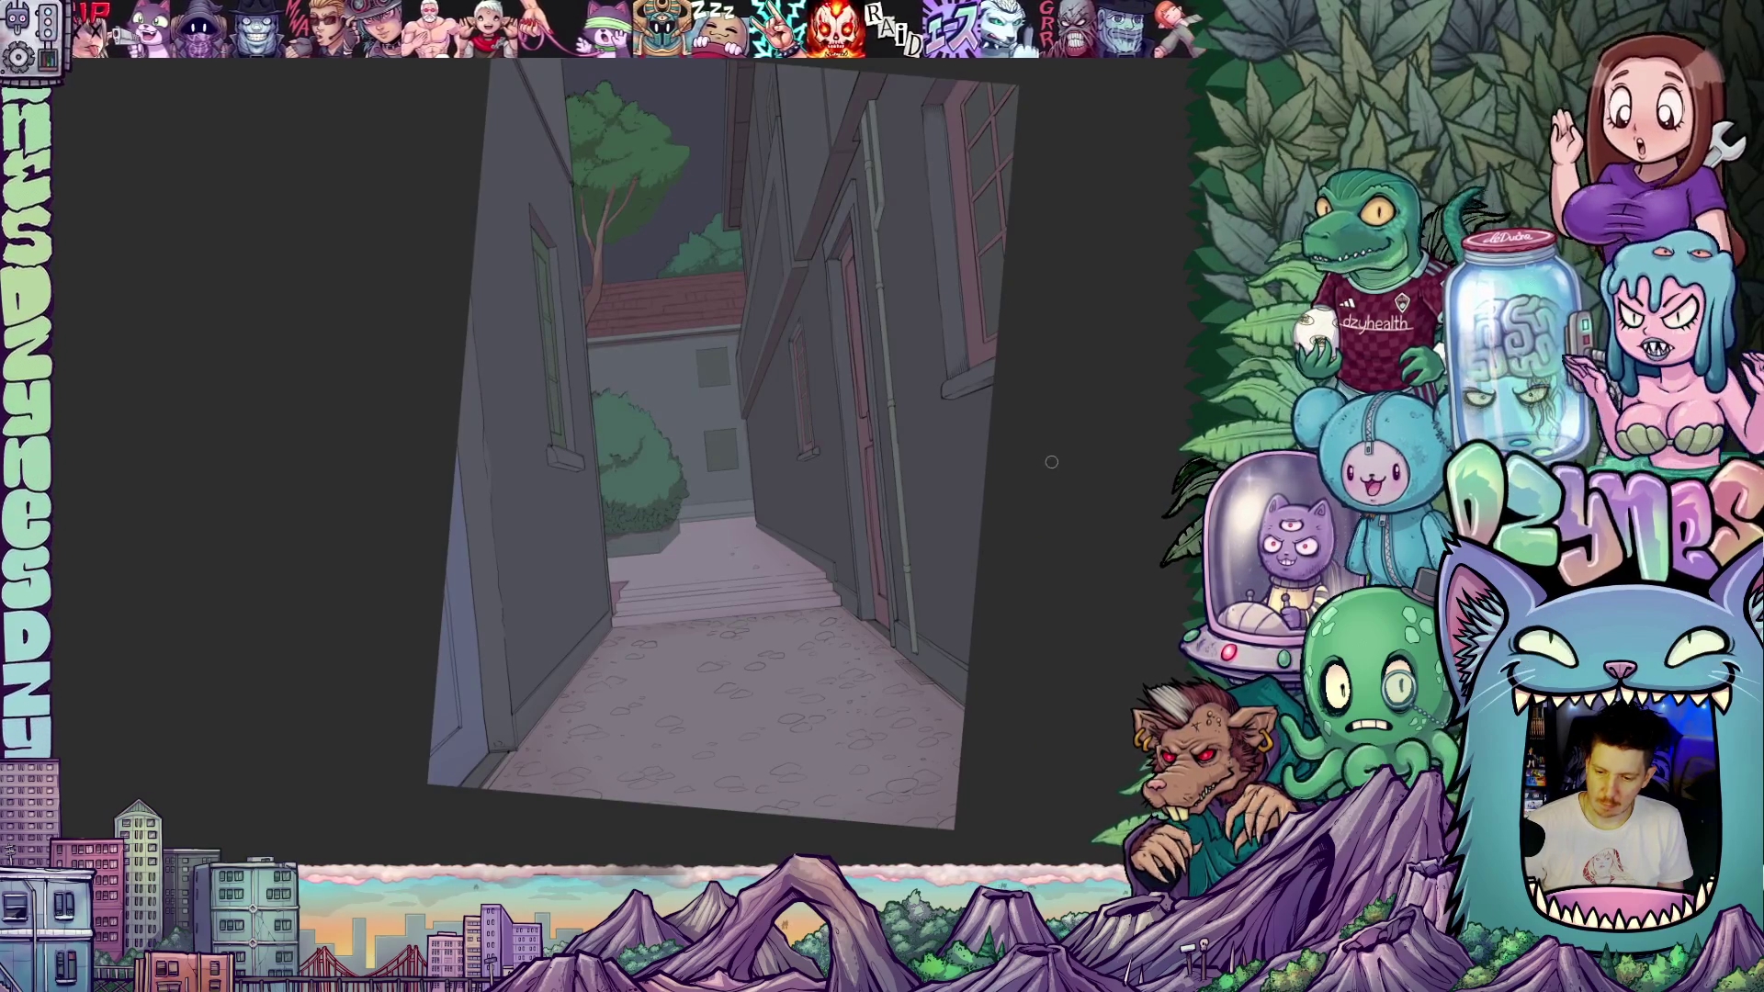
{"action": "scroll", "coordinate": [1051, 462], "scroll_direction": "down", "scroll_amount": 2}
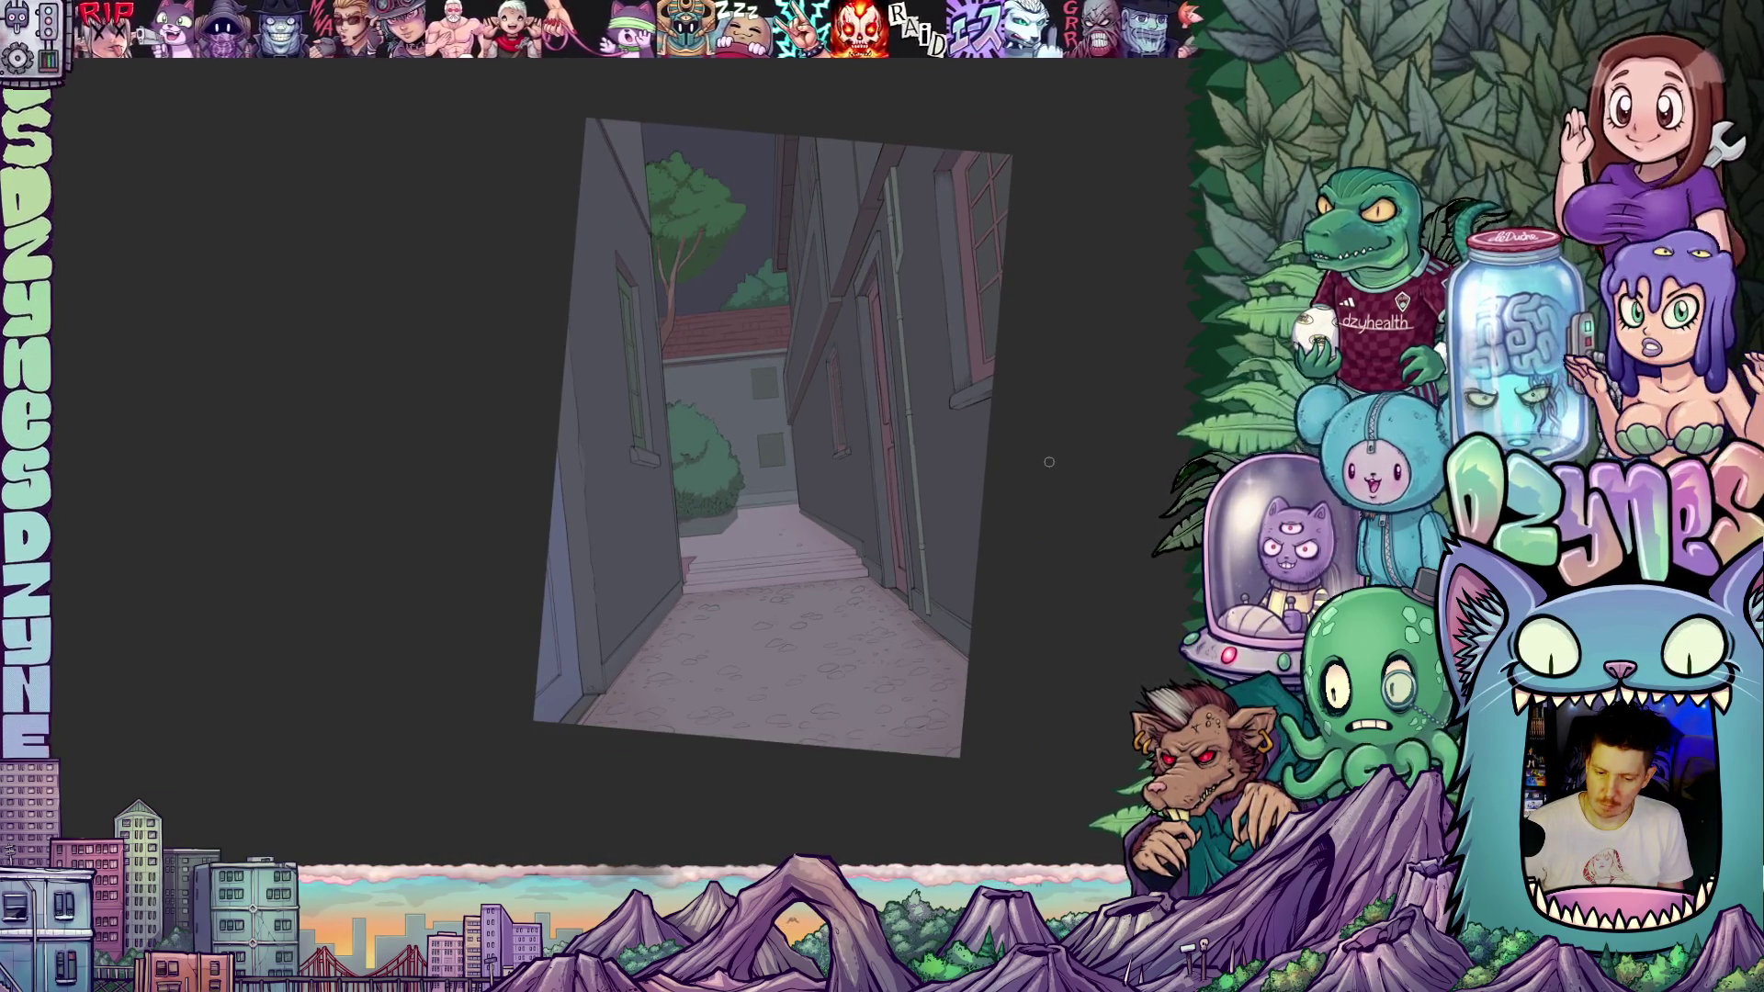
{"action": "left_click_drag", "start_coordinate": [1073, 481], "coordinate": [1046, 580]}
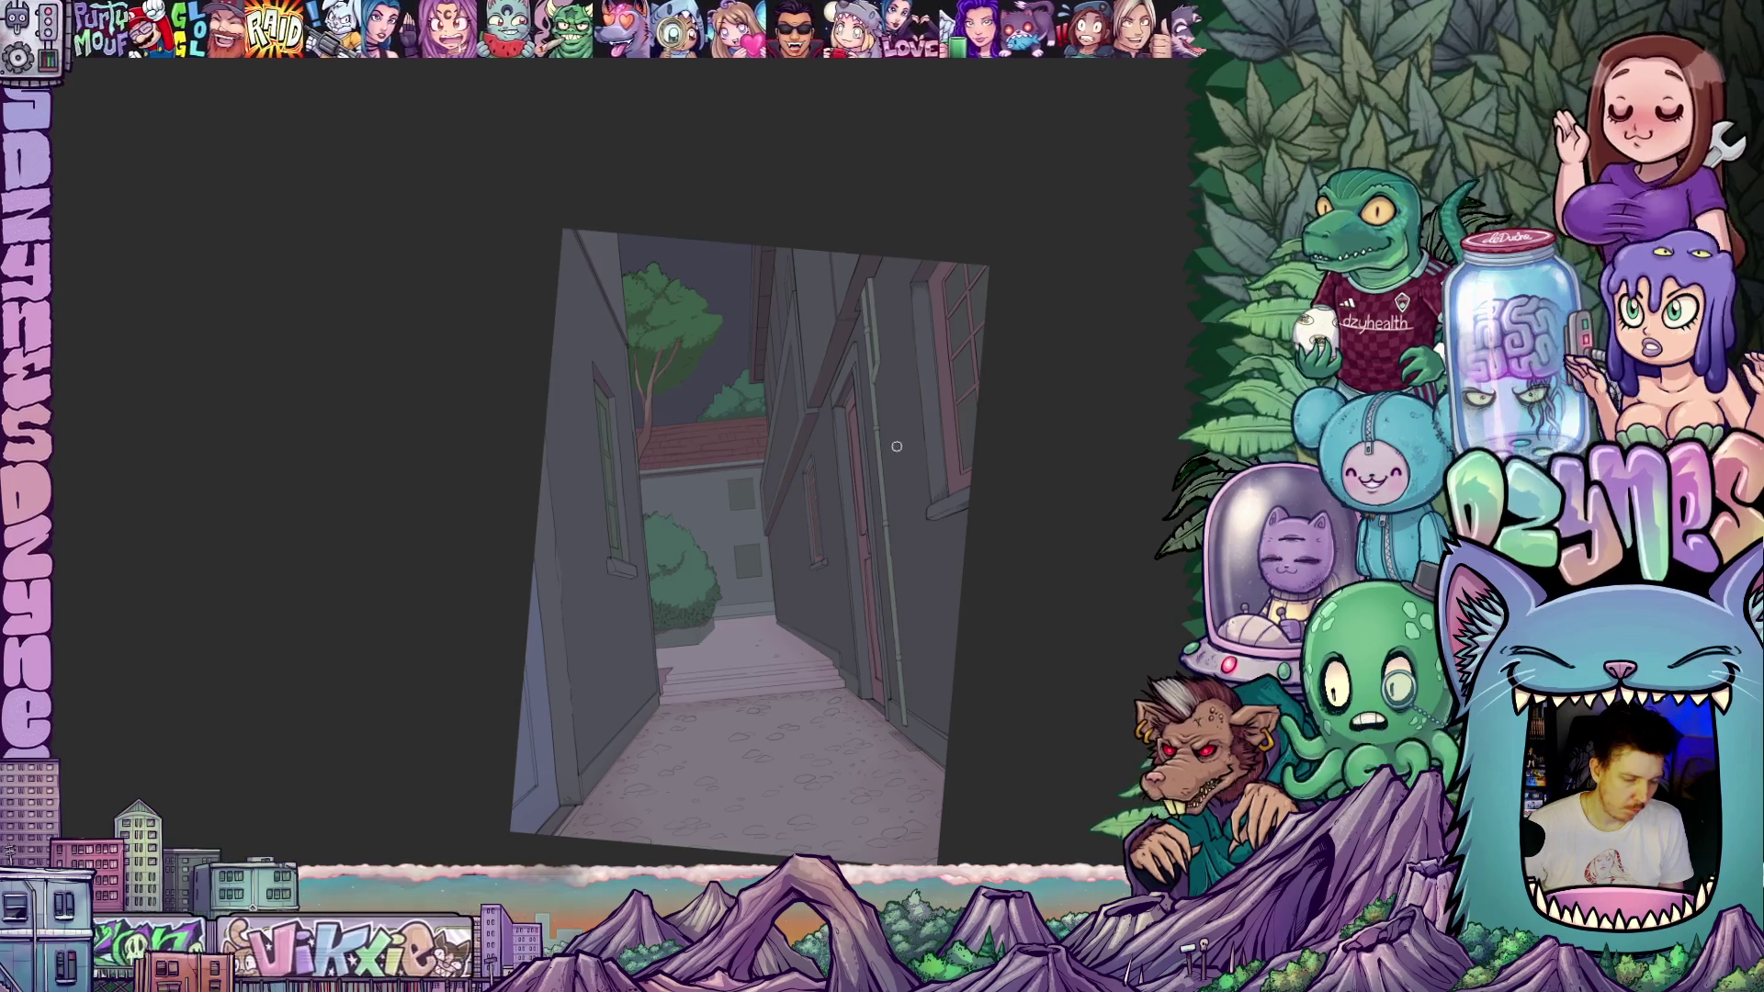
{"action": "left_click_drag", "start_coordinate": [1035, 603], "coordinate": [983, 500]}
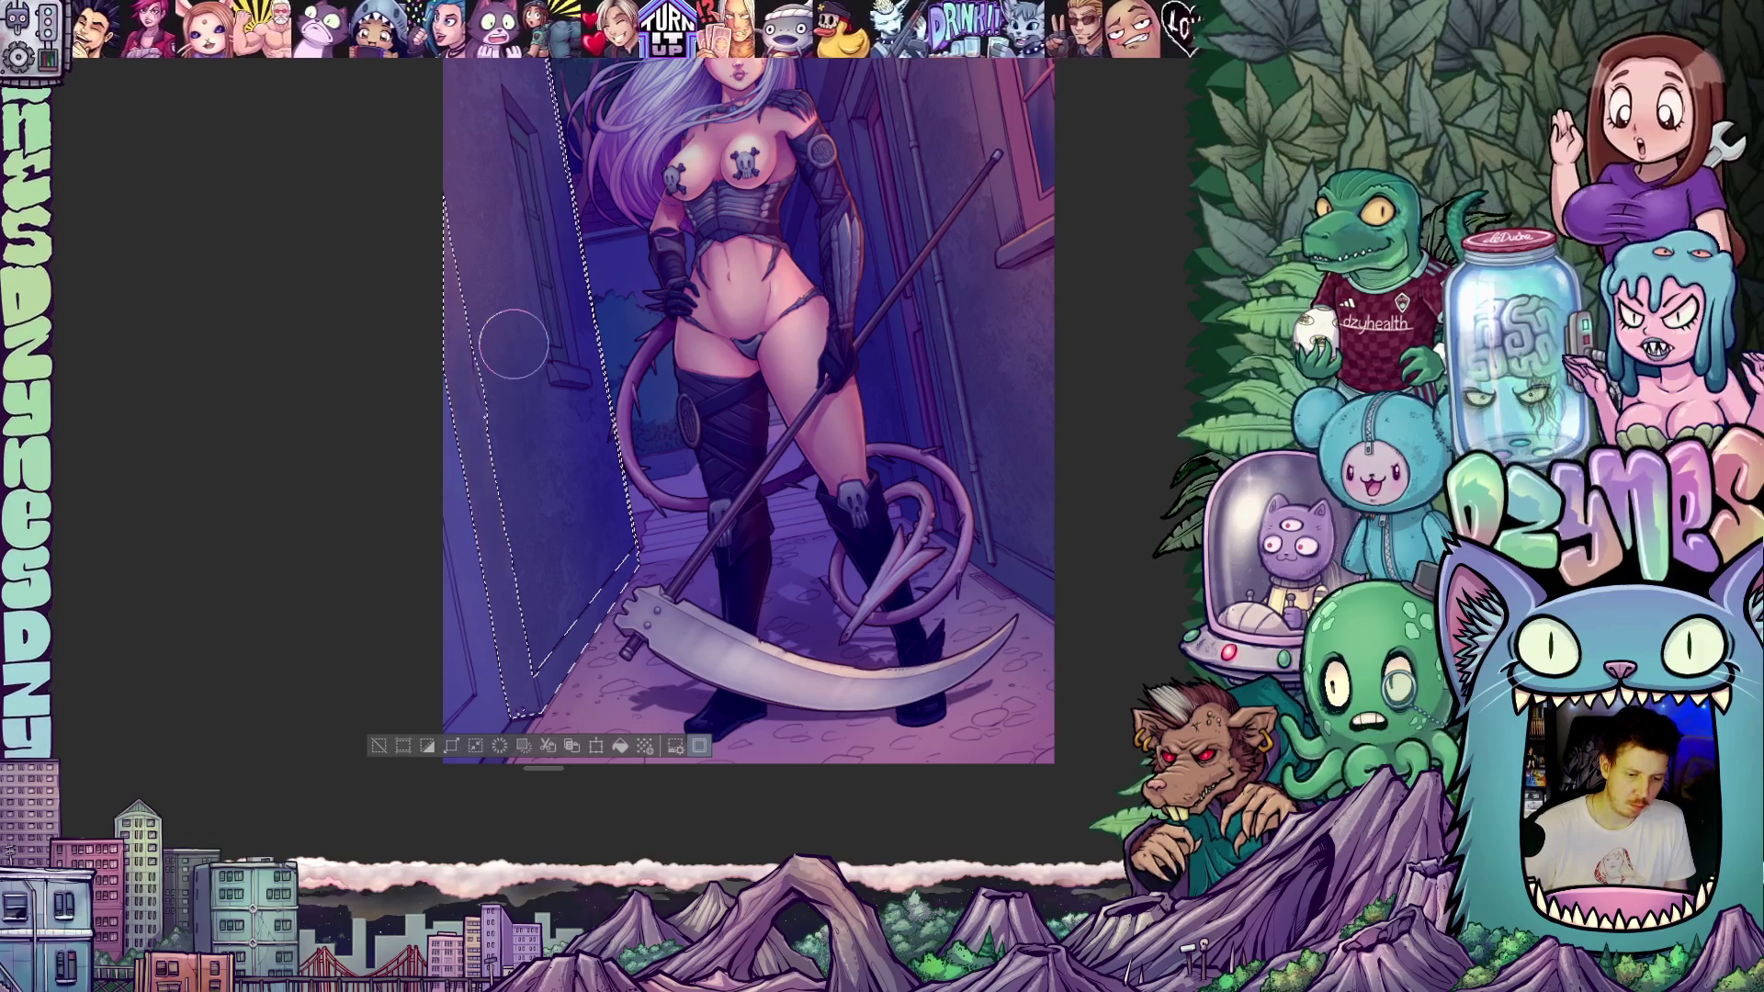
{"action": "key", "text": "bracketright"}
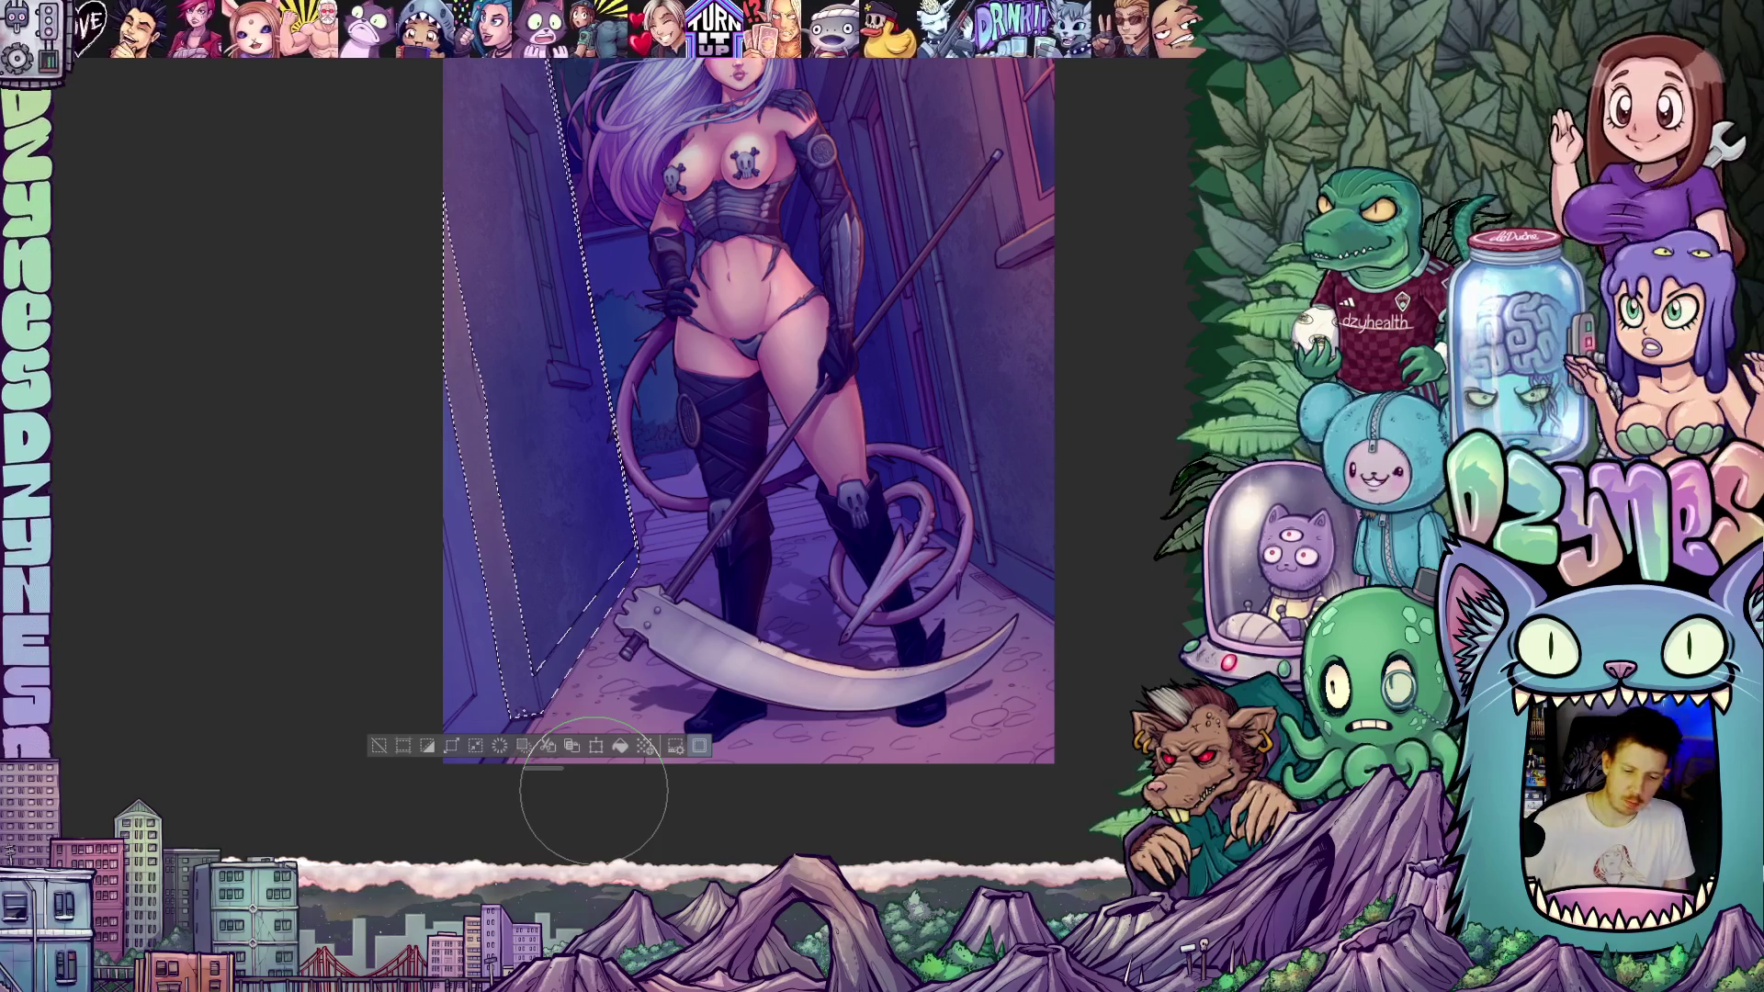
{"action": "left_click", "coordinate": [700, 746]}
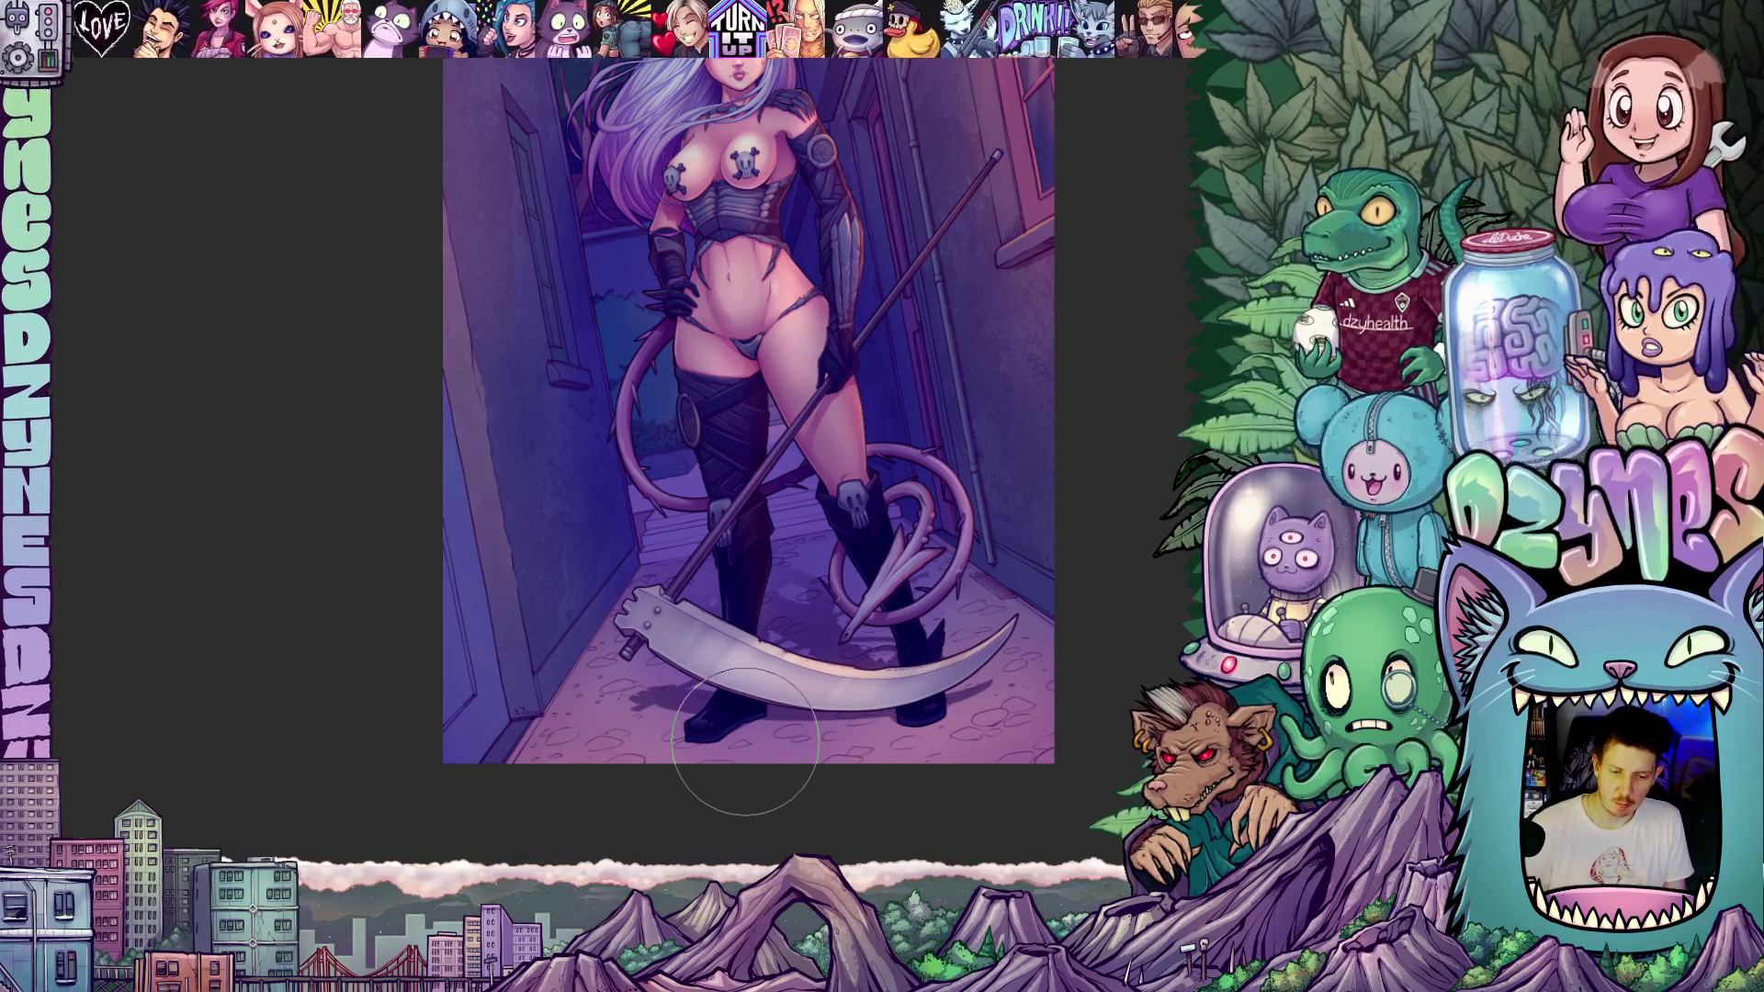
{"action": "scroll", "coordinate": [772, 570], "scroll_direction": "down", "scroll_amount": 5}
{"action": "mouse_move", "coordinate": [921, 532]}
{"action": "left_mouse_down"}
{"action": "mouse_move", "coordinate": [889, 590]}
{"action": "mouse_move", "coordinate": [792, 639]}
{"action": "left_mouse_up"}
{"action": "scroll", "coordinate": [797, 460], "scroll_direction": "up", "scroll_amount": 4}
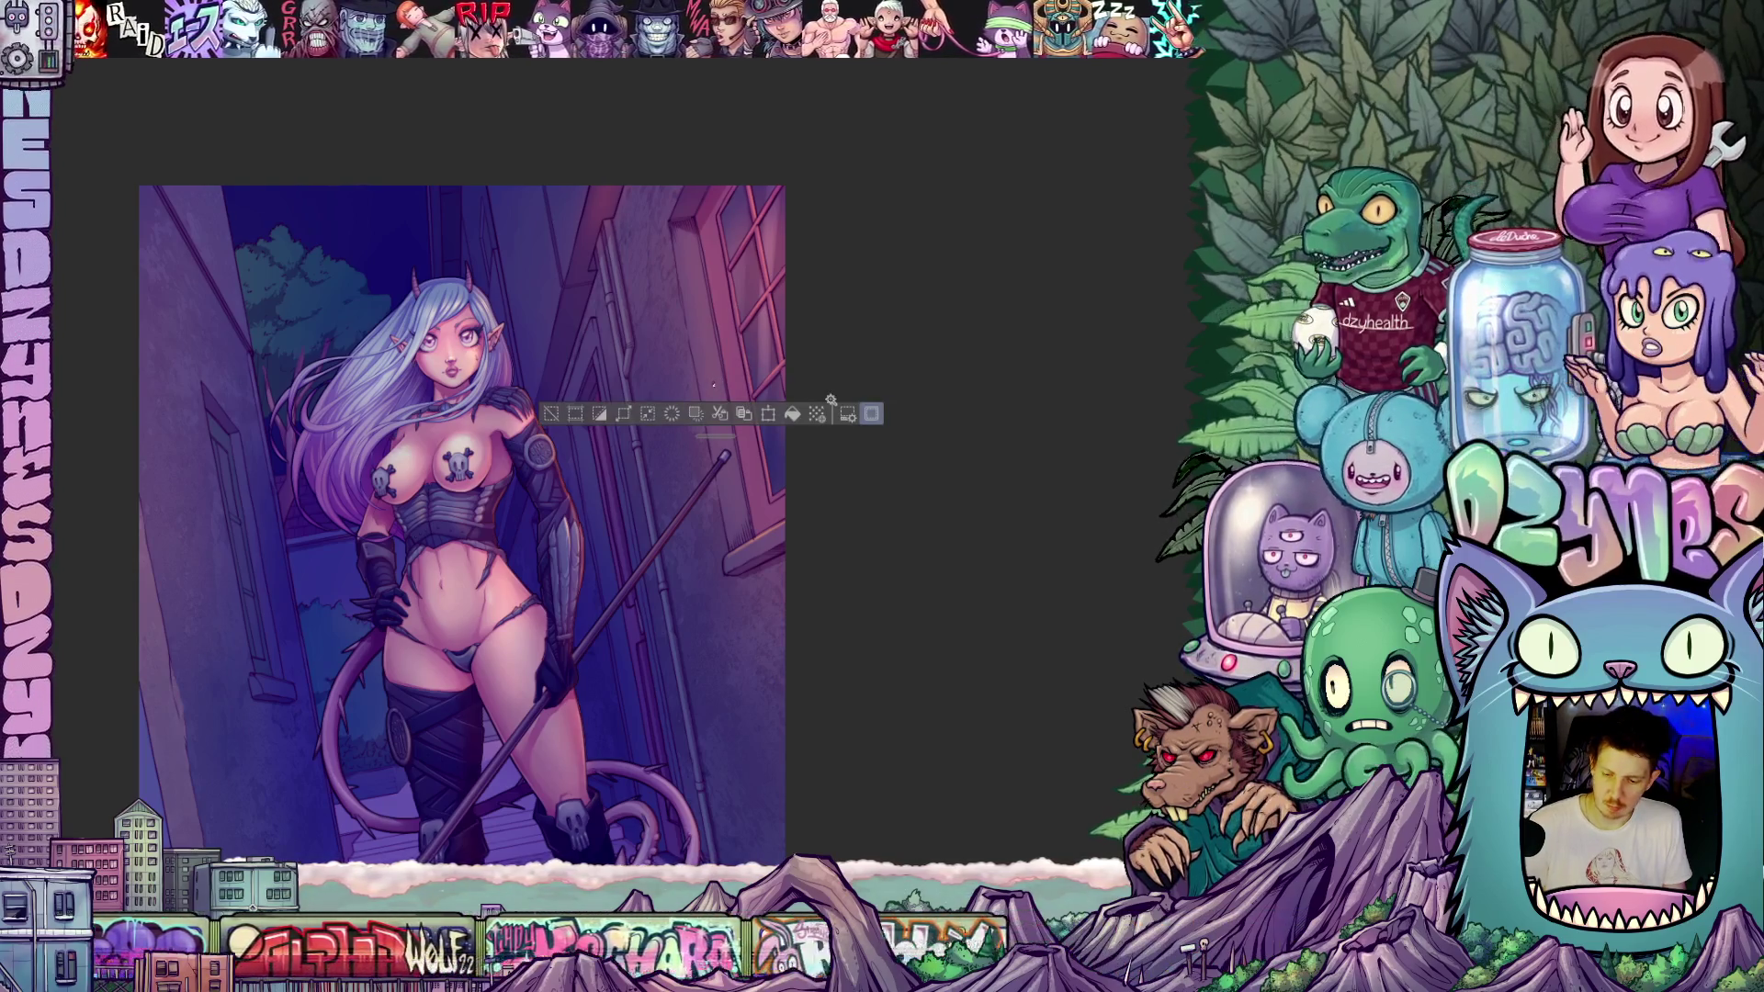
{"action": "key", "text": "ctrl+d"}
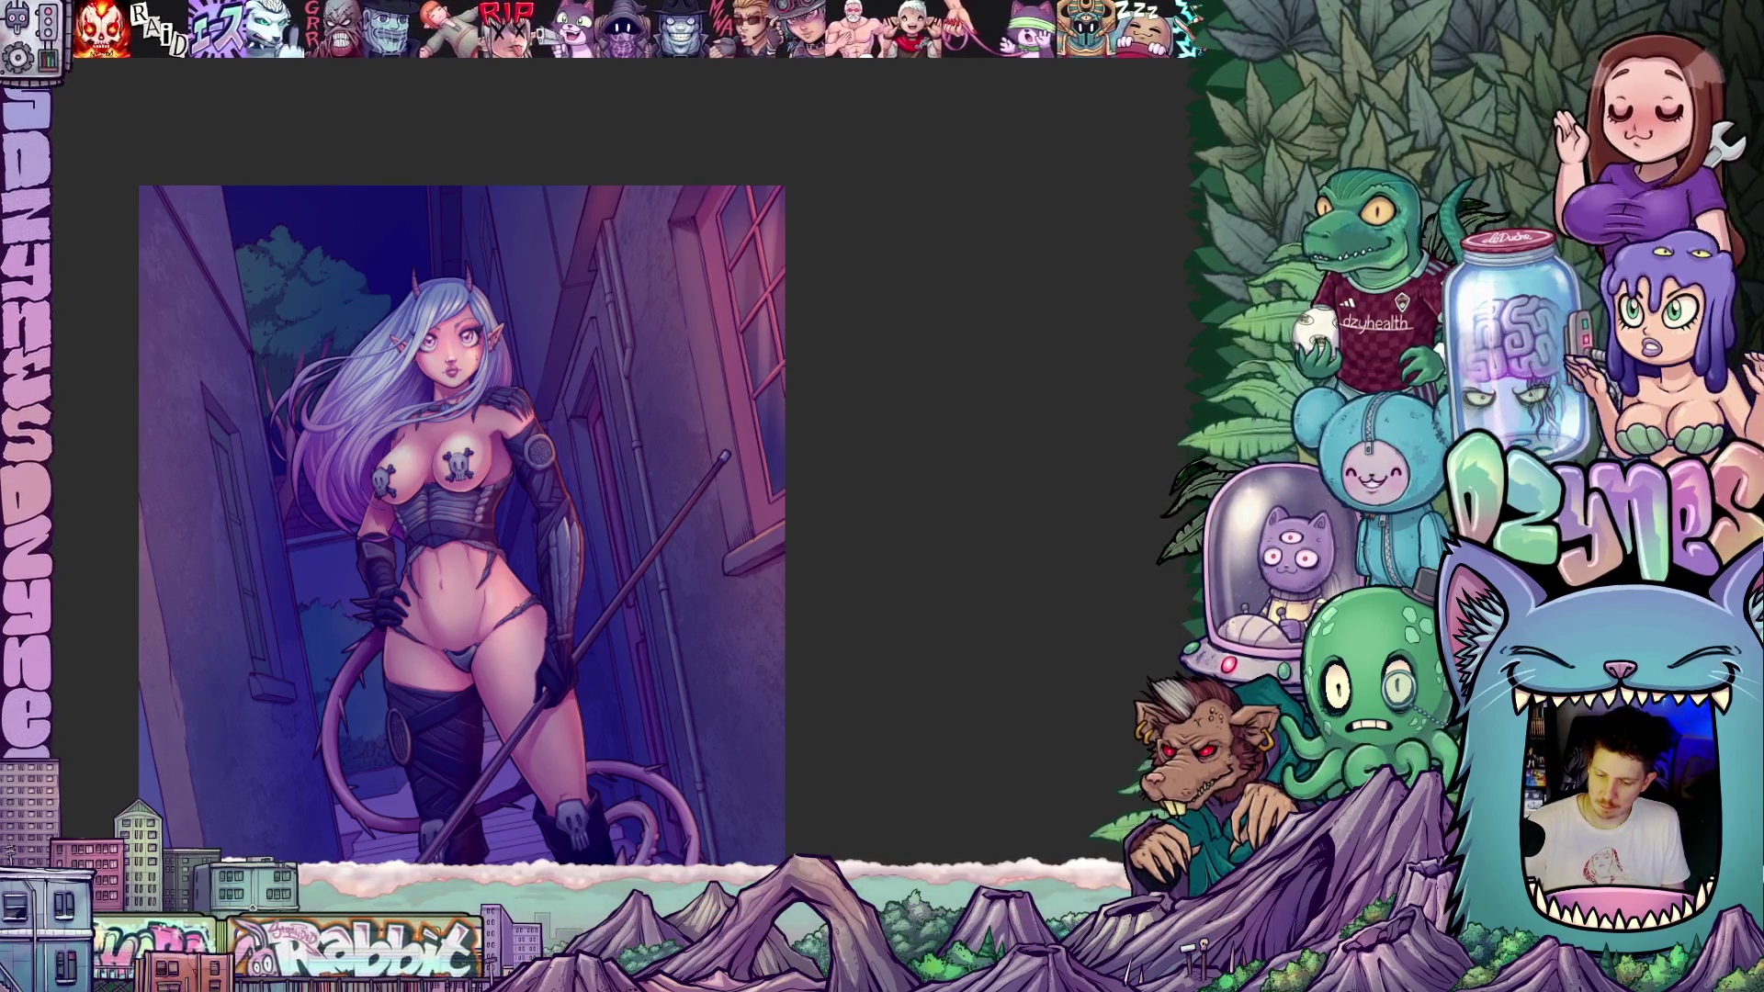
{"action": "key", "text": "ctrl+shift+d"}
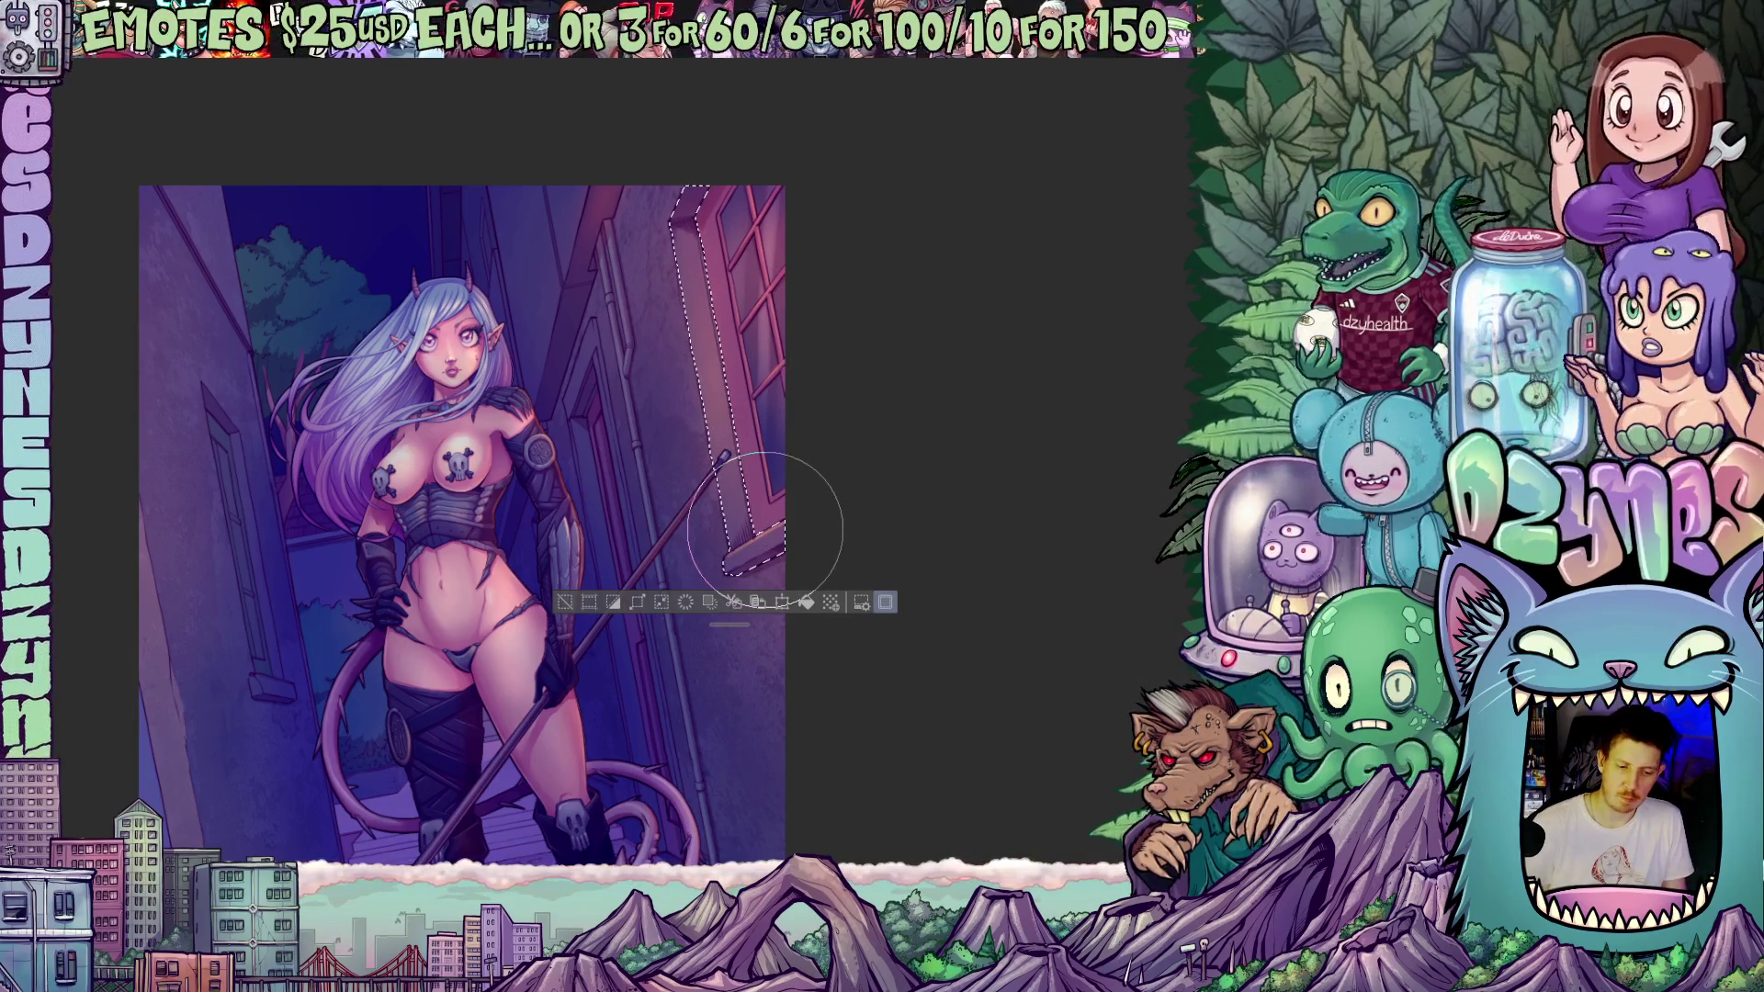
{"action": "mouse_move", "coordinate": [920, 637]}
{"action": "left_mouse_down"}
{"action": "mouse_move", "coordinate": [889, 622]}
{"action": "mouse_move", "coordinate": [983, 497]}
{"action": "mouse_move", "coordinate": [1008, 500]}
{"action": "mouse_move", "coordinate": [1013, 536]}
{"action": "mouse_move", "coordinate": [1023, 508]}
{"action": "mouse_move", "coordinate": [1056, 650]}
{"action": "left_mouse_up"}
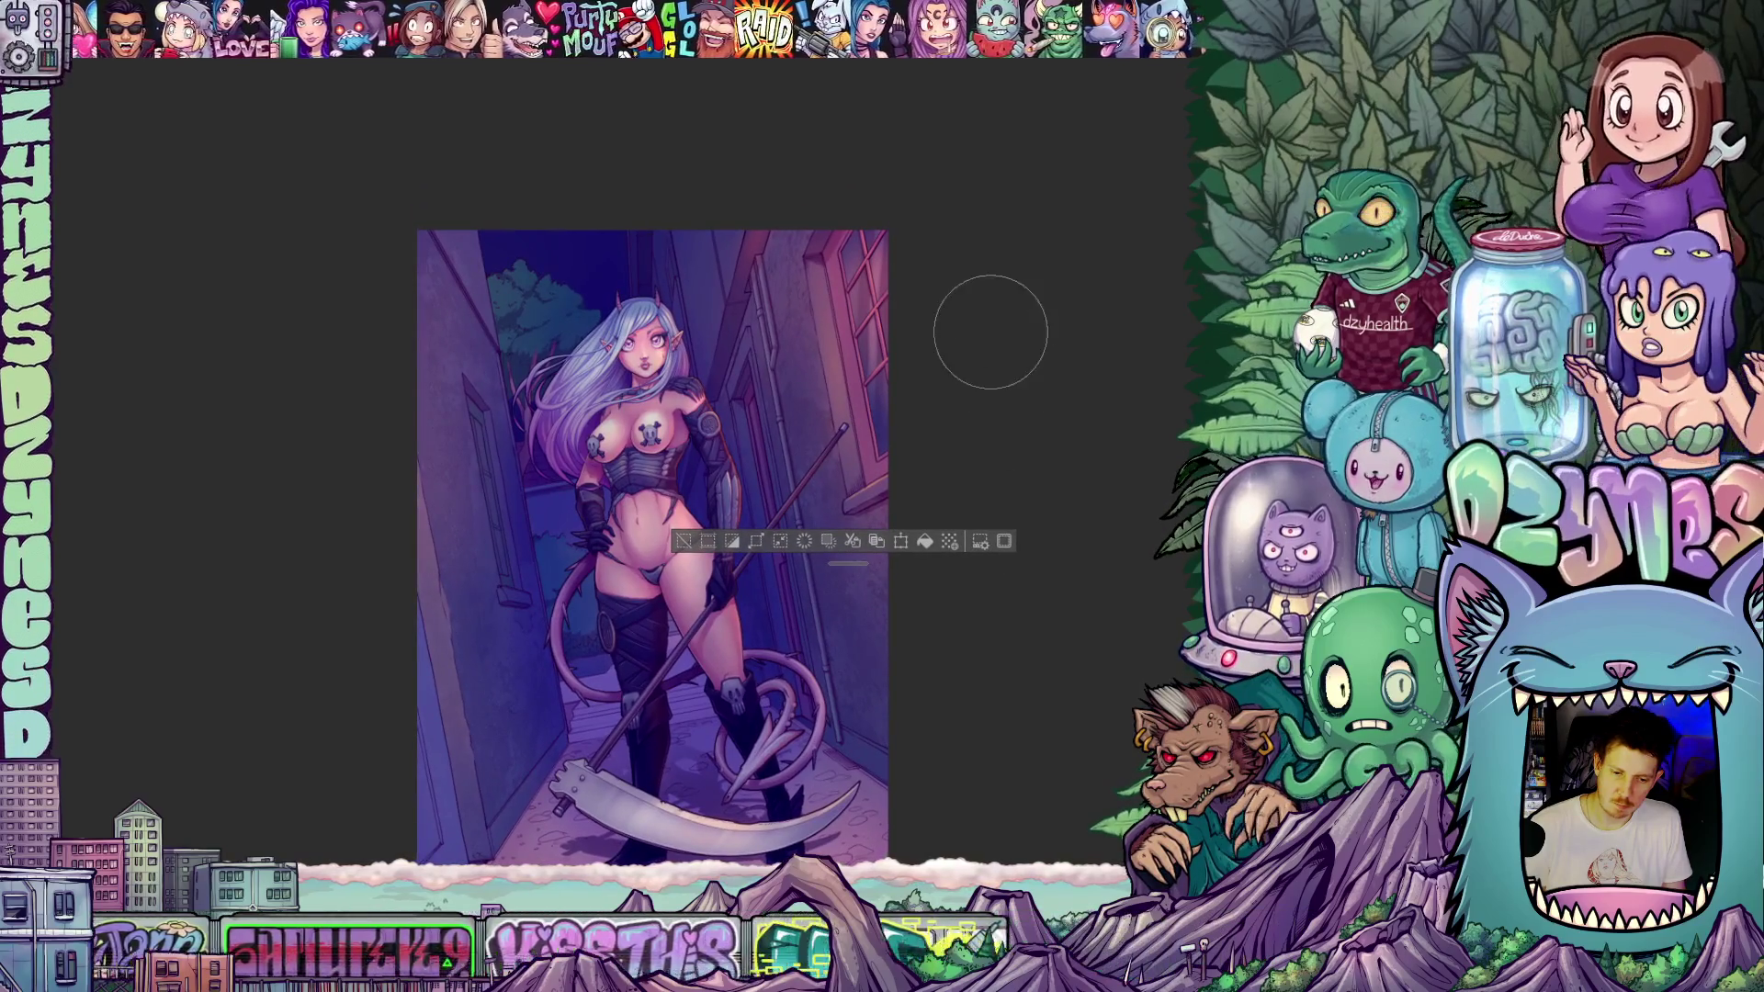
{"action": "scroll", "coordinate": [980, 386], "scroll_direction": "up", "scroll_amount": 1}
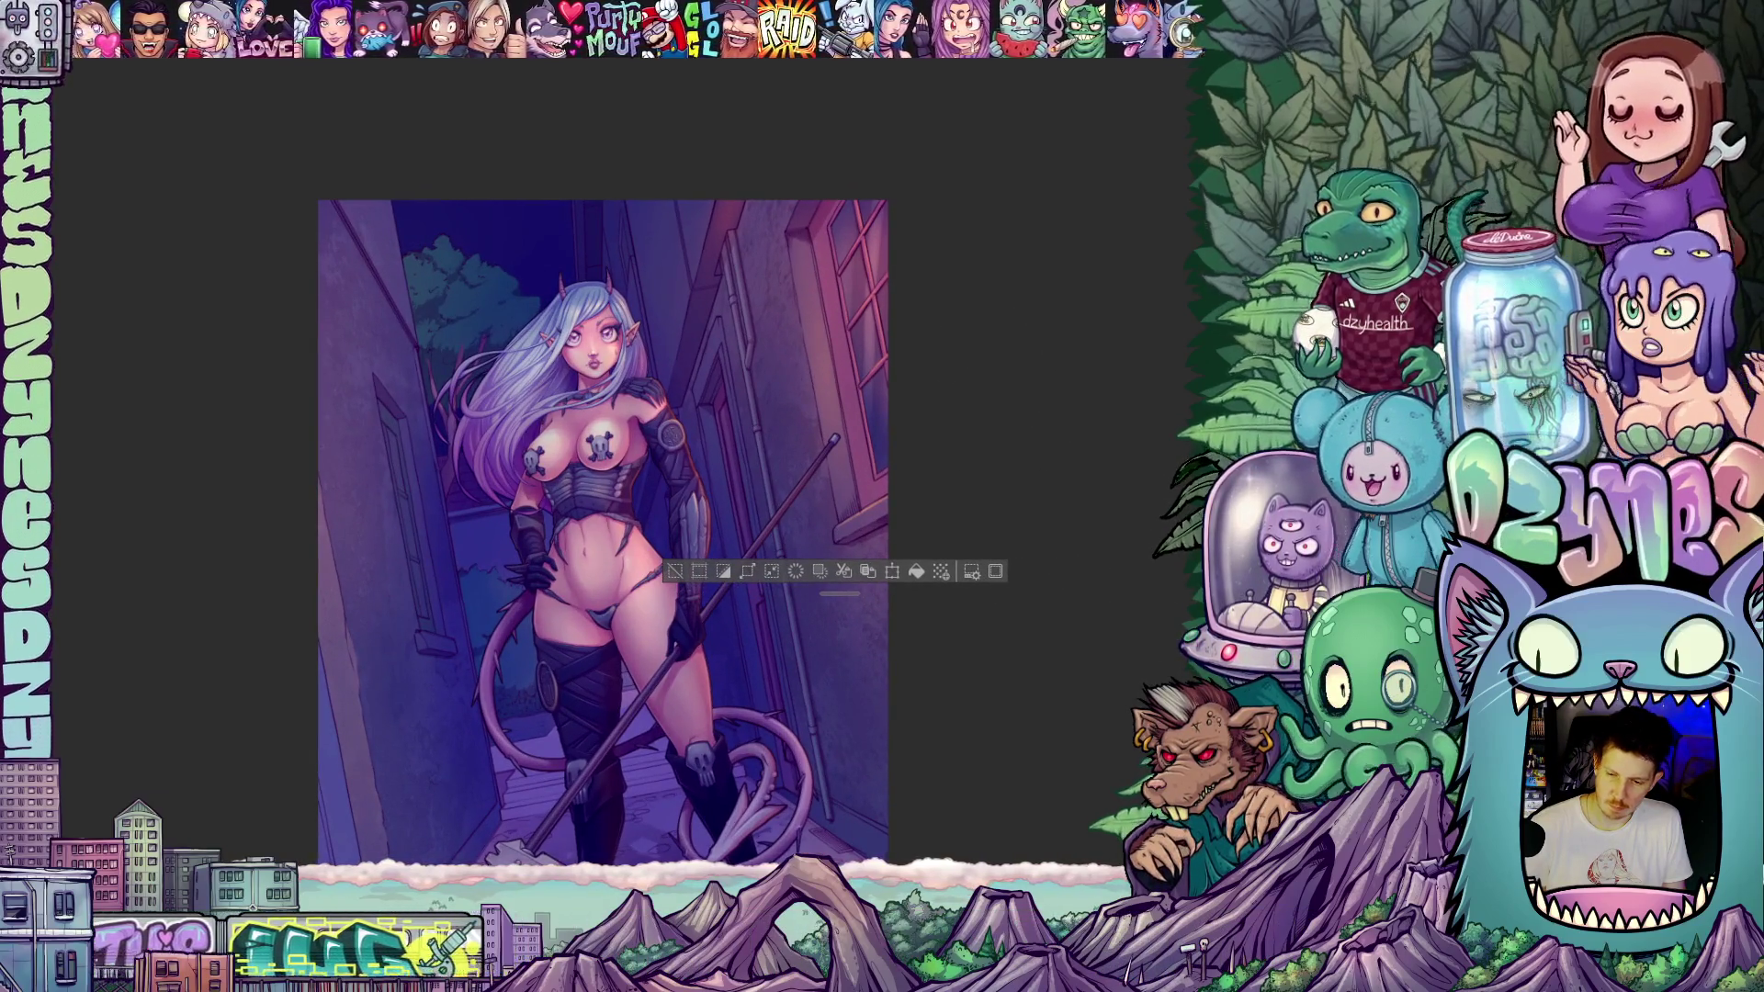
{"action": "scroll", "coordinate": [1028, 698], "scroll_direction": "down", "scroll_amount": 1}
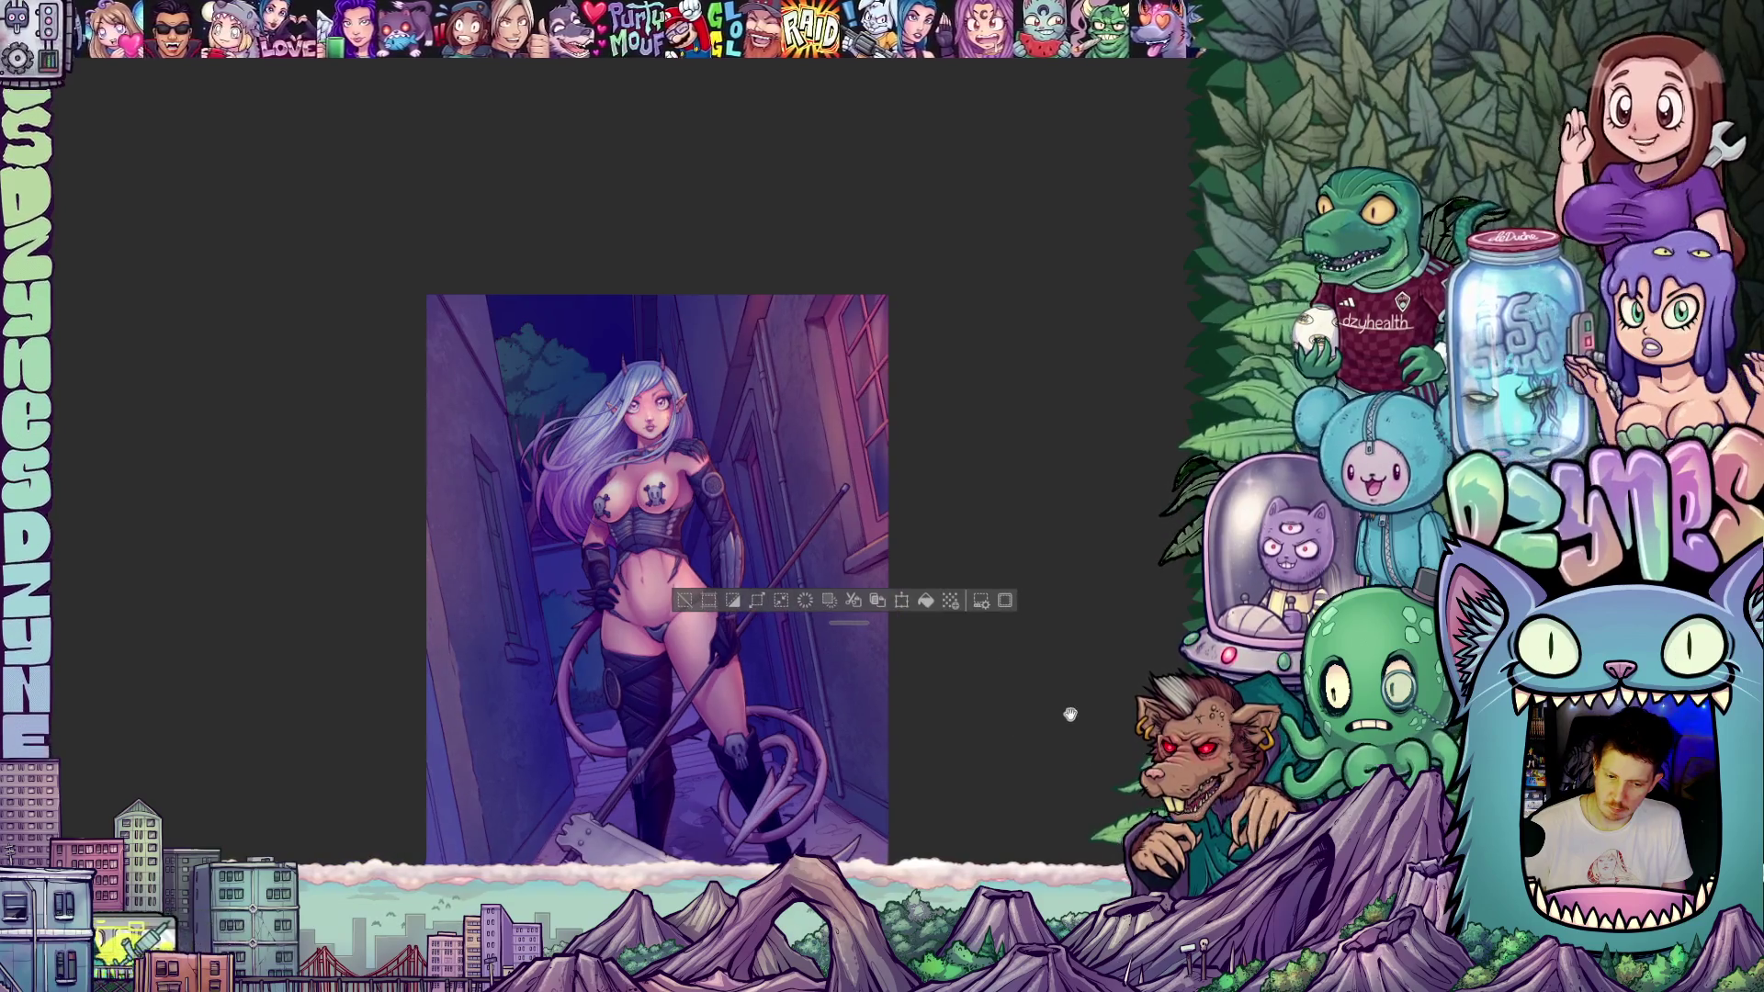
{"action": "left_click_drag", "start_coordinate": [1070, 714], "coordinate": [1034, 584]}
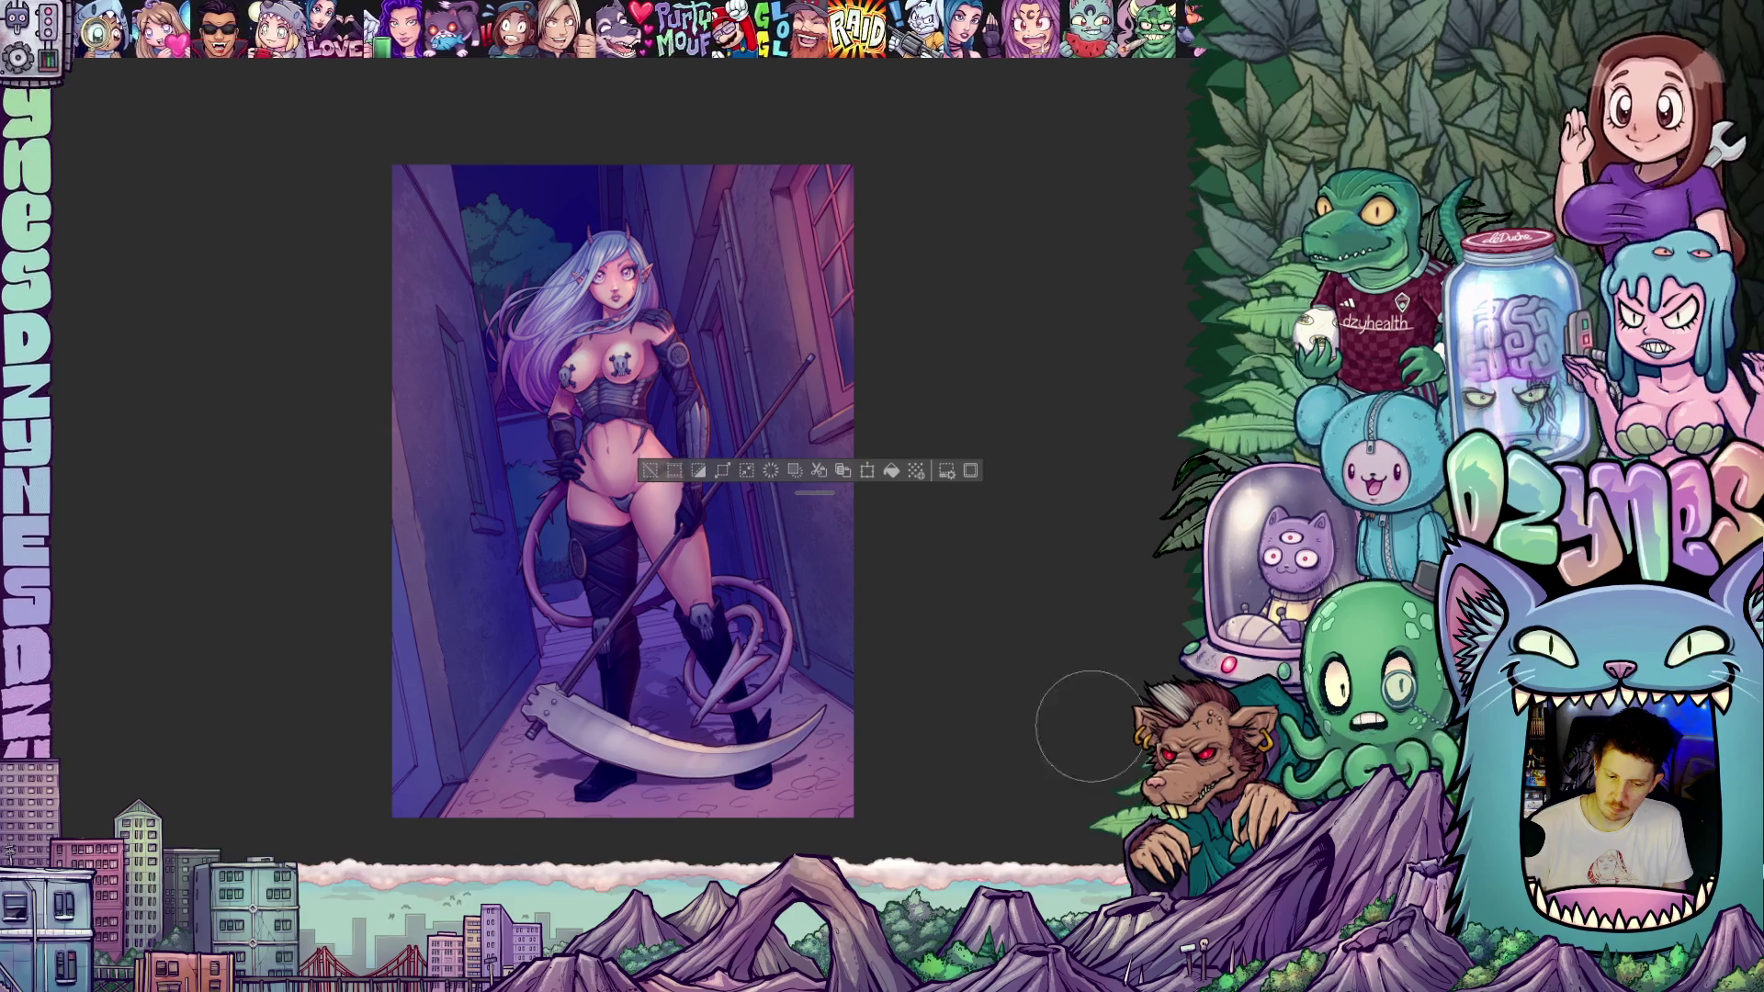
{"action": "left_click_drag", "start_coordinate": [1004, 621], "coordinate": [1055, 771]}
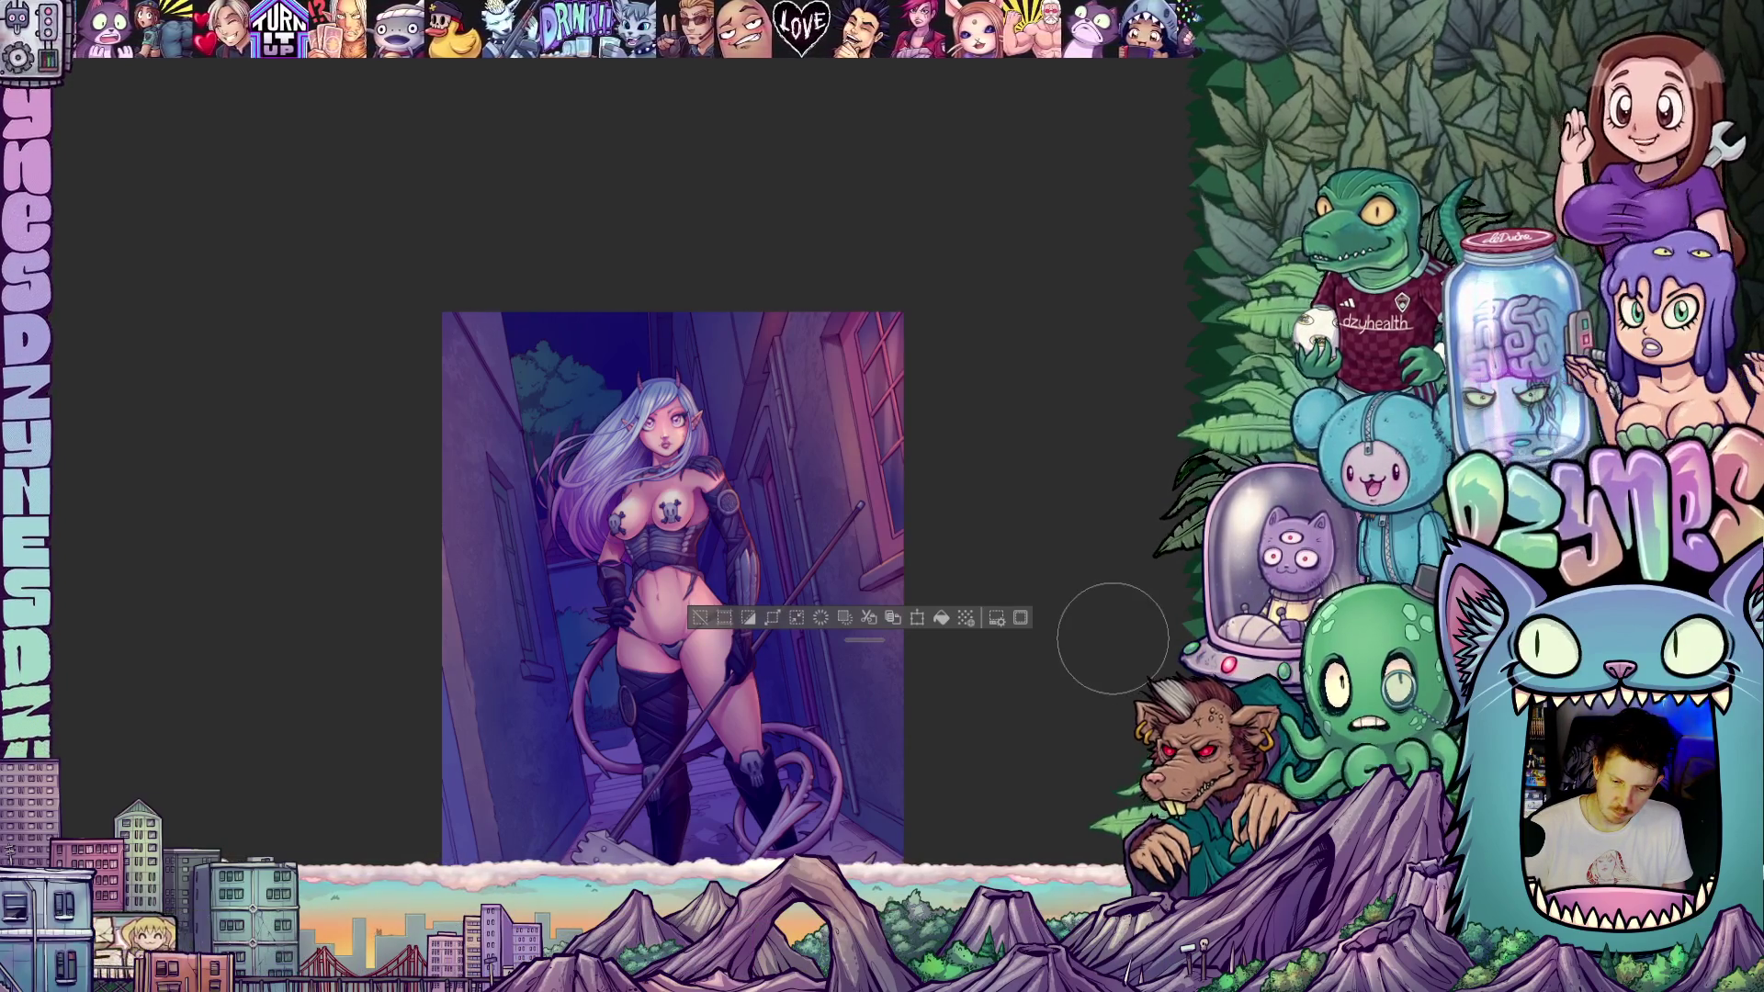
{"action": "scroll", "coordinate": [1095, 637], "scroll_direction": "down", "scroll_amount": 2}
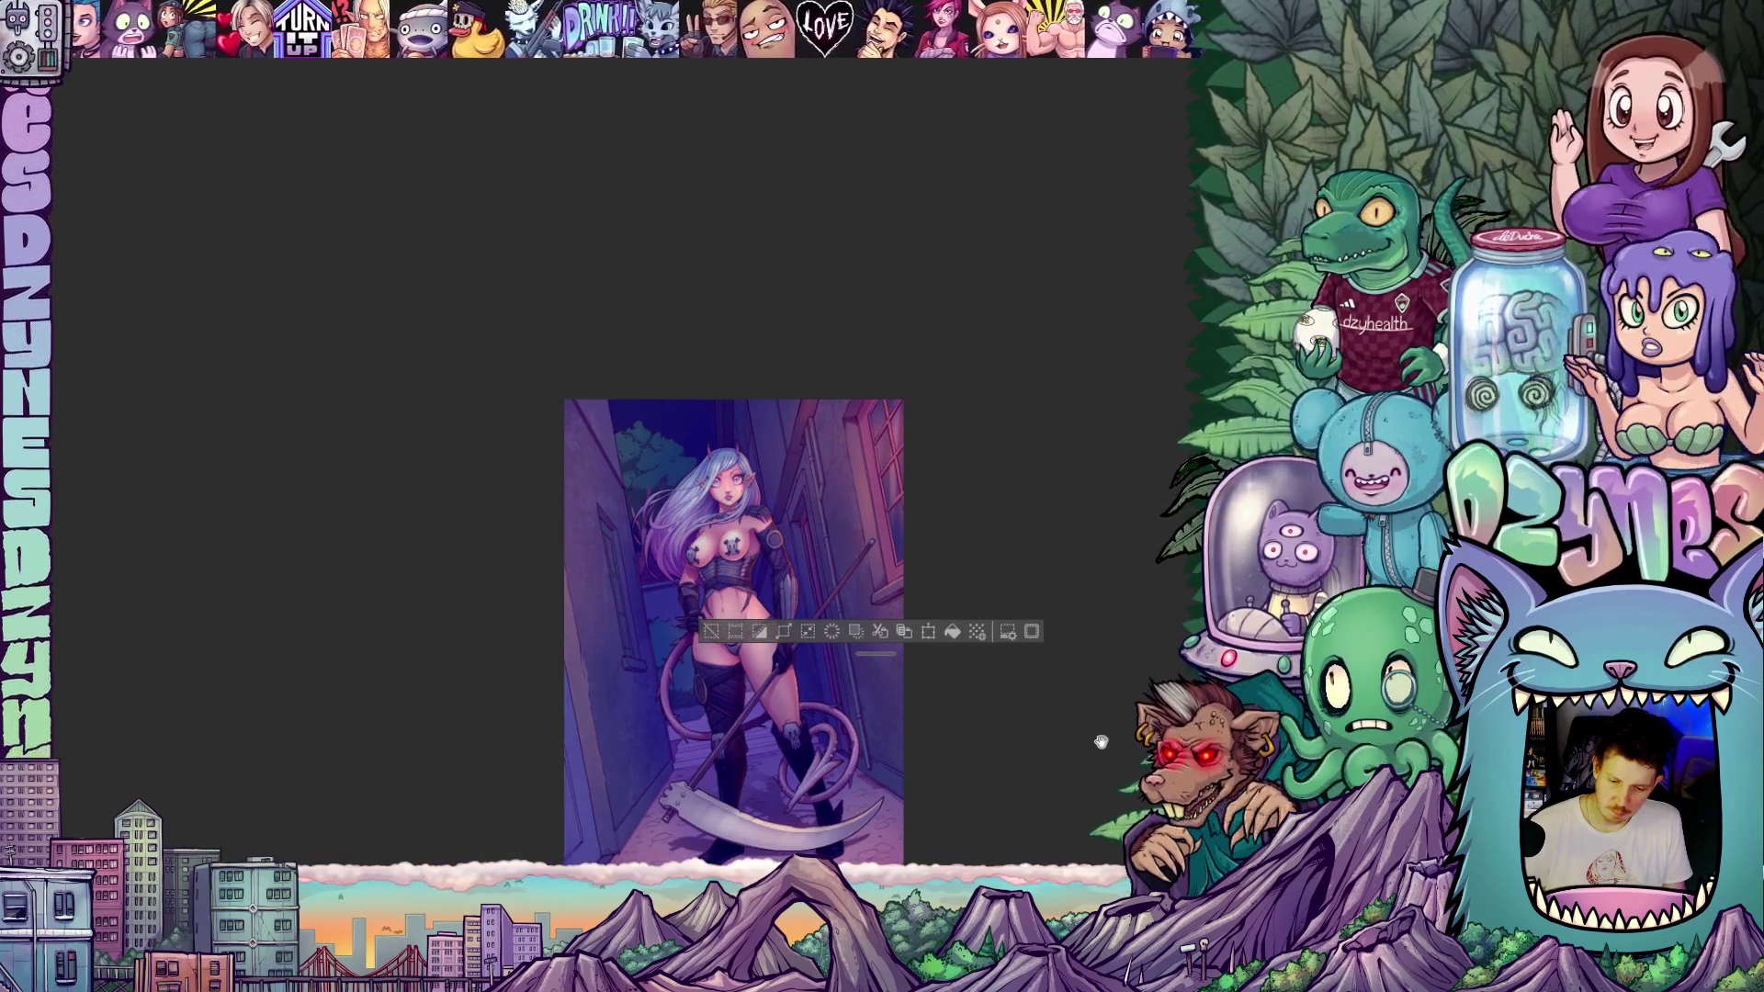
{"action": "left_click_drag", "start_coordinate": [1101, 741], "coordinate": [1038, 609]}
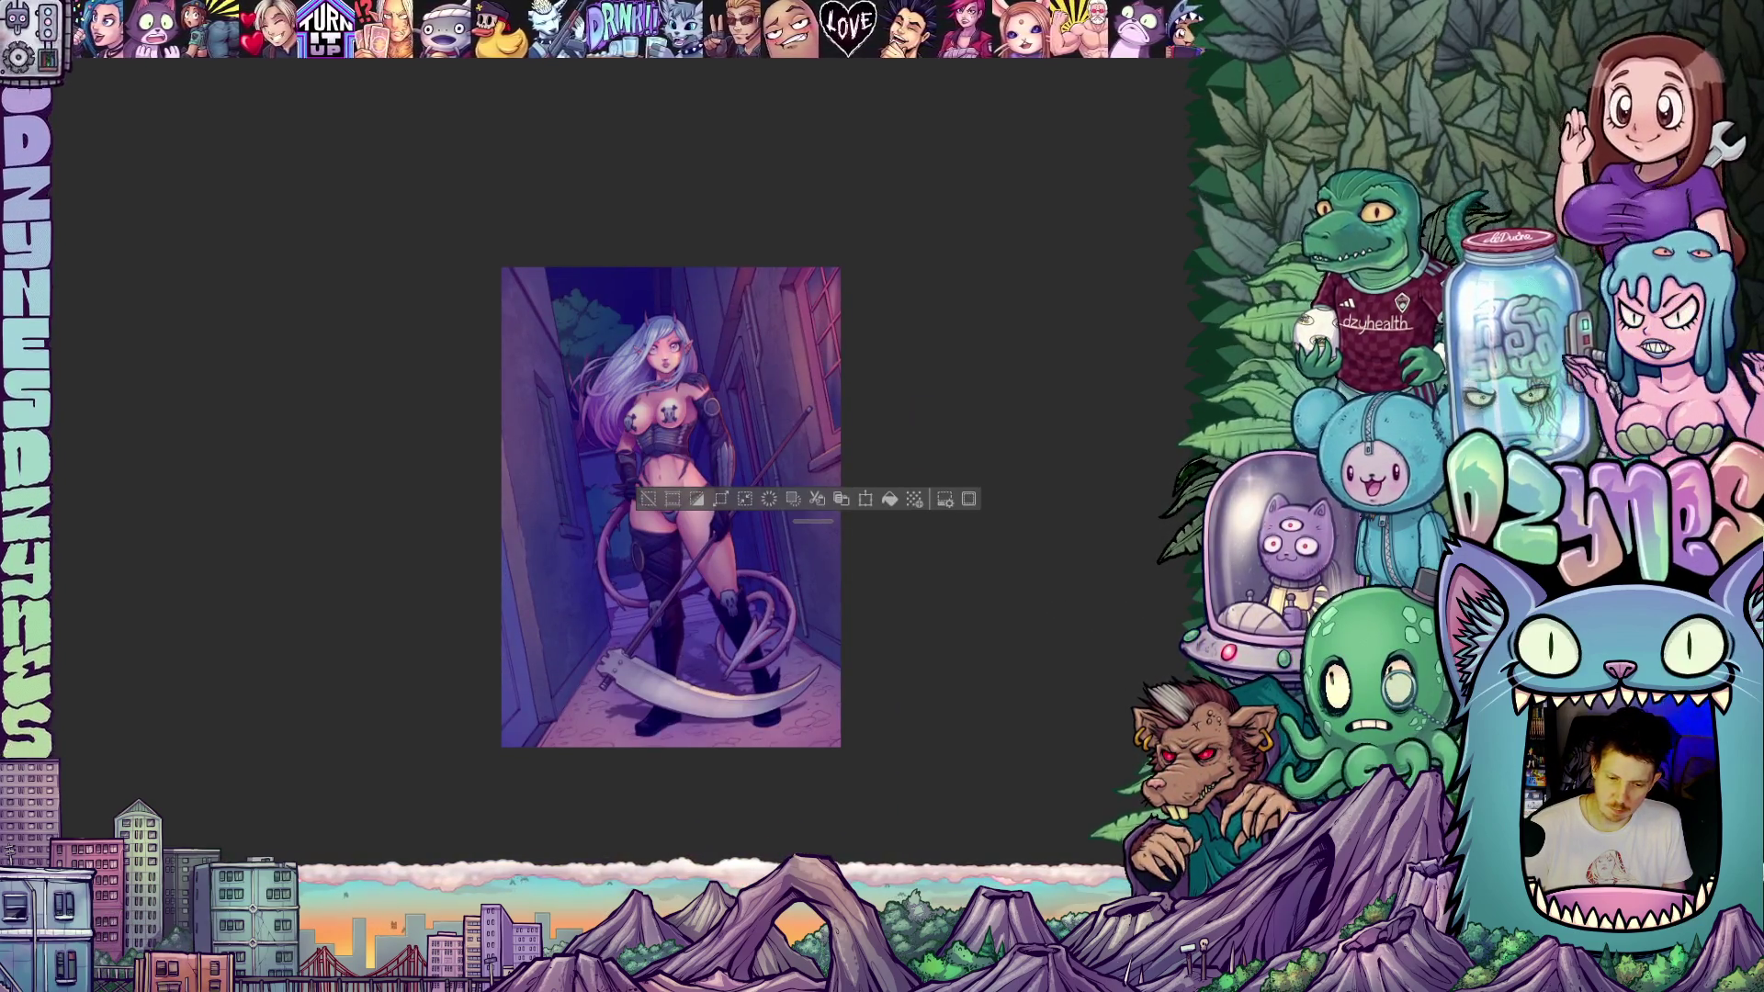
{"action": "key", "text": "ctrl+d"}
{"action": "key", "text": "ctrl+z"}
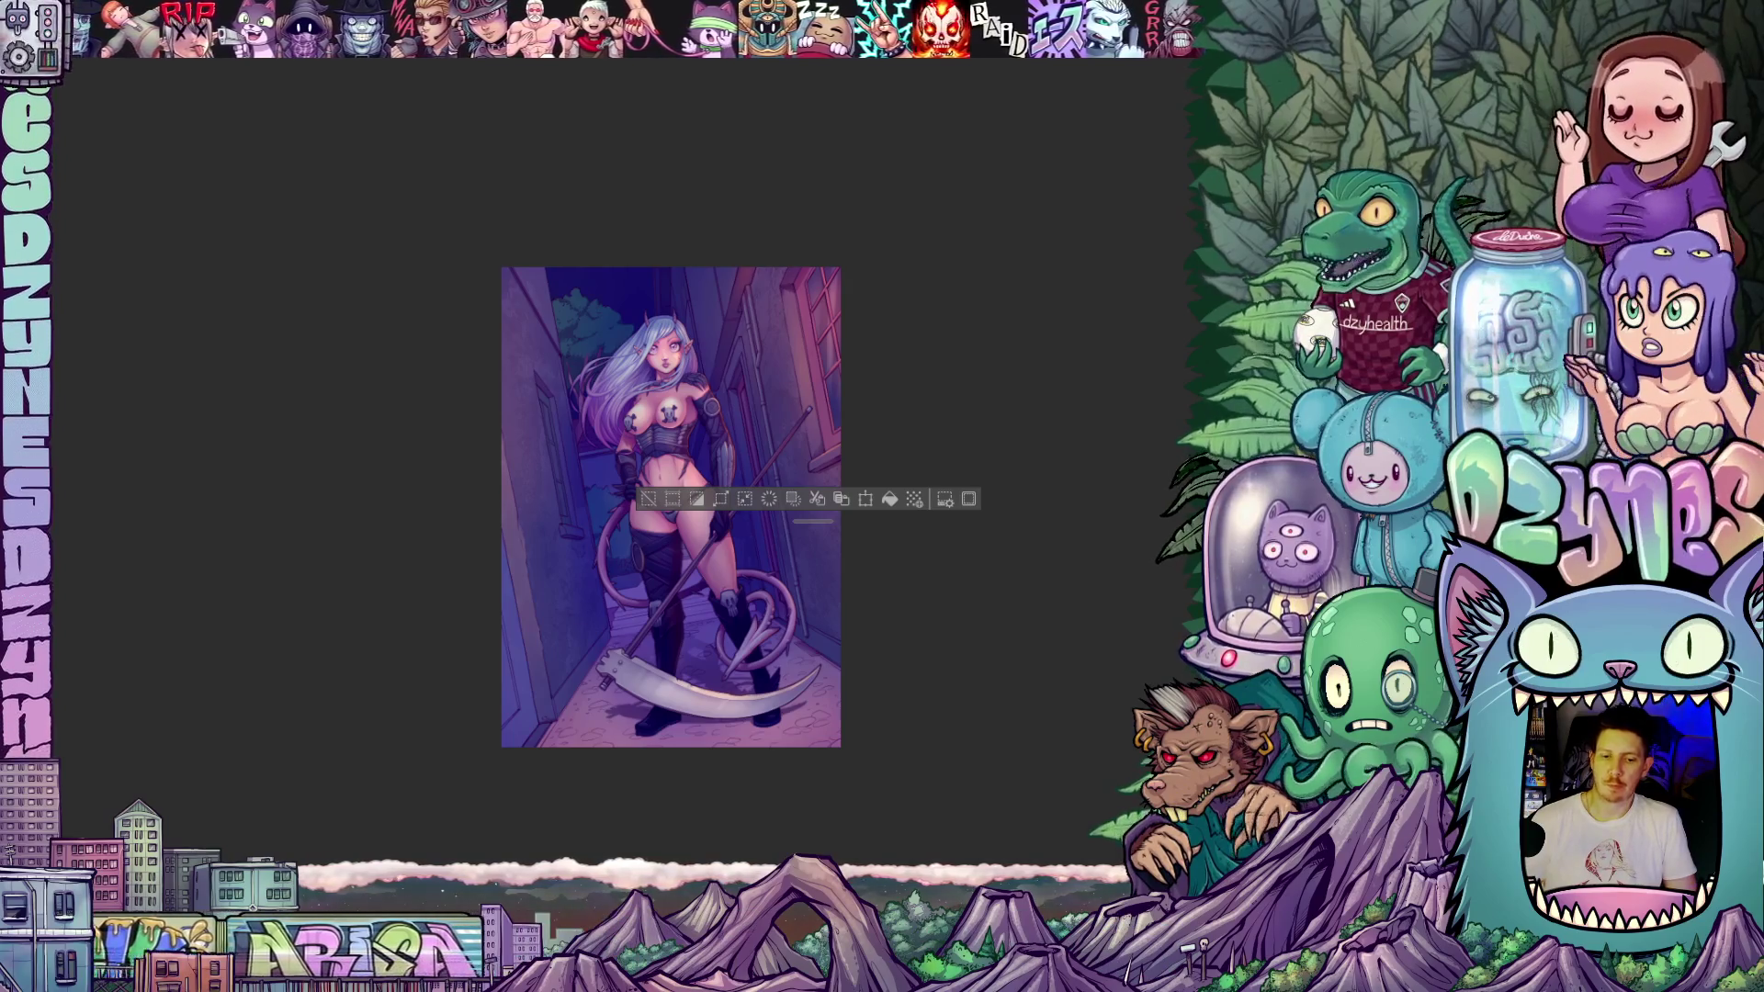
{"action": "scroll", "coordinate": [911, 610], "scroll_direction": "up", "scroll_amount": 2}
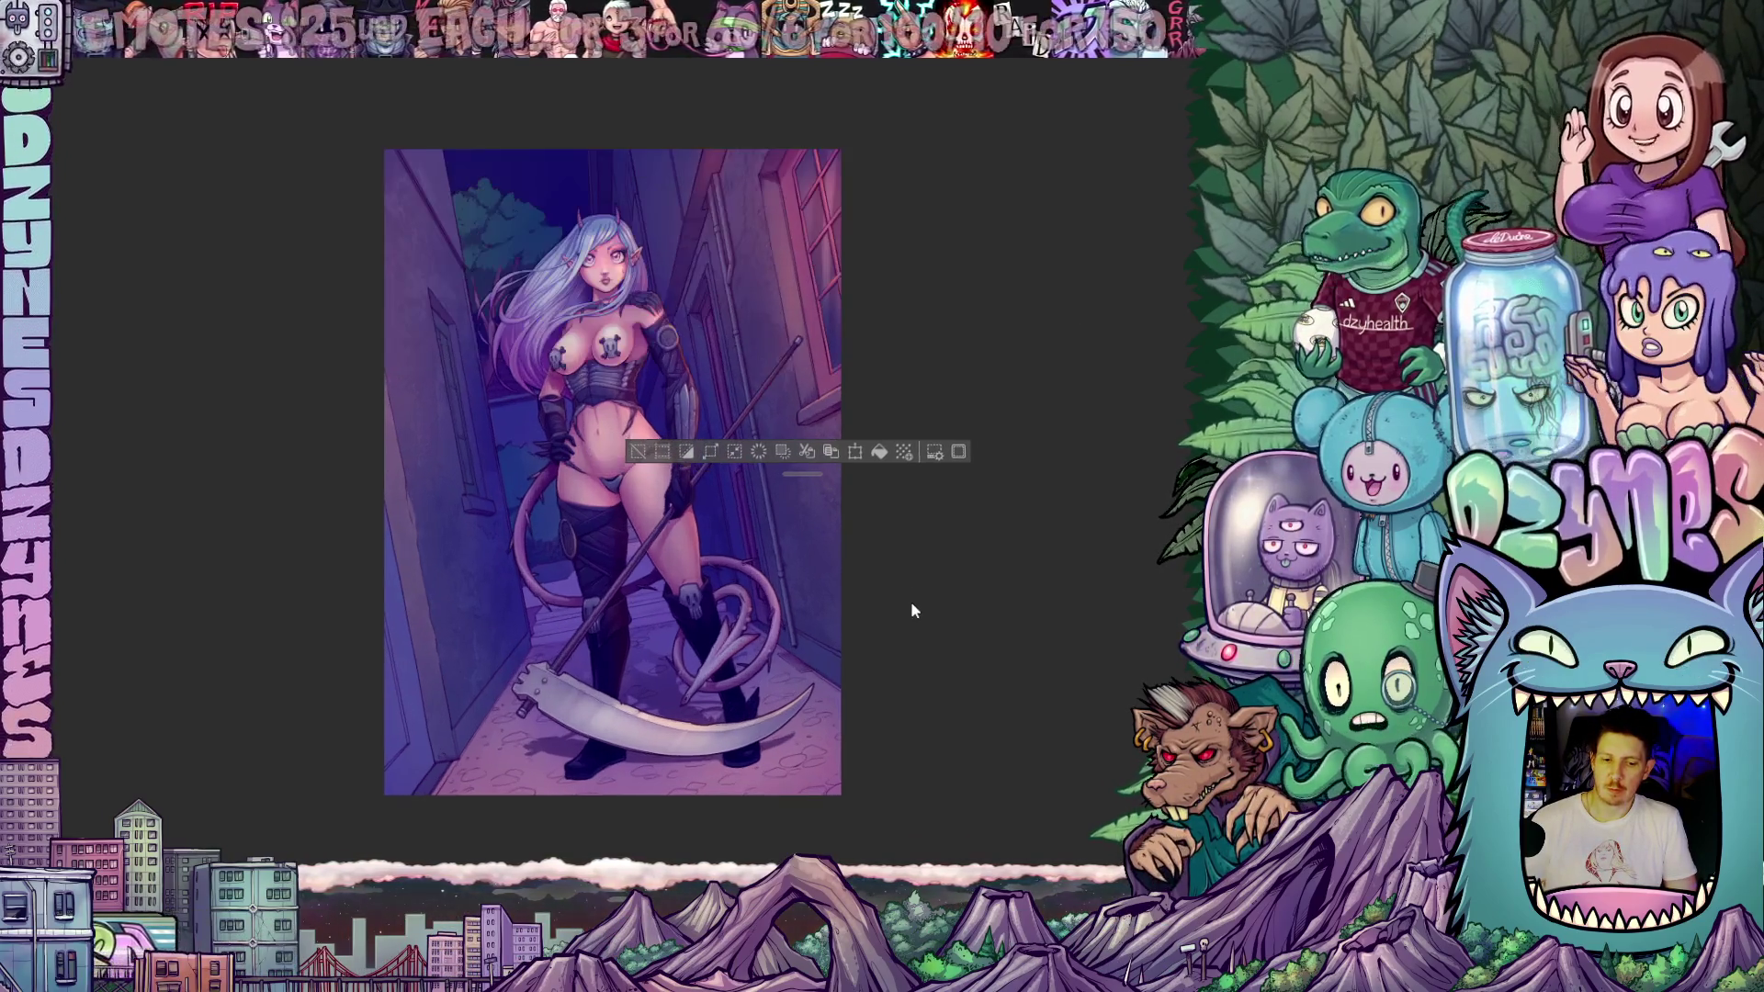
{"action": "scroll", "coordinate": [911, 610], "scroll_direction": "up", "scroll_amount": 1}
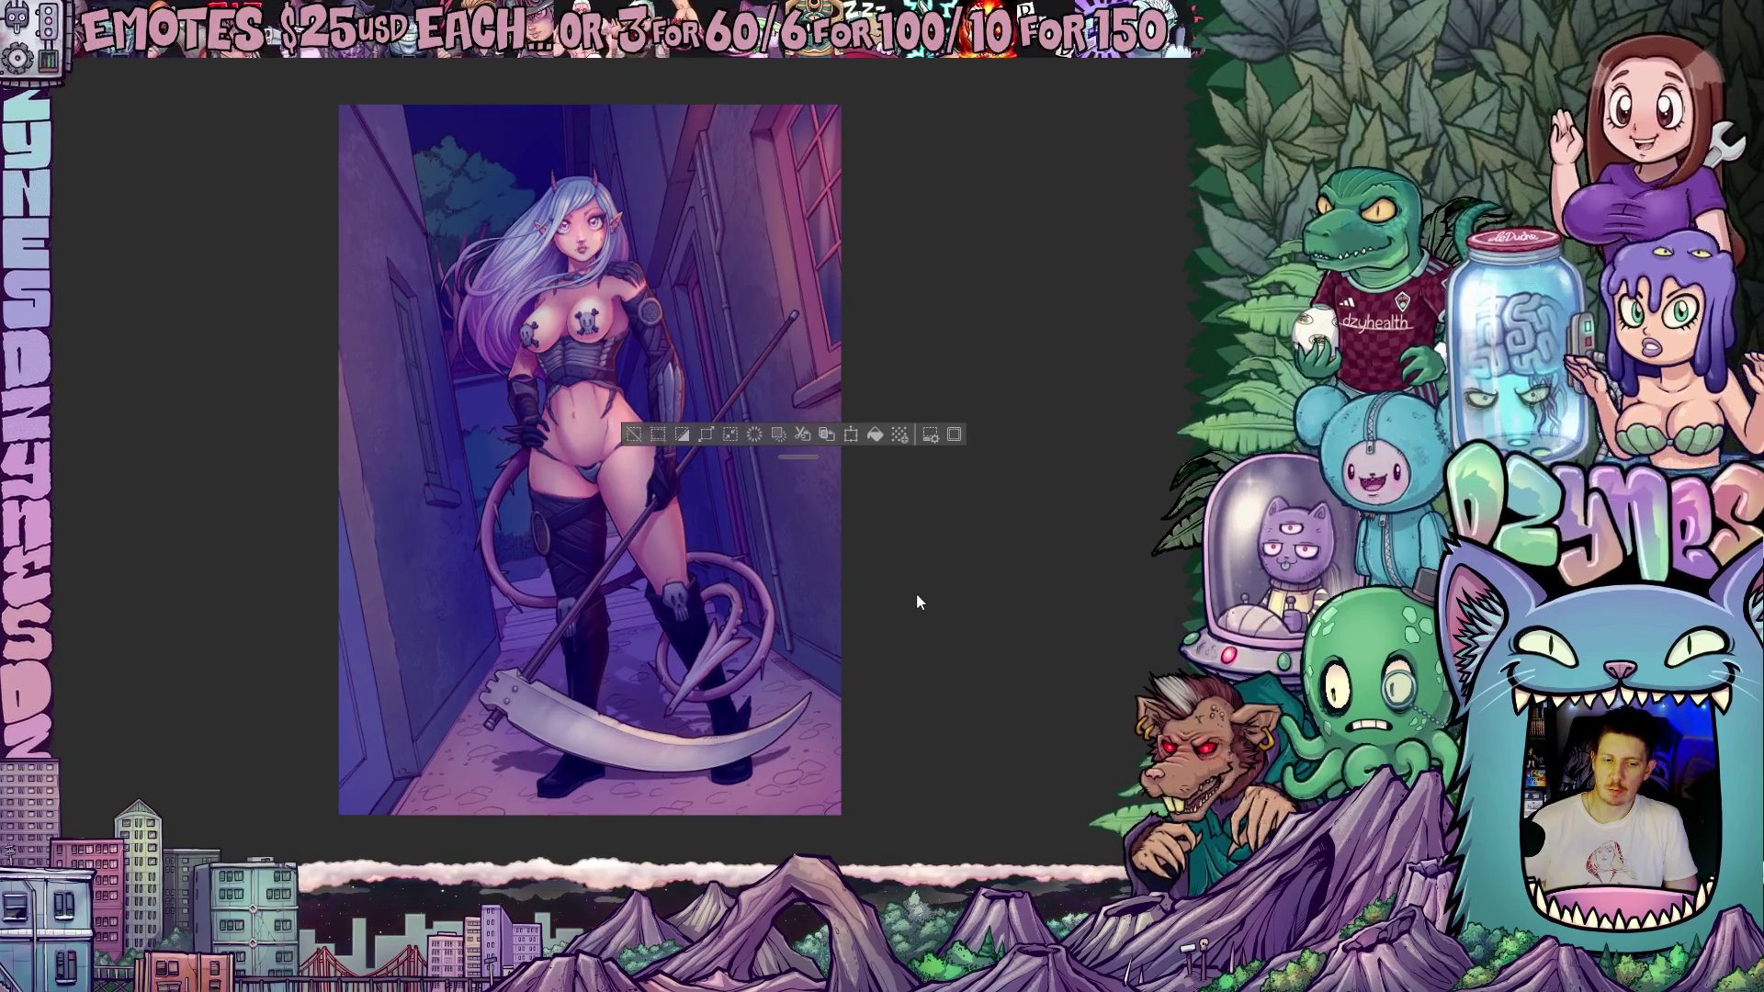
{"action": "scroll", "coordinate": [962, 575], "scroll_direction": "down", "scroll_amount": 3}
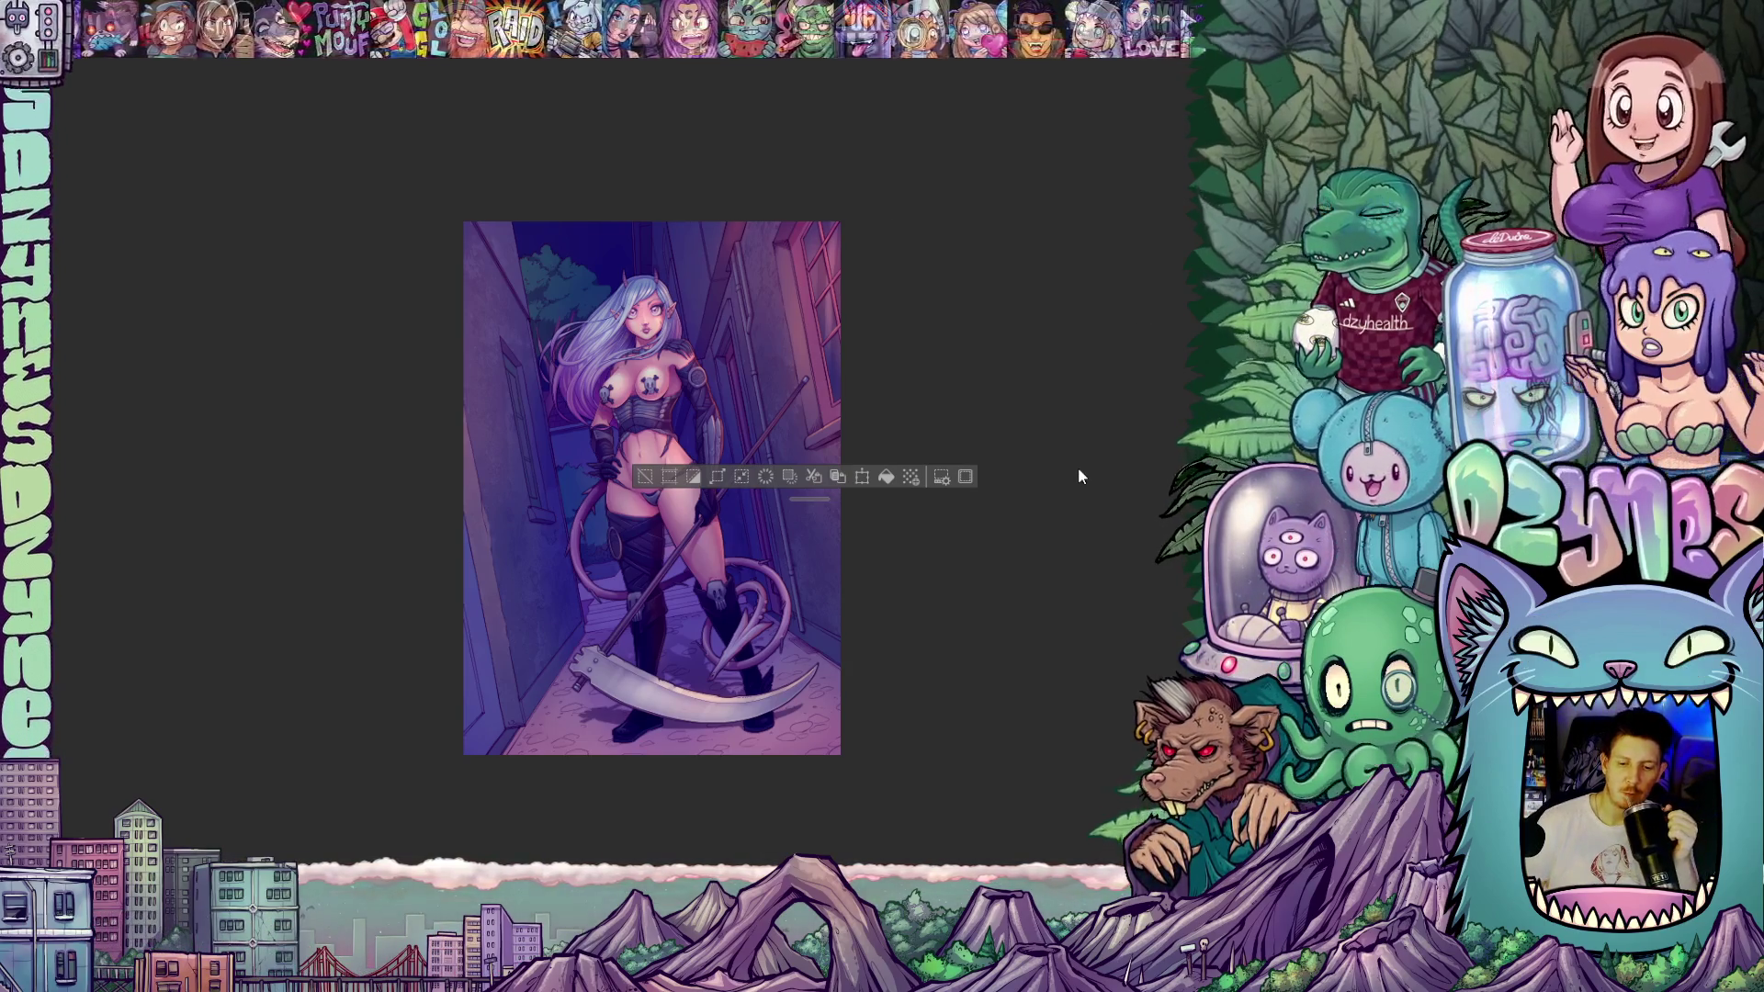
{"action": "key", "text": "ctrl+d"}
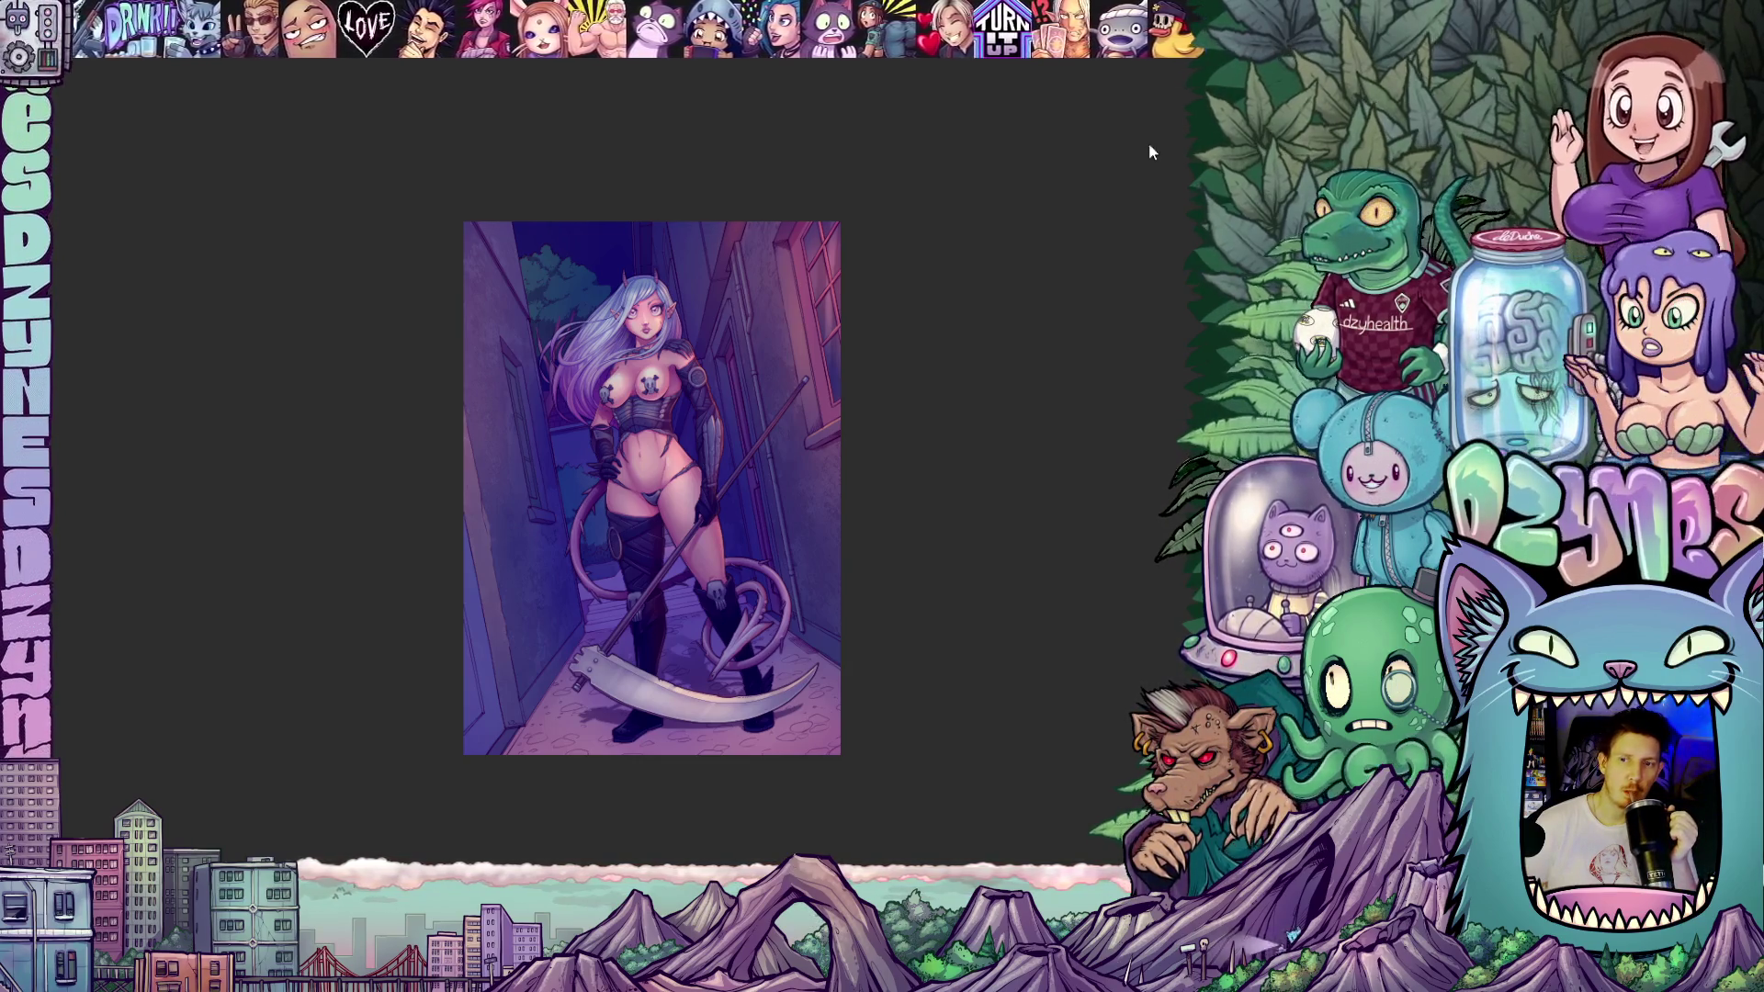
- Zoom in and out to review the deeper blue-violet tint over the alley
{"action": "scroll", "coordinate": [918, 498], "scroll_direction": "up", "scroll_amount": 1}
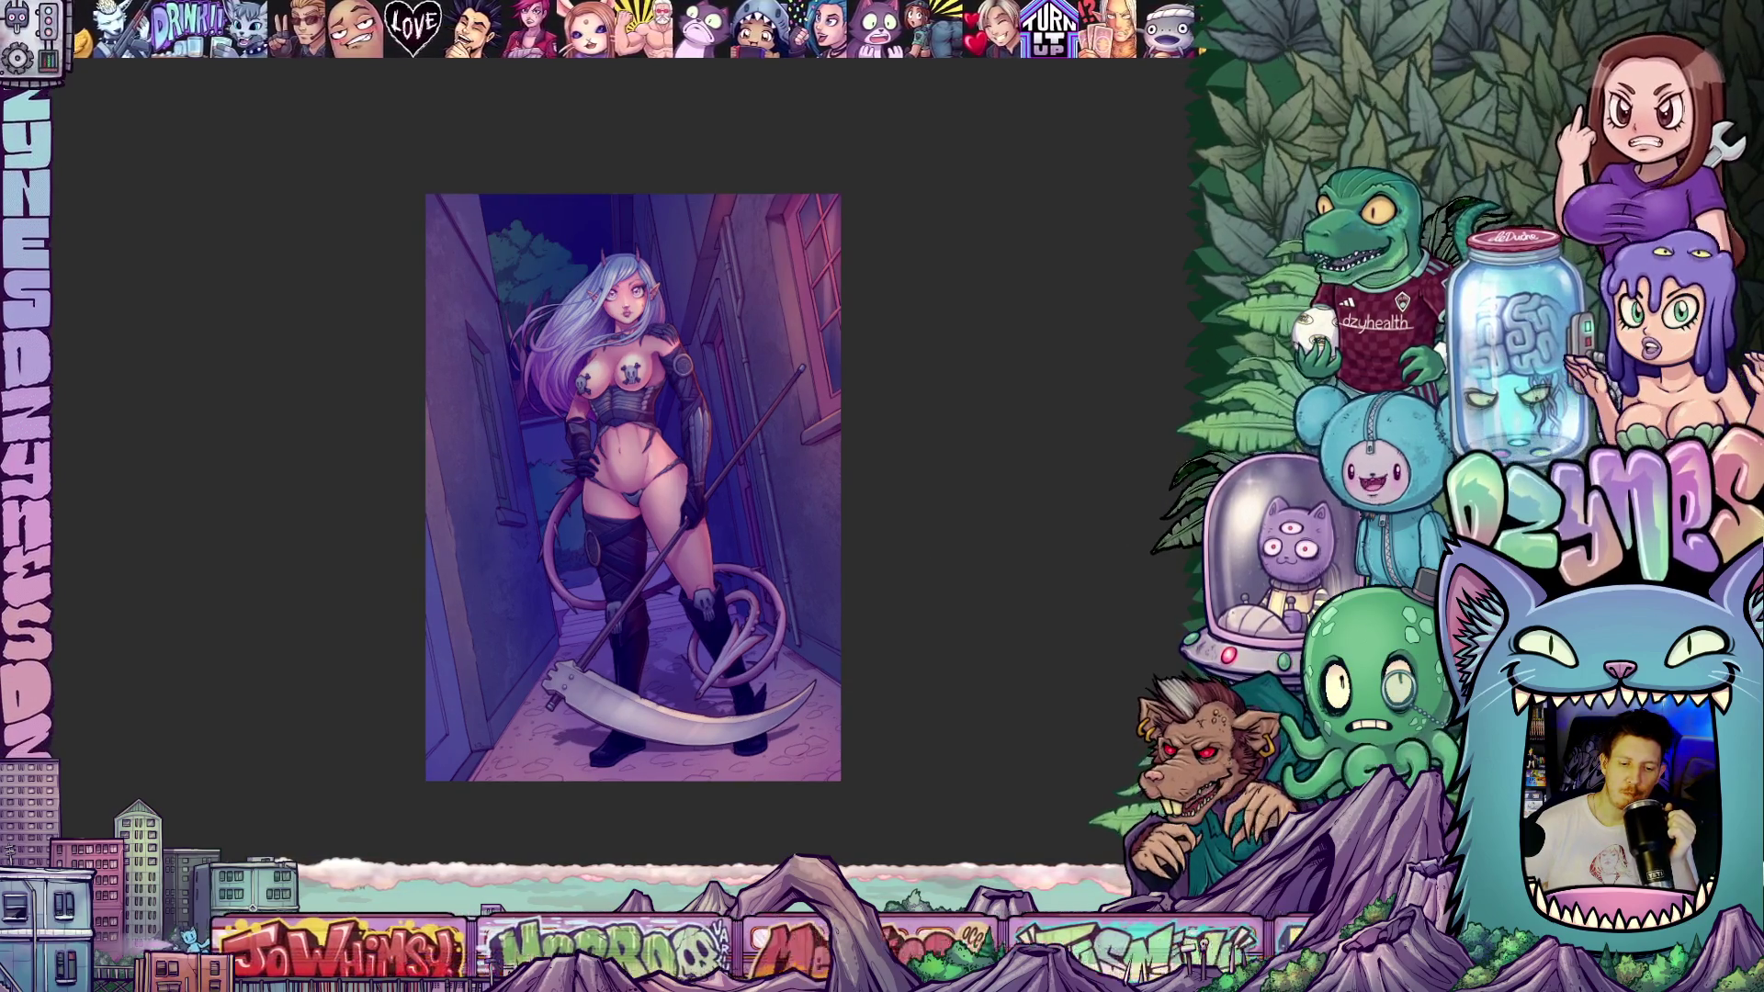
{"action": "scroll", "coordinate": [633, 487], "scroll_direction": "down", "scroll_amount": 1}
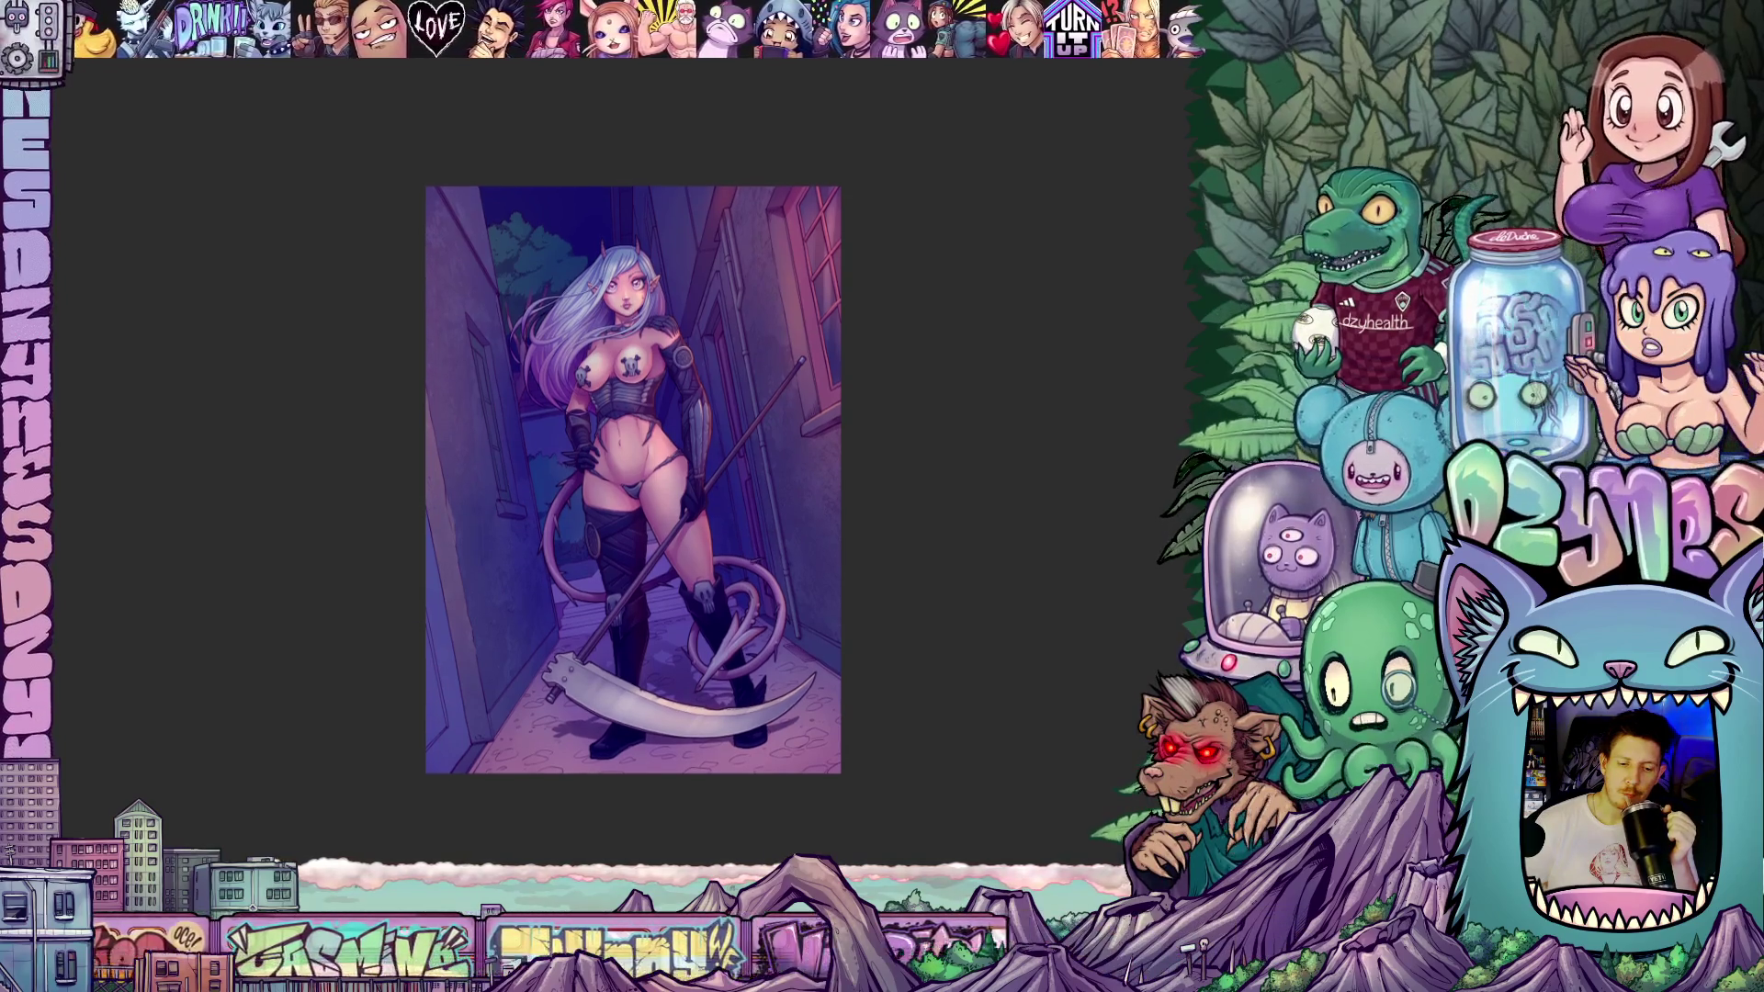
{"action": "scroll", "coordinate": [633, 485], "scroll_direction": "up", "scroll_amount": 1}
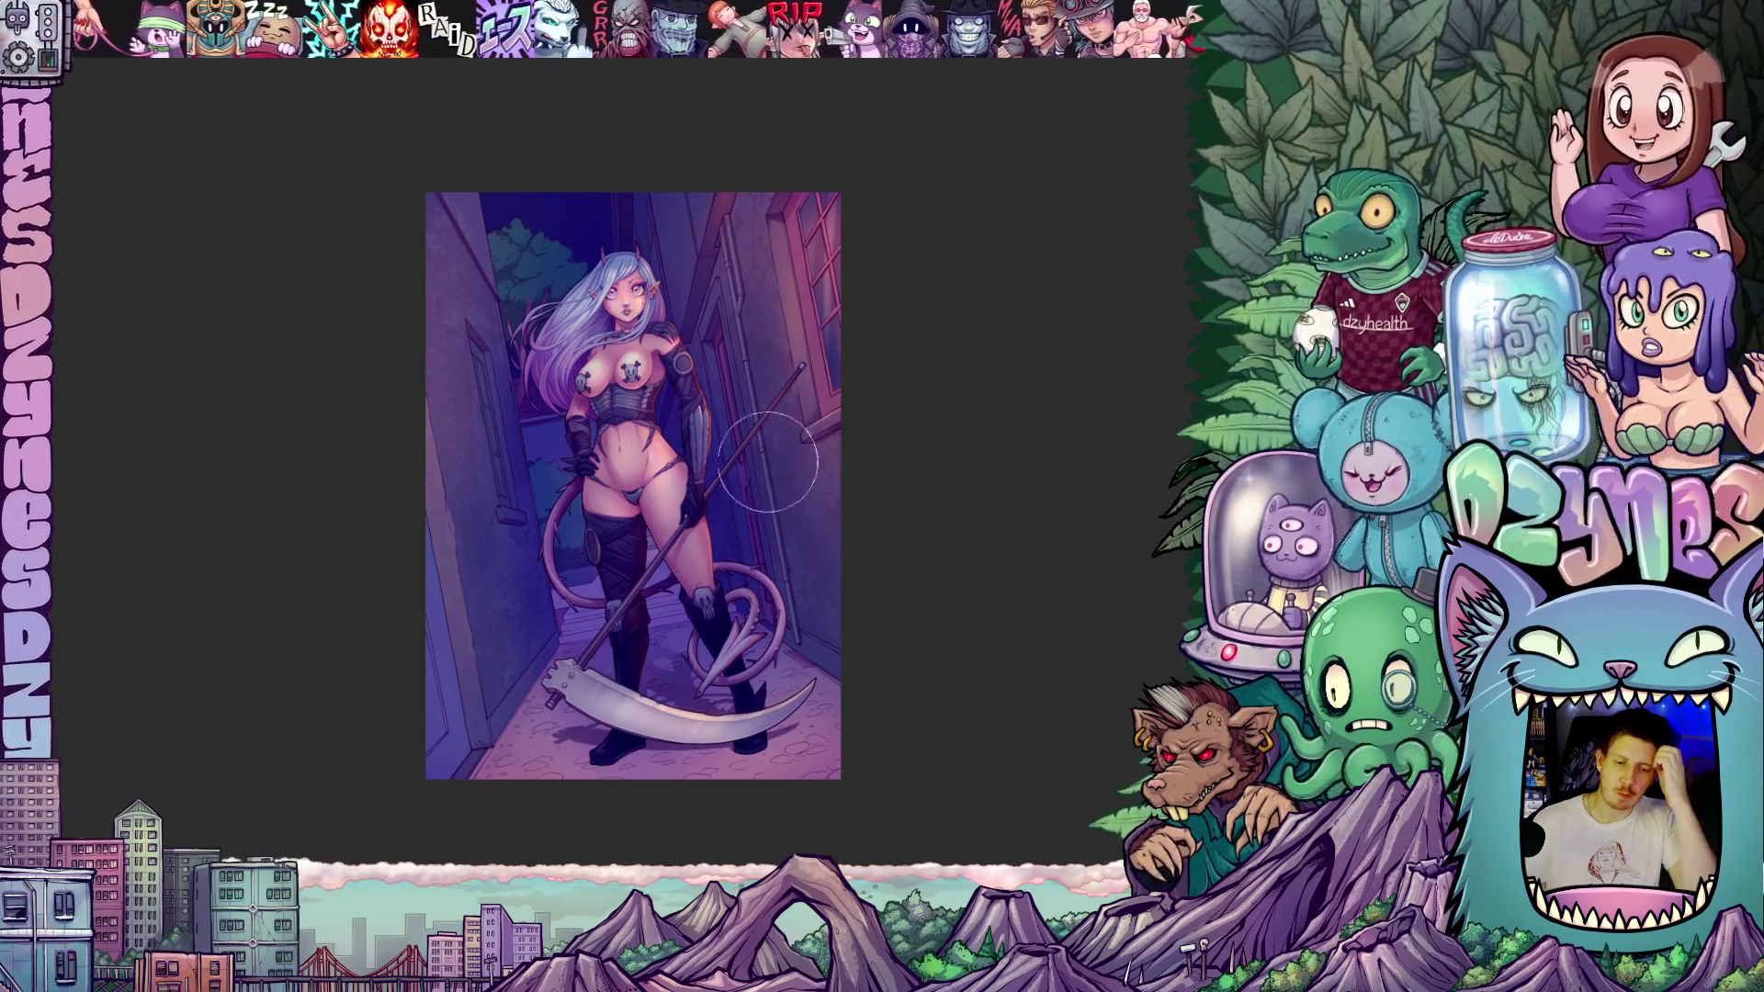
{"action": "scroll", "coordinate": [470, 318], "scroll_direction": "up", "scroll_amount": 1}
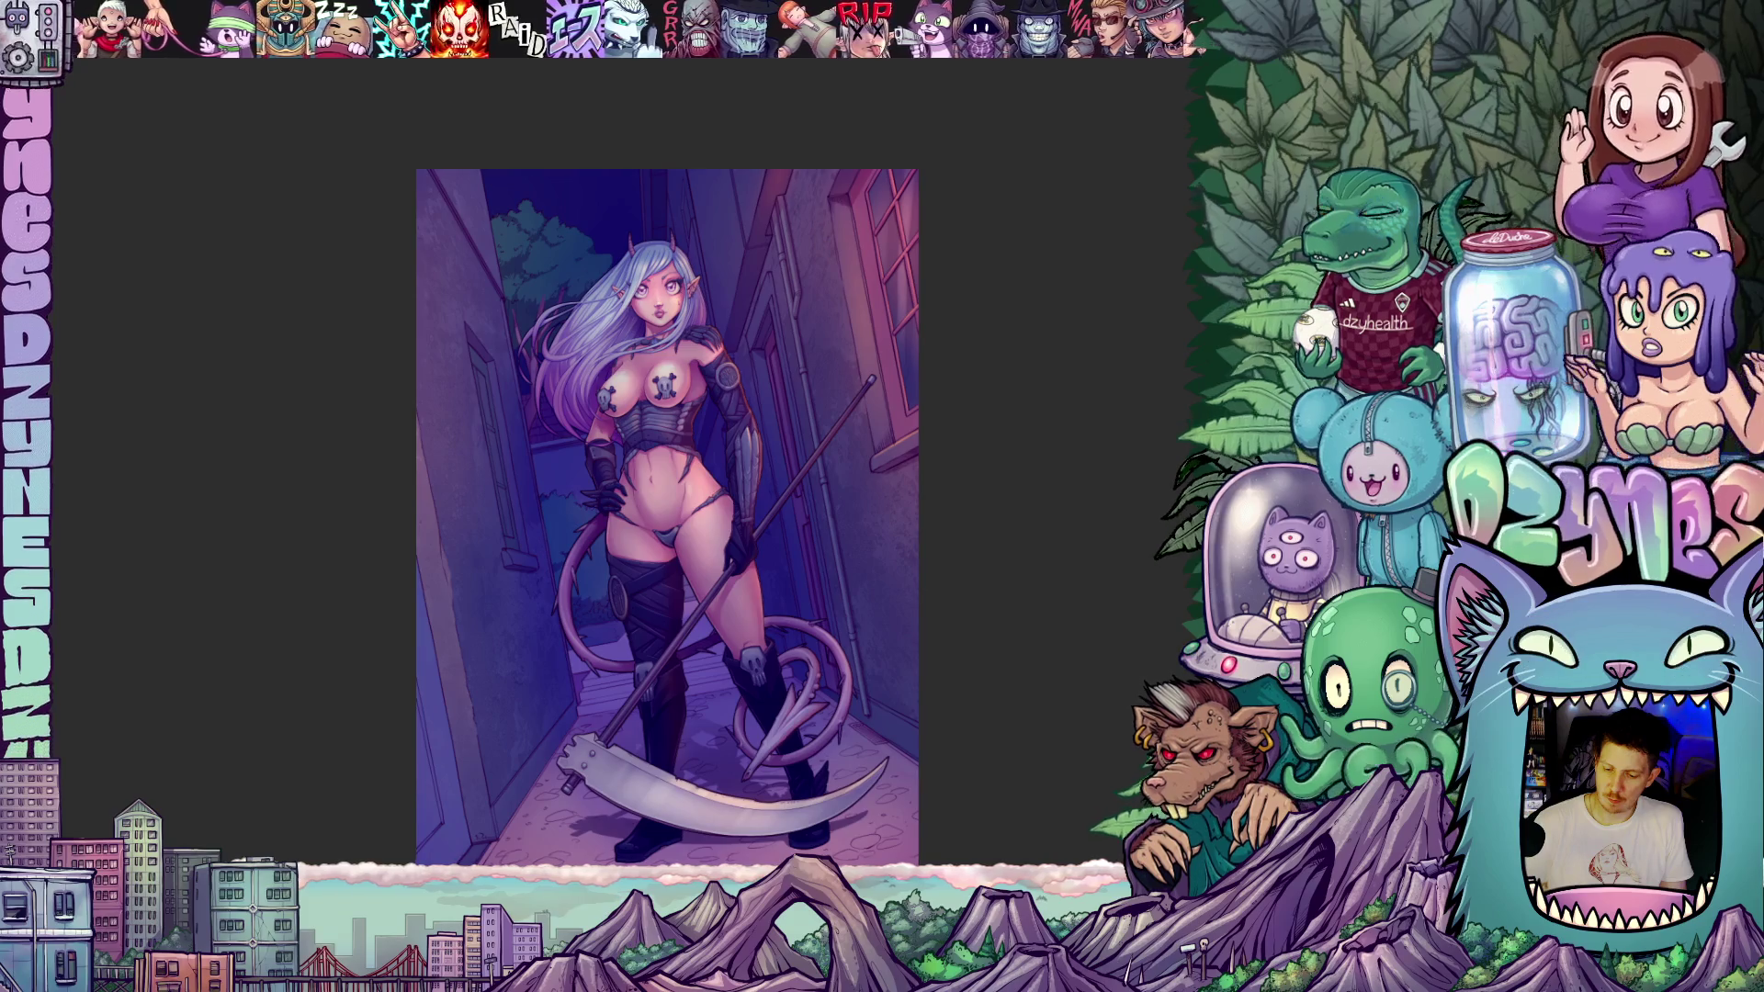
{"action": "scroll", "coordinate": [1030, 671], "scroll_direction": "down", "scroll_amount": 1}
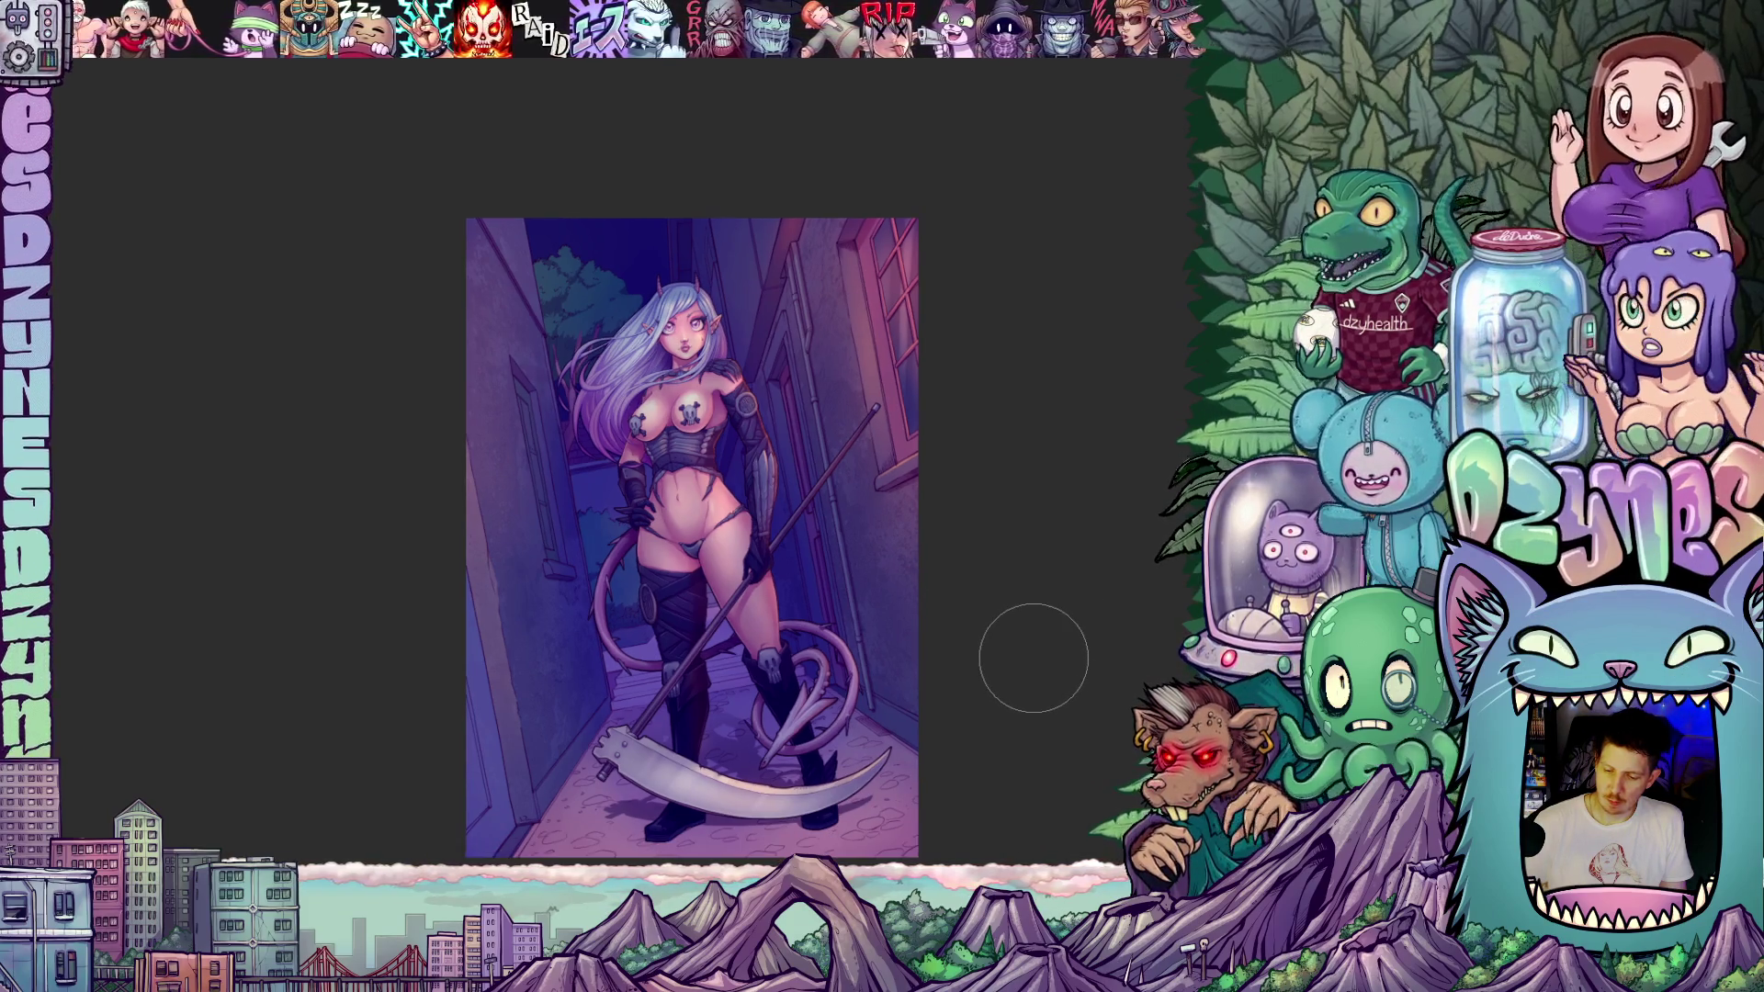
{"action": "scroll", "coordinate": [1032, 653], "scroll_direction": "up", "scroll_amount": 1}
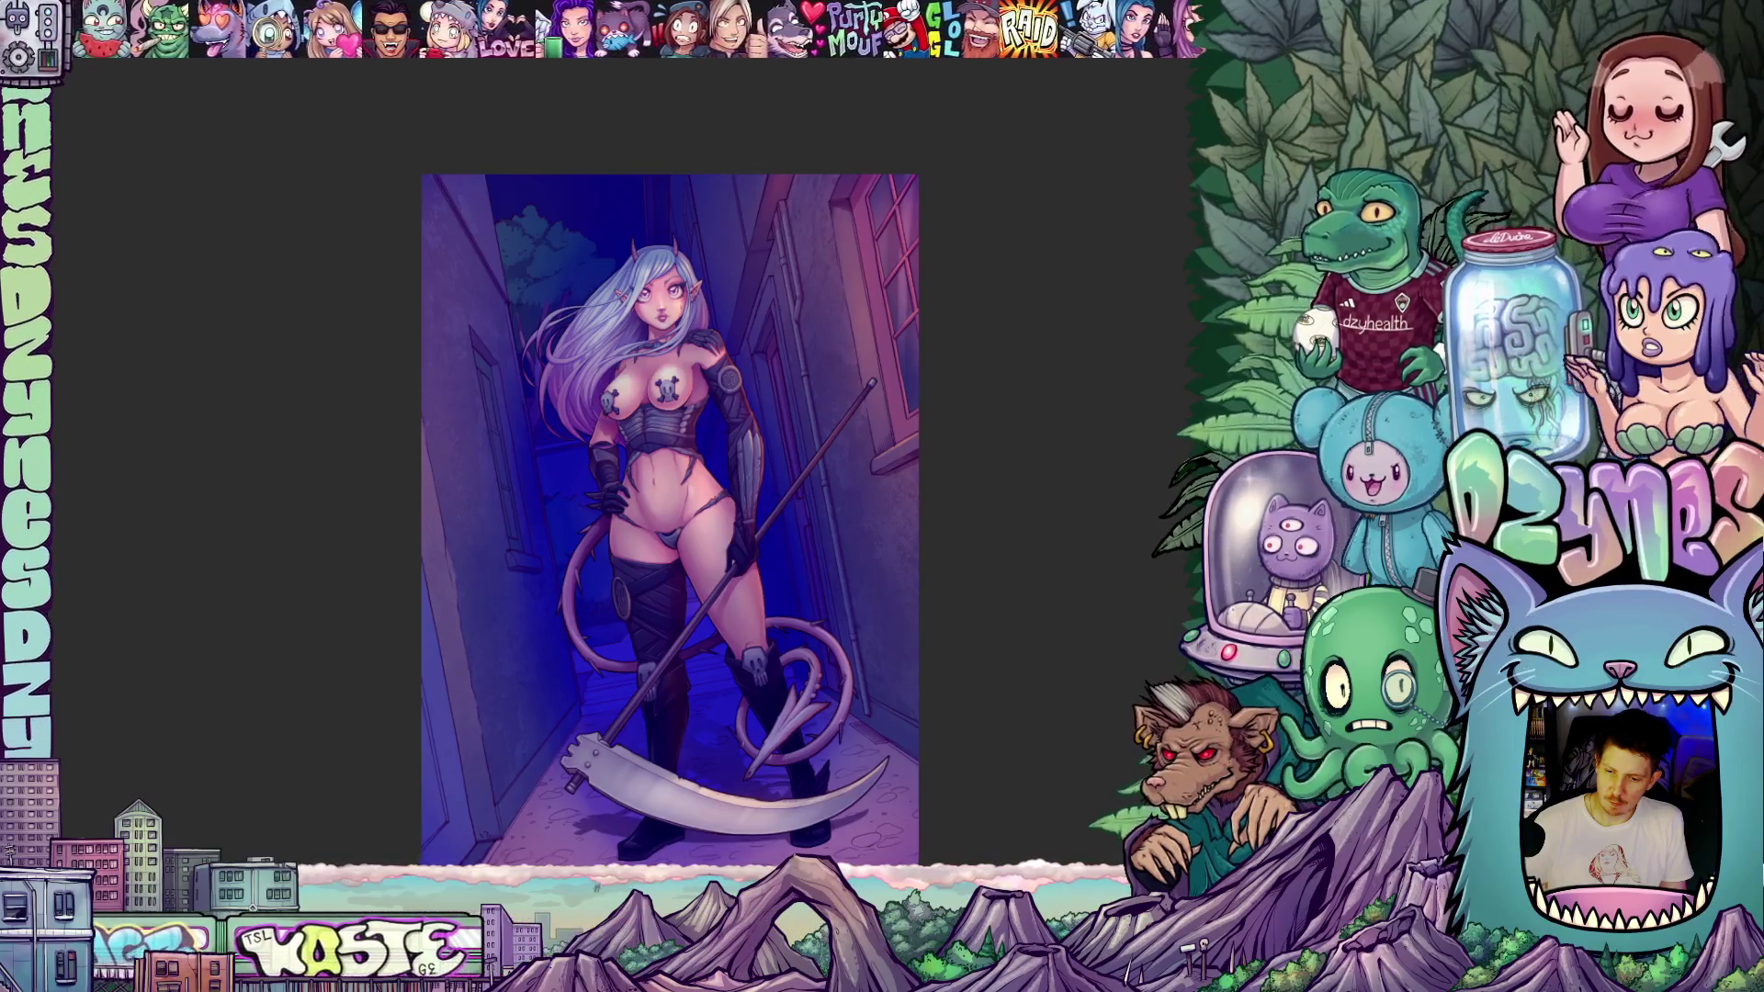
{"action": "key", "text": "ctrl+z"}
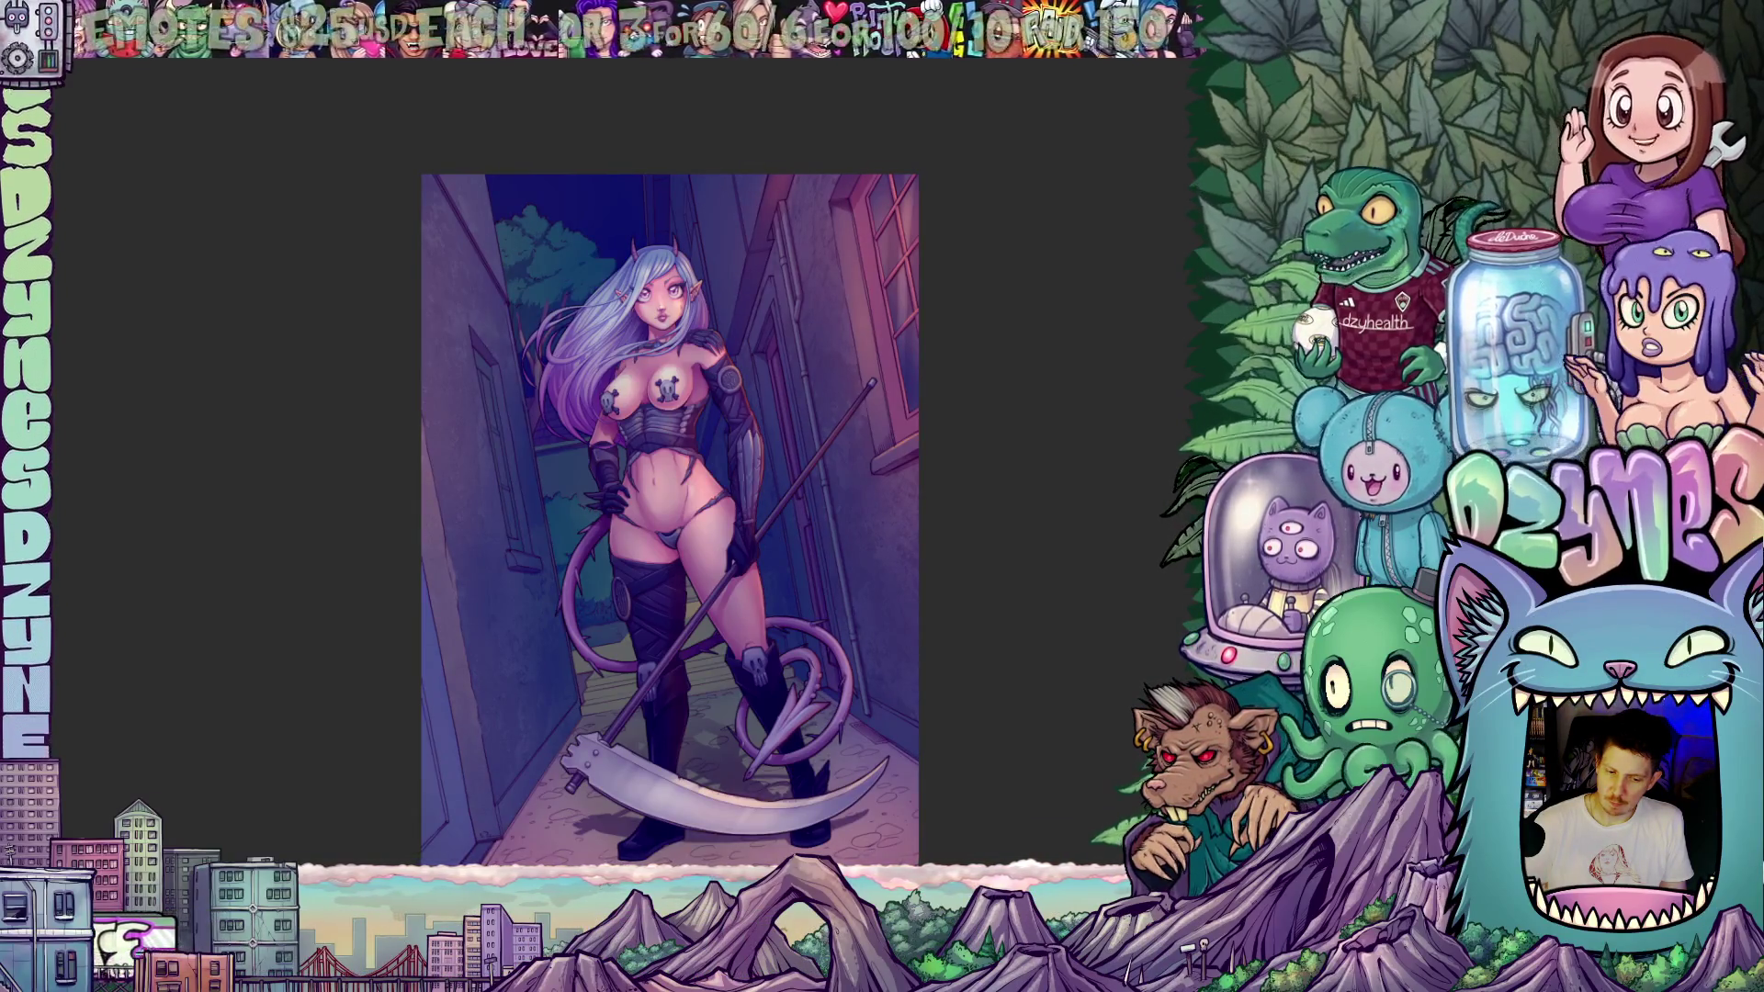
{"action": "scroll", "coordinate": [1048, 564], "scroll_direction": "down", "scroll_amount": 1}
{"action": "mouse_move", "coordinate": [1063, 622]}
{"action": "left_mouse_down"}
{"action": "mouse_move", "coordinate": [1063, 555]}
{"action": "mouse_move", "coordinate": [1071, 594]}
{"action": "mouse_move", "coordinate": [1090, 596]}
{"action": "left_mouse_up"}
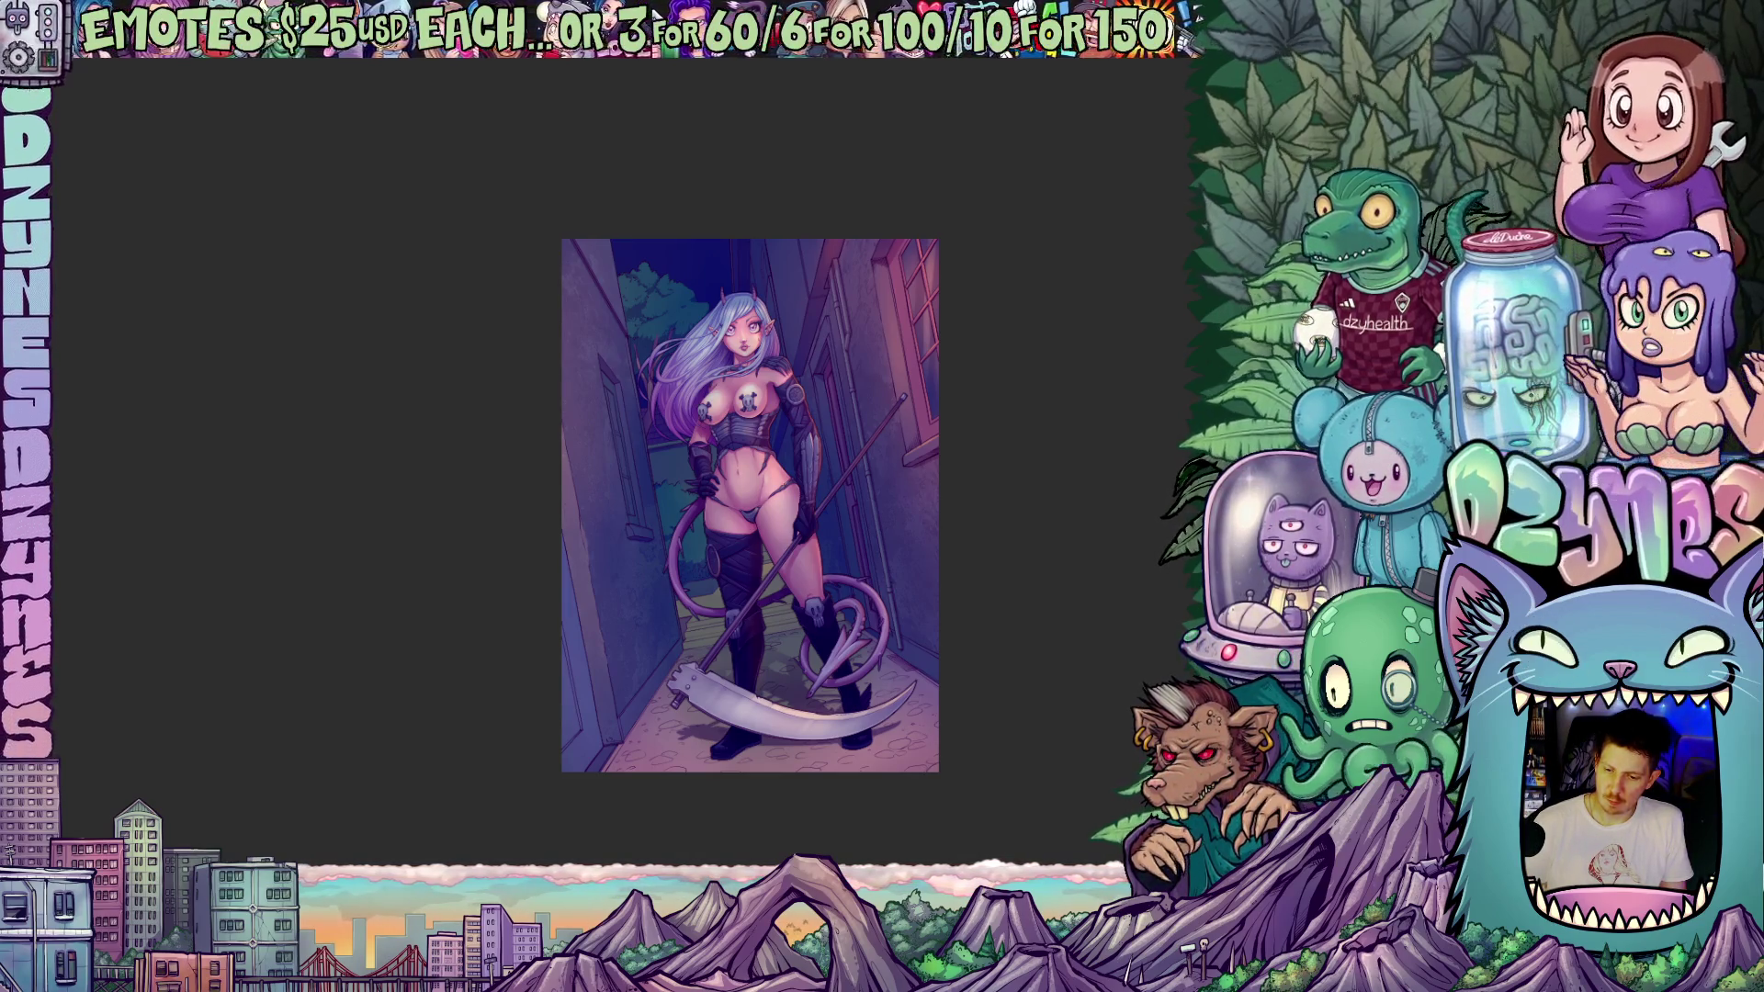
{"action": "key", "text": "ctrl+z"}
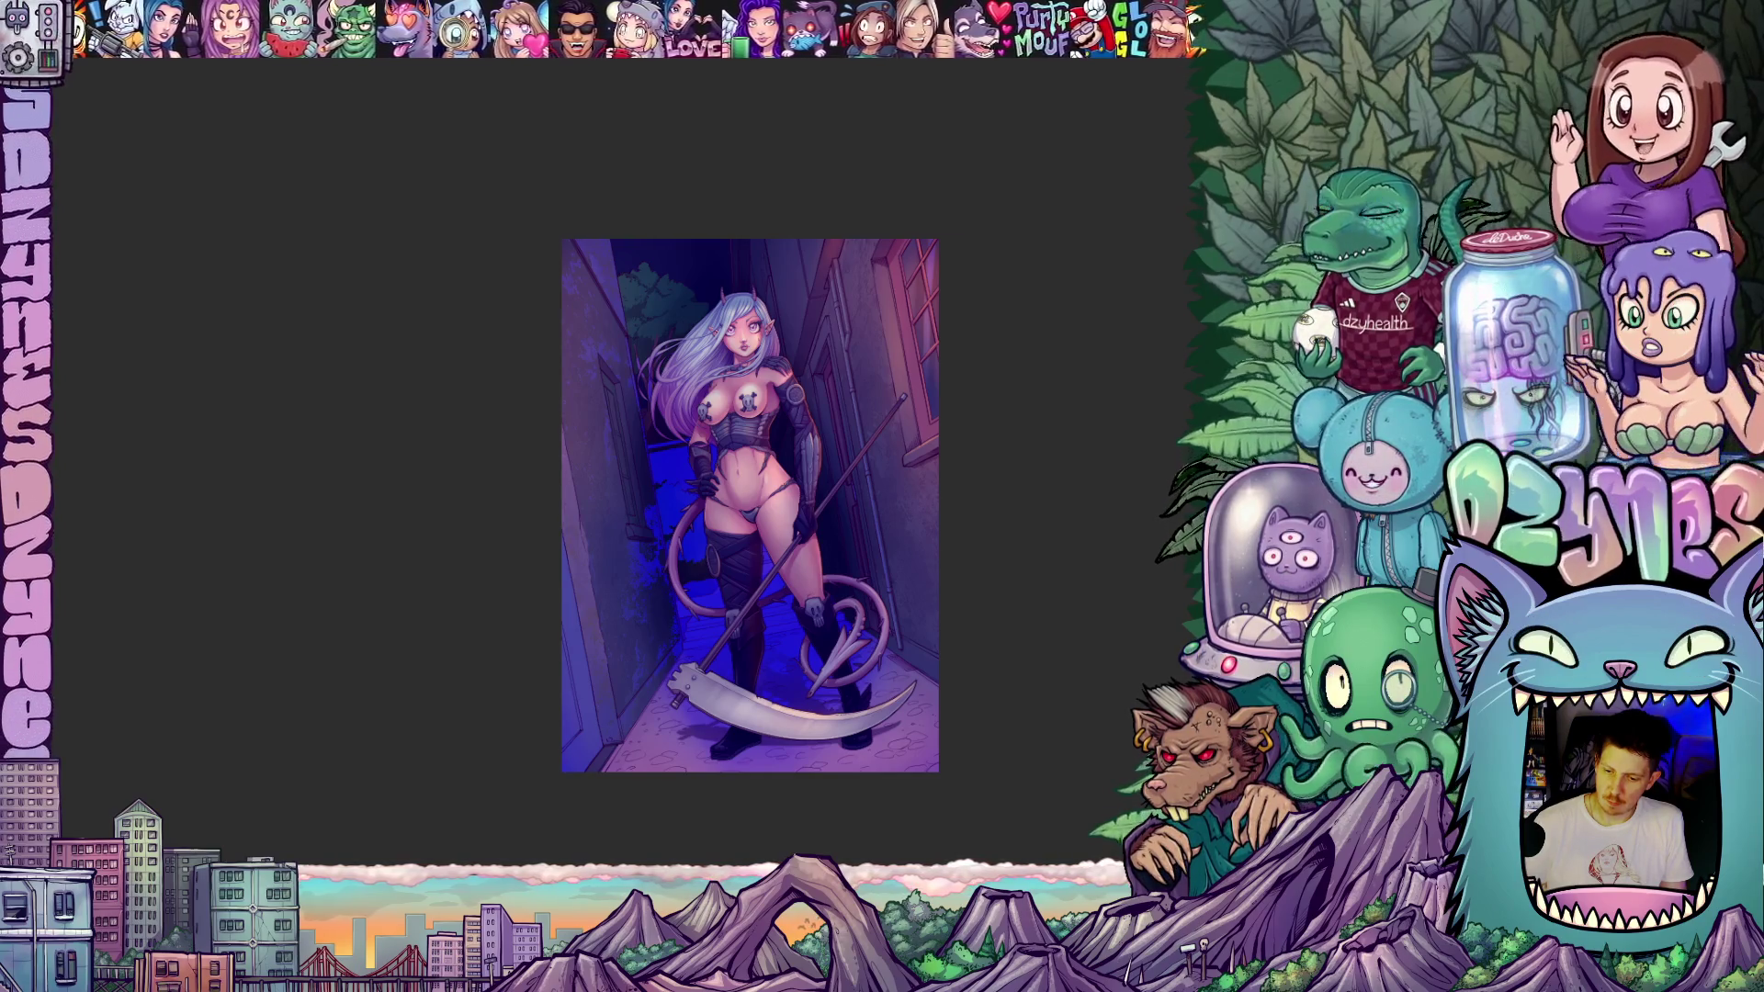
{"action": "key", "text": "ctrl+z"}
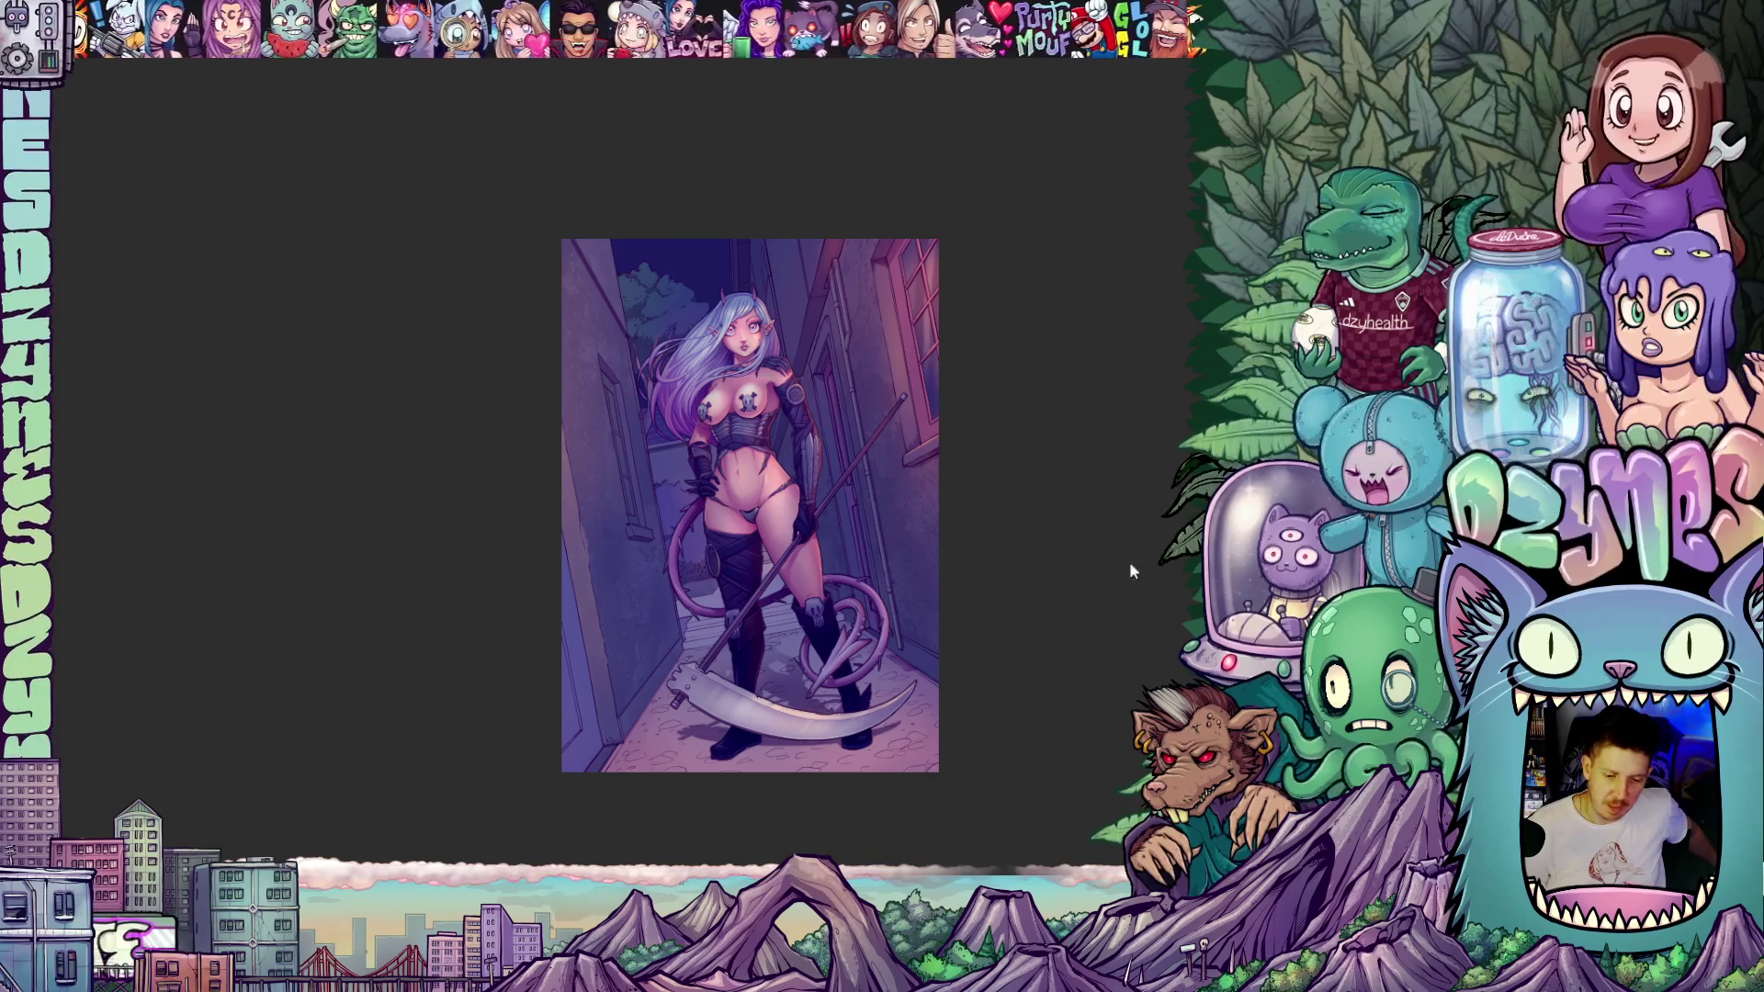
- Scroll the alley painting's view upward to review the background colours
{"action": "scroll", "coordinate": [1023, 570], "scroll_direction": "up", "scroll_amount": 4}
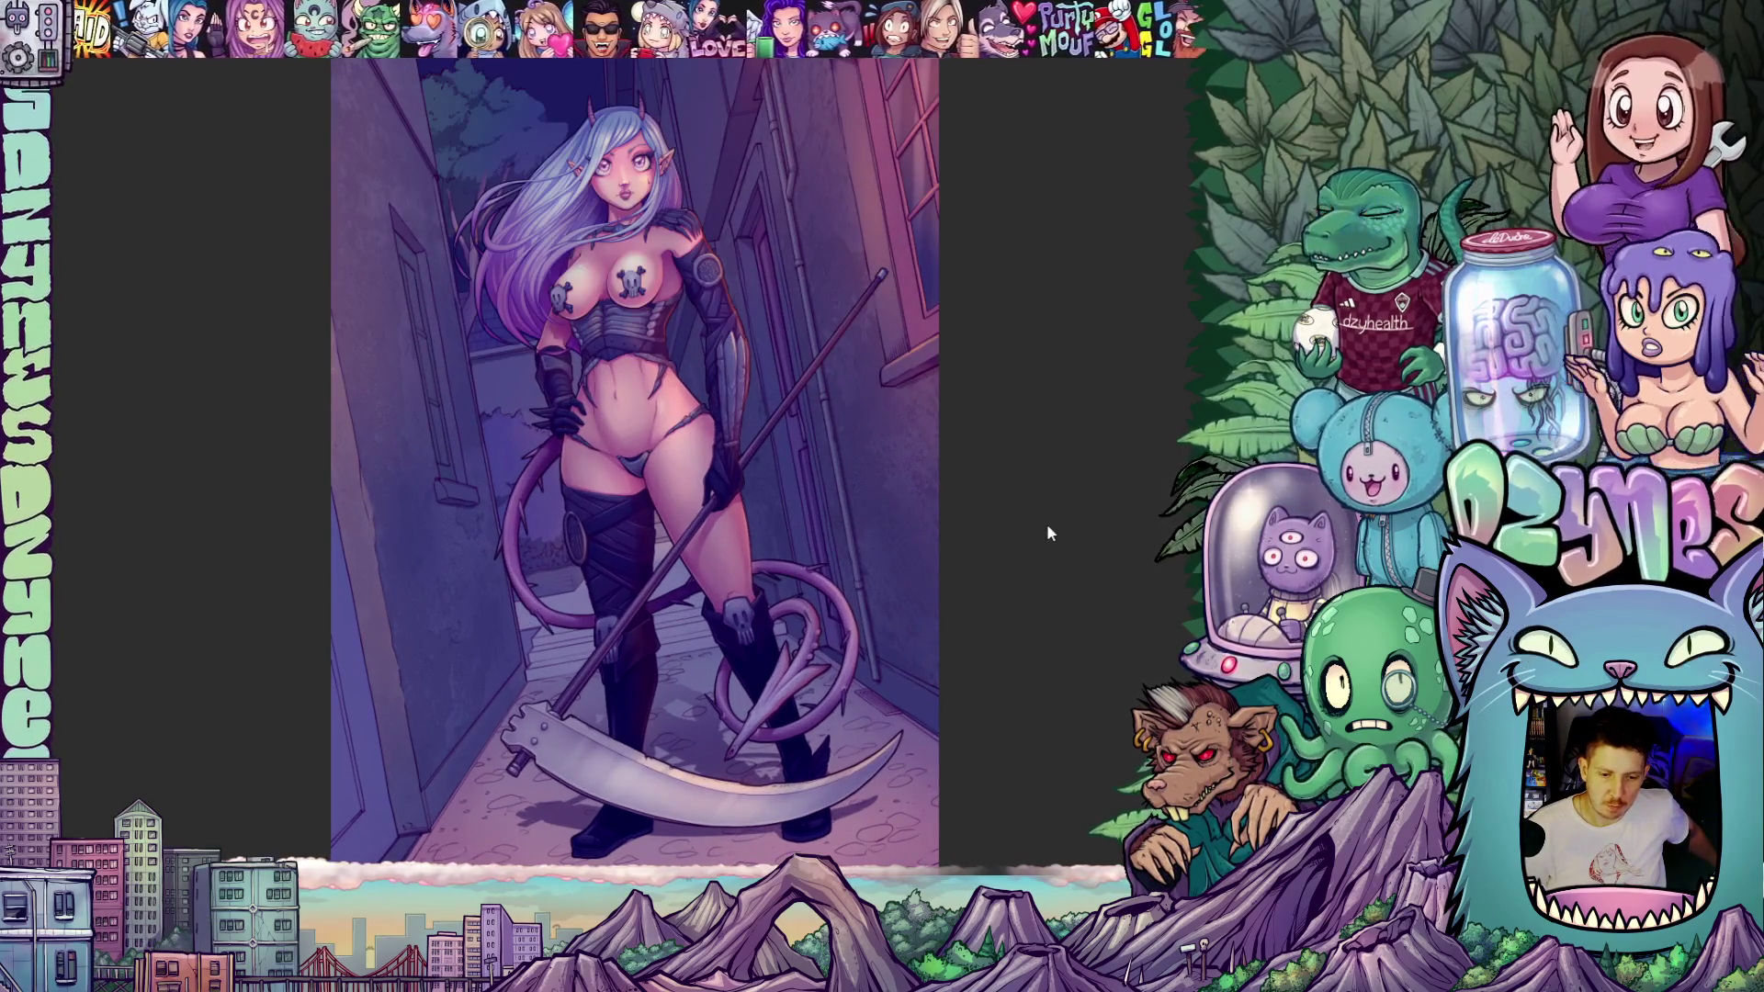
- Zoom in on the left wall and lasso the narrow door frame beside the character
{"action": "scroll", "coordinate": [1051, 434], "scroll_direction": "down", "scroll_amount": 2}
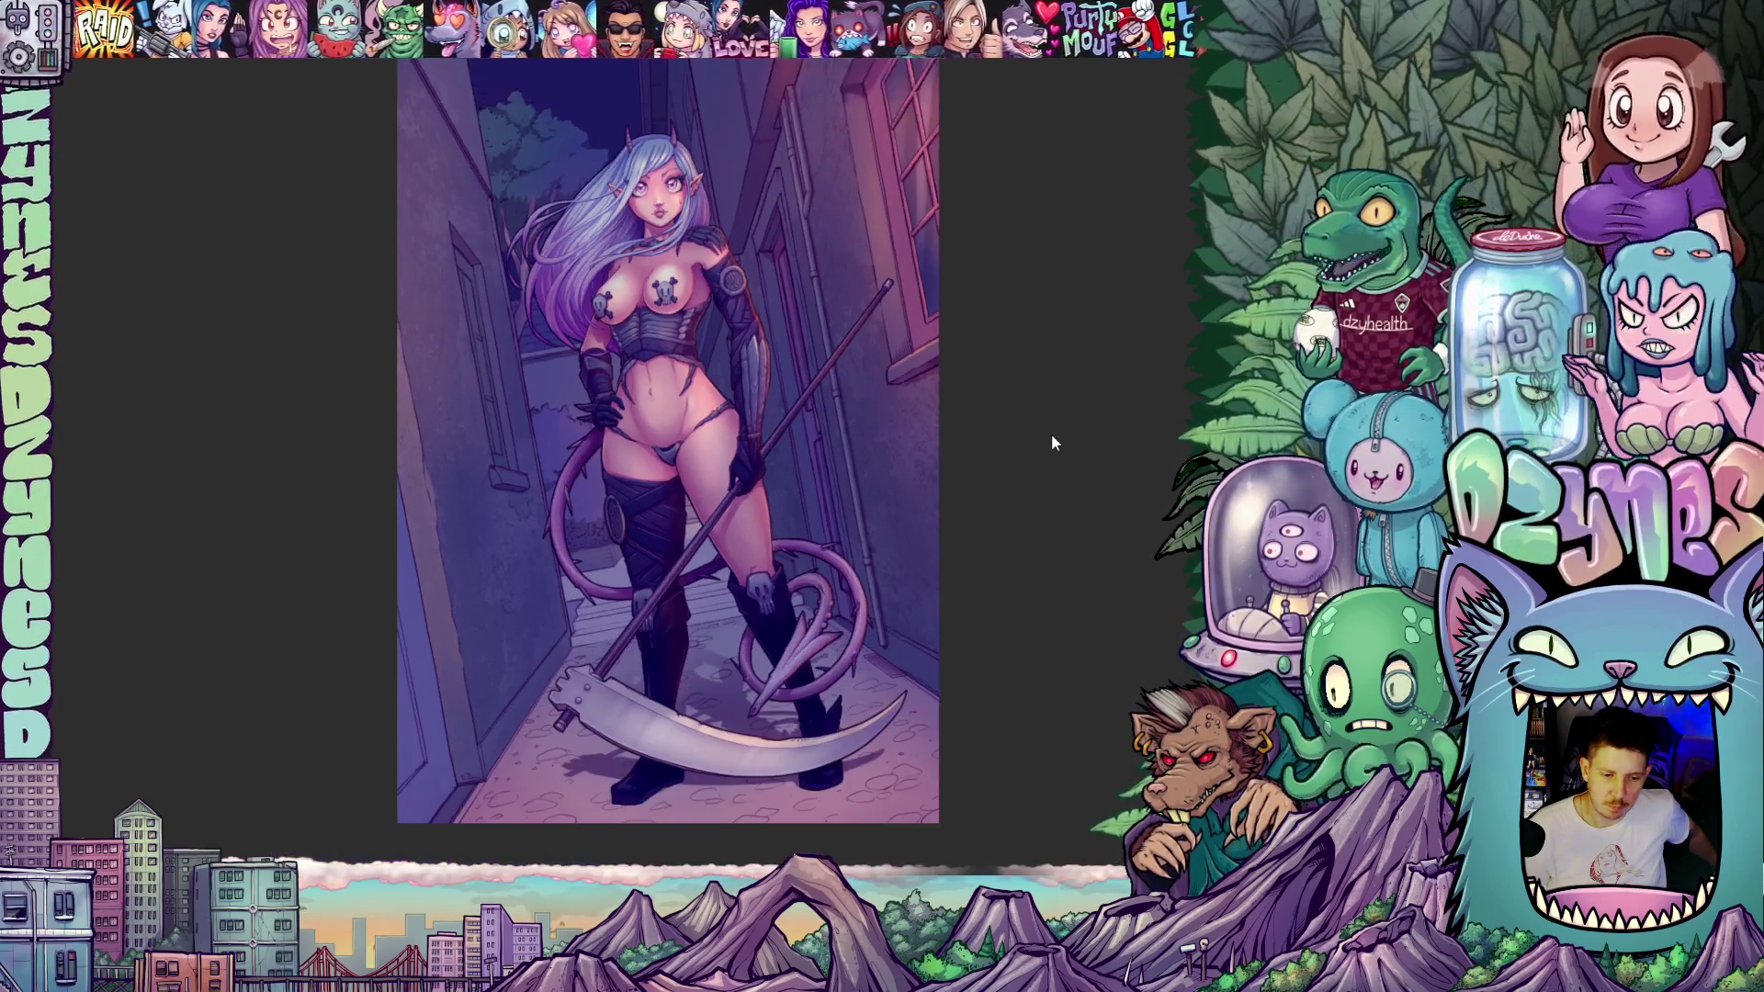
{"action": "scroll", "coordinate": [1027, 388], "scroll_direction": "up", "scroll_amount": 1}
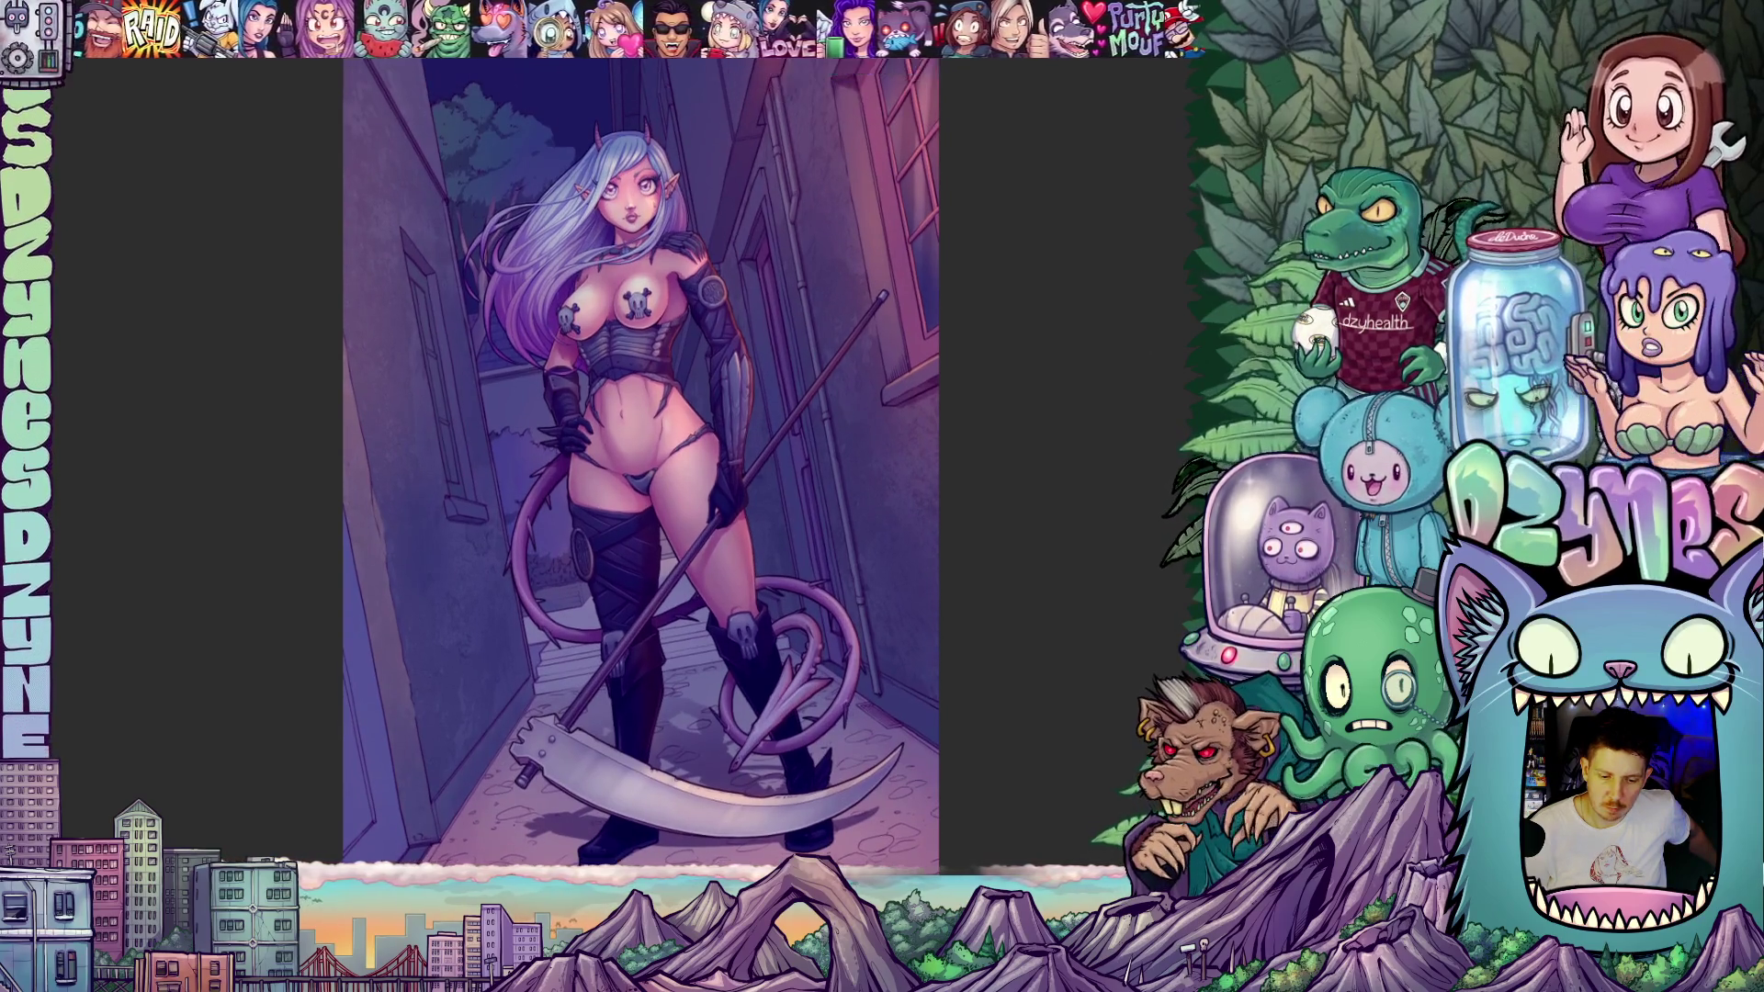
{"action": "scroll", "coordinate": [1026, 386], "scroll_direction": "up", "scroll_amount": 1}
{"action": "scroll", "coordinate": [268, 621], "scroll_direction": "down", "scroll_amount": 1}
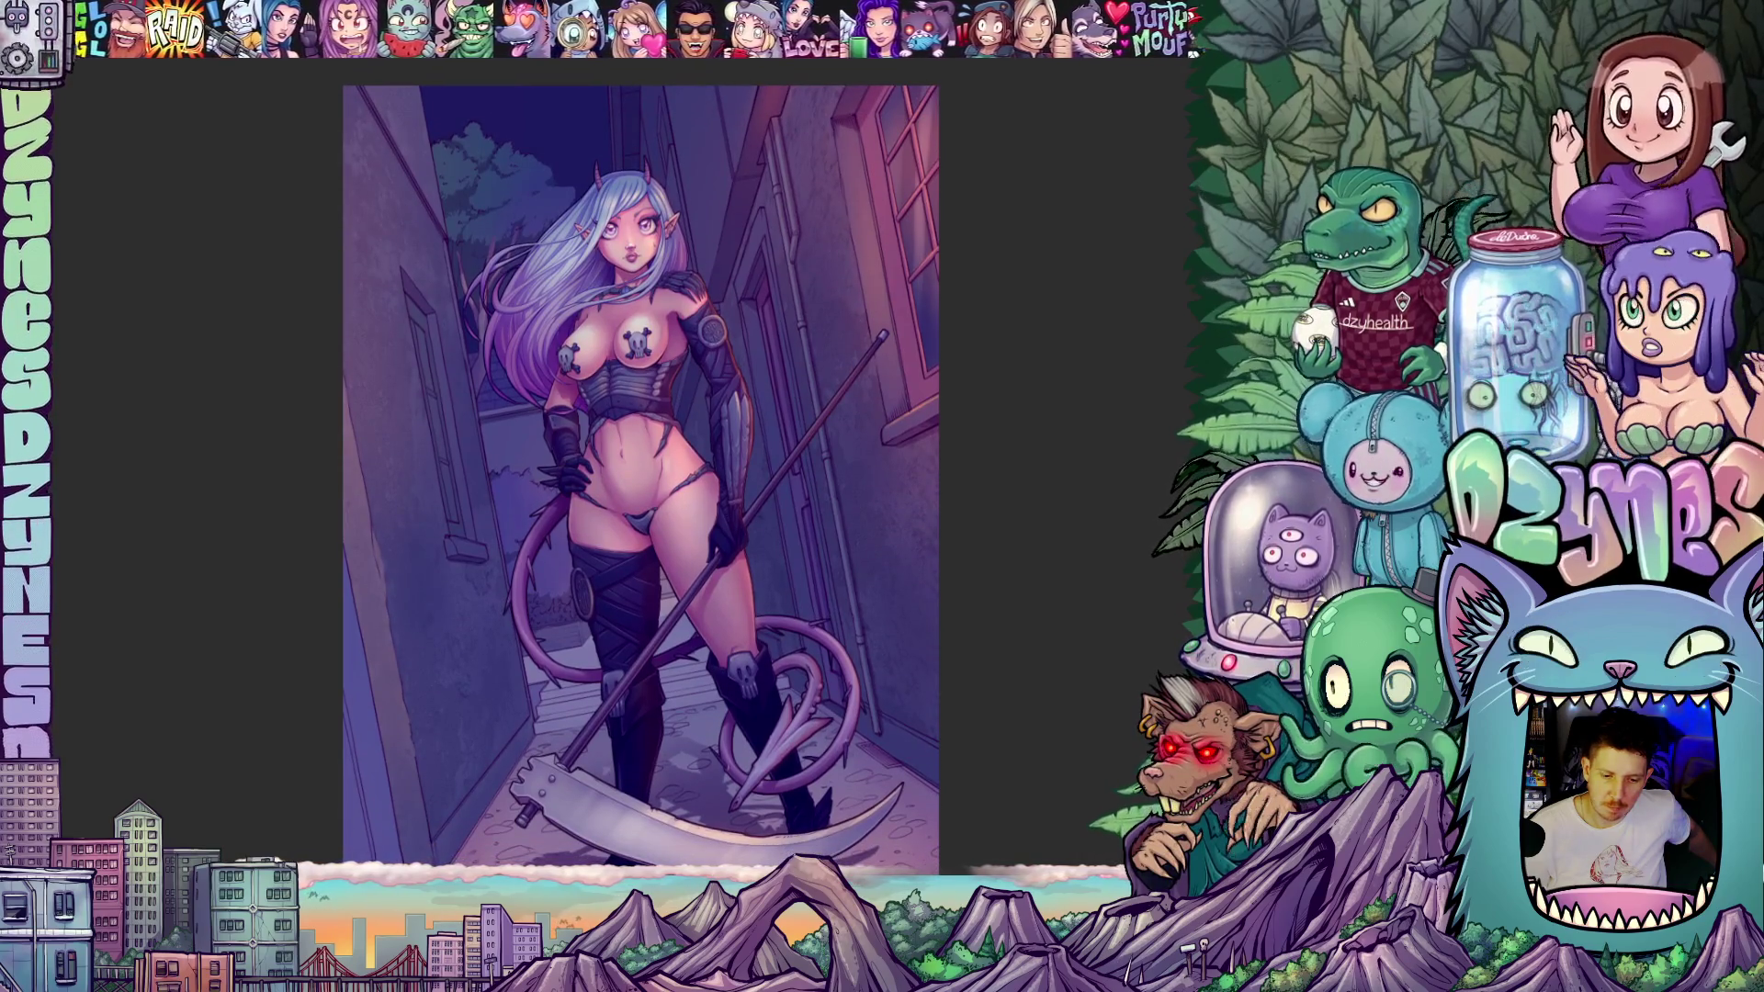
{"action": "scroll", "coordinate": [307, 532], "scroll_direction": "up", "scroll_amount": 3}
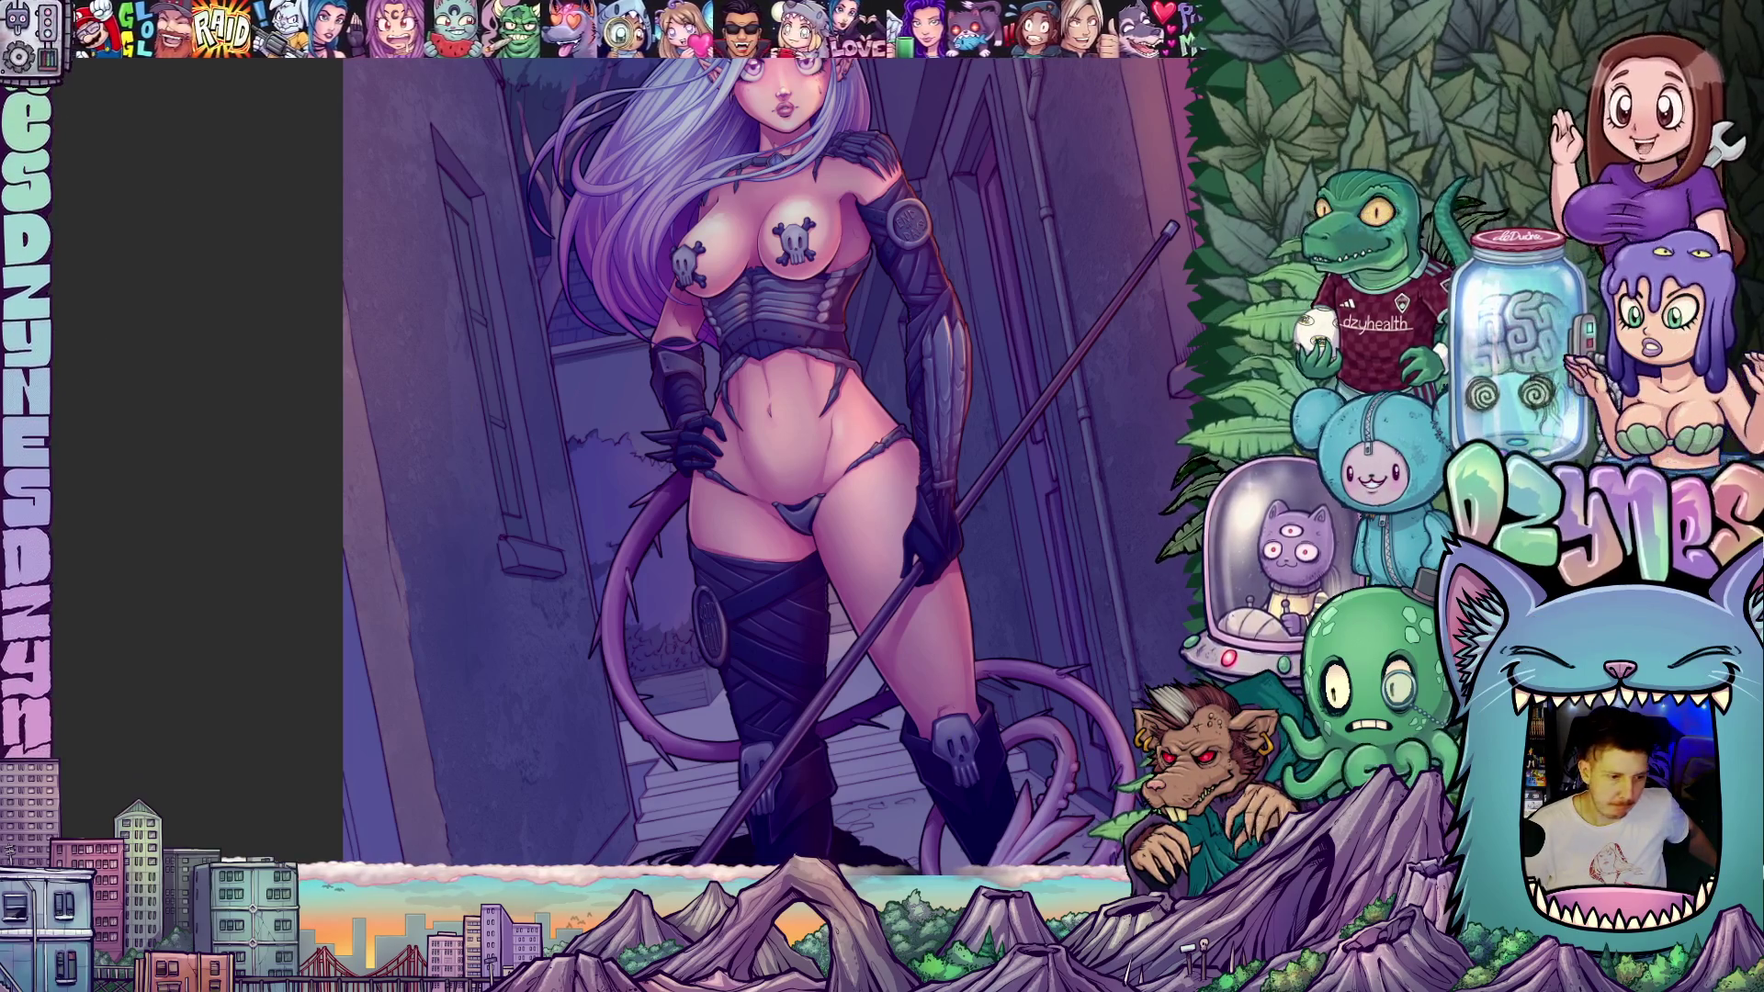
{"action": "left_click_drag", "start_coordinate": [432, 126], "coordinate": [503, 551]}
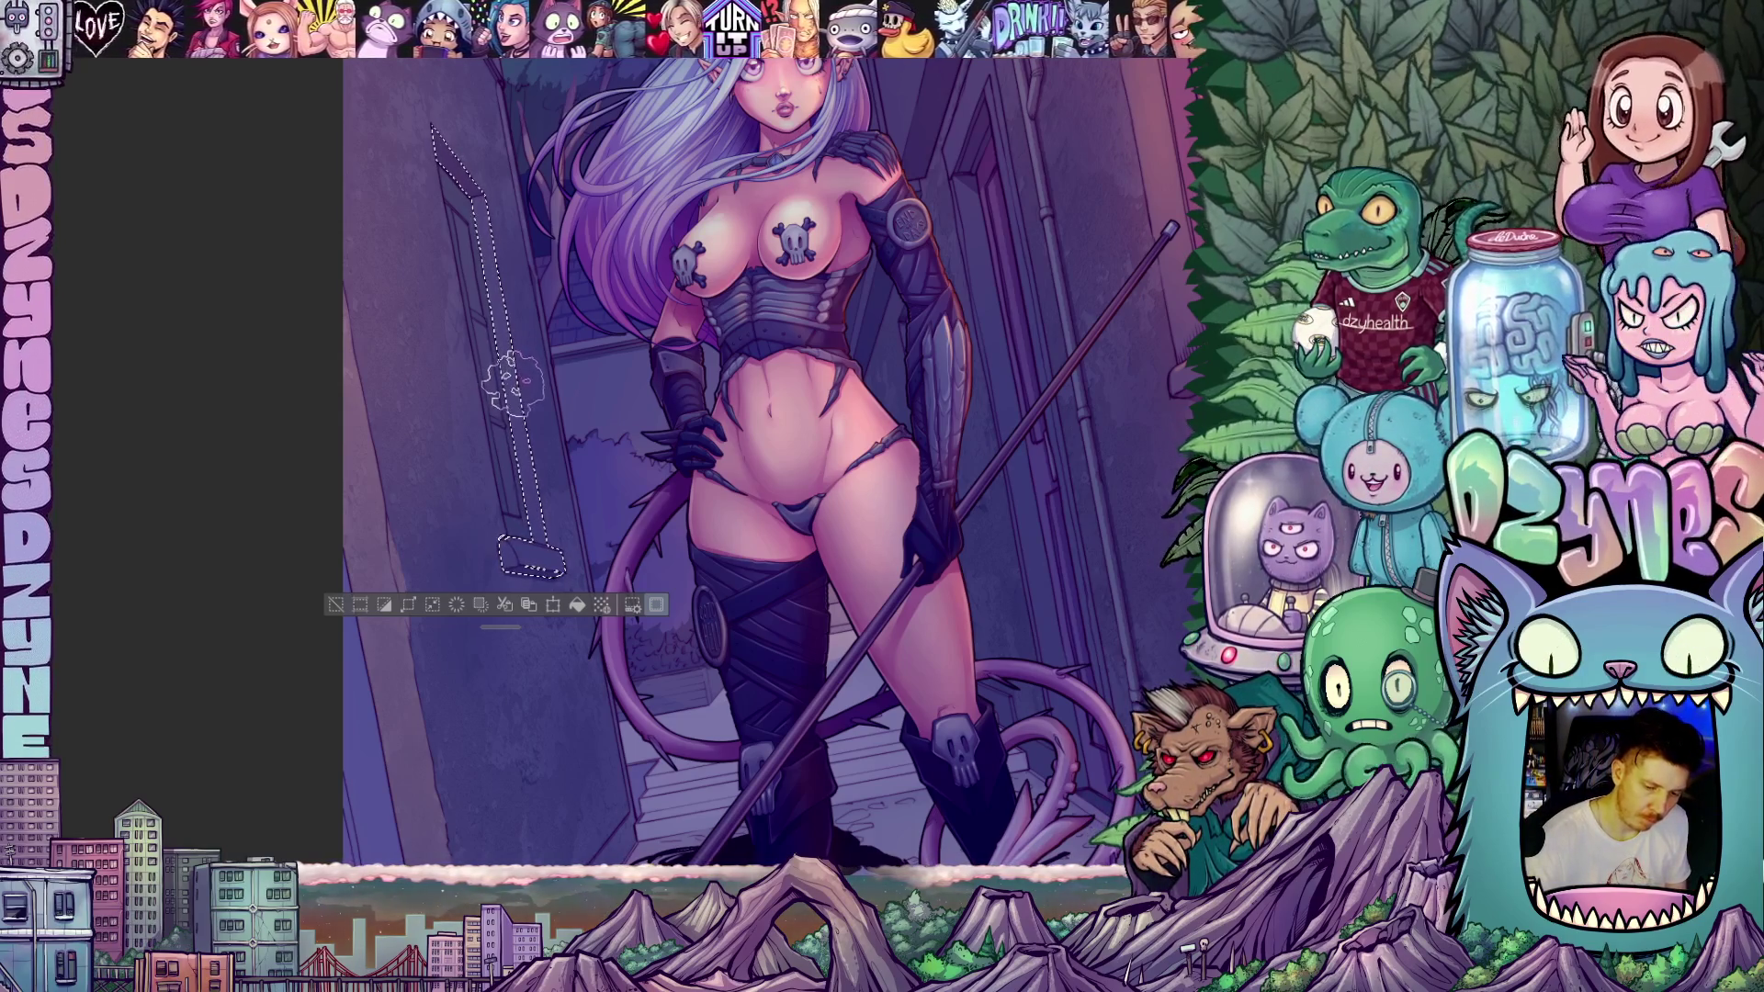
- Nudge the brush size up and back down, then clear the door-frame selection
{"action": "key", "text": "bracketright"}
{"action": "key", "text": "bracketleft"}
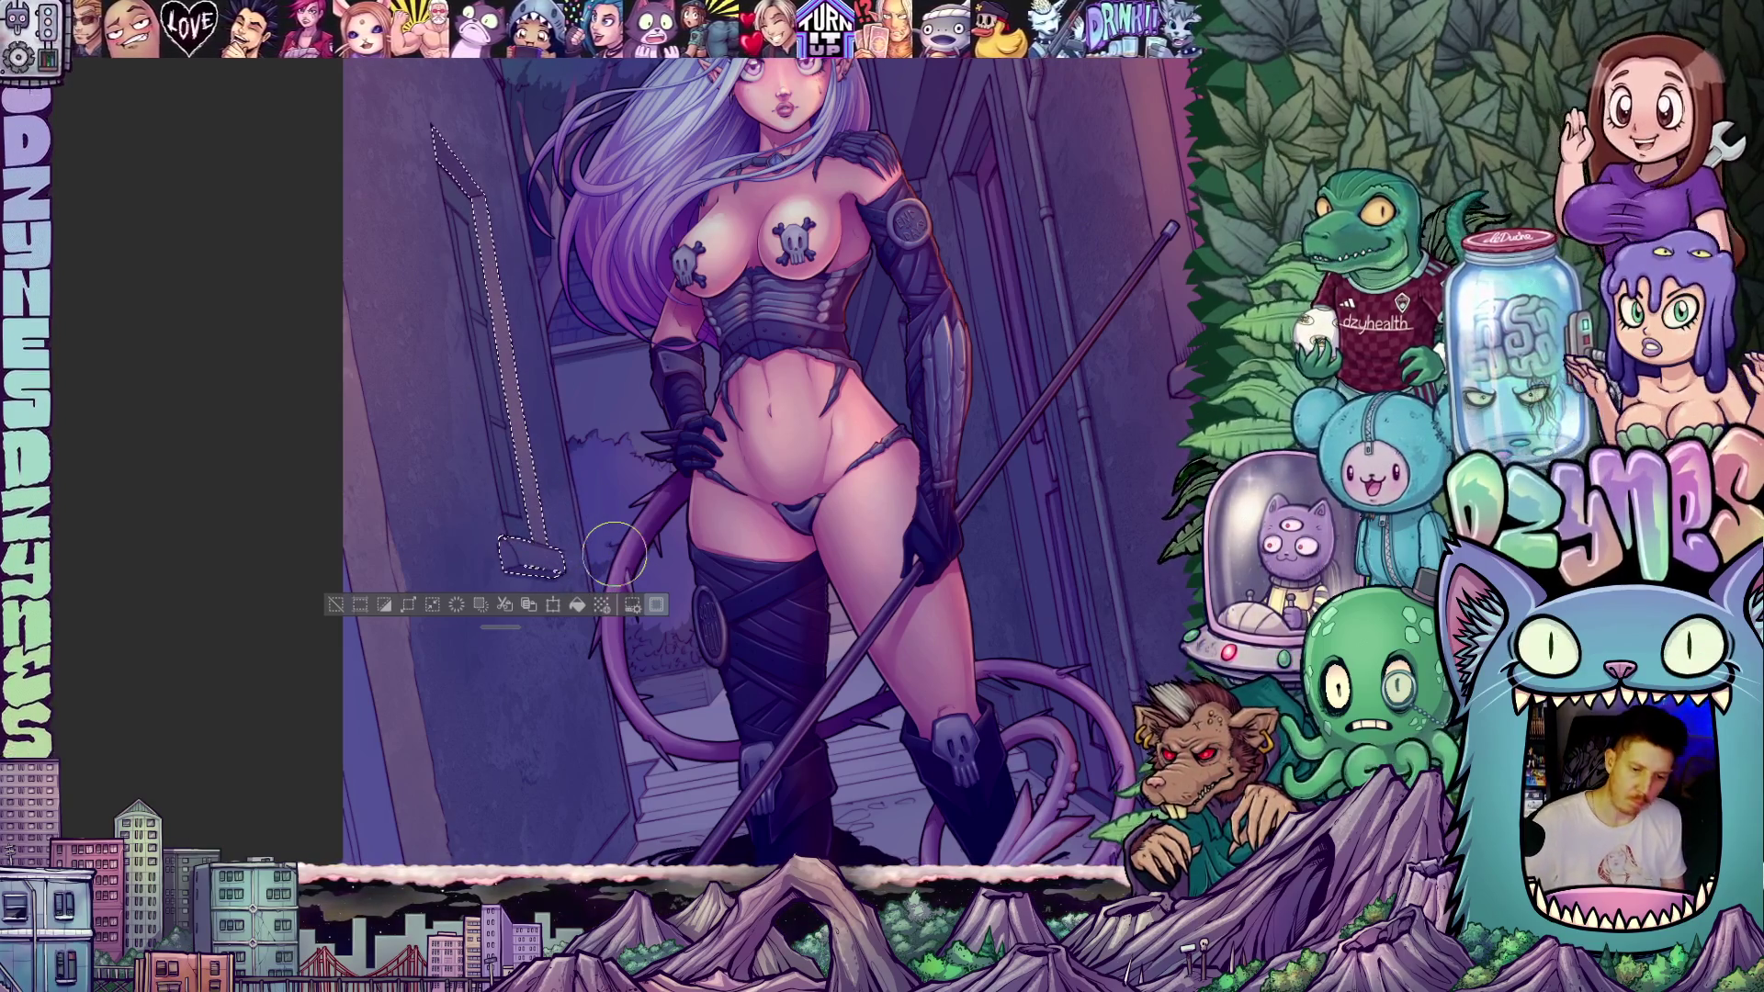
{"action": "key", "text": "ctrl+d"}
- Pan down to the legs and scythe, then fit the whole artwork to the window
{"action": "mouse_move", "coordinate": [611, 704]}
{"action": "left_mouse_down"}
{"action": "mouse_move", "coordinate": [707, 811]}
{"action": "mouse_move", "coordinate": [543, 593]}
{"action": "left_mouse_up"}
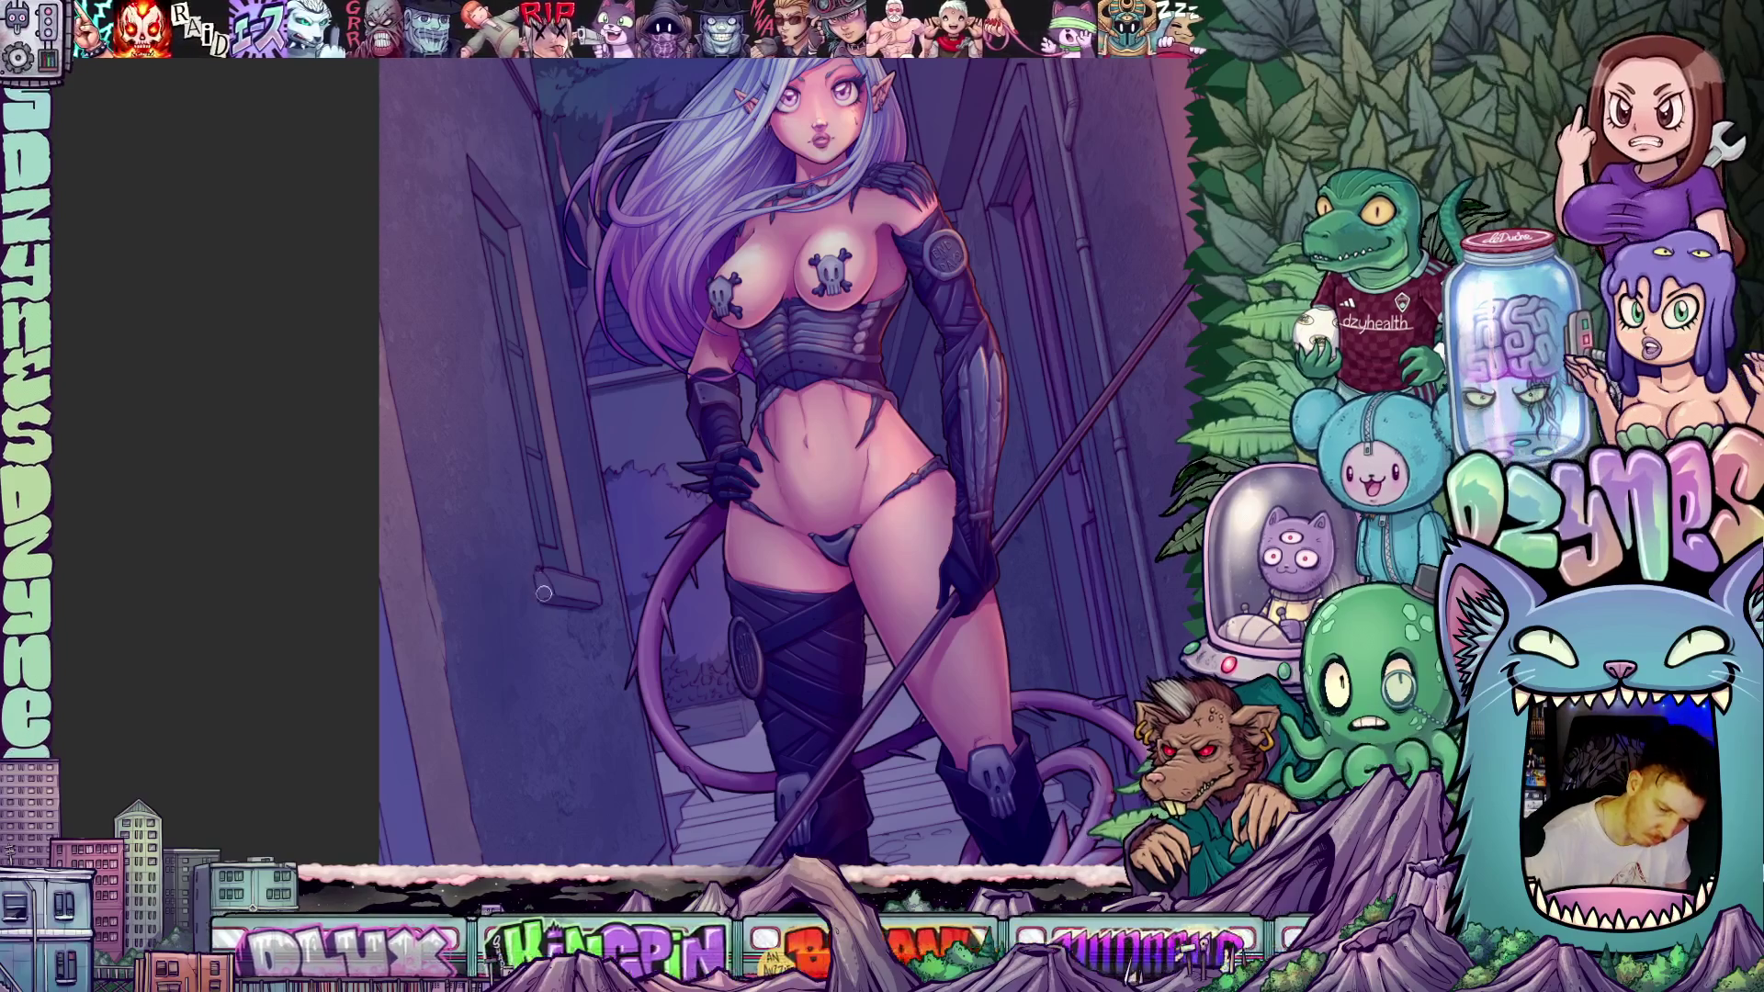
{"action": "mouse_move", "coordinate": [677, 624]}
{"action": "left_mouse_down"}
{"action": "mouse_move", "coordinate": [772, 413]}
{"action": "mouse_move", "coordinate": [801, 611]}
{"action": "mouse_move", "coordinate": [801, 570]}
{"action": "left_mouse_up"}
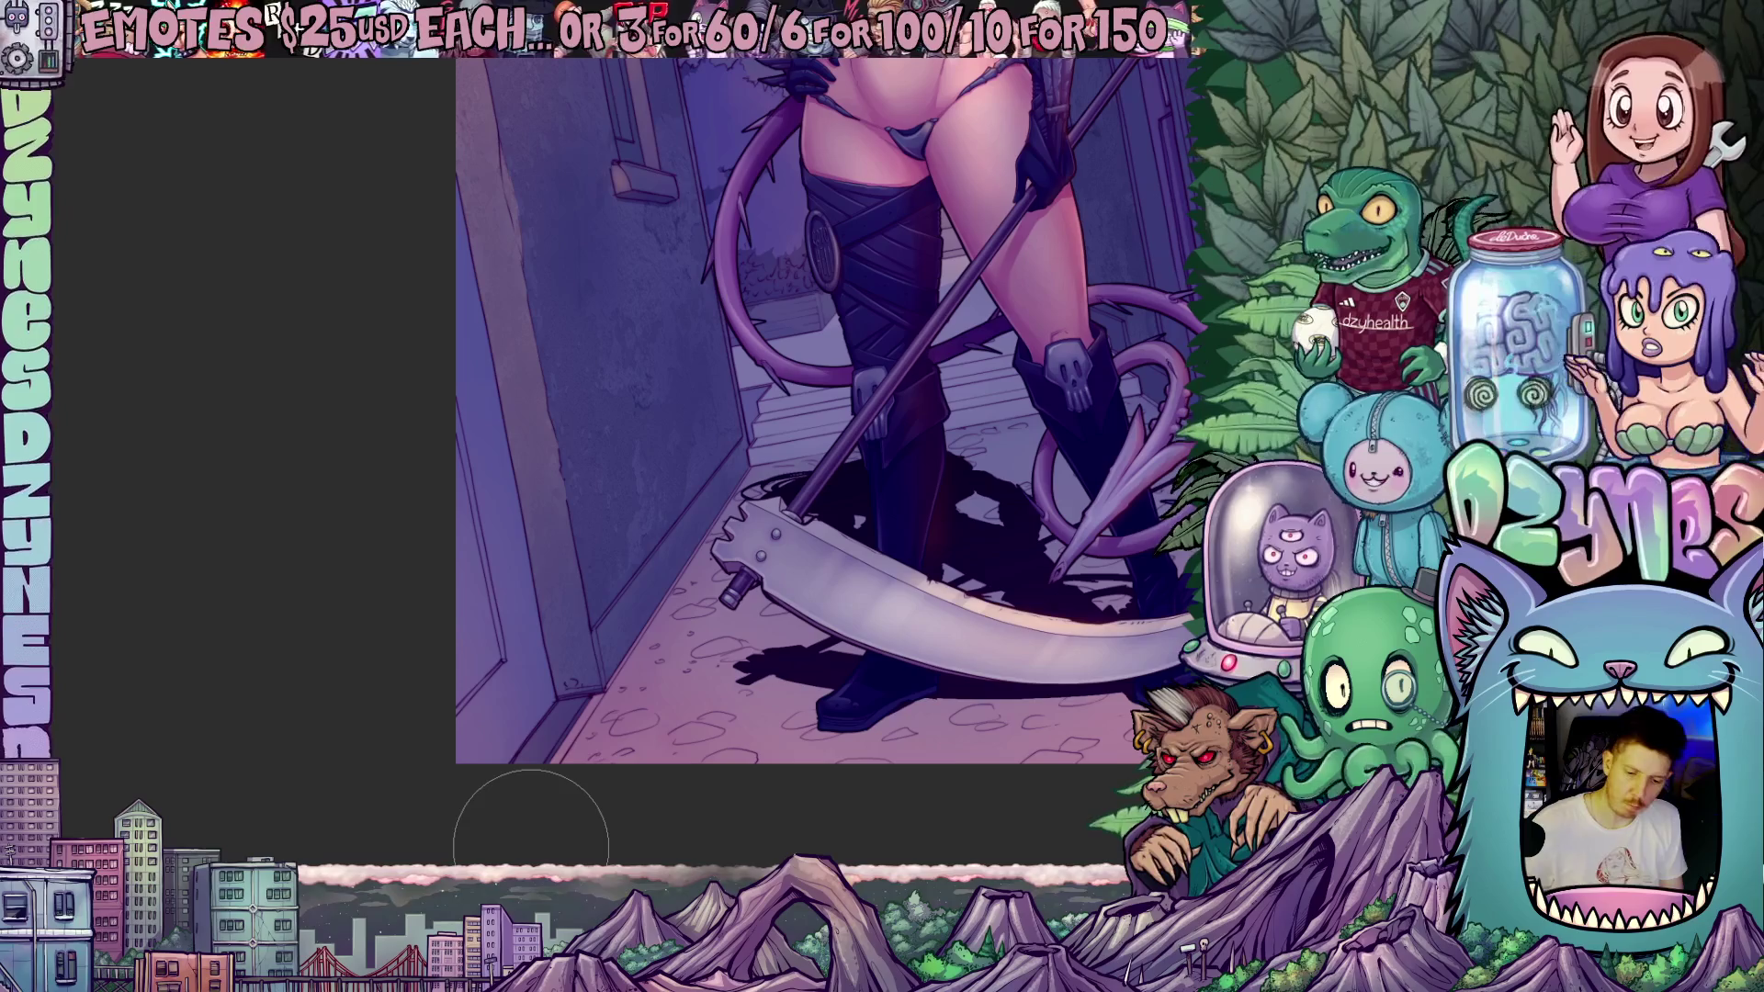
{"action": "key", "text": "ctrl+0"}
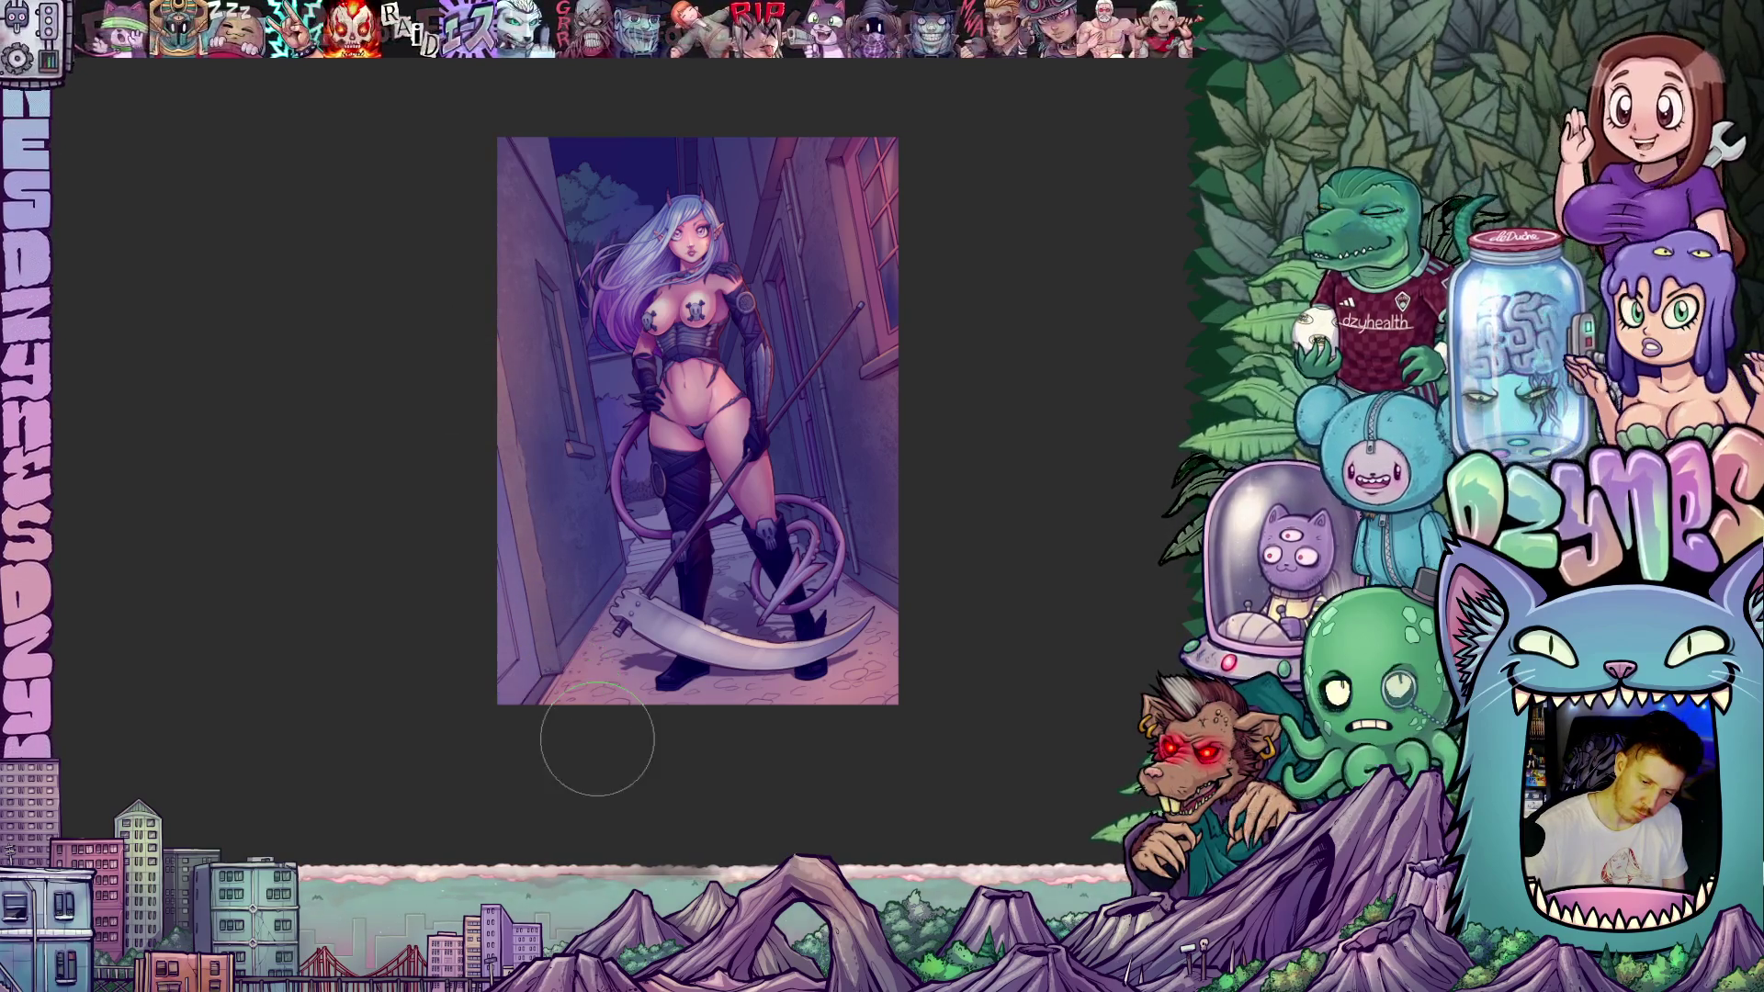
{"action": "mouse_move", "coordinate": [992, 544]}
{"action": "left_mouse_down"}
{"action": "mouse_move", "coordinate": [977, 646]}
{"action": "mouse_move", "coordinate": [999, 615]}
{"action": "mouse_move", "coordinate": [1000, 637]}
{"action": "left_mouse_up"}
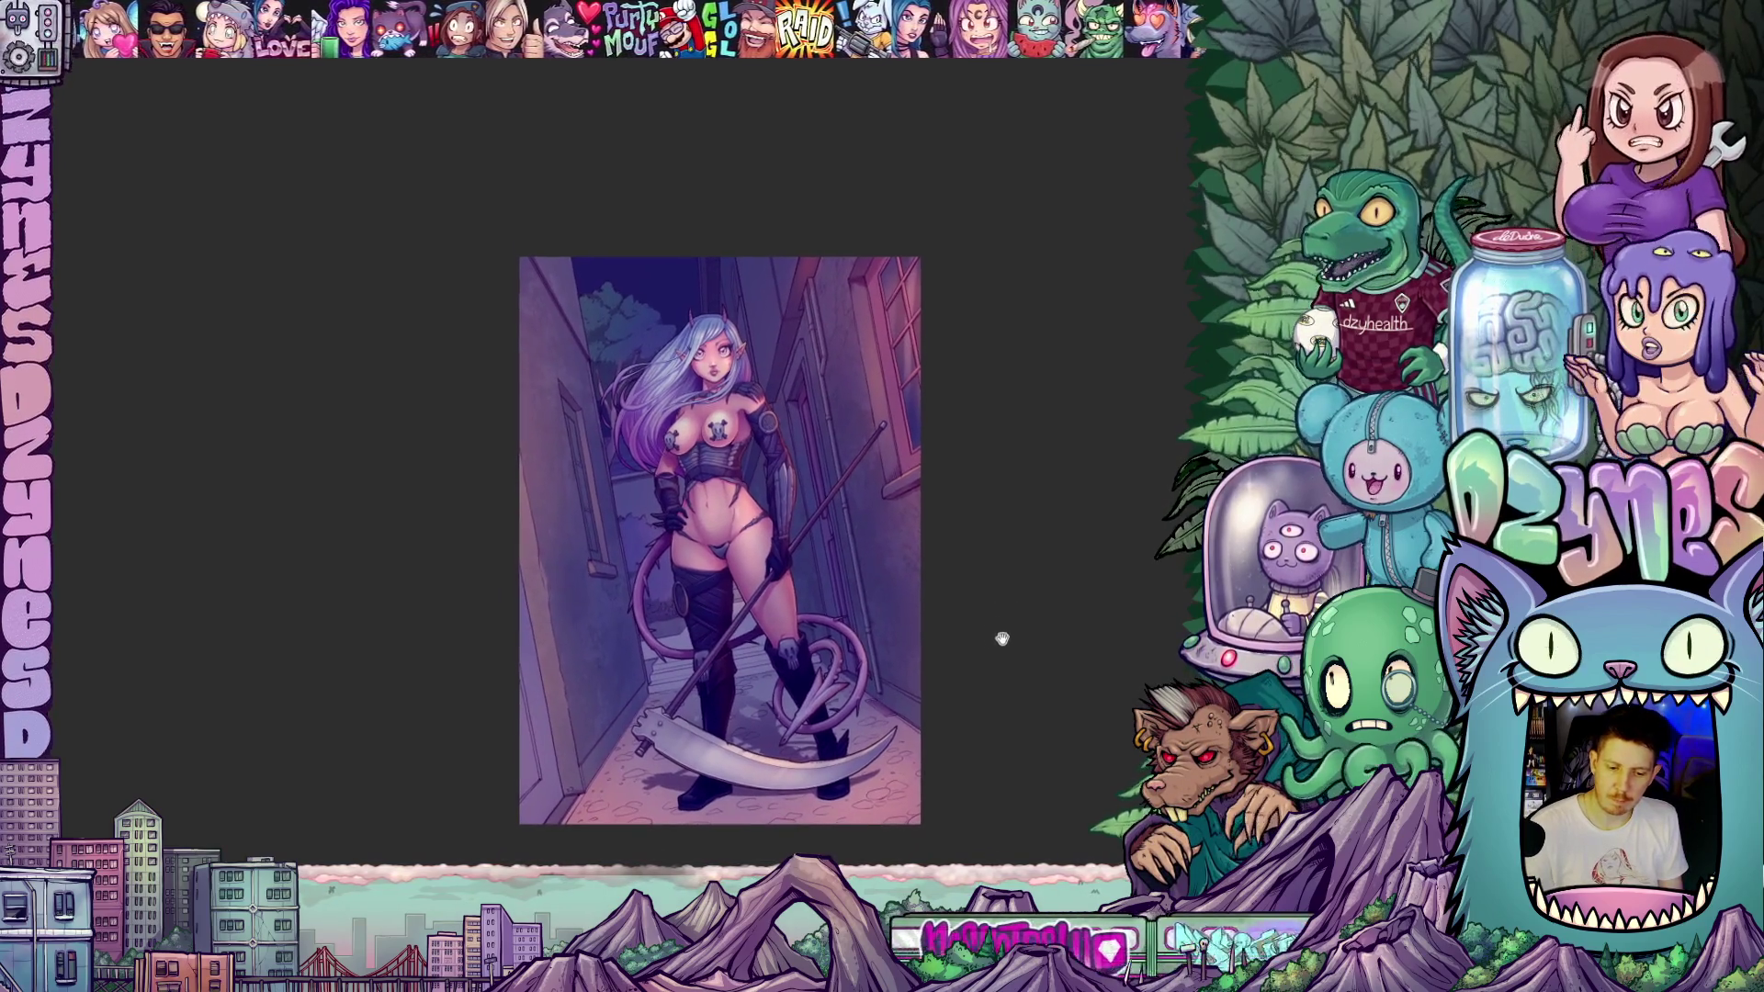
{"action": "left_click_drag", "start_coordinate": [961, 565], "coordinate": [949, 594]}
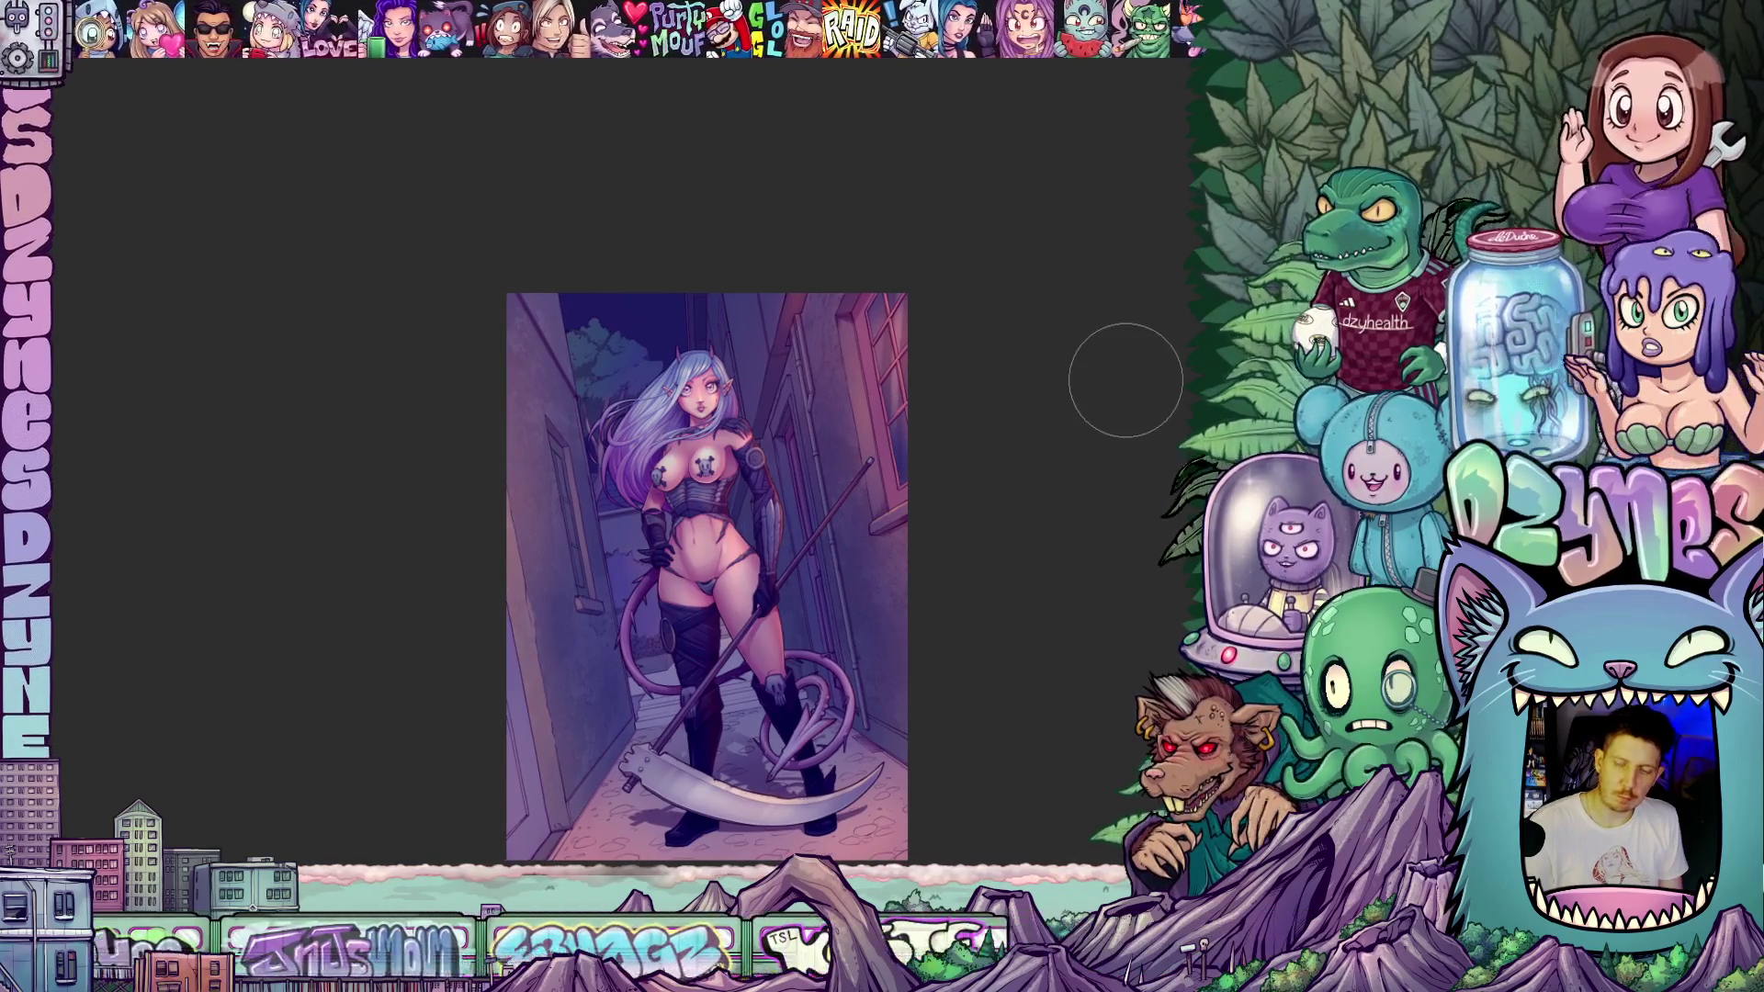
{"action": "left_click_drag", "start_coordinate": [1134, 488], "coordinate": [1014, 475]}
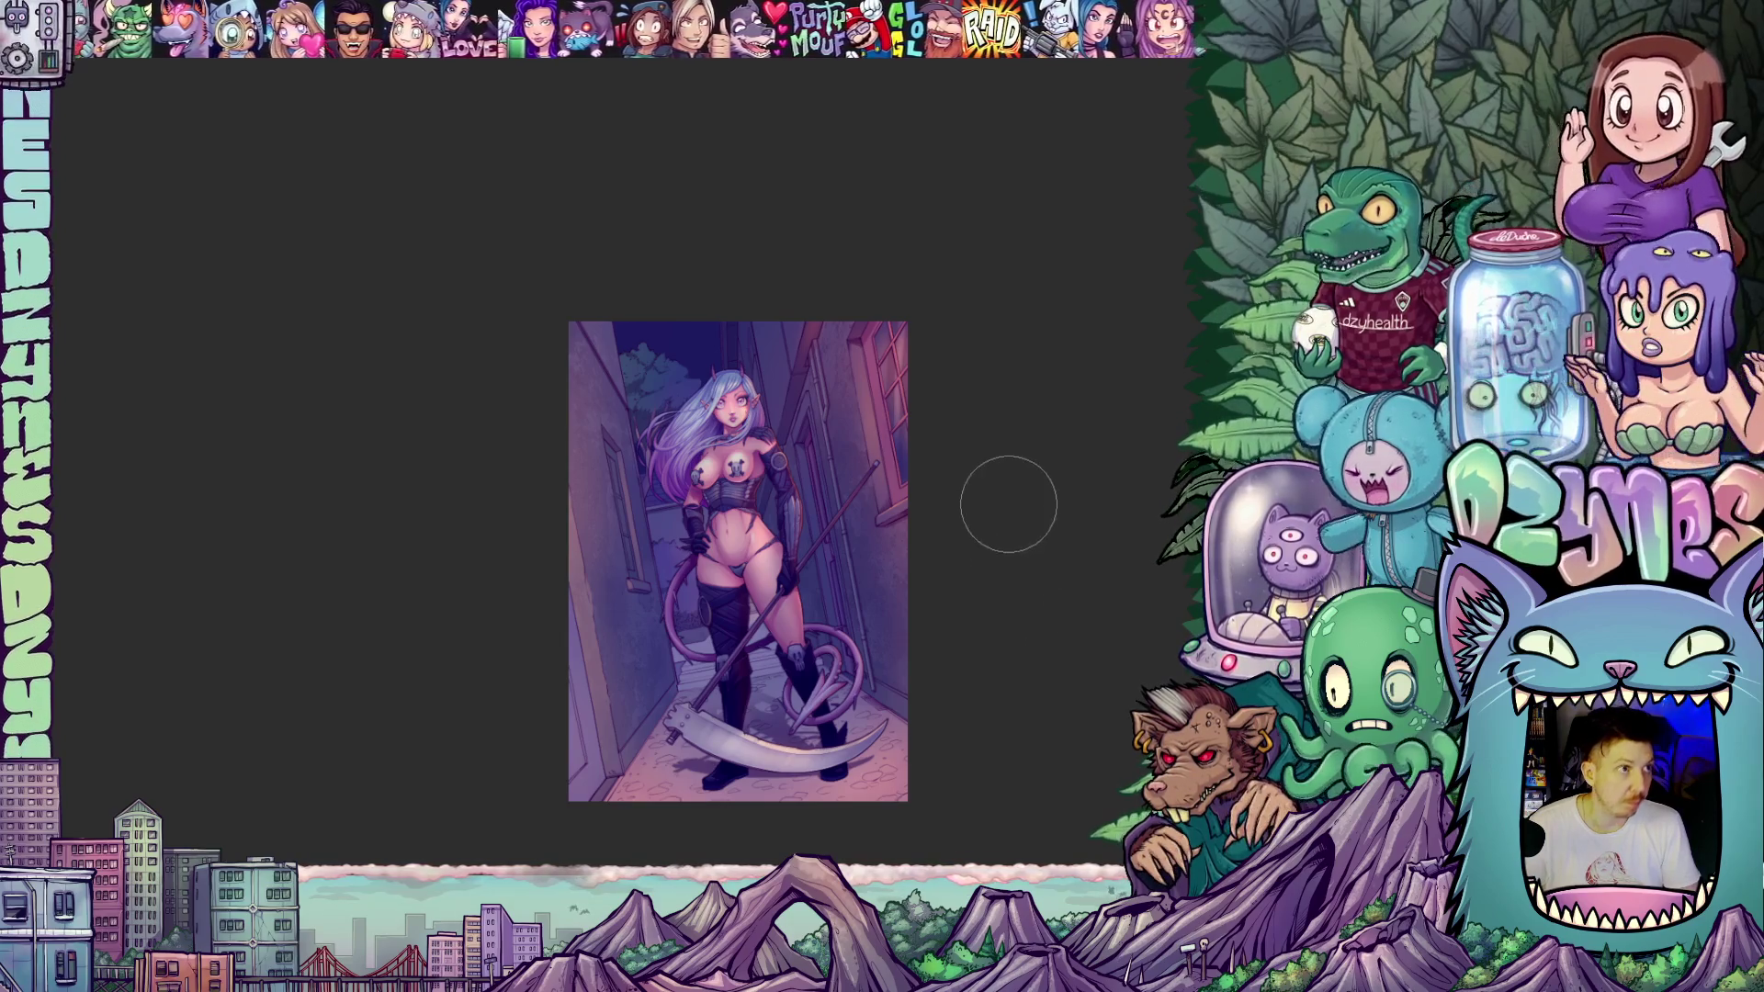
{"action": "scroll", "coordinate": [1008, 503], "scroll_direction": "up", "scroll_amount": 5}
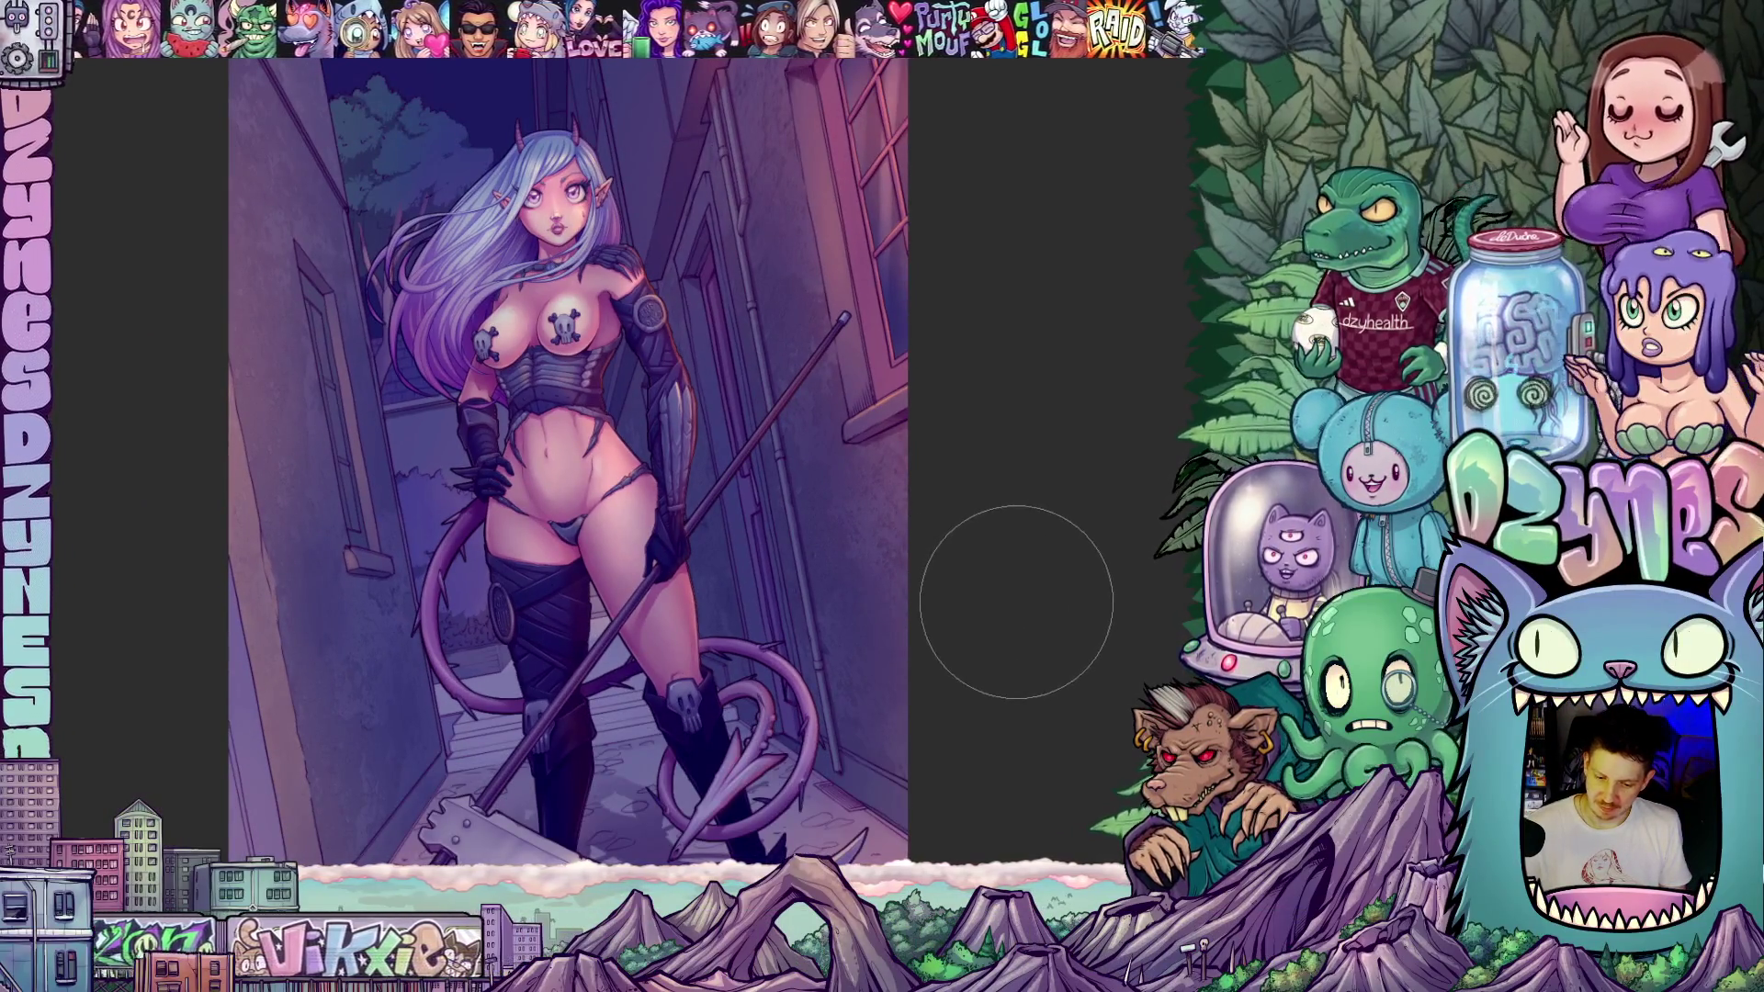
- Shrink the brush to a fine point and draw two straight strokes along the drainpipe
{"action": "key", "text": "bracketleft"}
{"action": "key", "text": "bracketleft"}
{"action": "key", "text": "bracketleft"}
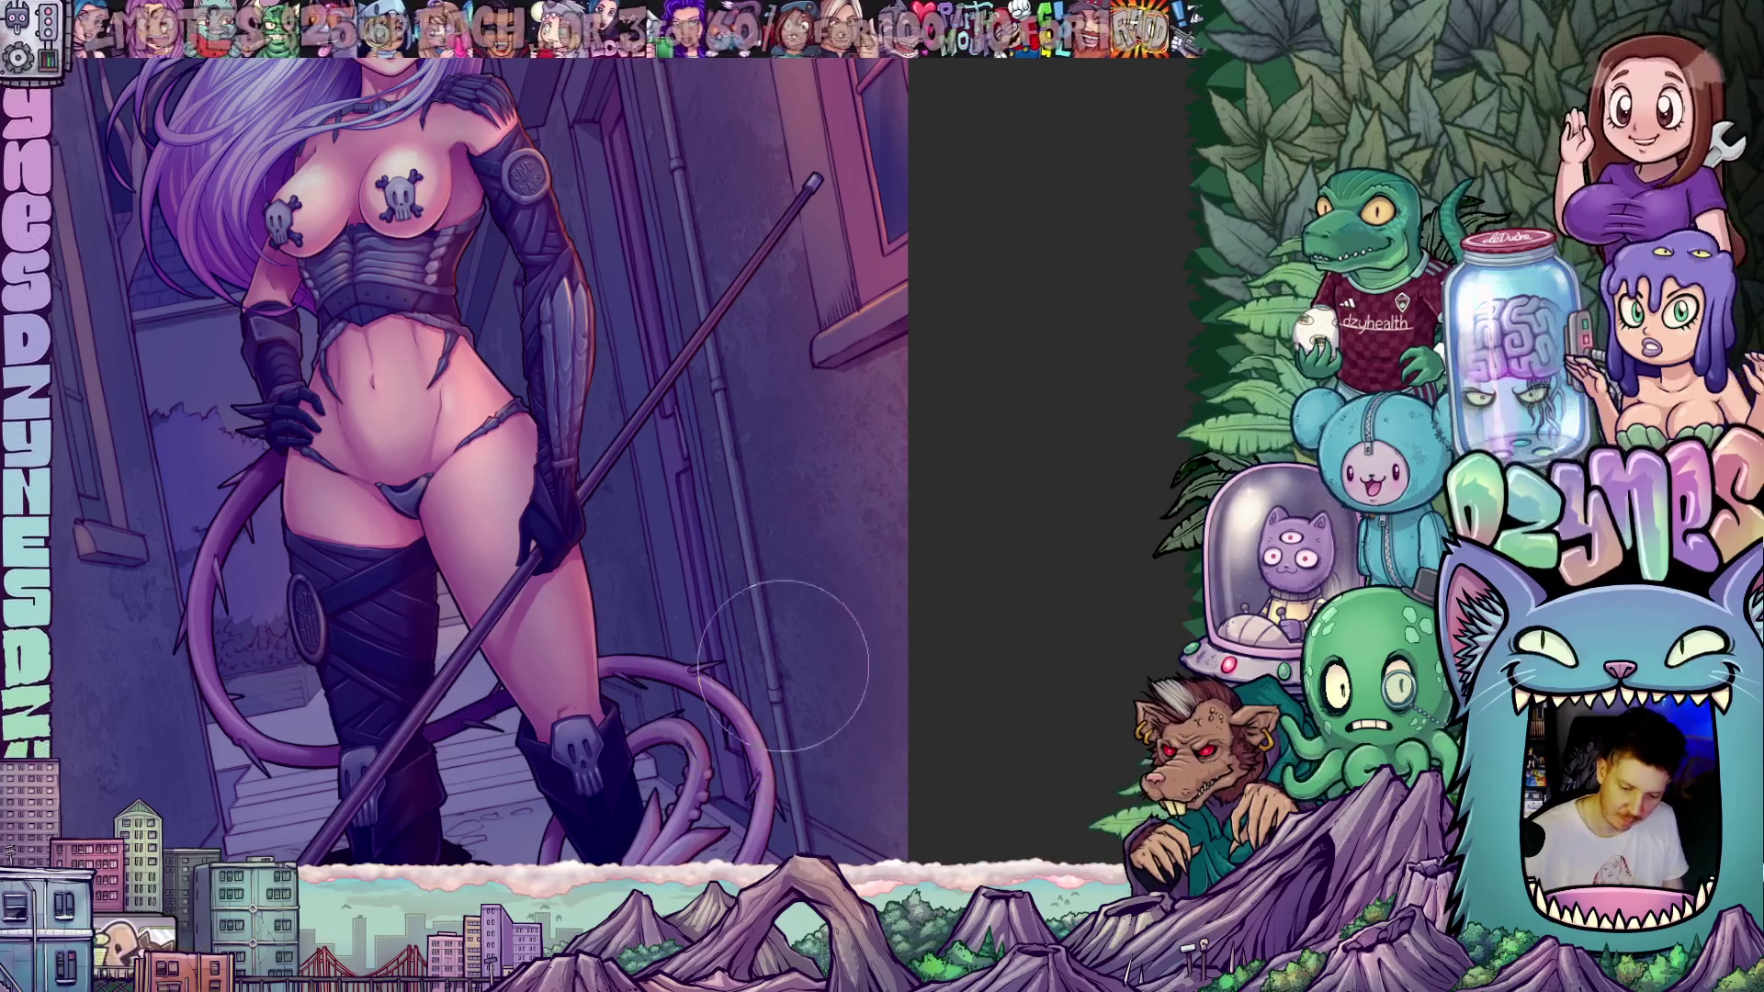
{"action": "left_click_drag", "start_coordinate": [798, 726], "coordinate": [745, 696]}
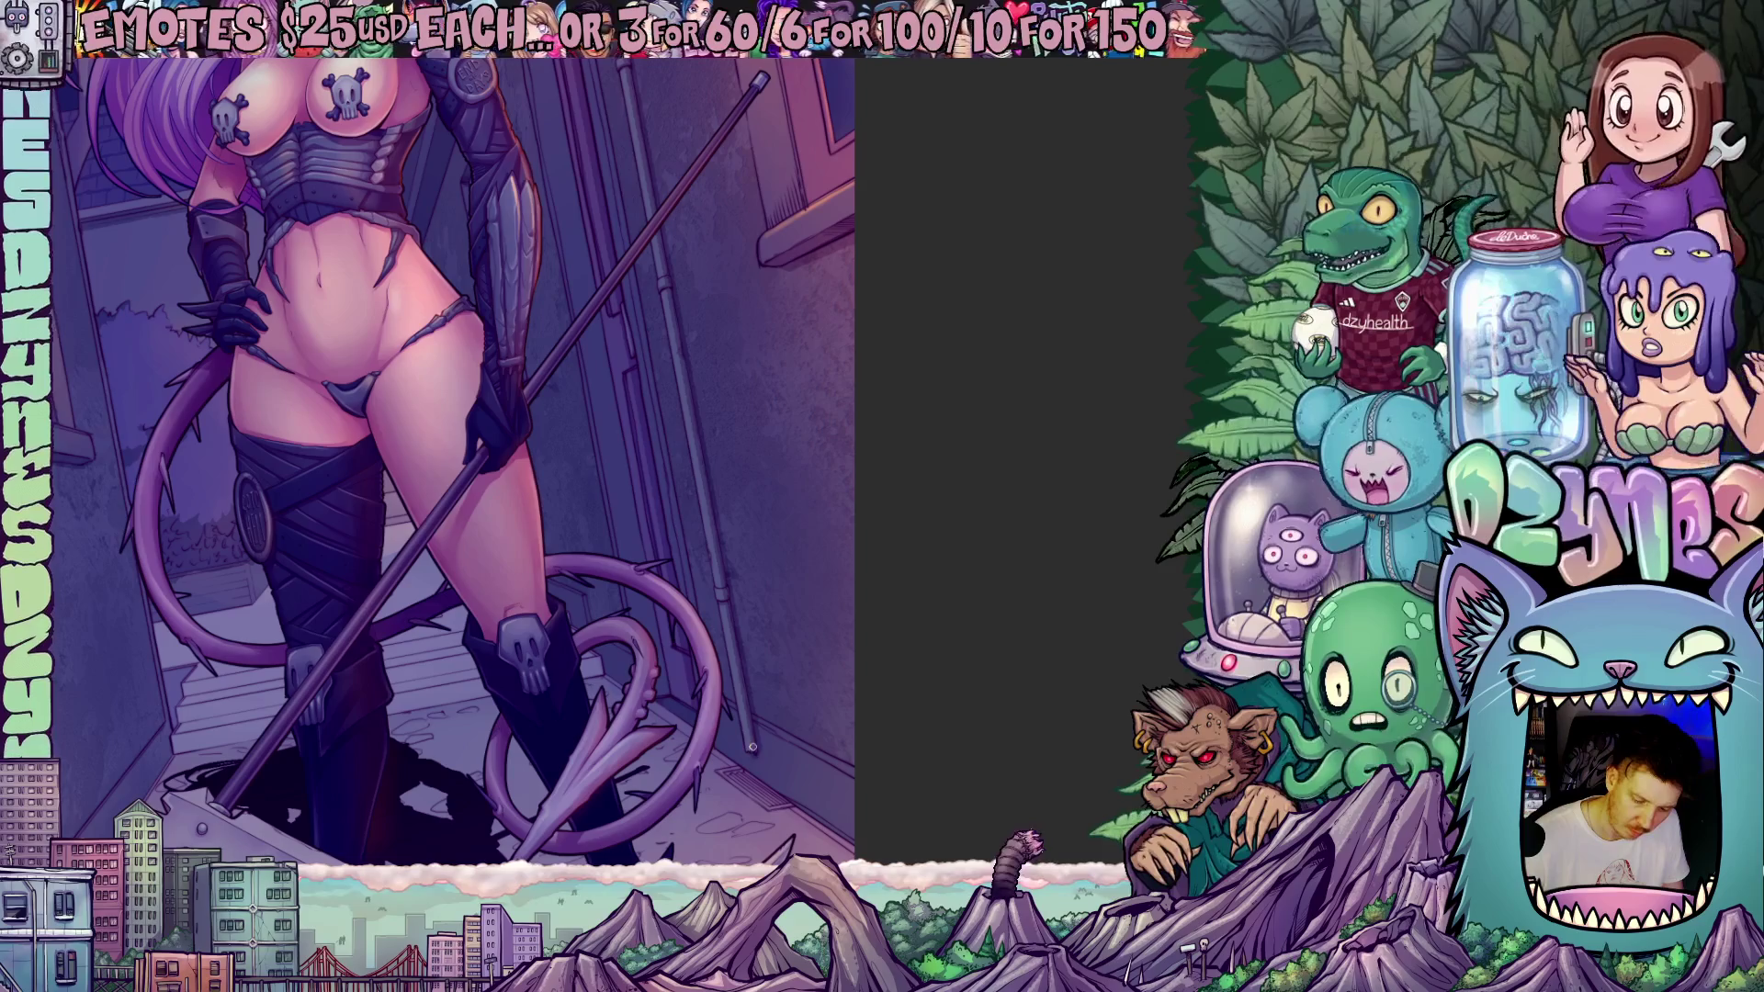
{"action": "left_click_drag", "start_coordinate": [824, 553], "coordinate": [841, 671]}
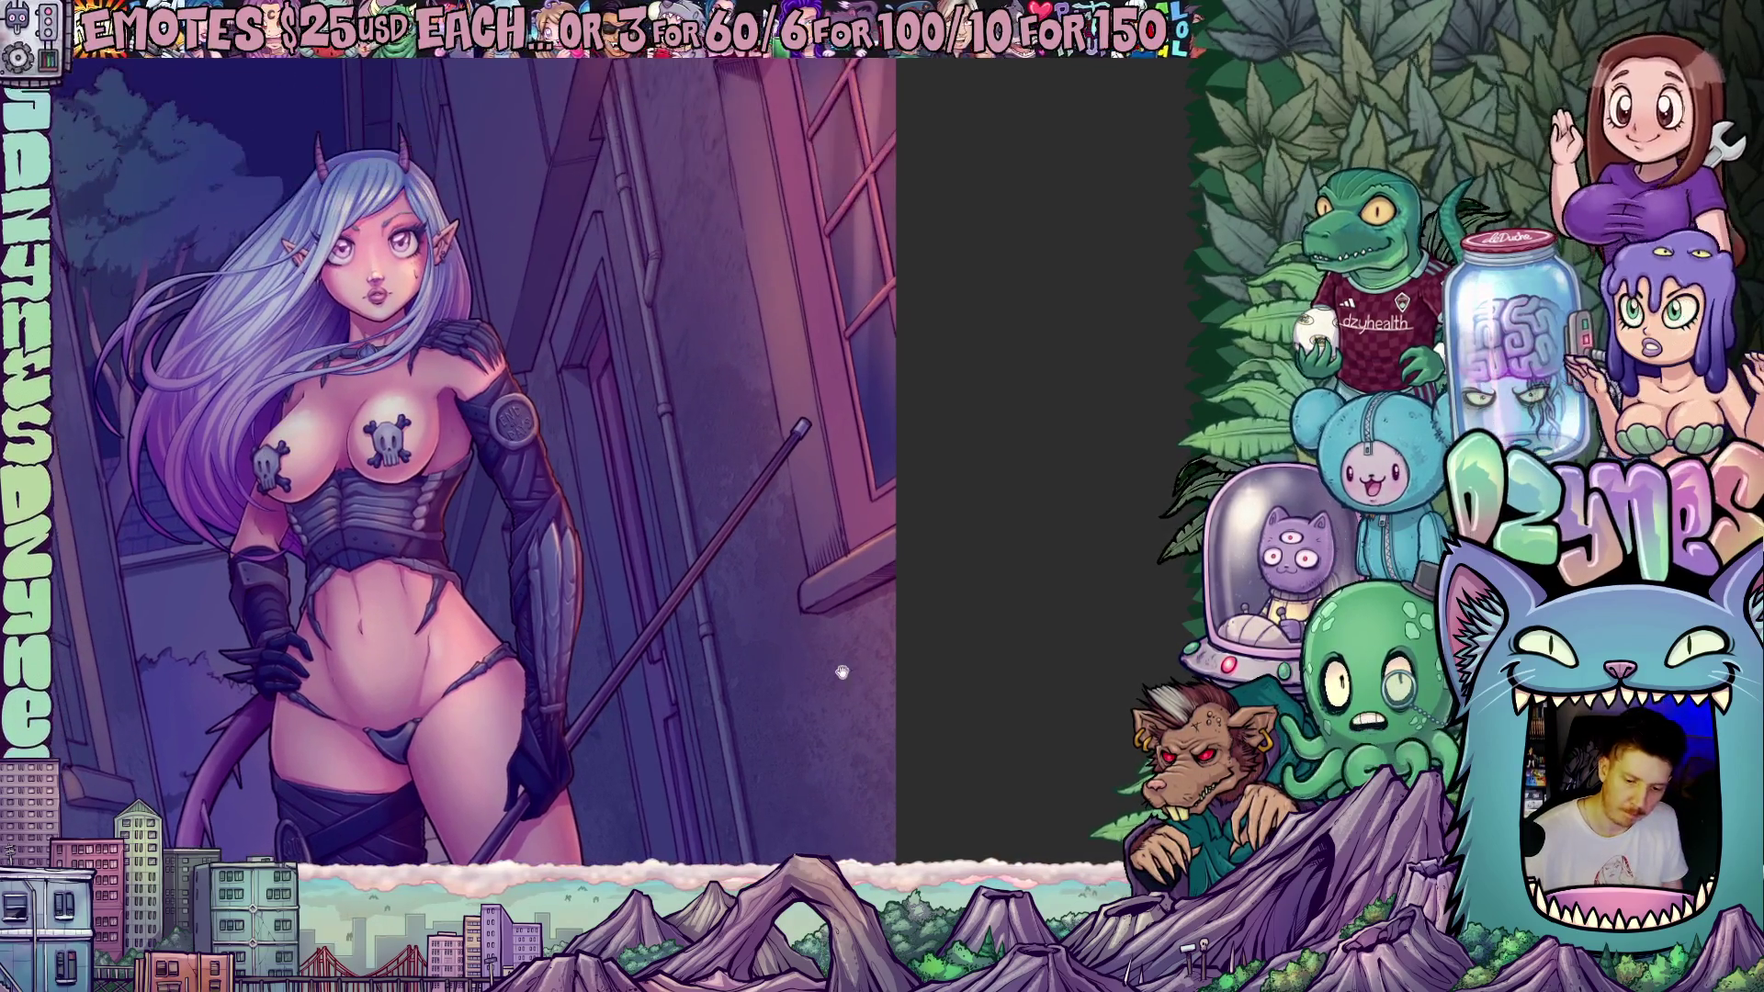
{"action": "left_click_drag", "start_coordinate": [649, 318], "coordinate": [748, 859]}
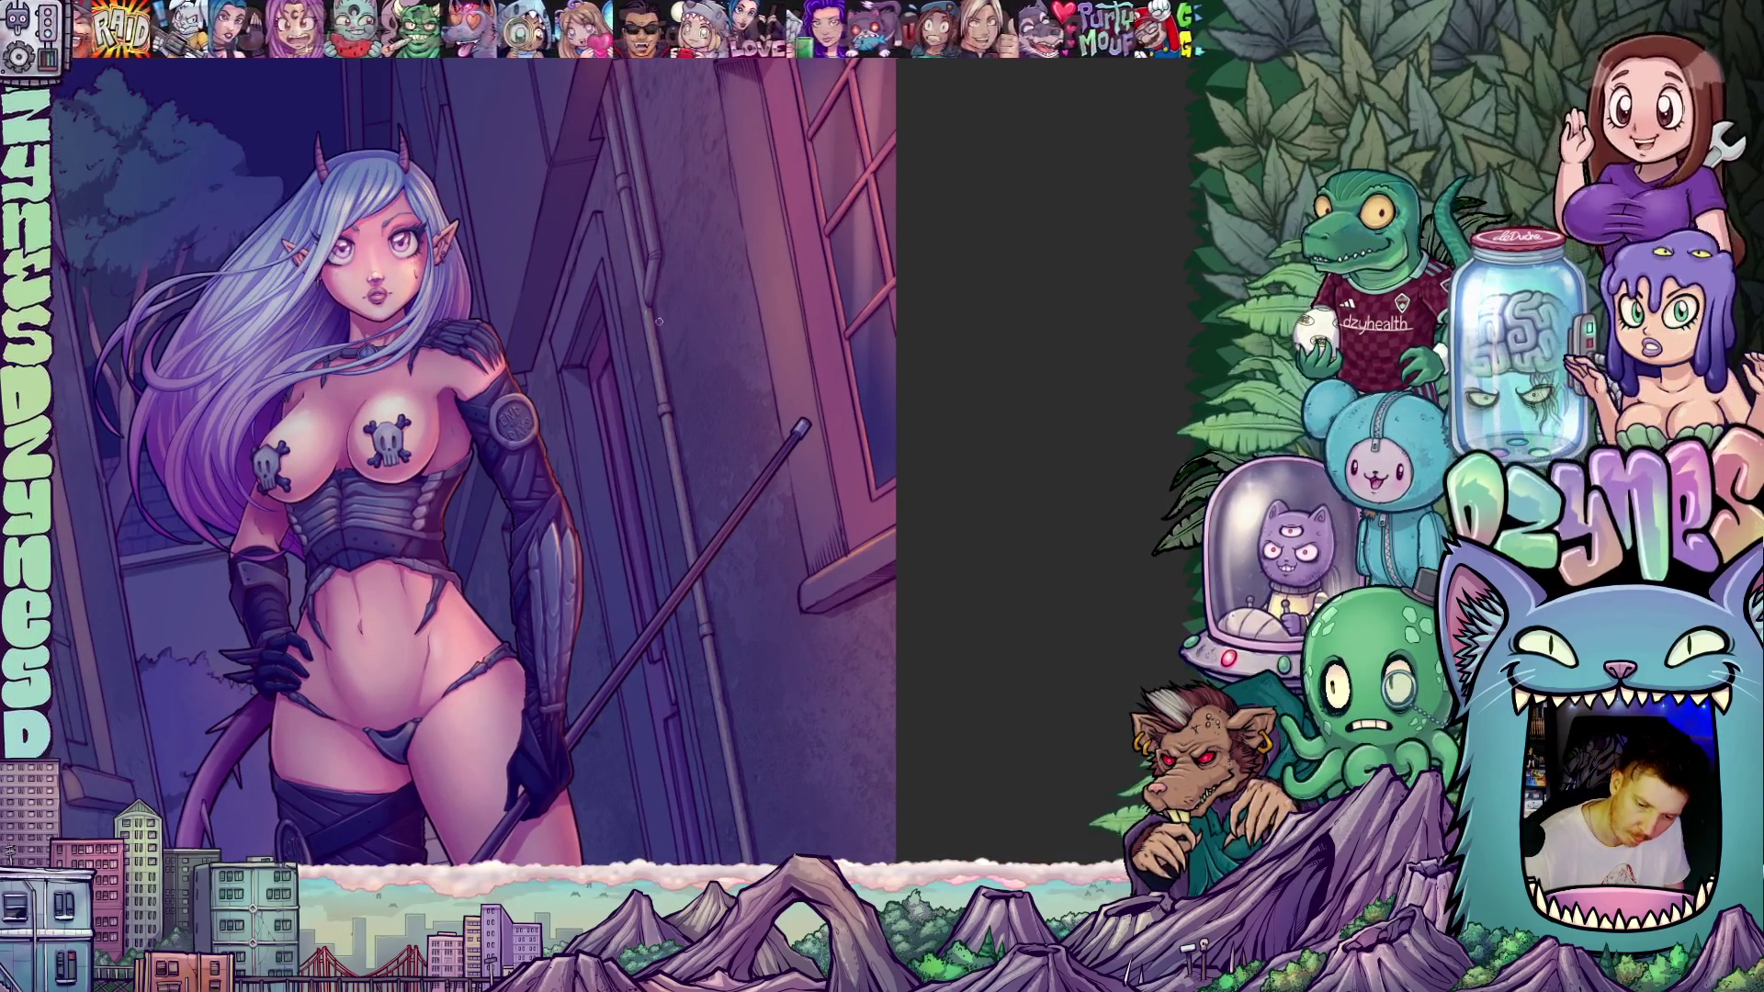
{"action": "mouse_move", "coordinate": [761, 444]}
{"action": "left_mouse_down"}
{"action": "mouse_move", "coordinate": [781, 285]}
{"action": "mouse_move", "coordinate": [808, 276]}
{"action": "mouse_move", "coordinate": [771, 285]}
{"action": "mouse_move", "coordinate": [682, 490]}
{"action": "left_mouse_up"}
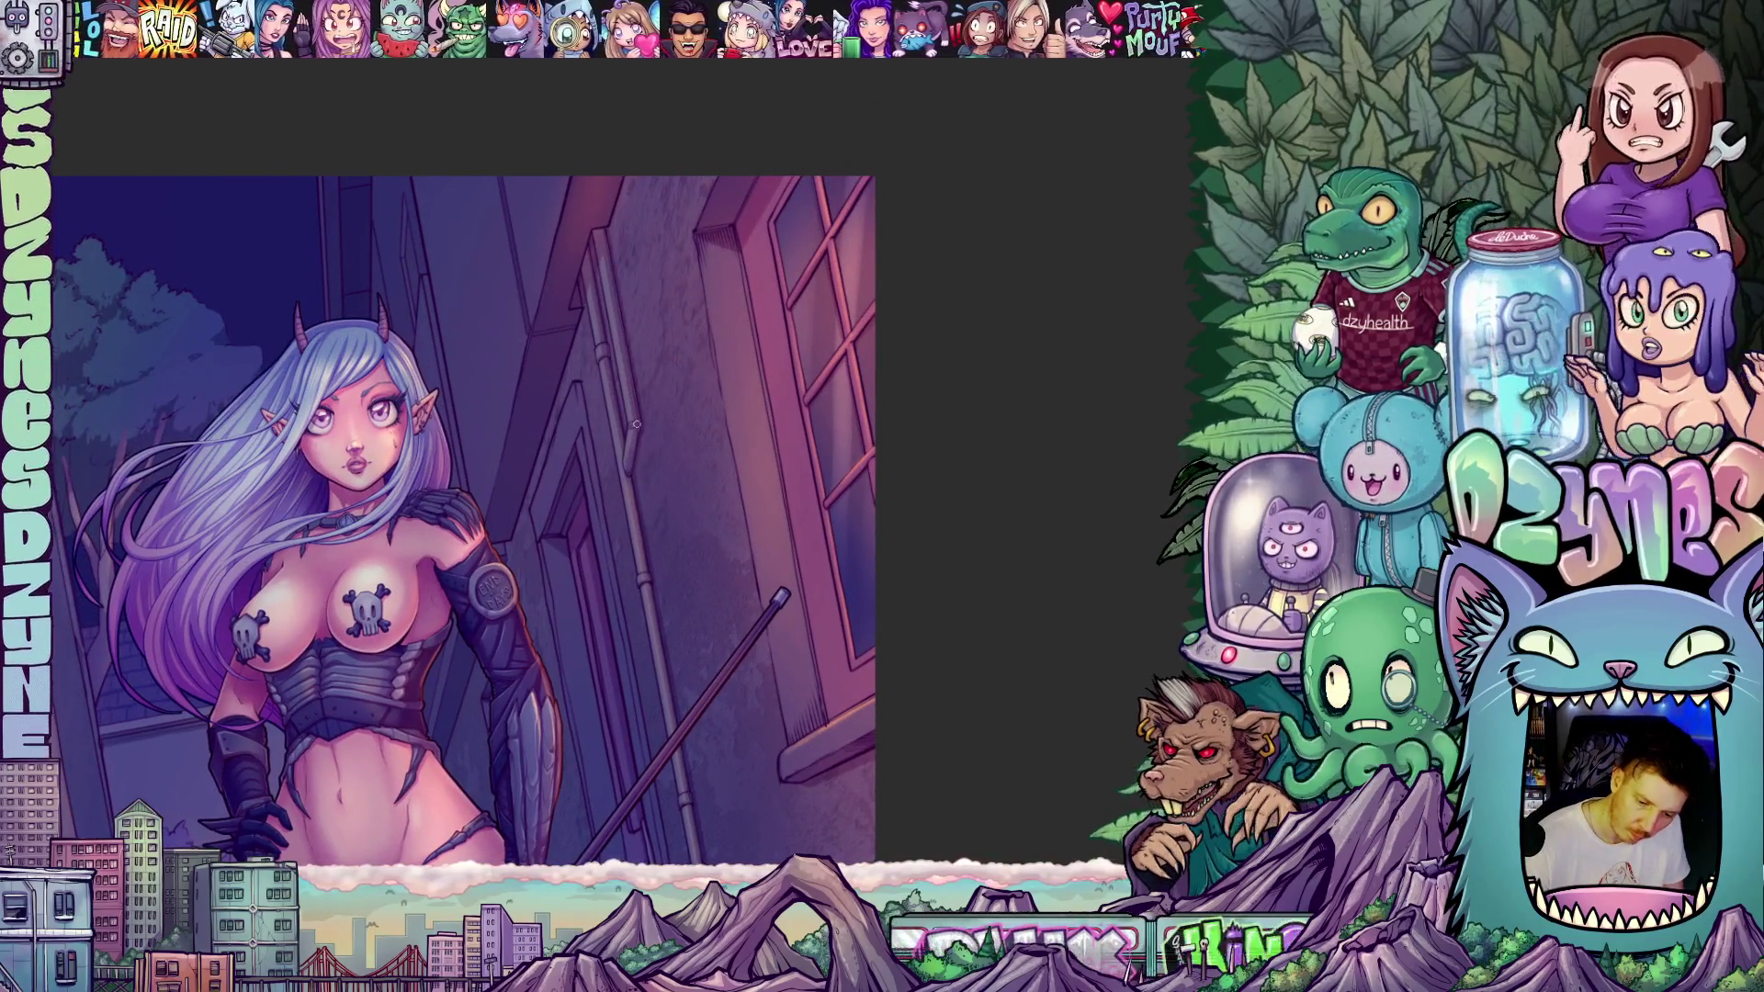
{"action": "left_click_drag", "start_coordinate": [635, 413], "coordinate": [605, 241]}
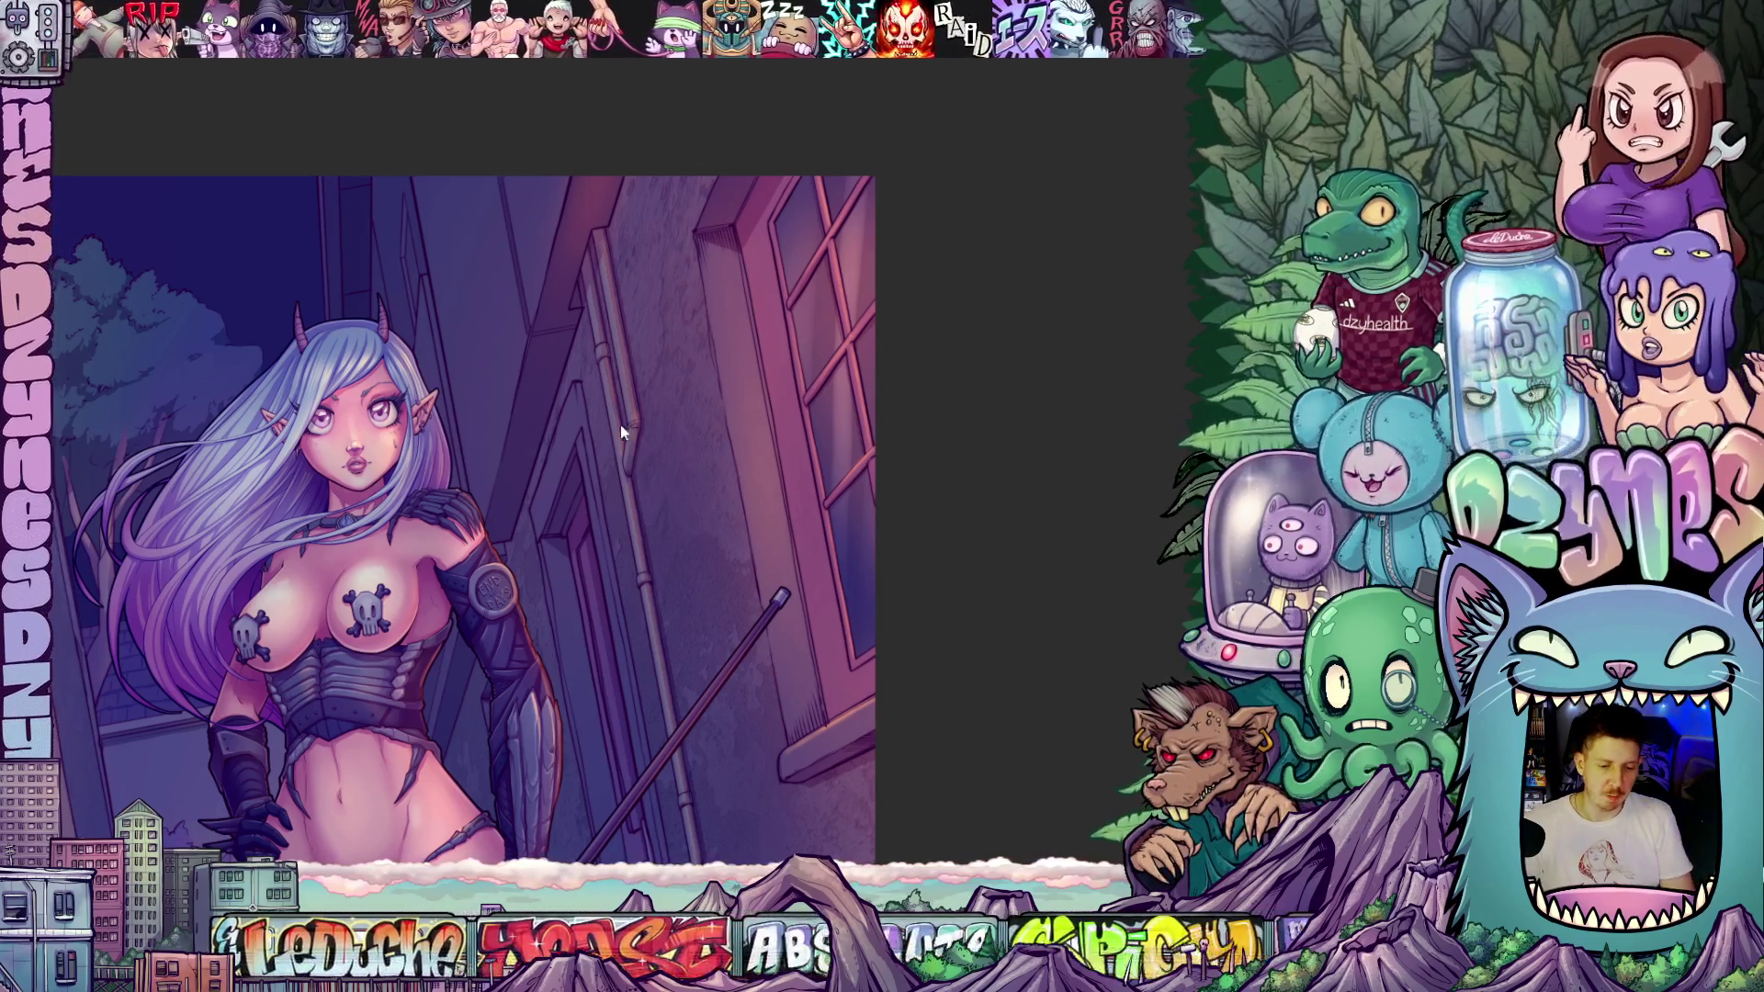
{"action": "scroll", "coordinate": [976, 462], "scroll_direction": "down", "scroll_amount": 2}
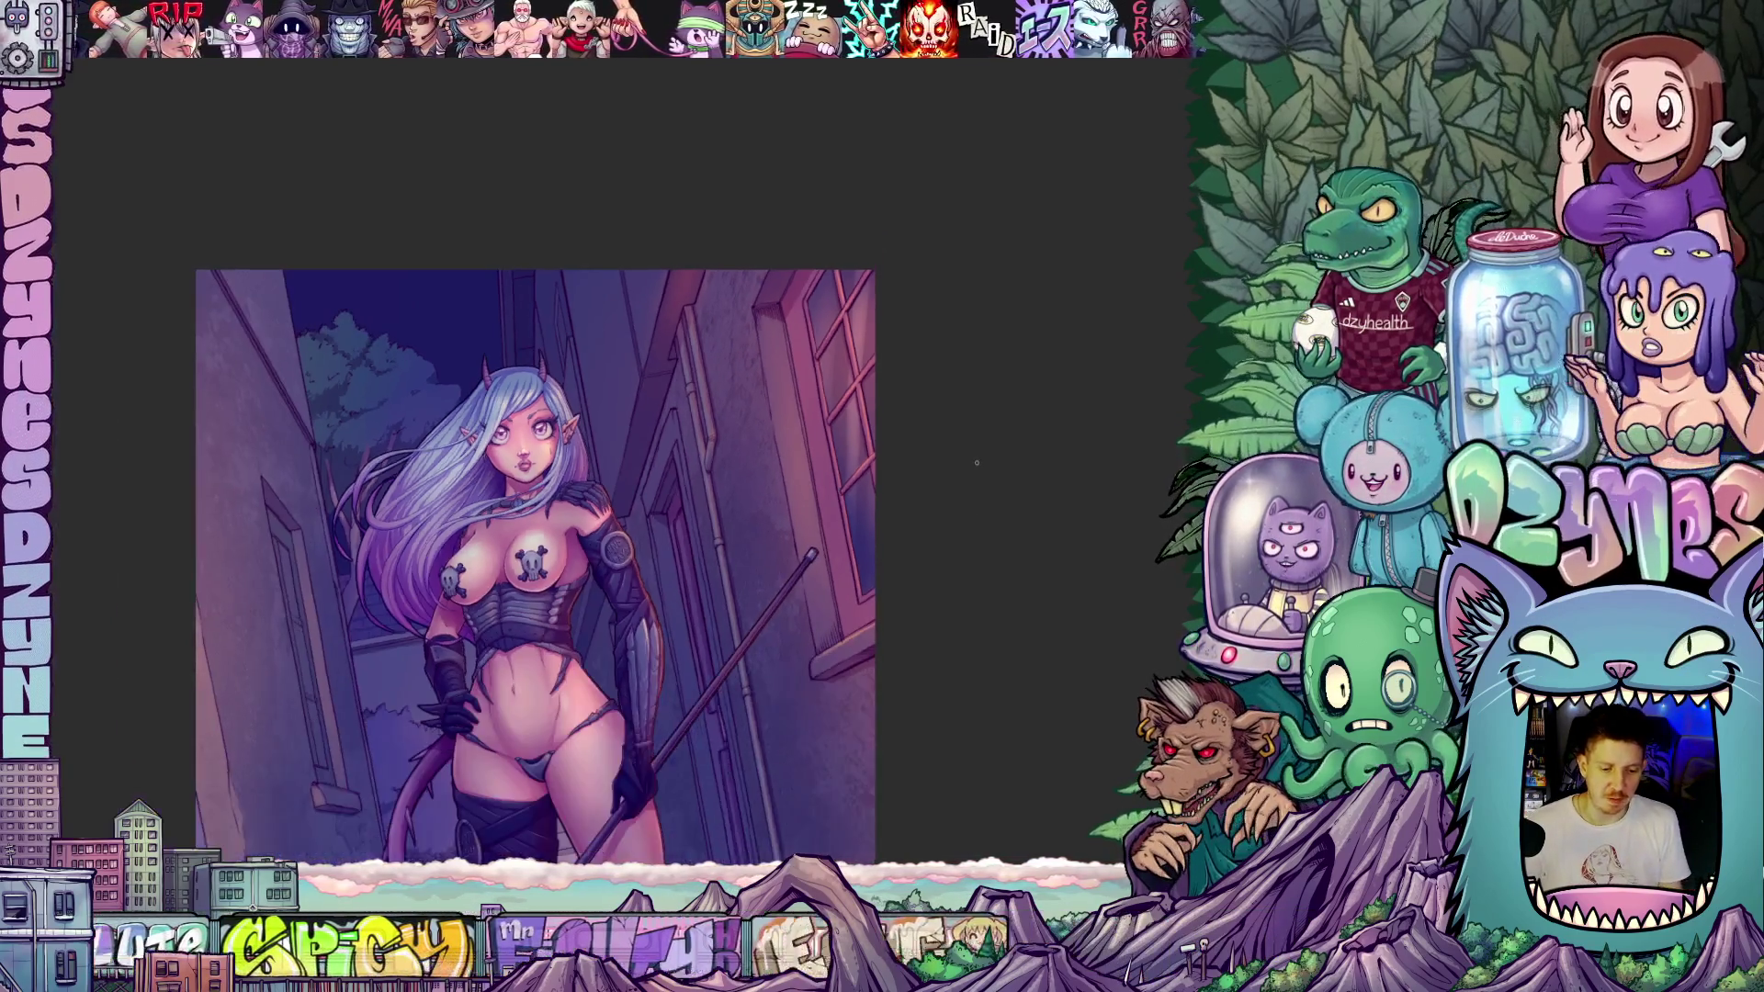
{"action": "scroll", "coordinate": [977, 462], "scroll_direction": "down", "scroll_amount": 1}
{"action": "mouse_move", "coordinate": [934, 535]}
{"action": "left_mouse_down"}
{"action": "mouse_move", "coordinate": [956, 334]}
{"action": "mouse_move", "coordinate": [957, 397]}
{"action": "mouse_move", "coordinate": [988, 343]}
{"action": "mouse_move", "coordinate": [1091, 345]}
{"action": "left_mouse_up"}
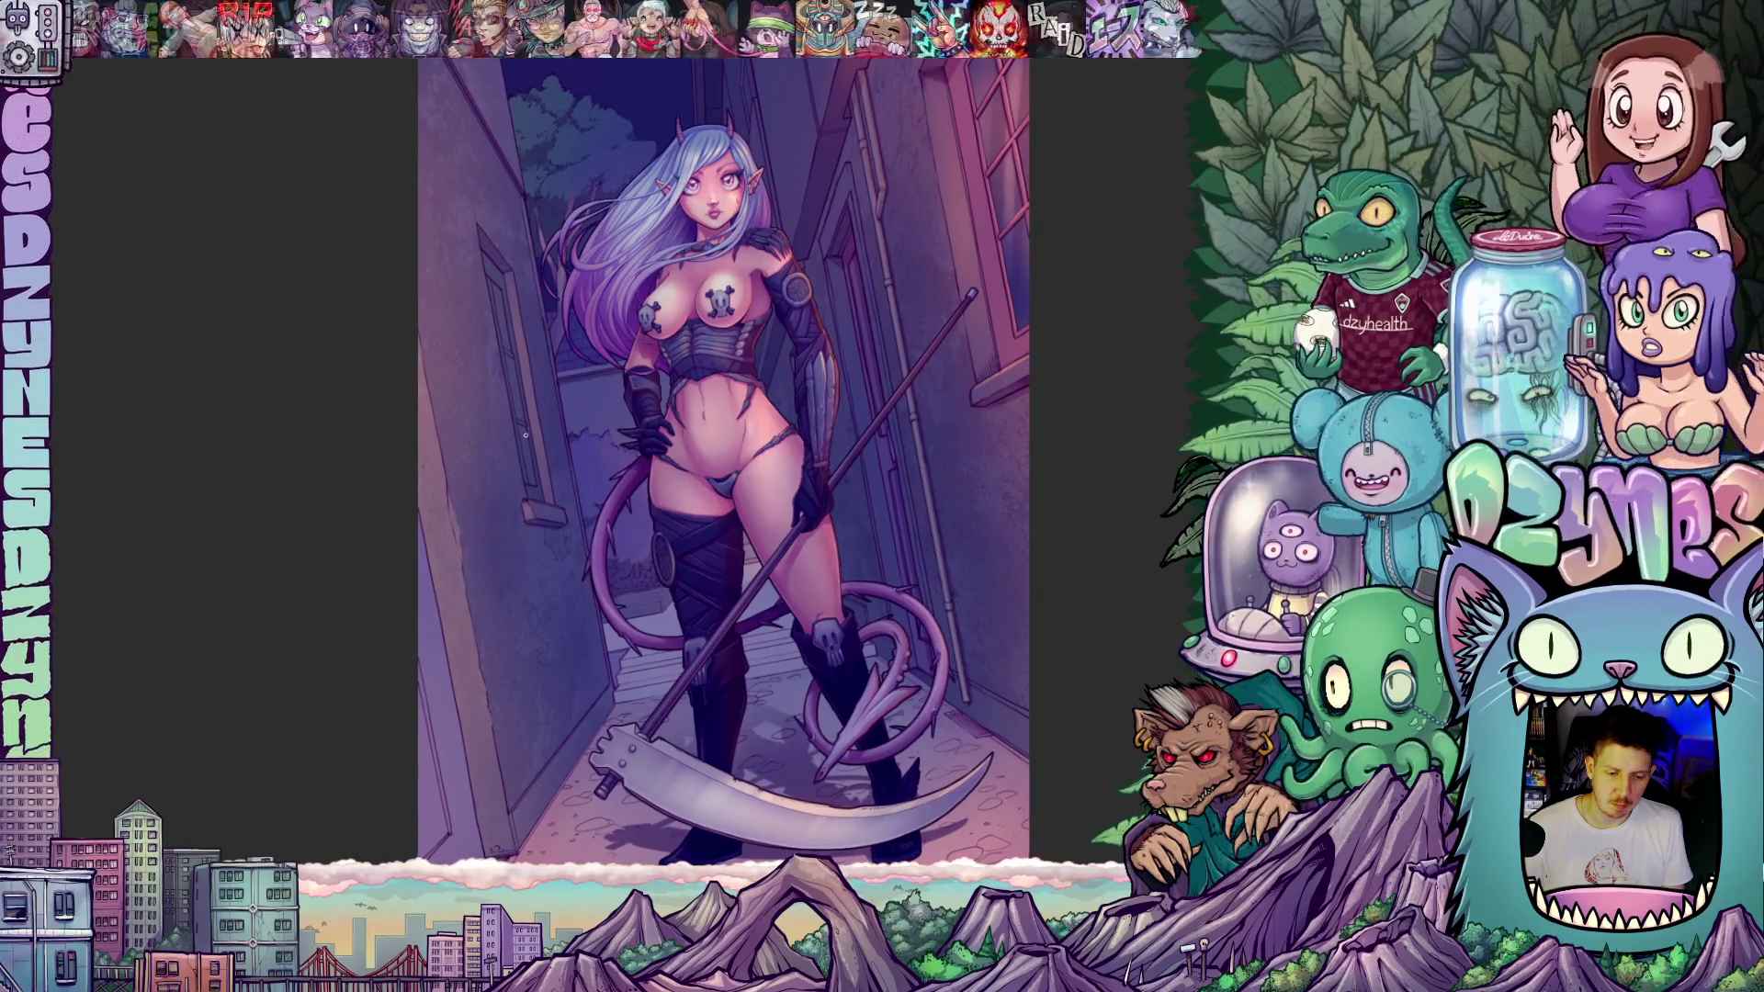
{"action": "scroll", "coordinate": [525, 436], "scroll_direction": "up", "scroll_amount": 2}
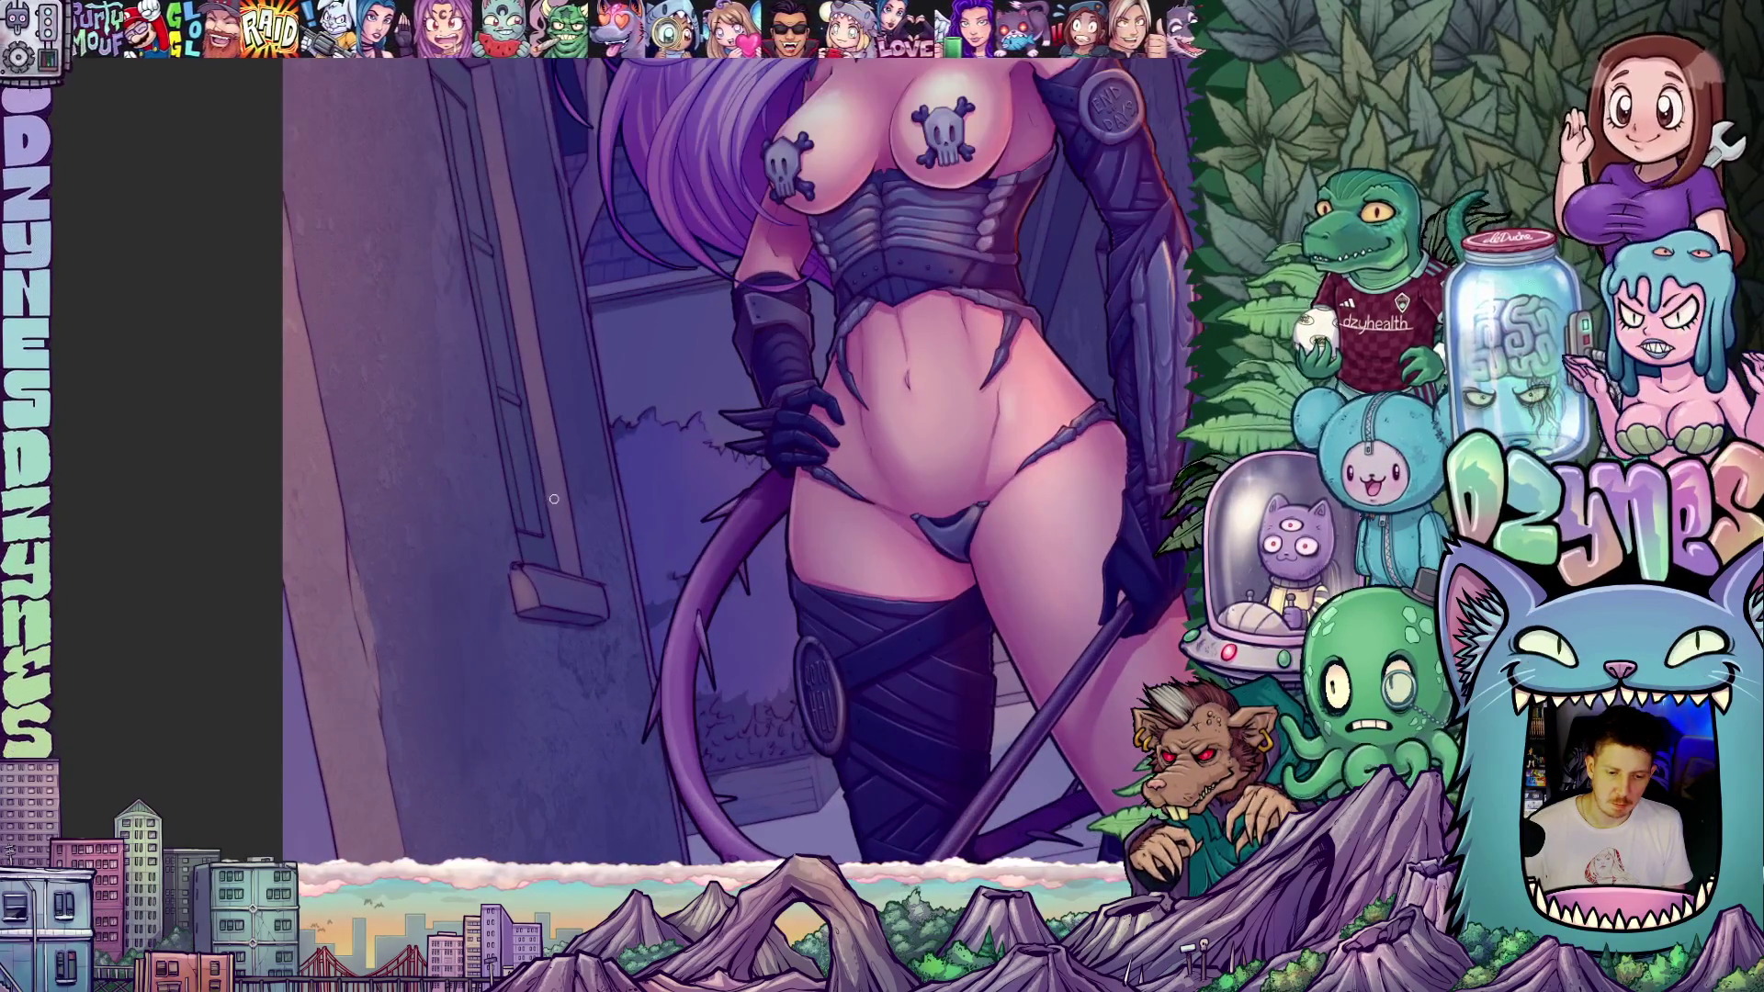
{"action": "scroll", "coordinate": [554, 499], "scroll_direction": "up", "scroll_amount": 1}
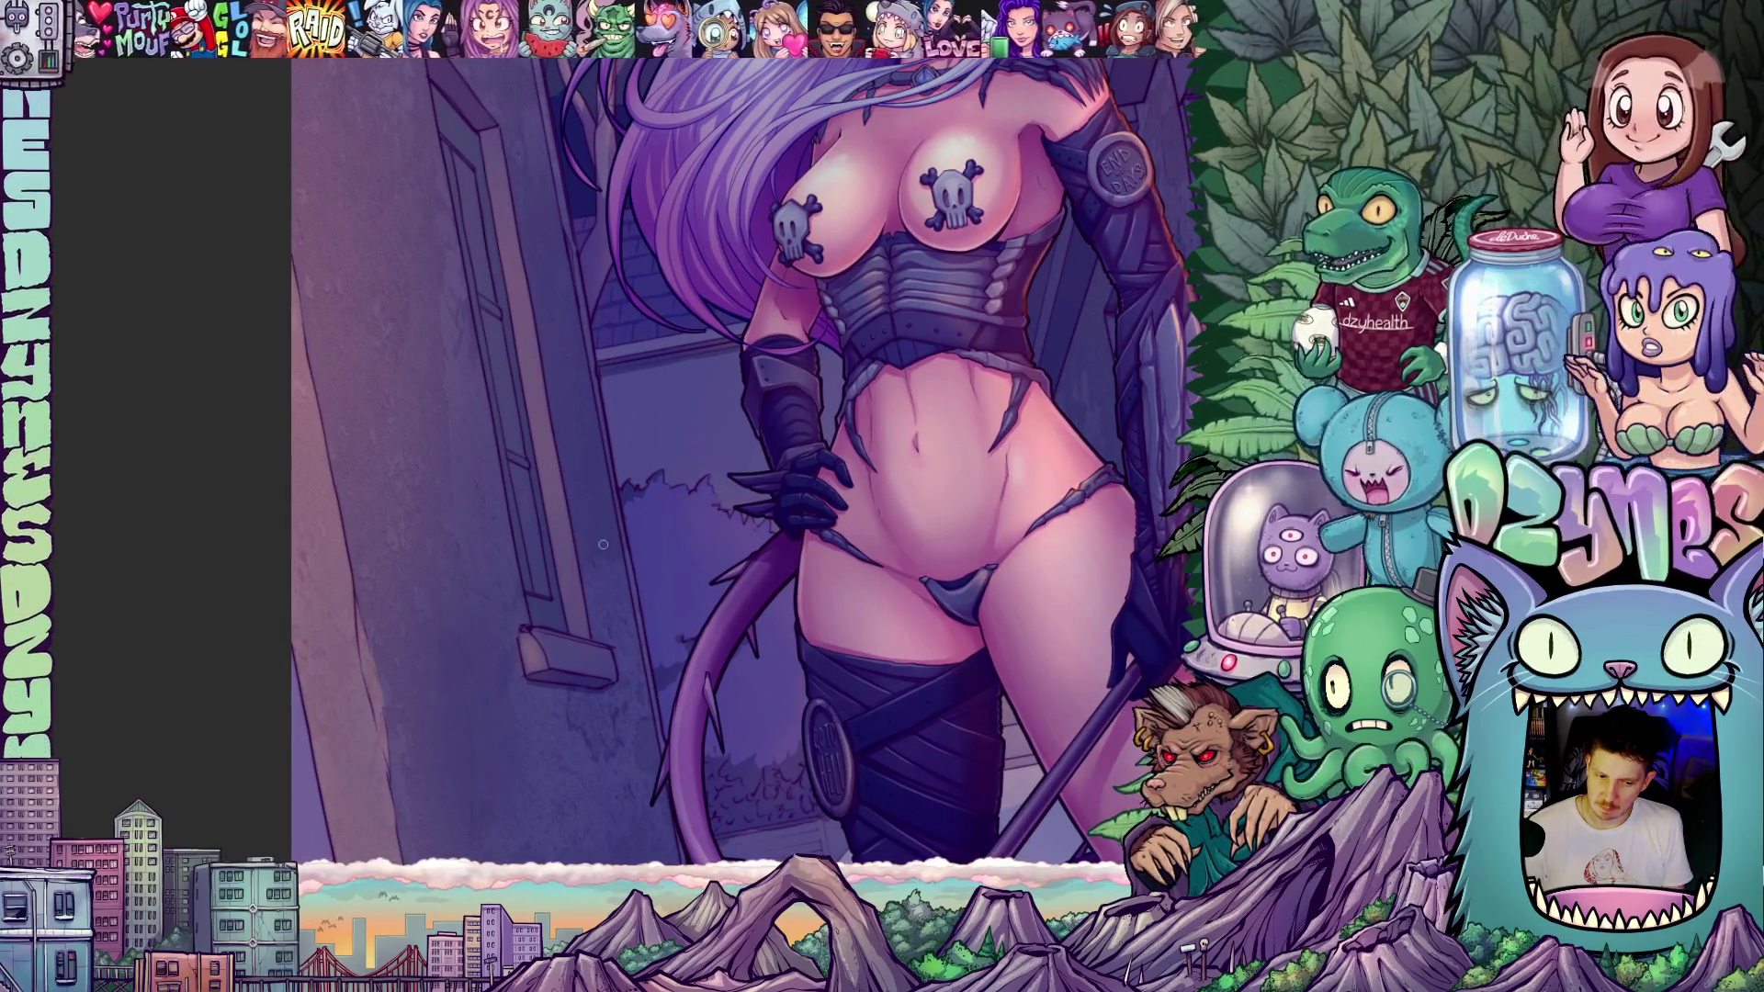
{"action": "scroll", "coordinate": [607, 540], "scroll_direction": "down", "scroll_amount": 3}
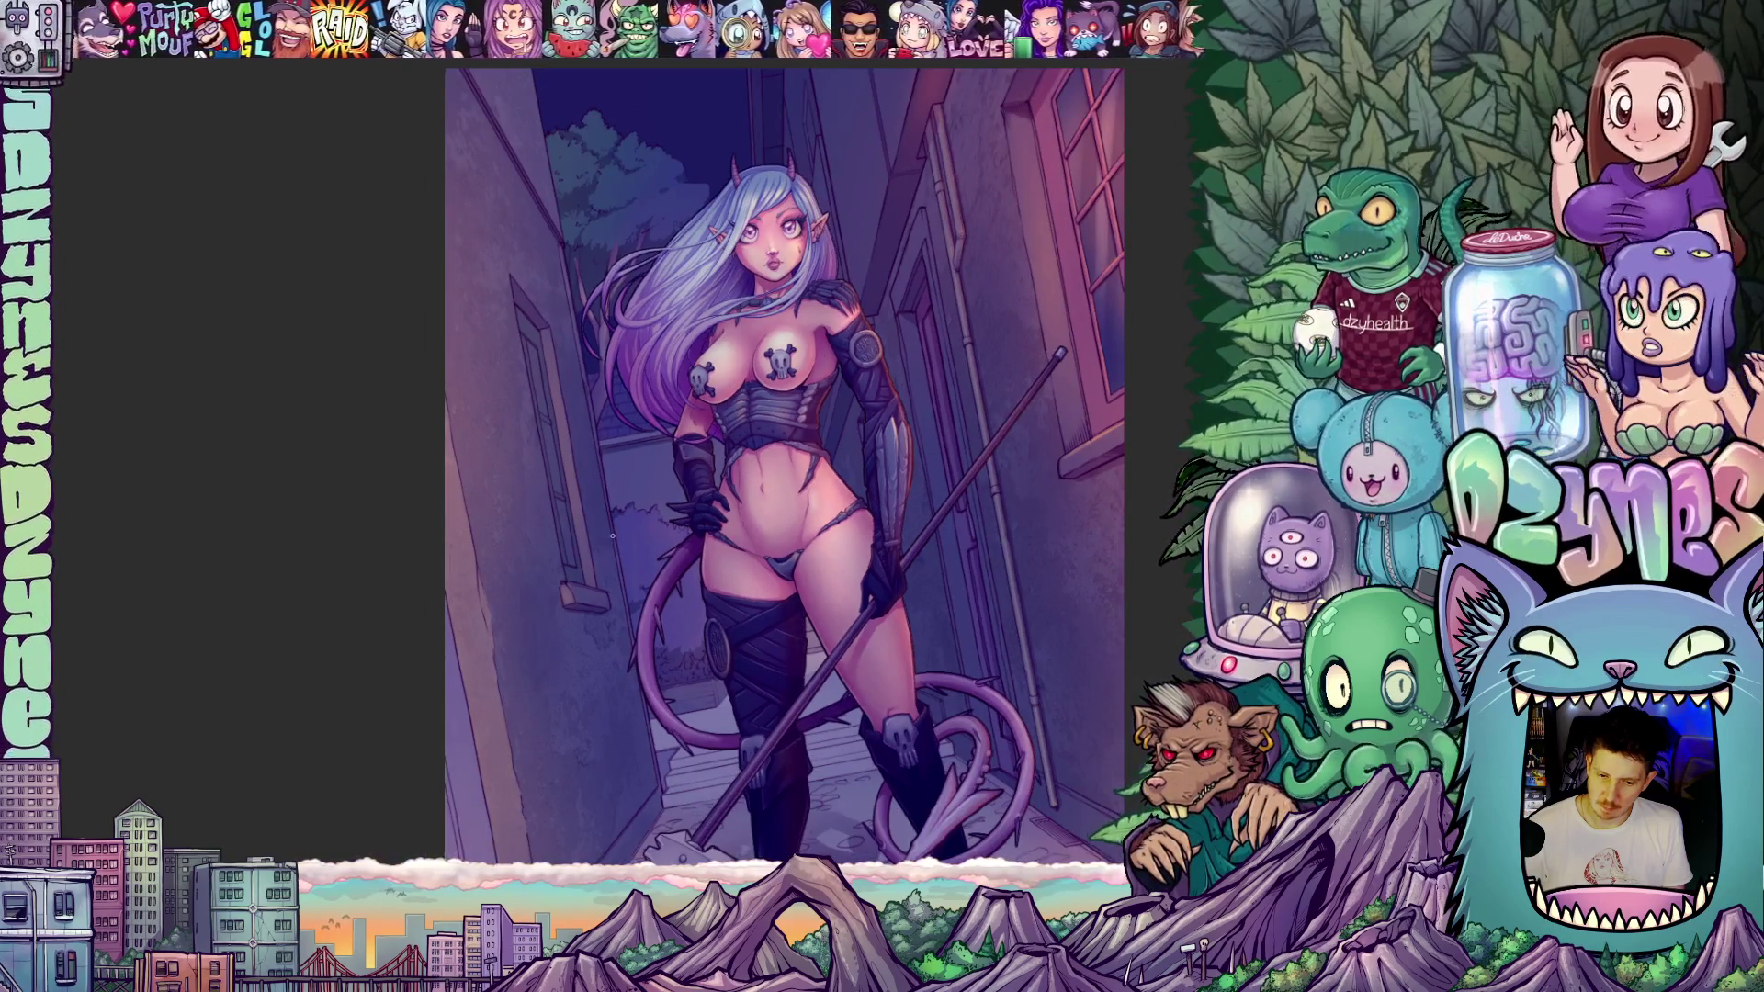
{"action": "scroll", "coordinate": [612, 536], "scroll_direction": "up", "scroll_amount": 2}
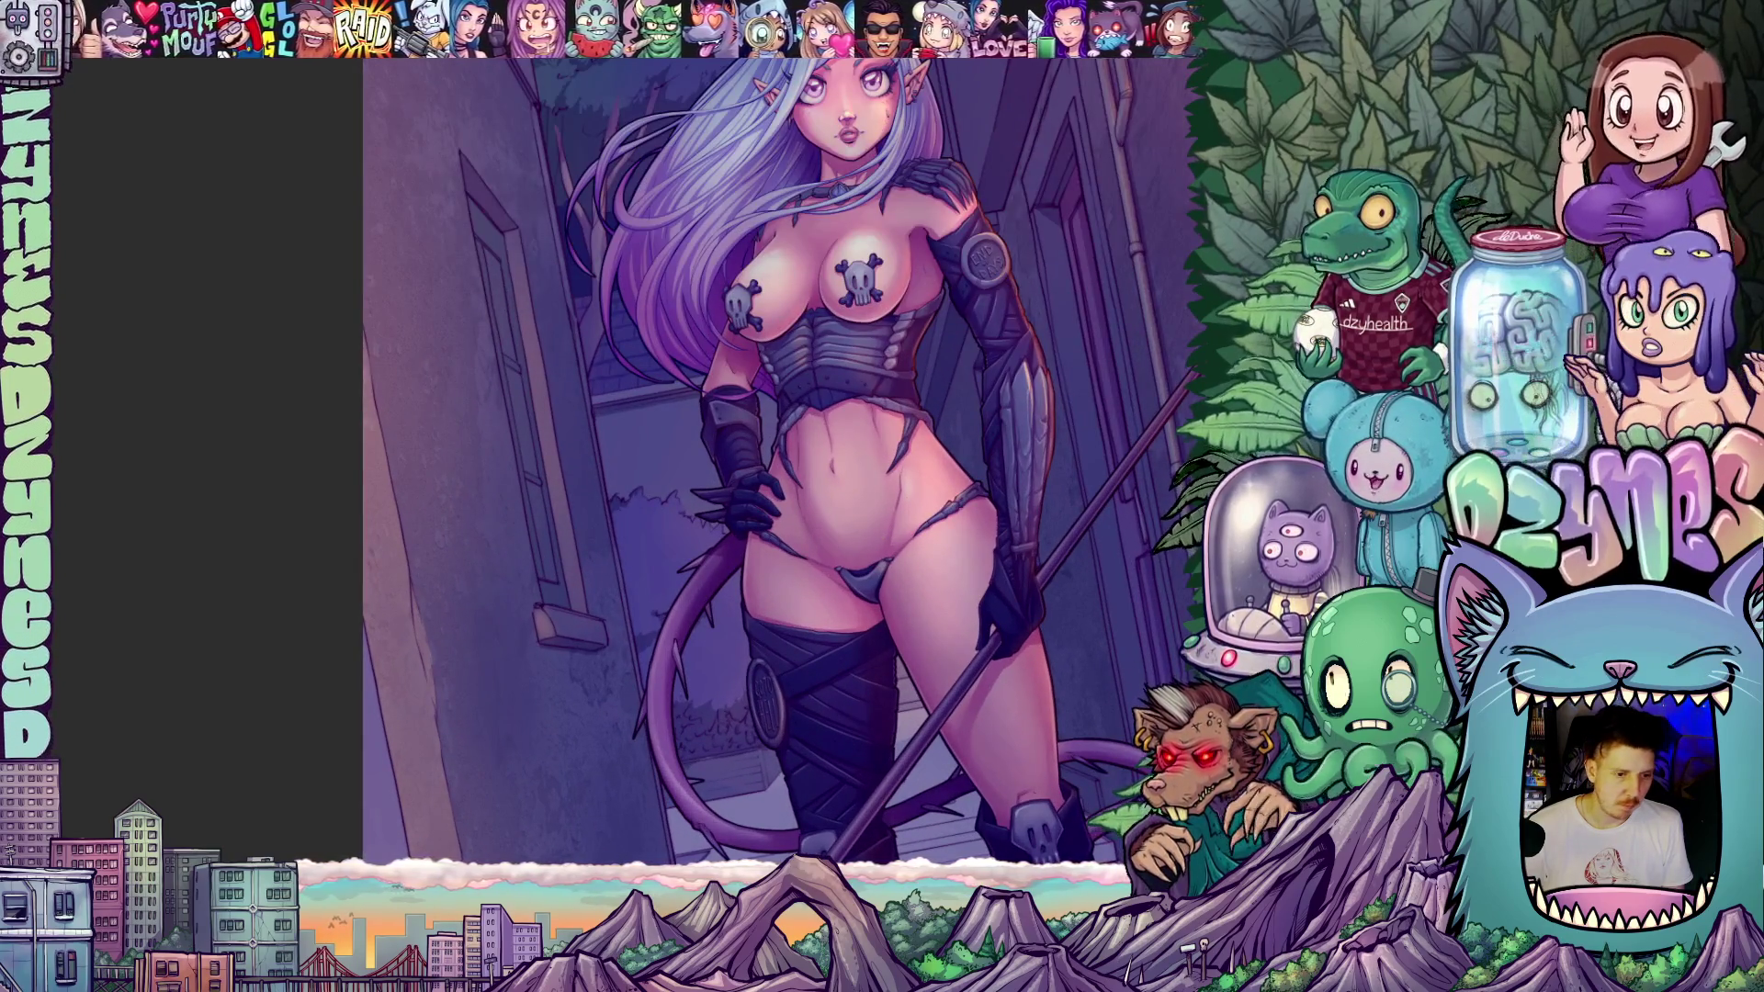
{"action": "left_click", "coordinate": [101, 37]}
{"action": "key", "text": "Escape"}
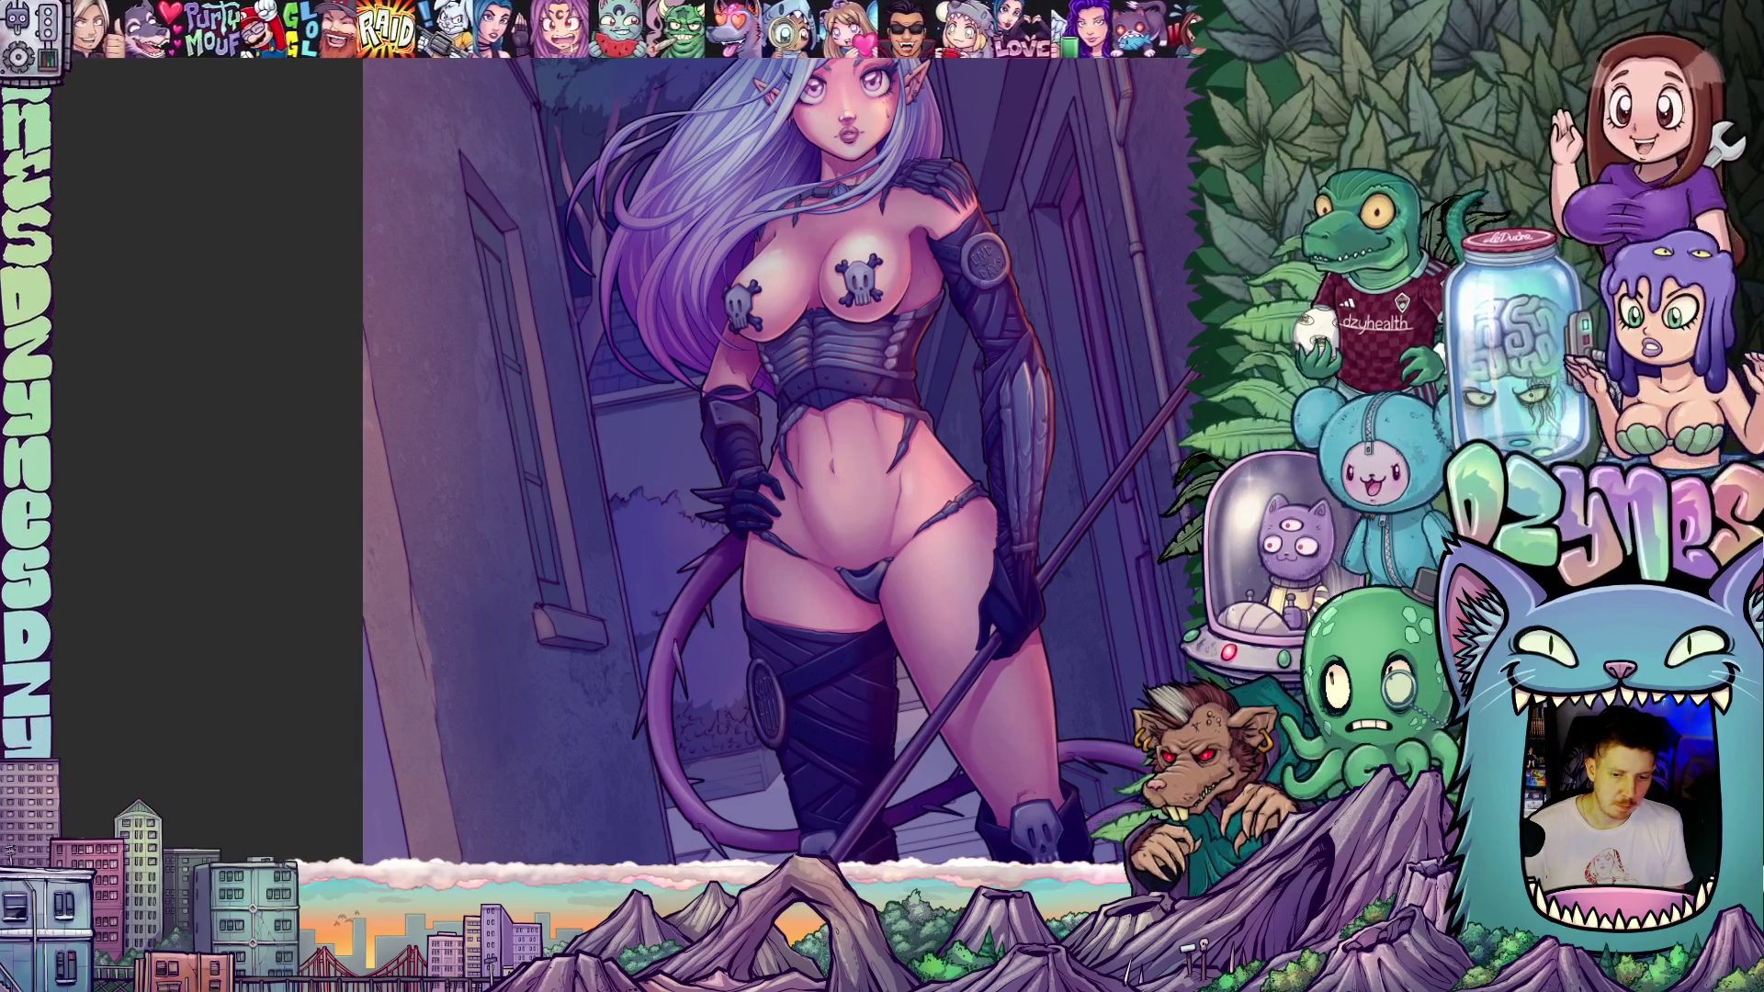
{"action": "scroll", "coordinate": [463, 252], "scroll_direction": "up", "scroll_amount": 2}
{"action": "scroll", "coordinate": [486, 411], "scroll_direction": "up", "scroll_amount": 1}
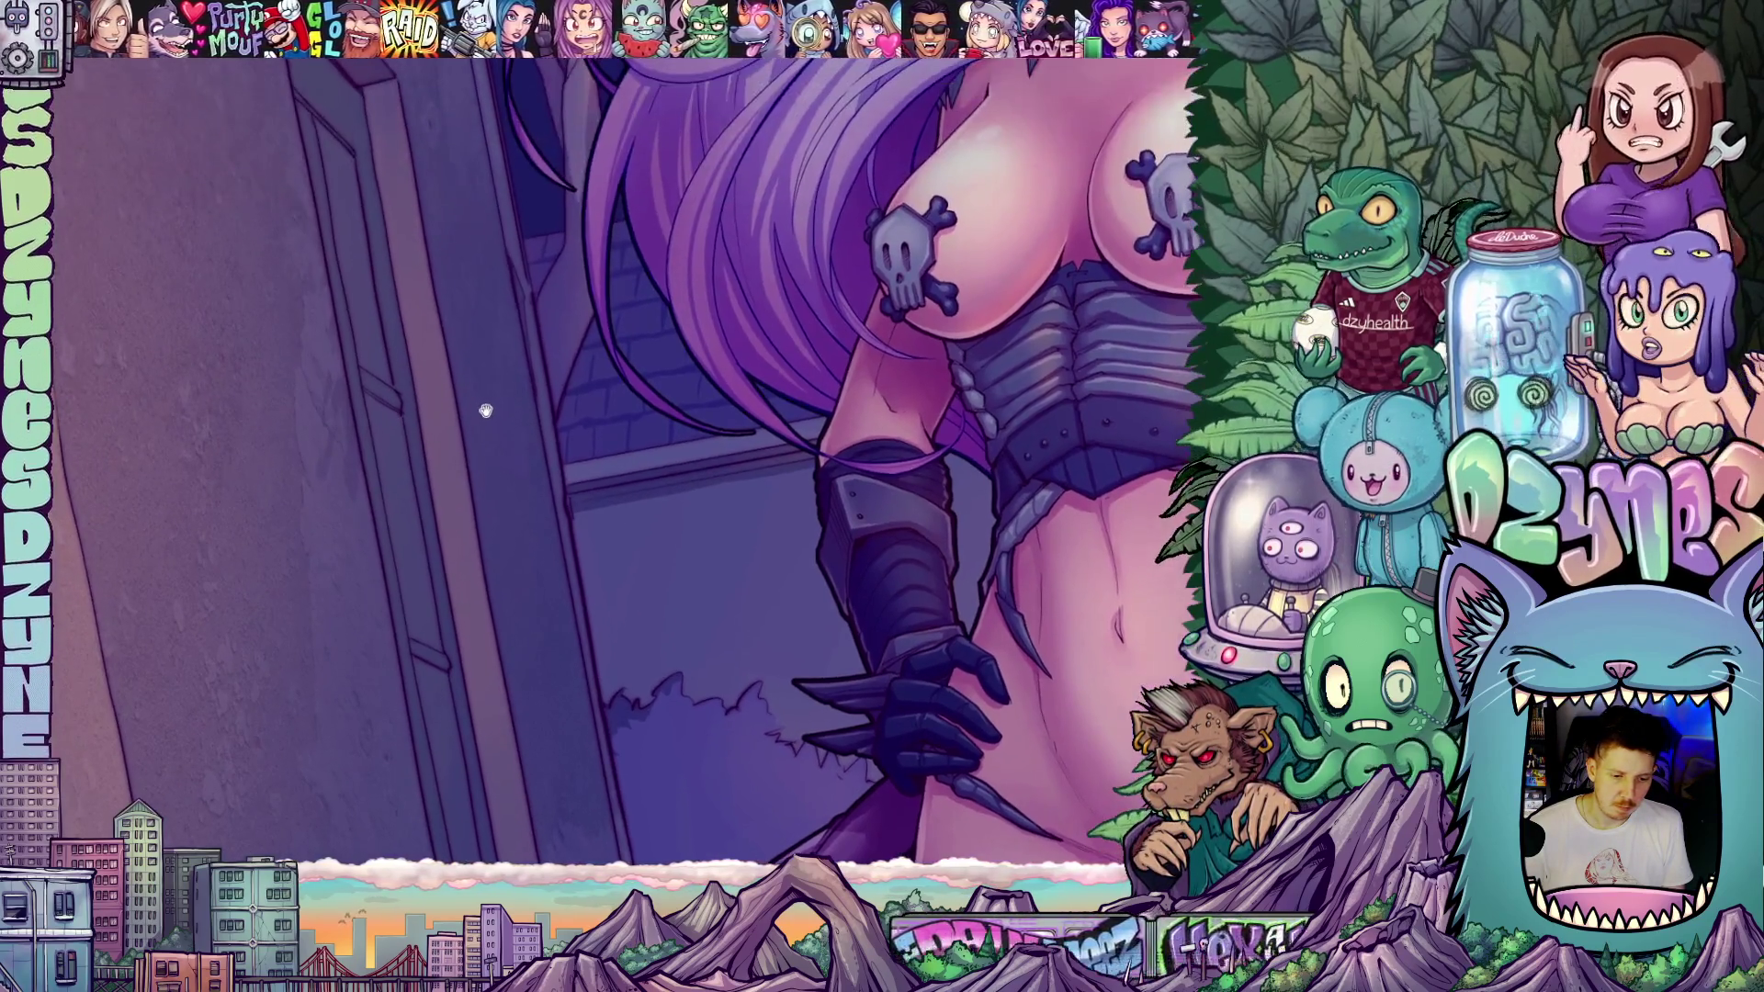
{"action": "scroll", "coordinate": [486, 410], "scroll_direction": "down", "scroll_amount": 2}
{"action": "scroll", "coordinate": [753, 284], "scroll_direction": "up", "scroll_amount": 2}
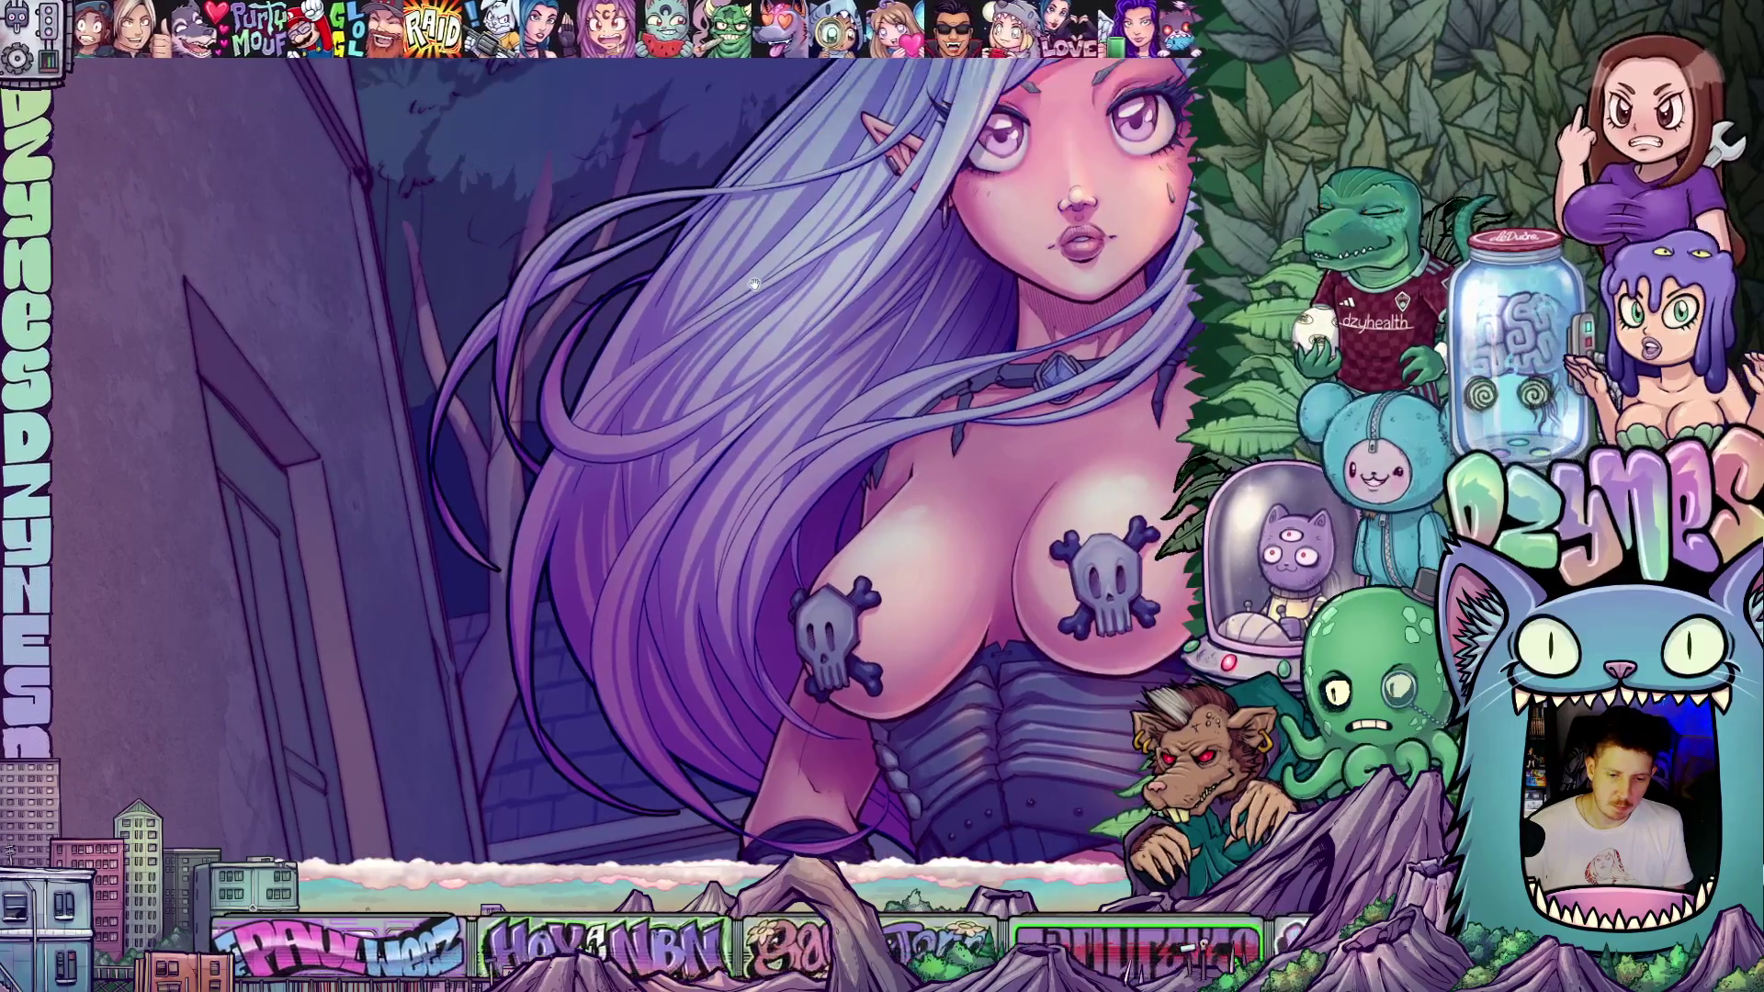
{"action": "scroll", "coordinate": [753, 285], "scroll_direction": "down", "scroll_amount": 2}
{"action": "scroll", "coordinate": [773, 373], "scroll_direction": "down", "scroll_amount": 1}
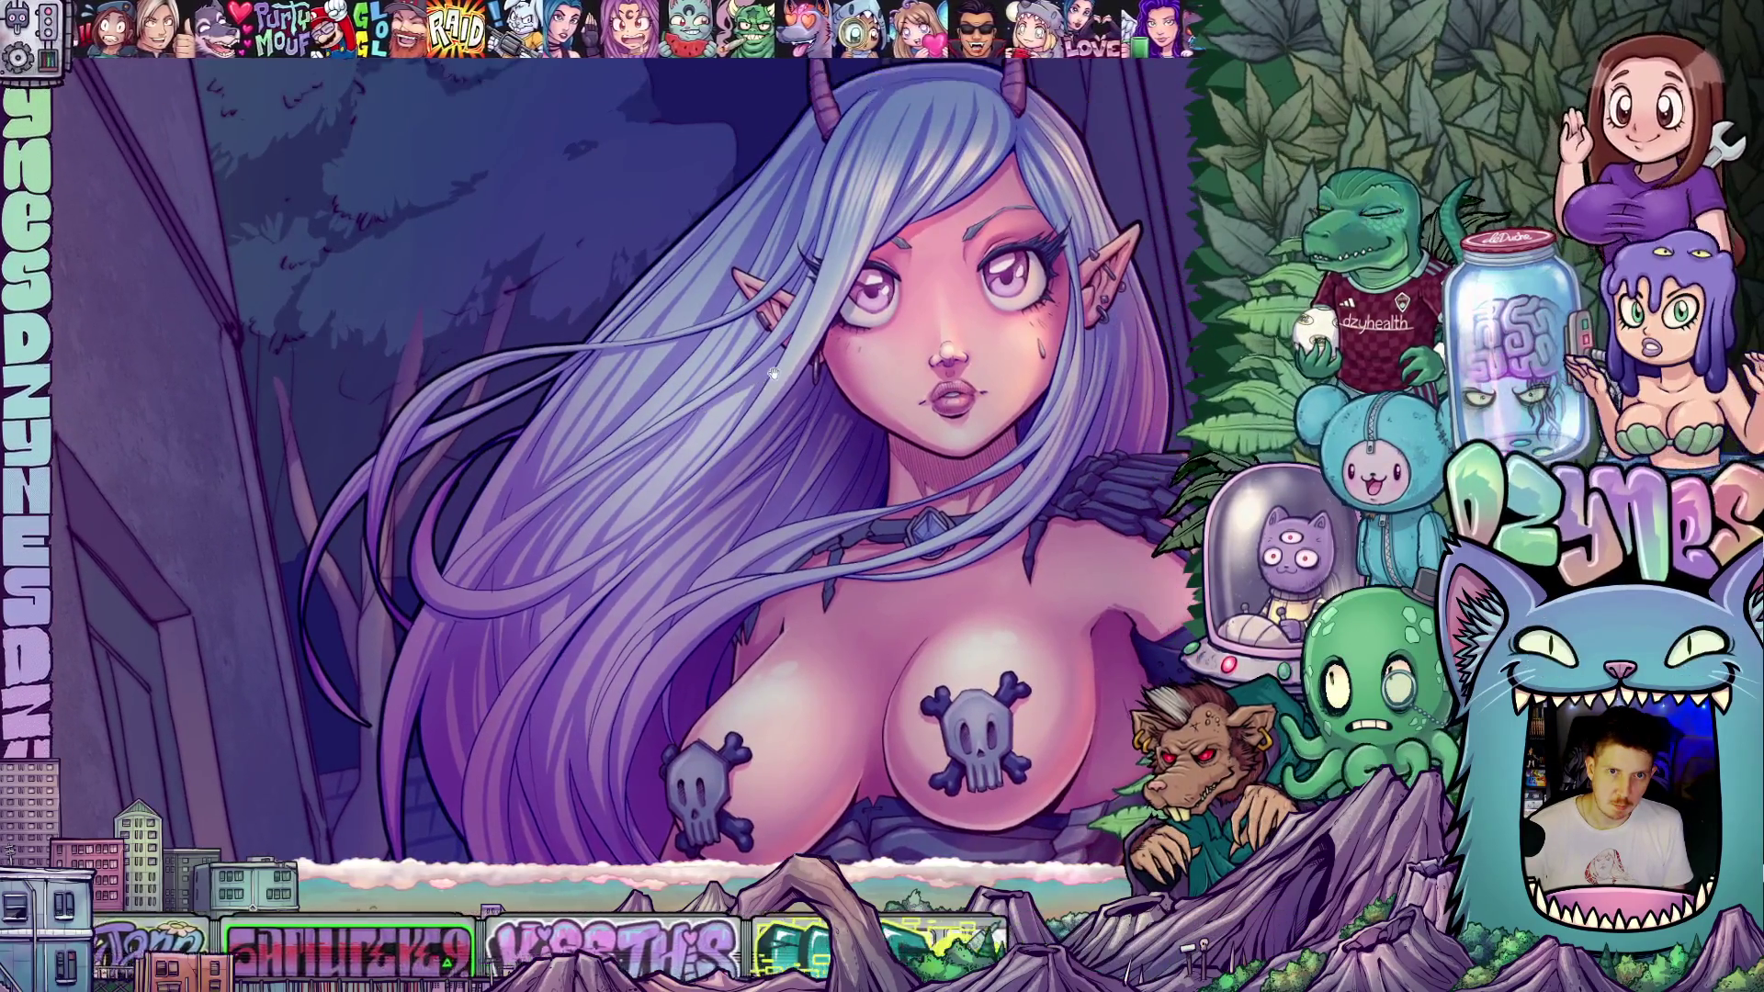
{"action": "left_click_drag", "start_coordinate": [773, 373], "coordinate": [673, 400]}
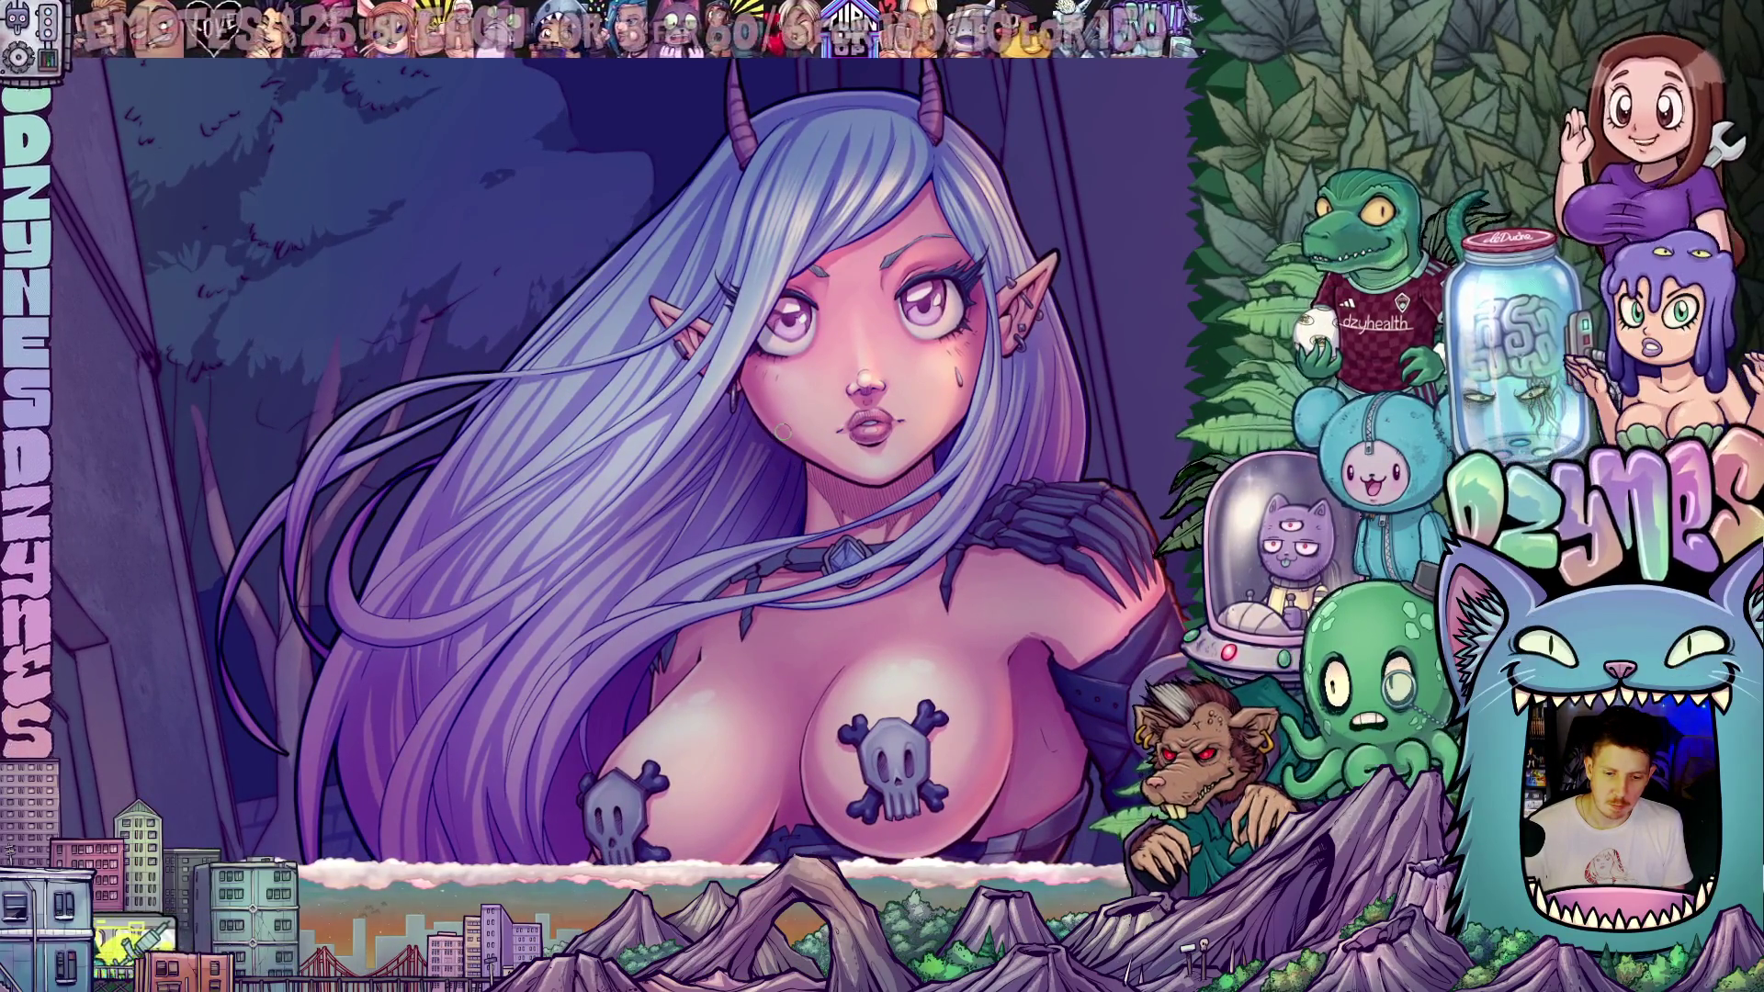
{"action": "scroll", "coordinate": [783, 430], "scroll_direction": "down", "scroll_amount": 5}
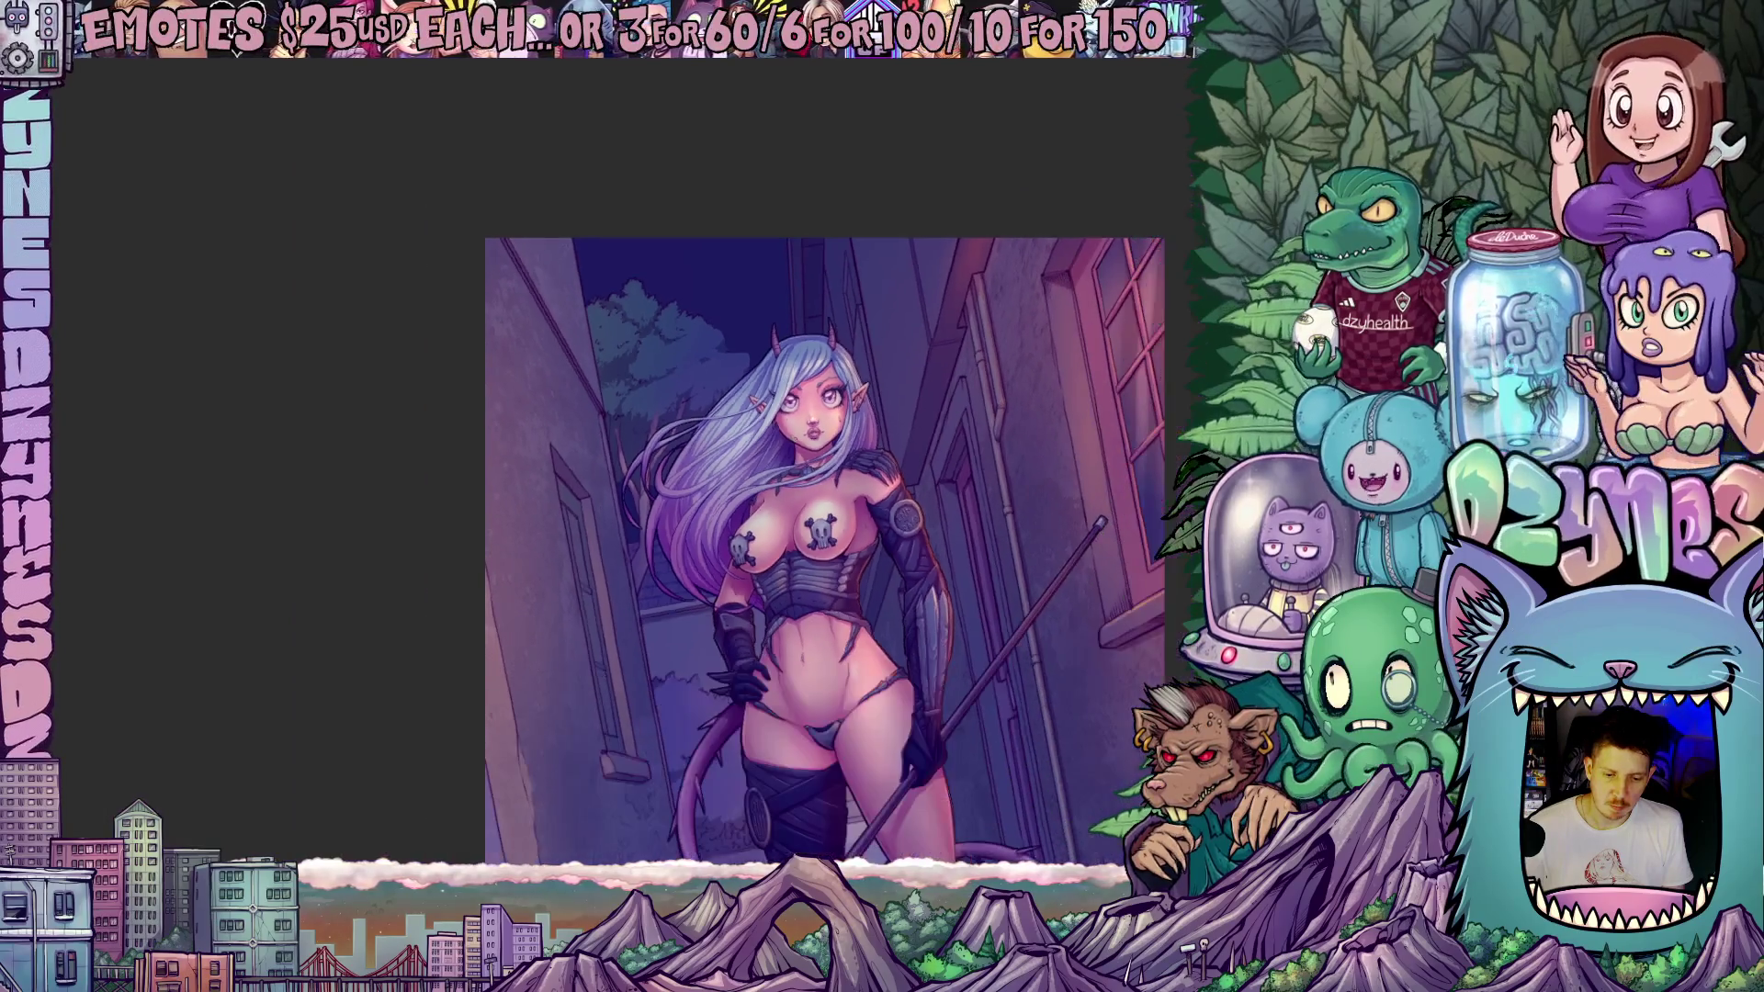
{"action": "scroll", "coordinate": [826, 521], "scroll_direction": "down", "scroll_amount": 3}
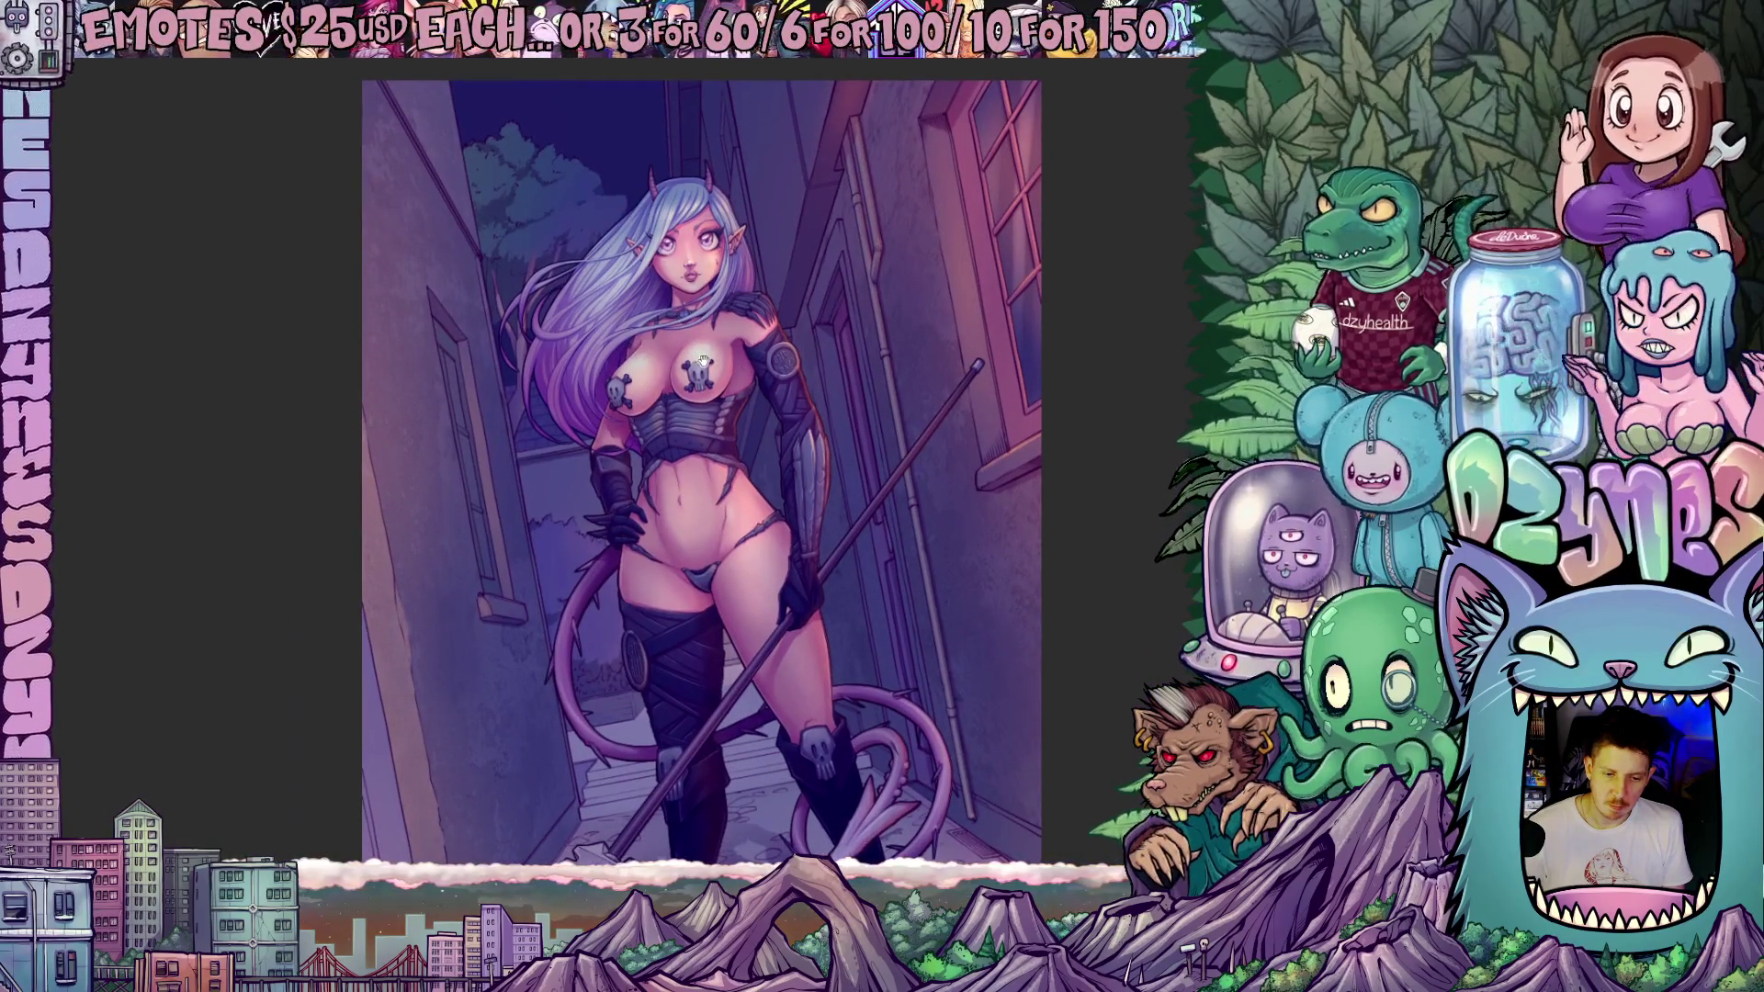
{"action": "scroll", "coordinate": [732, 390], "scroll_direction": "down", "scroll_amount": 3}
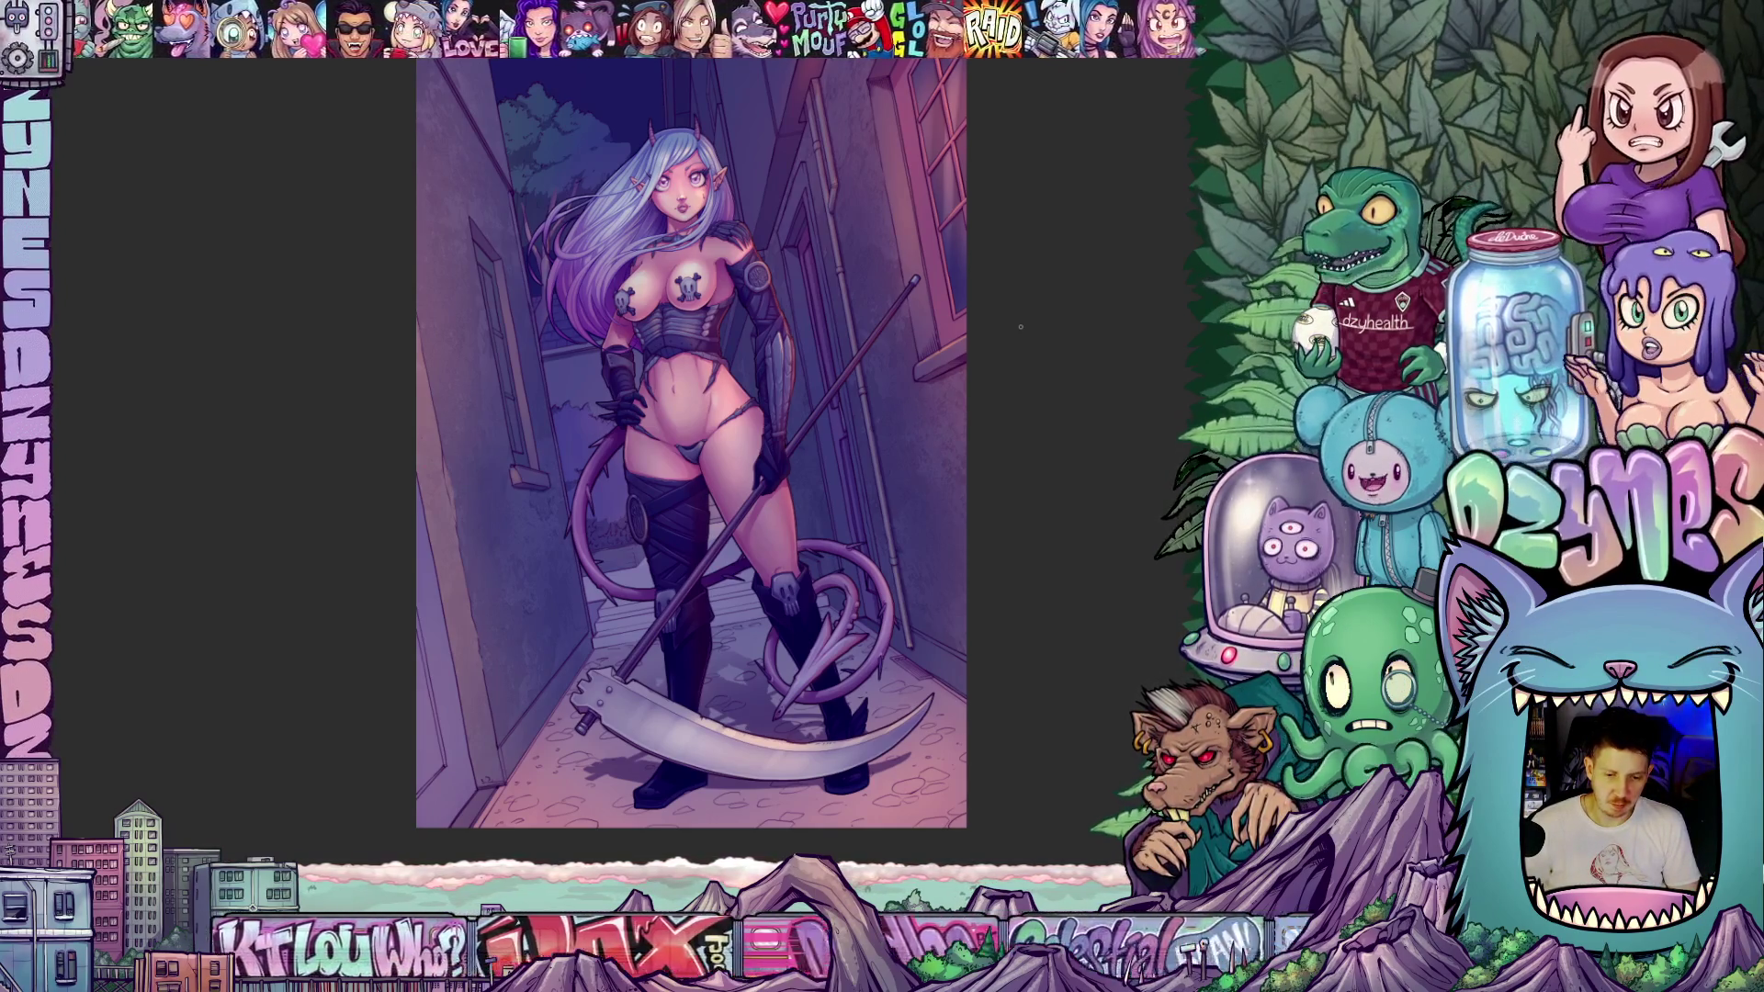
{"action": "scroll", "coordinate": [1020, 327], "scroll_direction": "up", "scroll_amount": 2}
{"action": "scroll", "coordinate": [1020, 326], "scroll_direction": "up", "scroll_amount": 1}
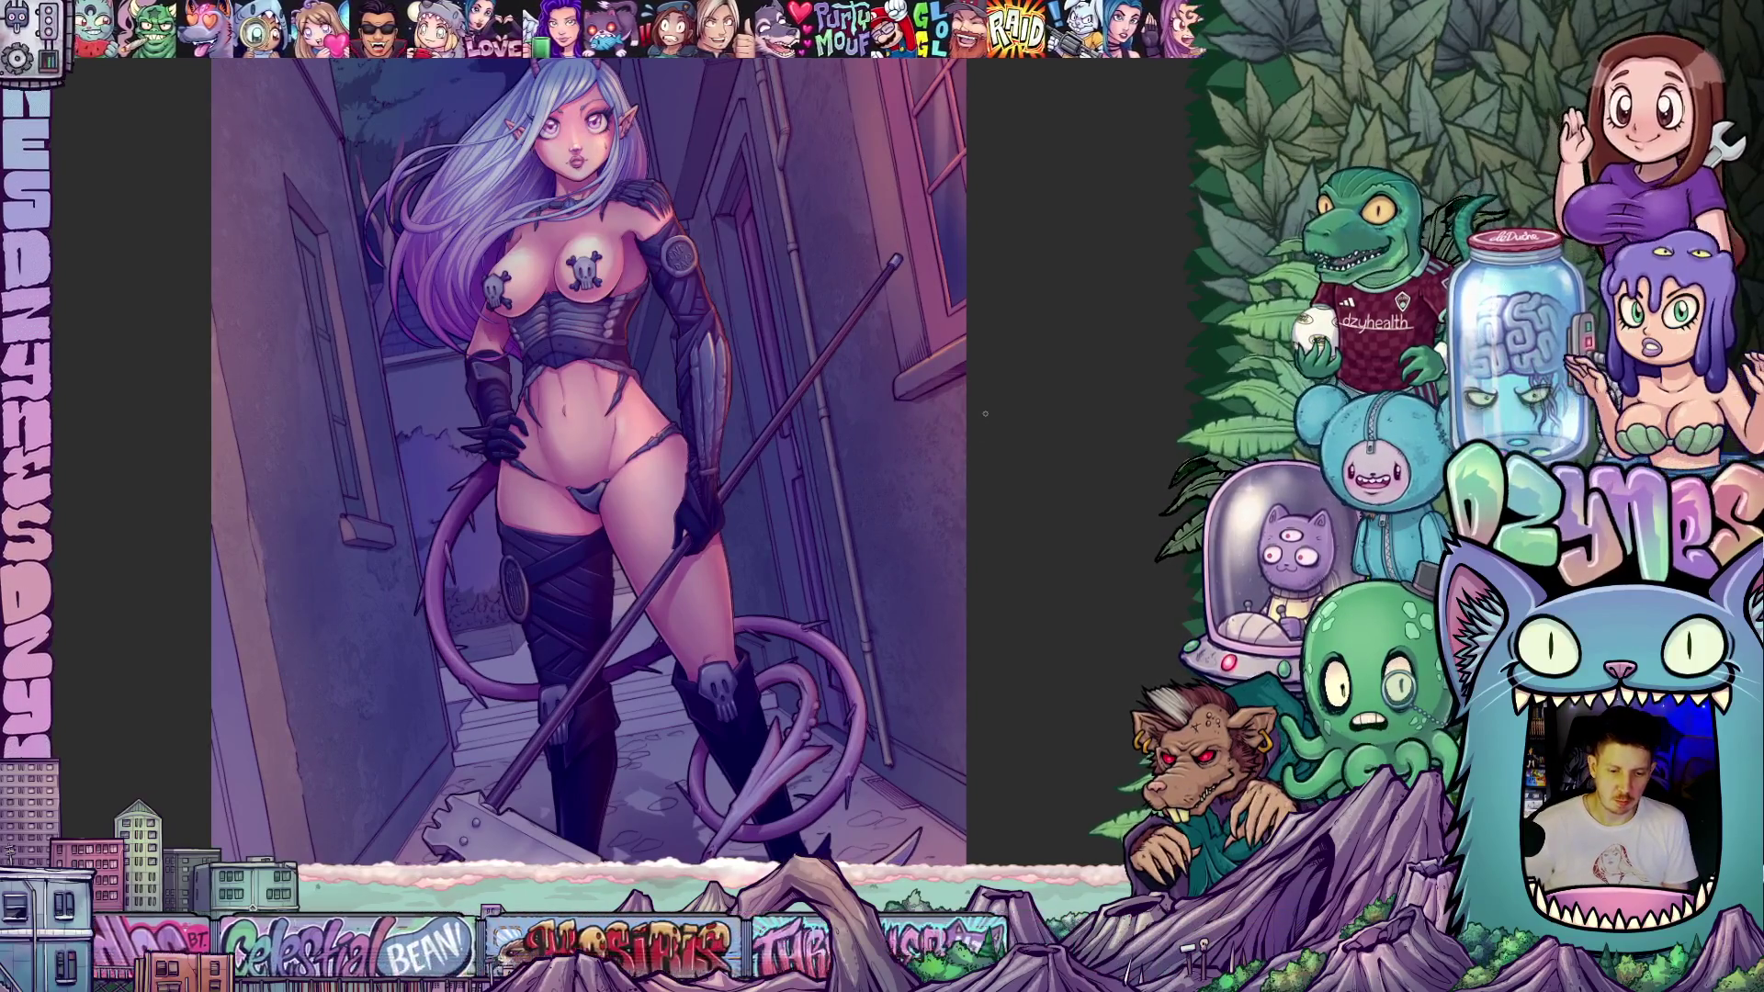
{"action": "scroll", "coordinate": [993, 407], "scroll_direction": "up", "scroll_amount": 1}
{"action": "scroll", "coordinate": [994, 407], "scroll_direction": "down", "scroll_amount": 2}
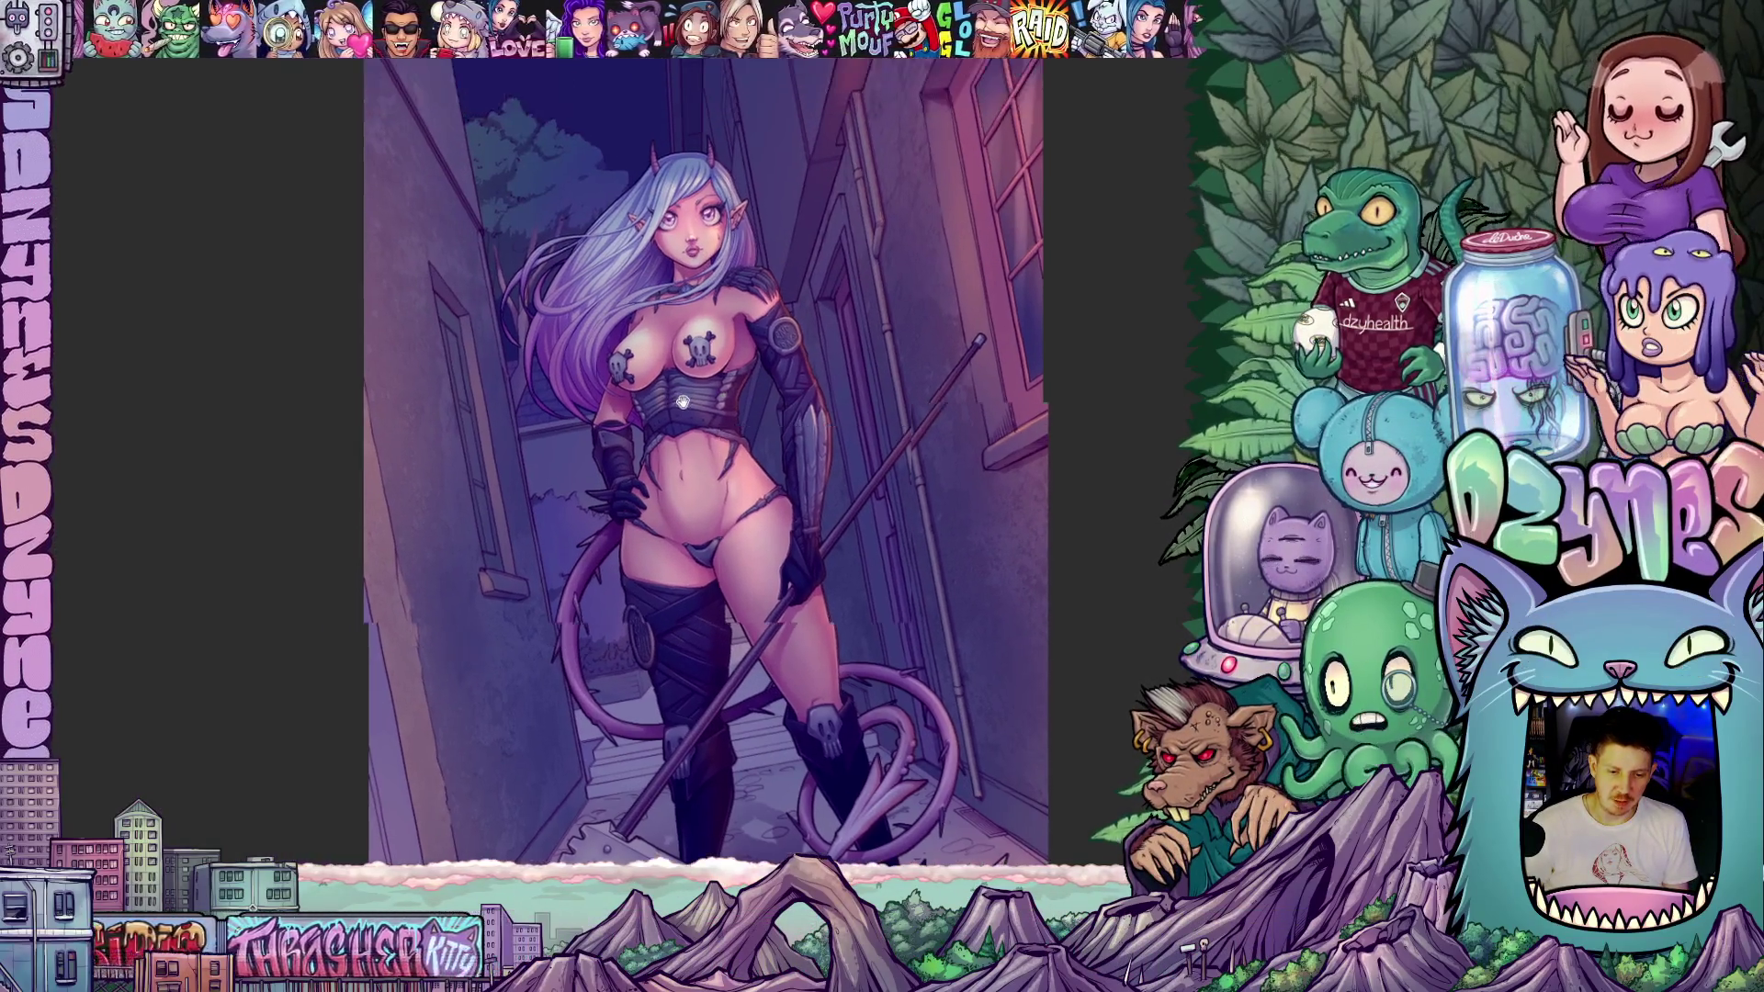
{"action": "scroll", "coordinate": [694, 414], "scroll_direction": "up", "scroll_amount": 1}
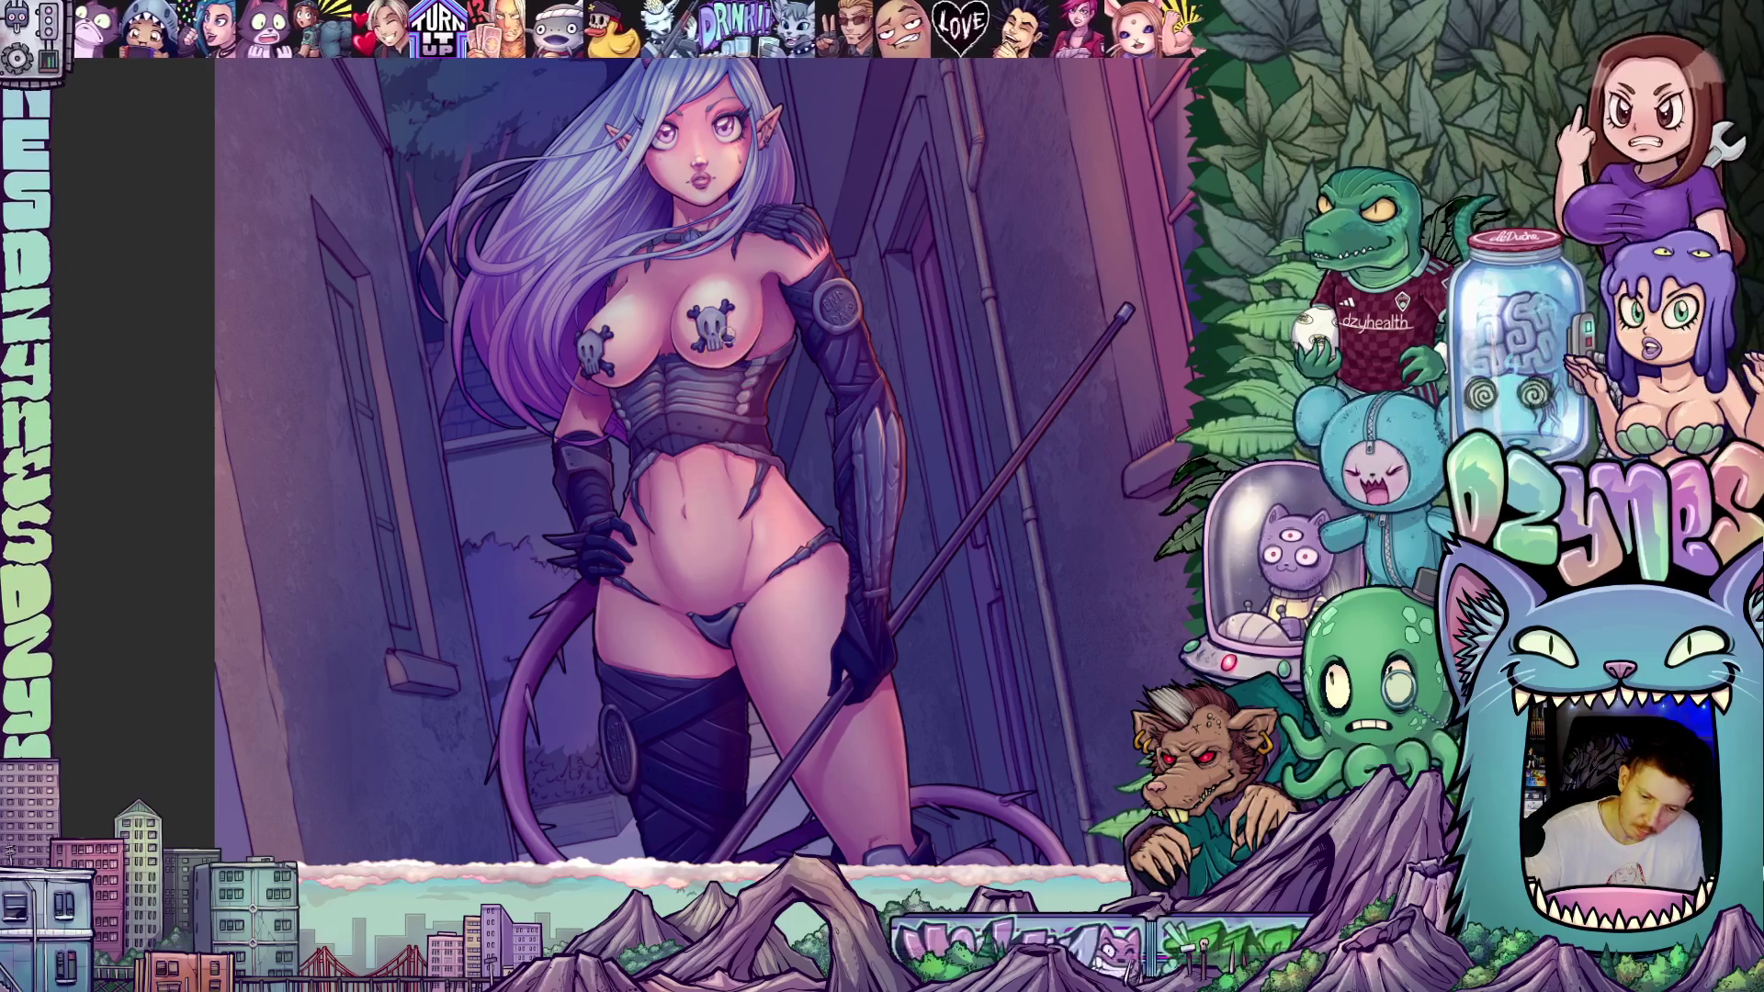
{"action": "scroll", "coordinate": [725, 342], "scroll_direction": "up", "scroll_amount": 2}
{"action": "scroll", "coordinate": [722, 338], "scroll_direction": "up", "scroll_amount": 1}
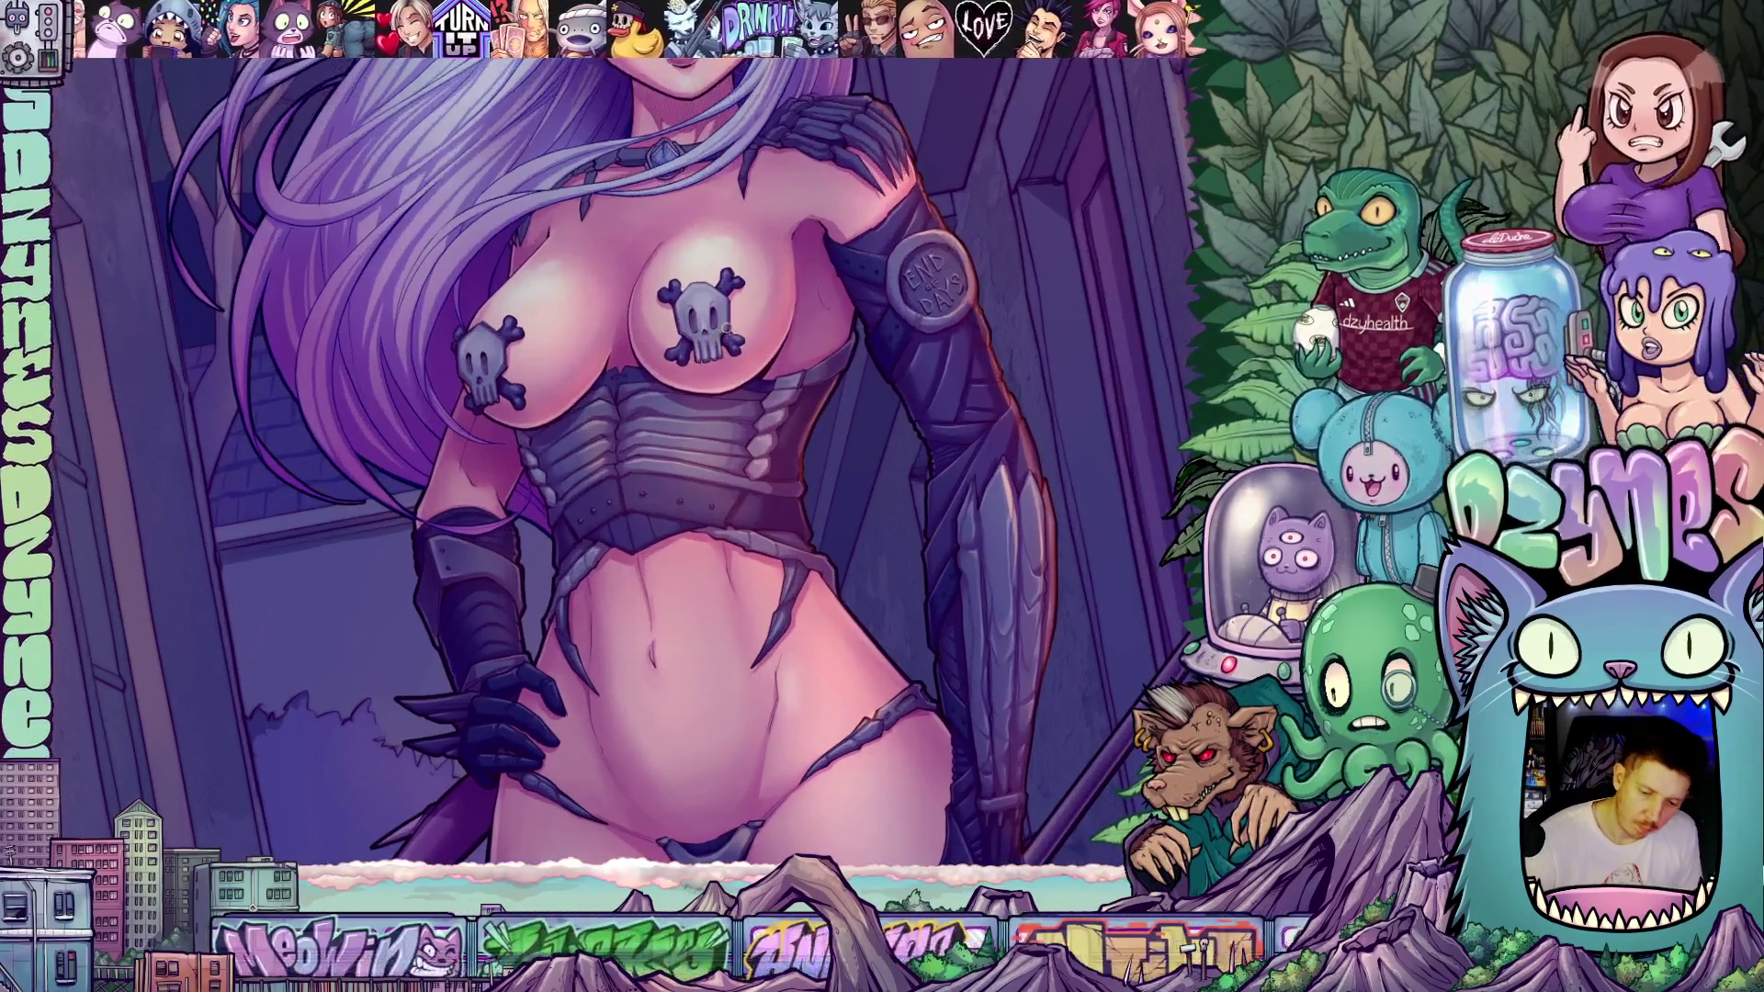
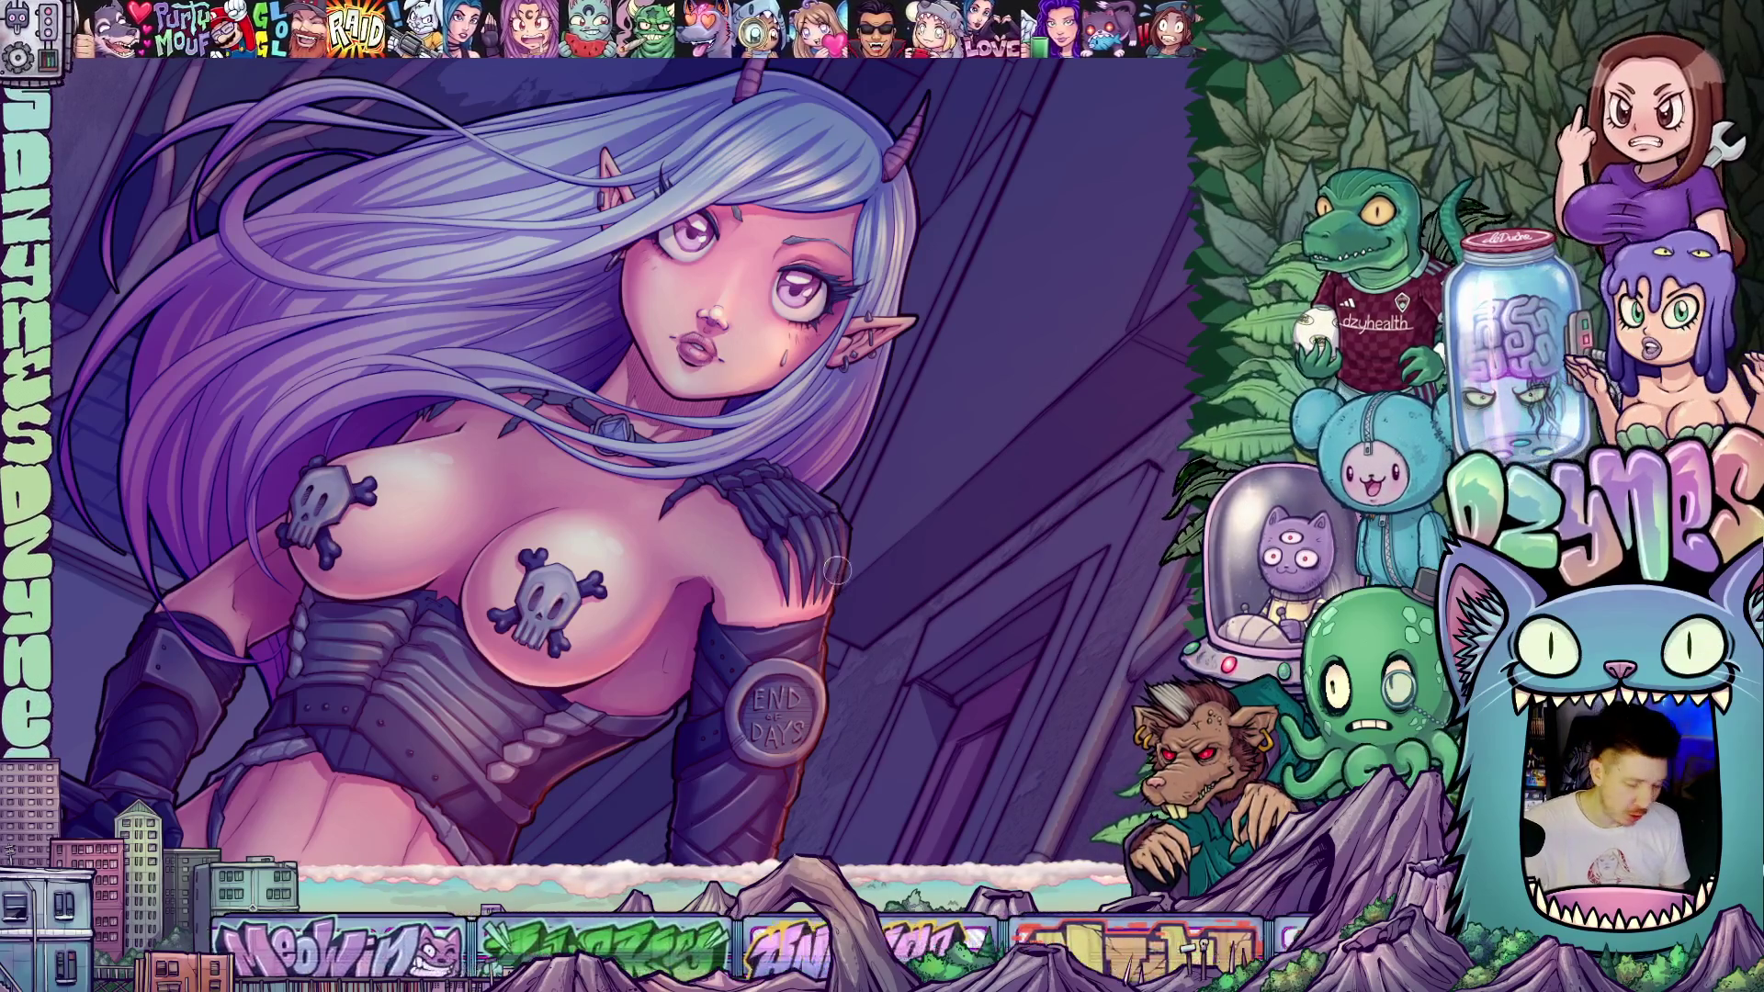
- Clear the shoulder selection, straighten the tilted view, and pan across the demon girl illustration
{"action": "left_click_drag", "start_coordinate": [813, 482], "coordinate": [804, 487]}
{"action": "key", "text": "ctrl+d"}
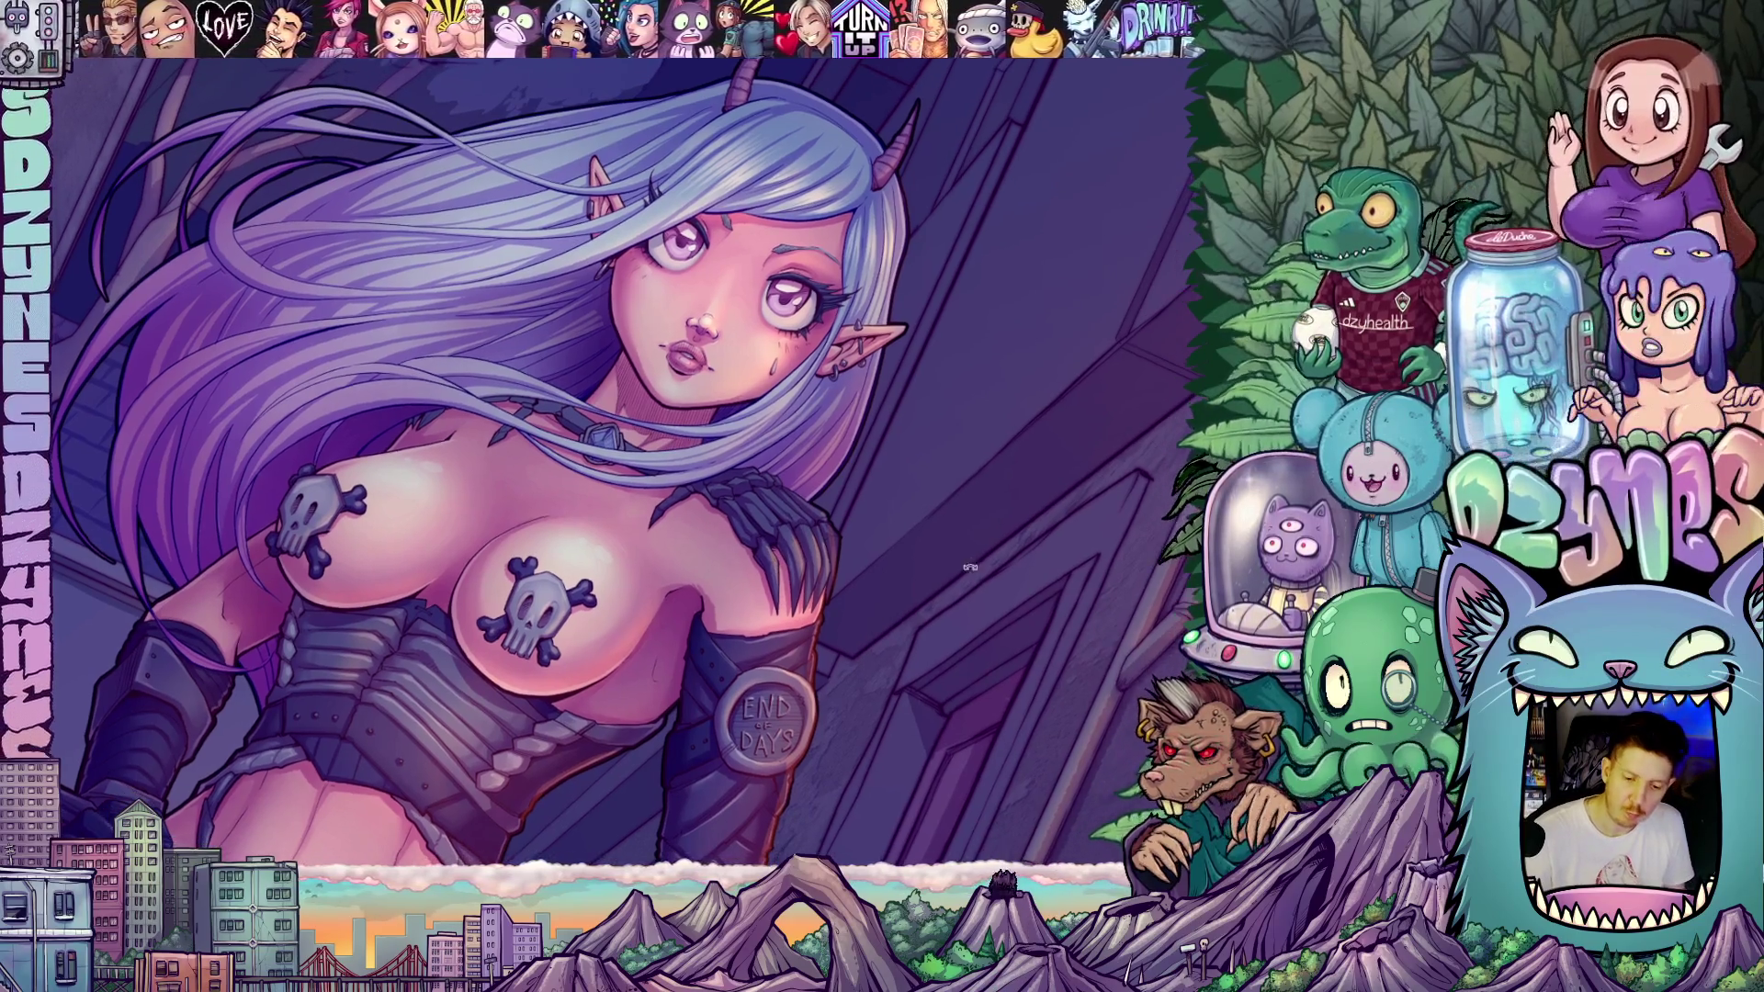
{"action": "left_click_drag", "start_coordinate": [790, 643], "coordinate": [727, 727]}
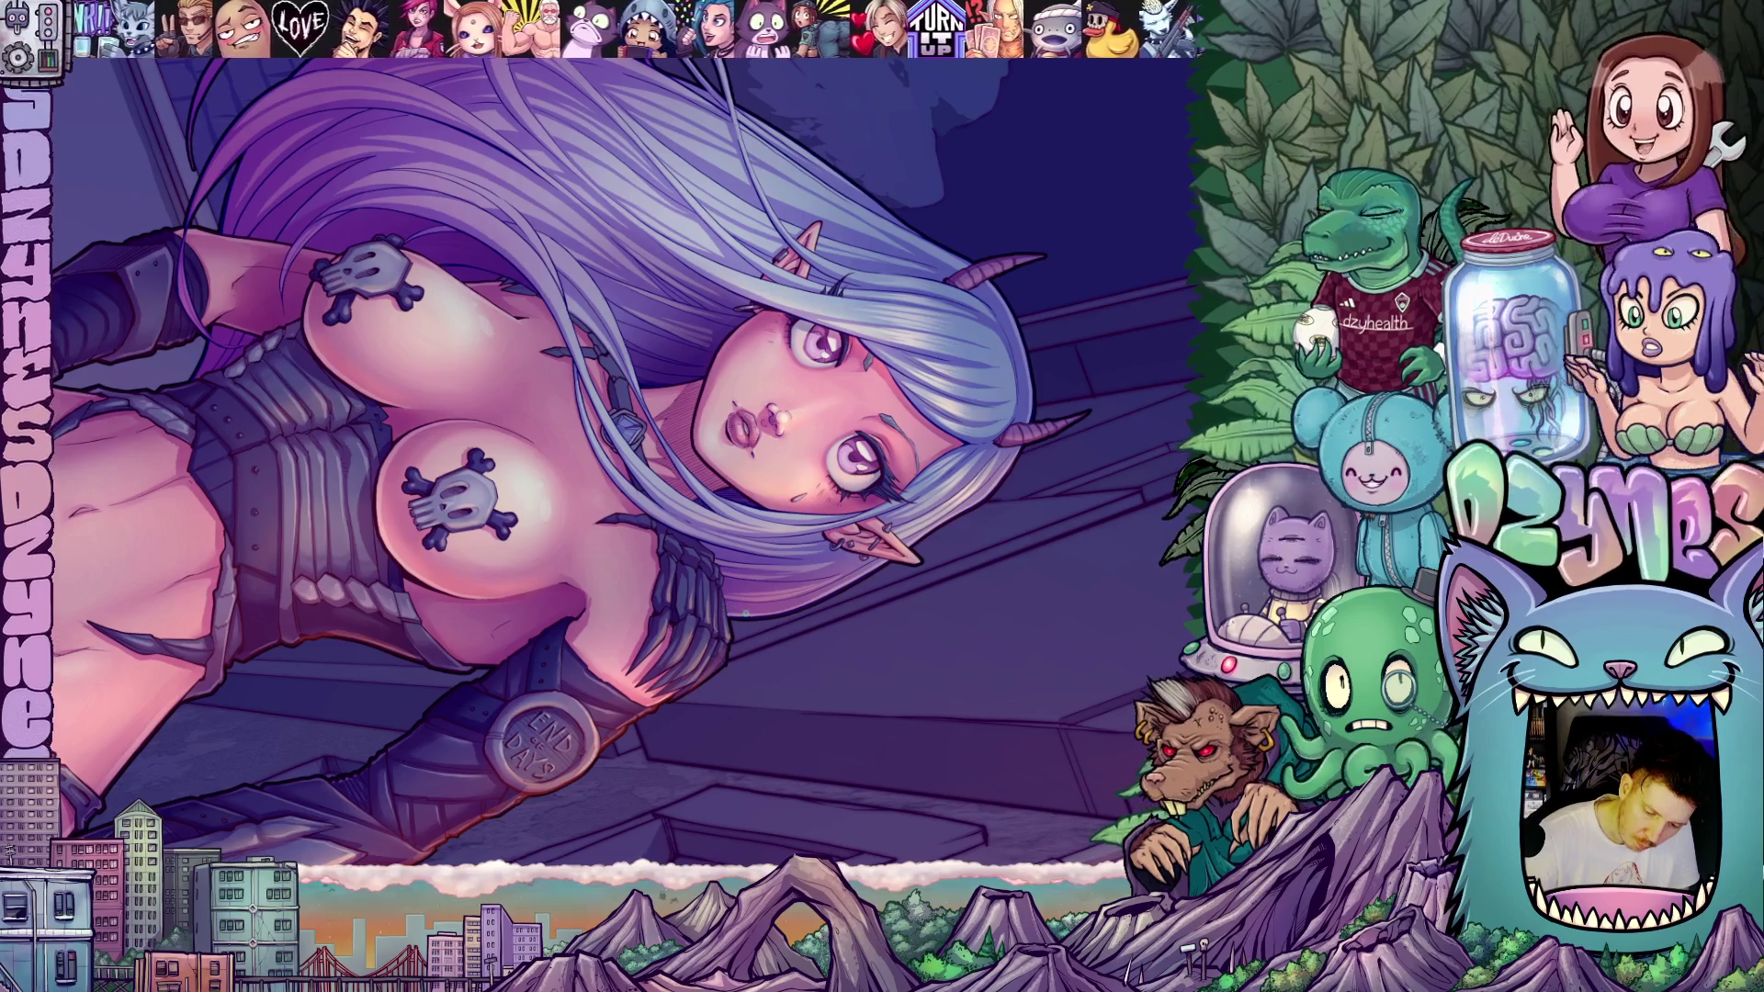
{"action": "key", "text": "Escape"}
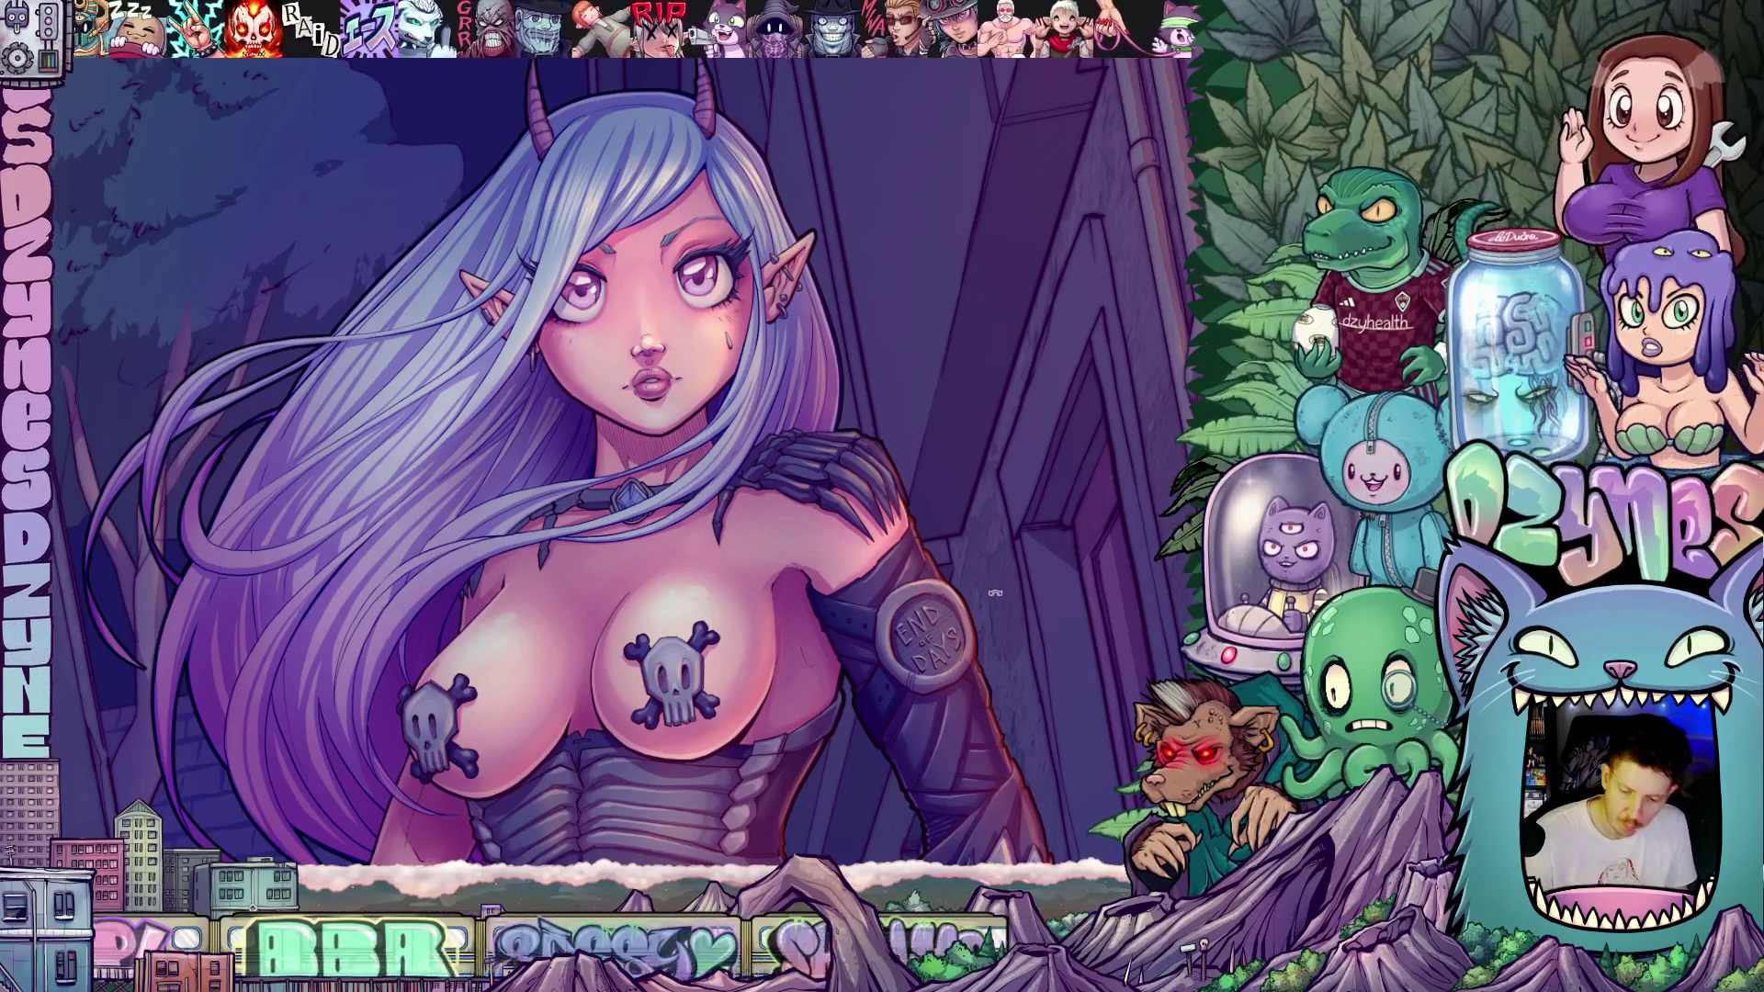
{"action": "left_click_drag", "start_coordinate": [995, 593], "coordinate": [1017, 449]}
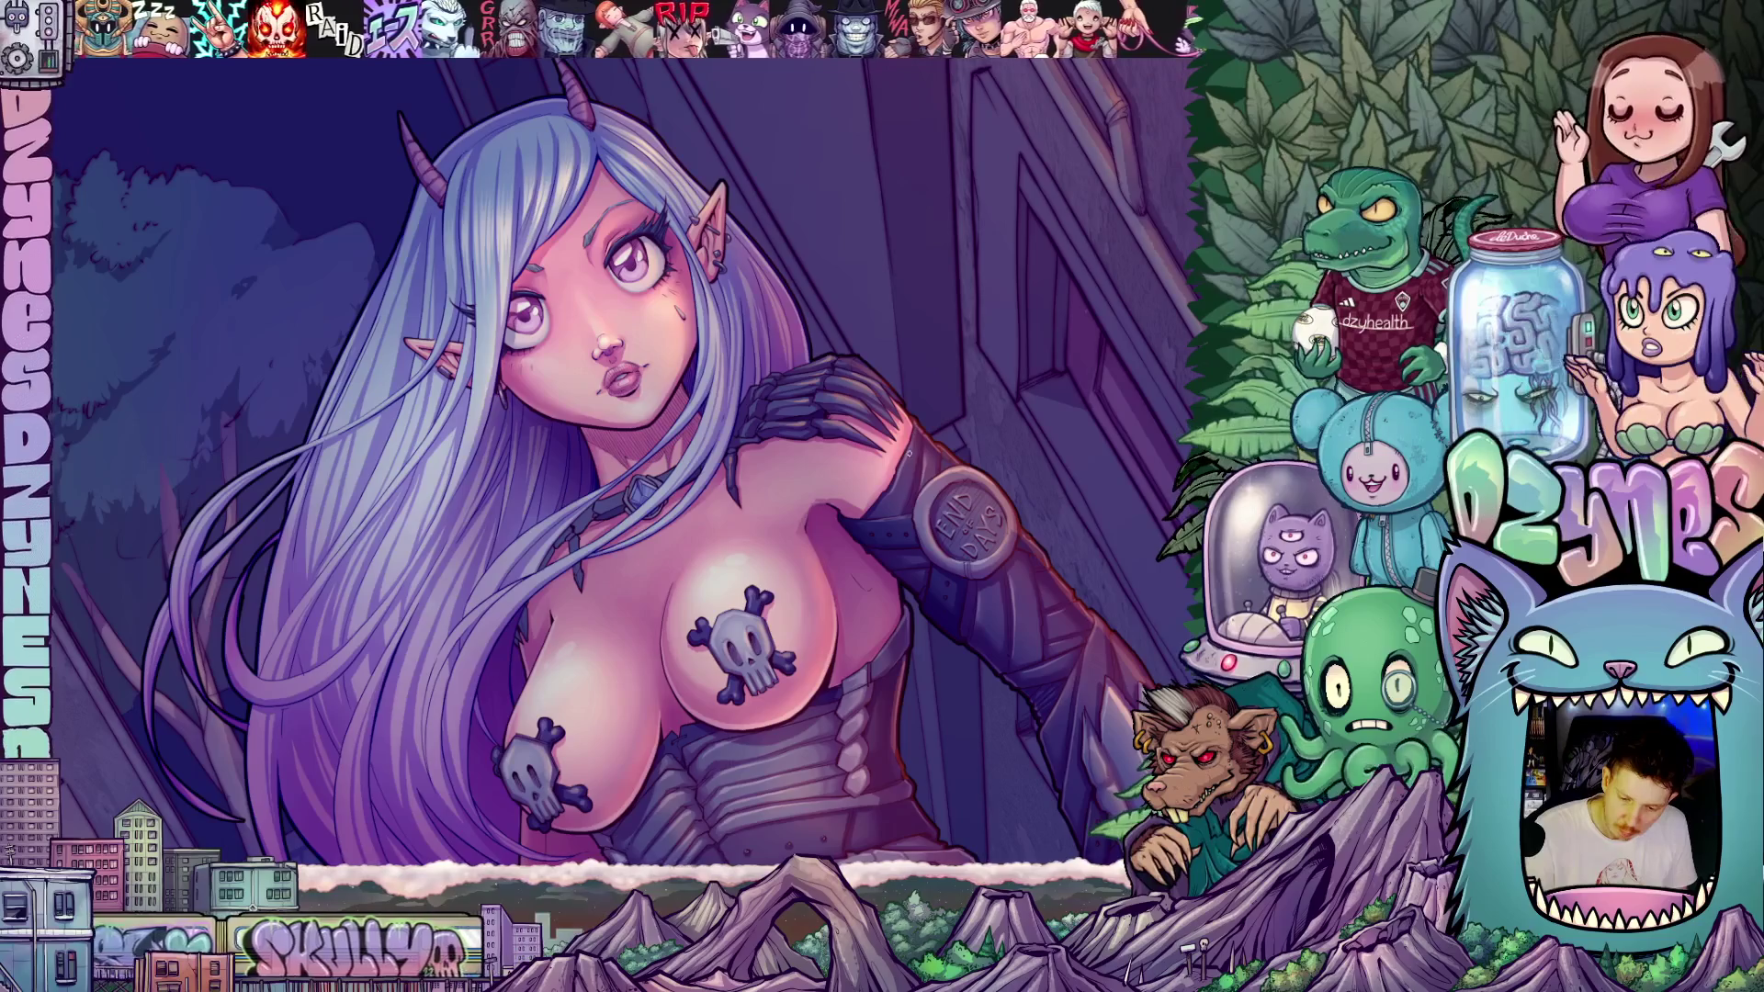
{"action": "key", "text": "Escape"}
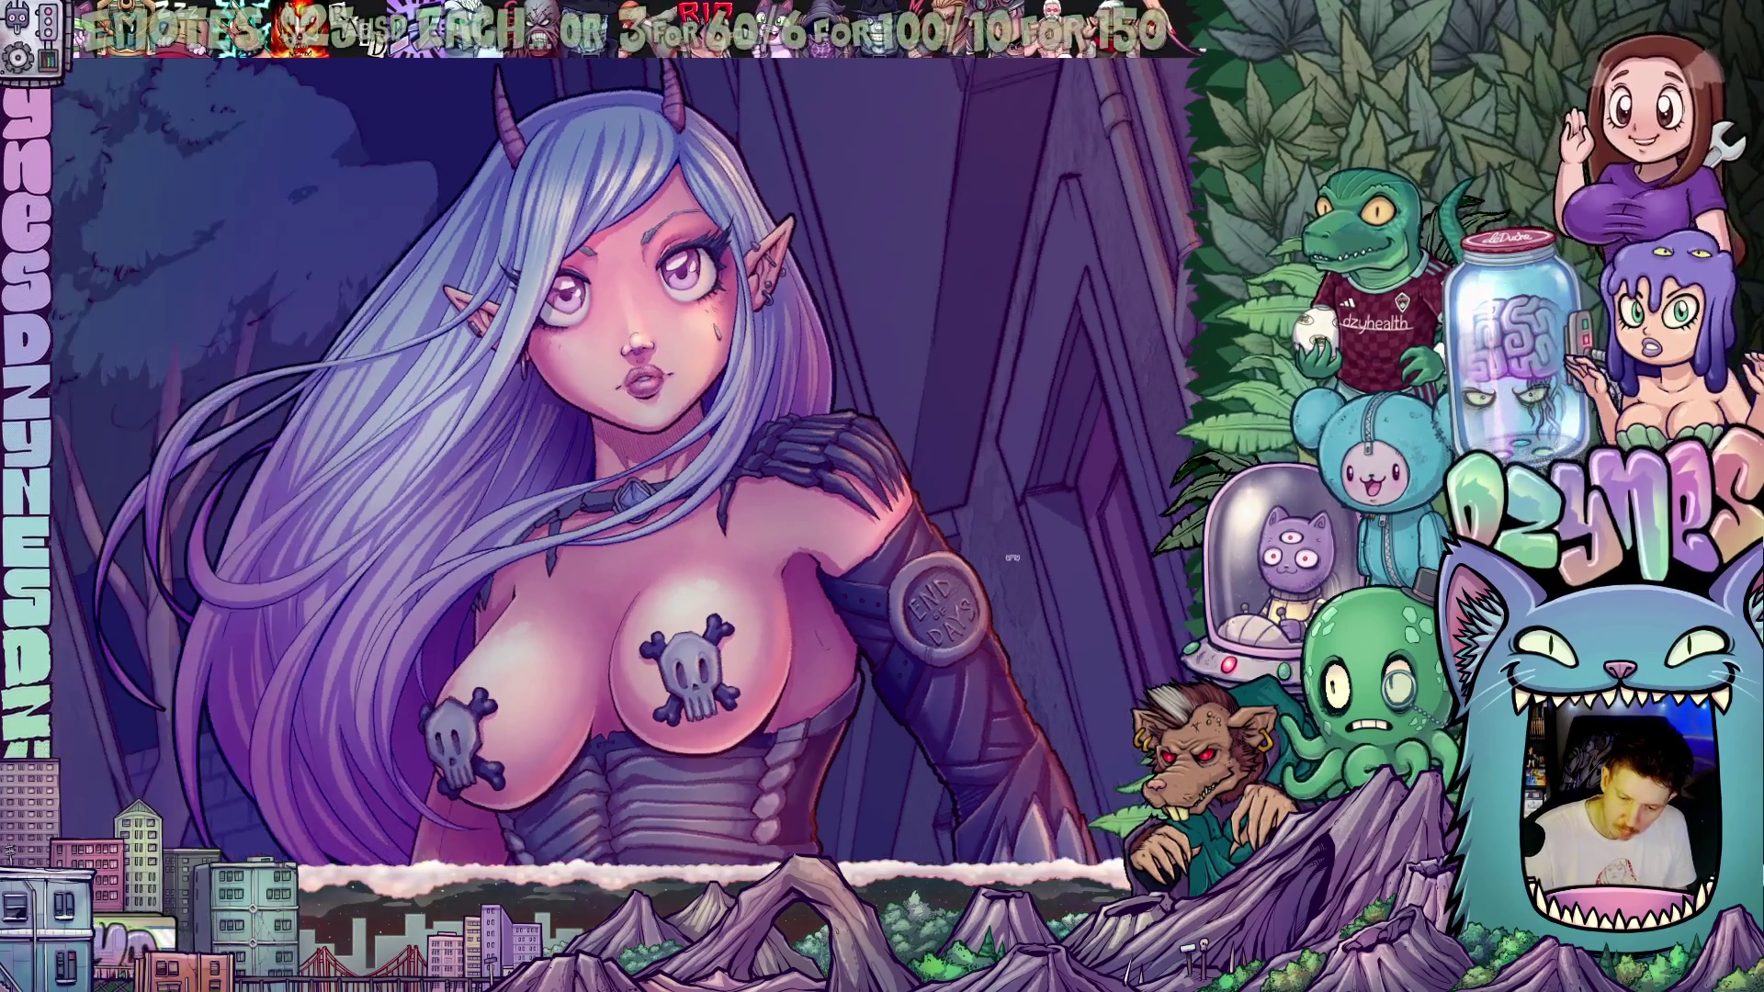
{"action": "left_click_drag", "start_coordinate": [1017, 597], "coordinate": [898, 494]}
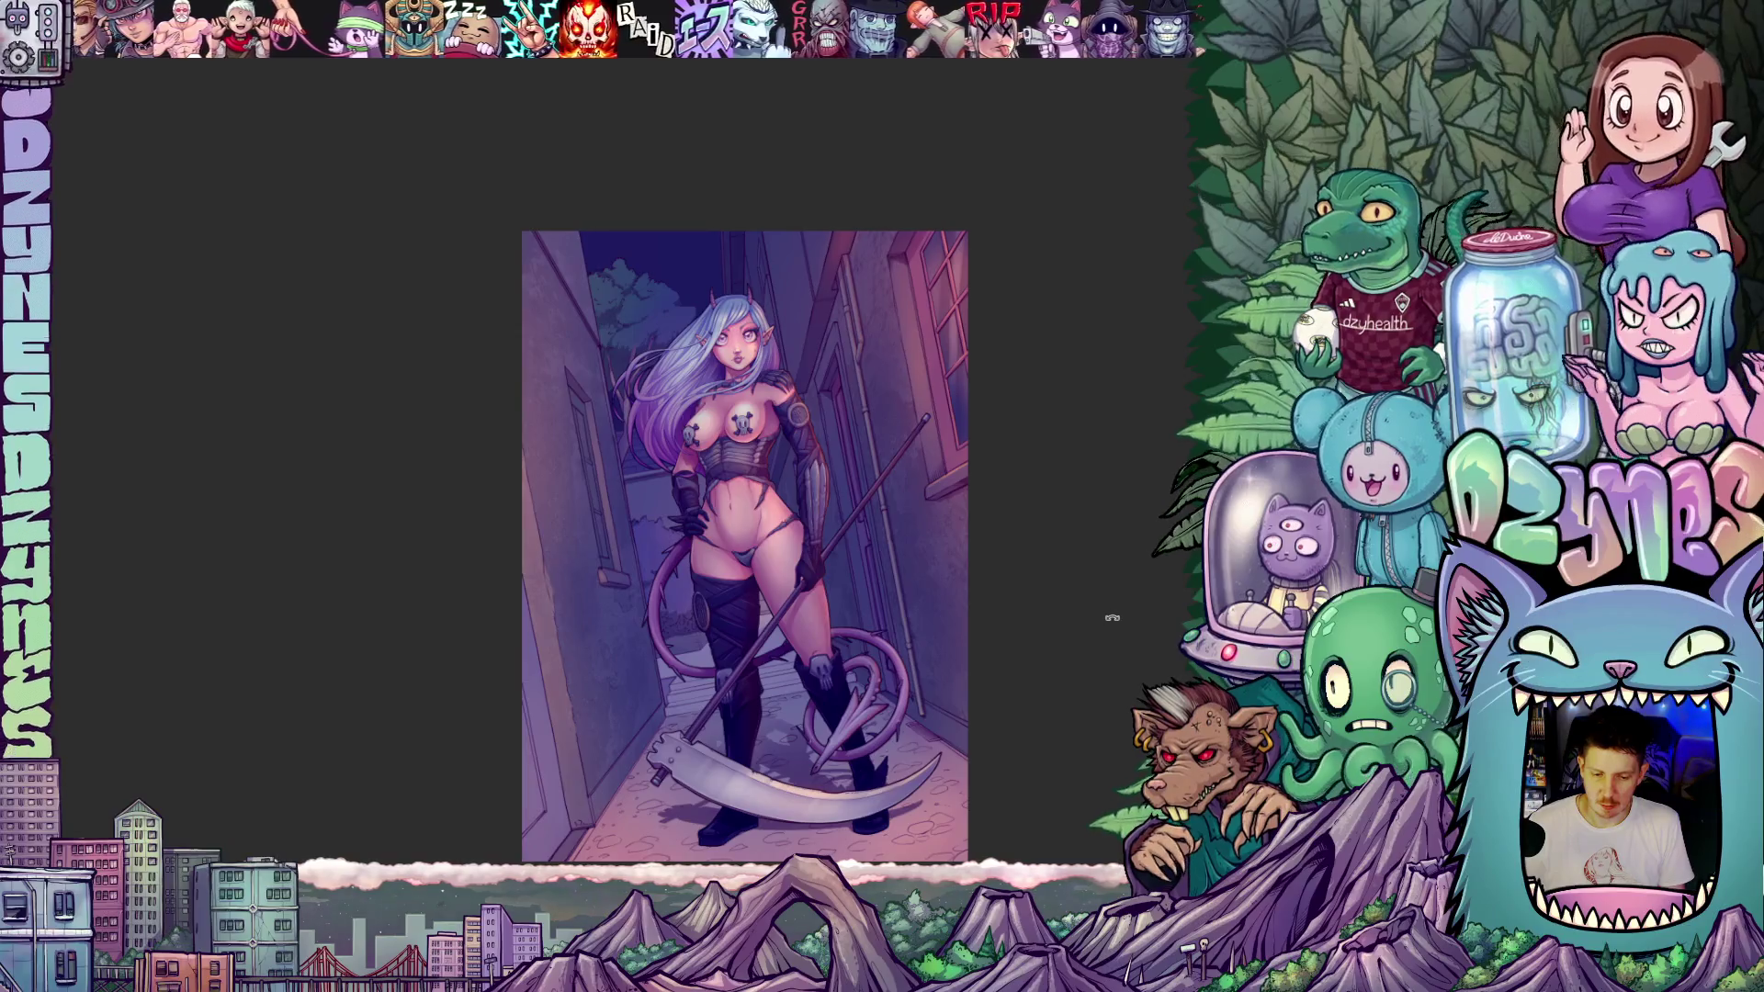
{"action": "left_click_drag", "start_coordinate": [1095, 646], "coordinate": [1030, 530]}
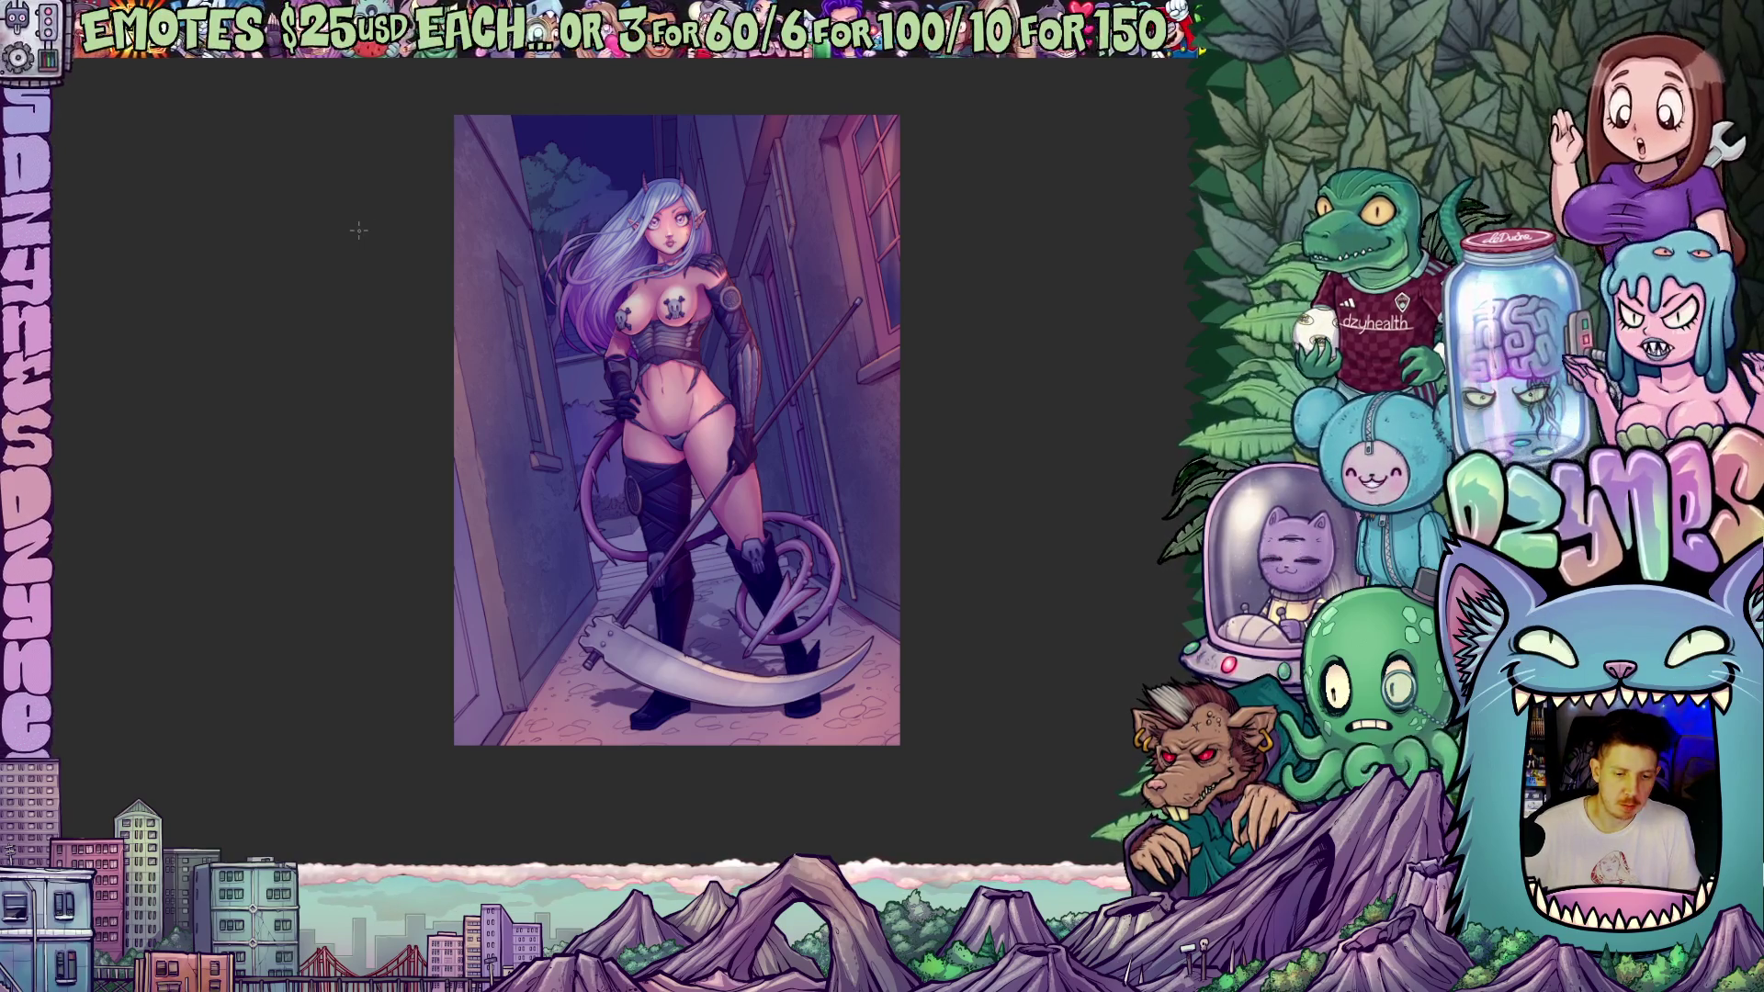
- Hide the demon girl layer, leaving only the empty purple alley background visible
{"action": "scroll", "coordinate": [372, 266], "scroll_direction": "down", "scroll_amount": 1}
{"action": "scroll", "coordinate": [365, 294], "scroll_direction": "down", "scroll_amount": 1}
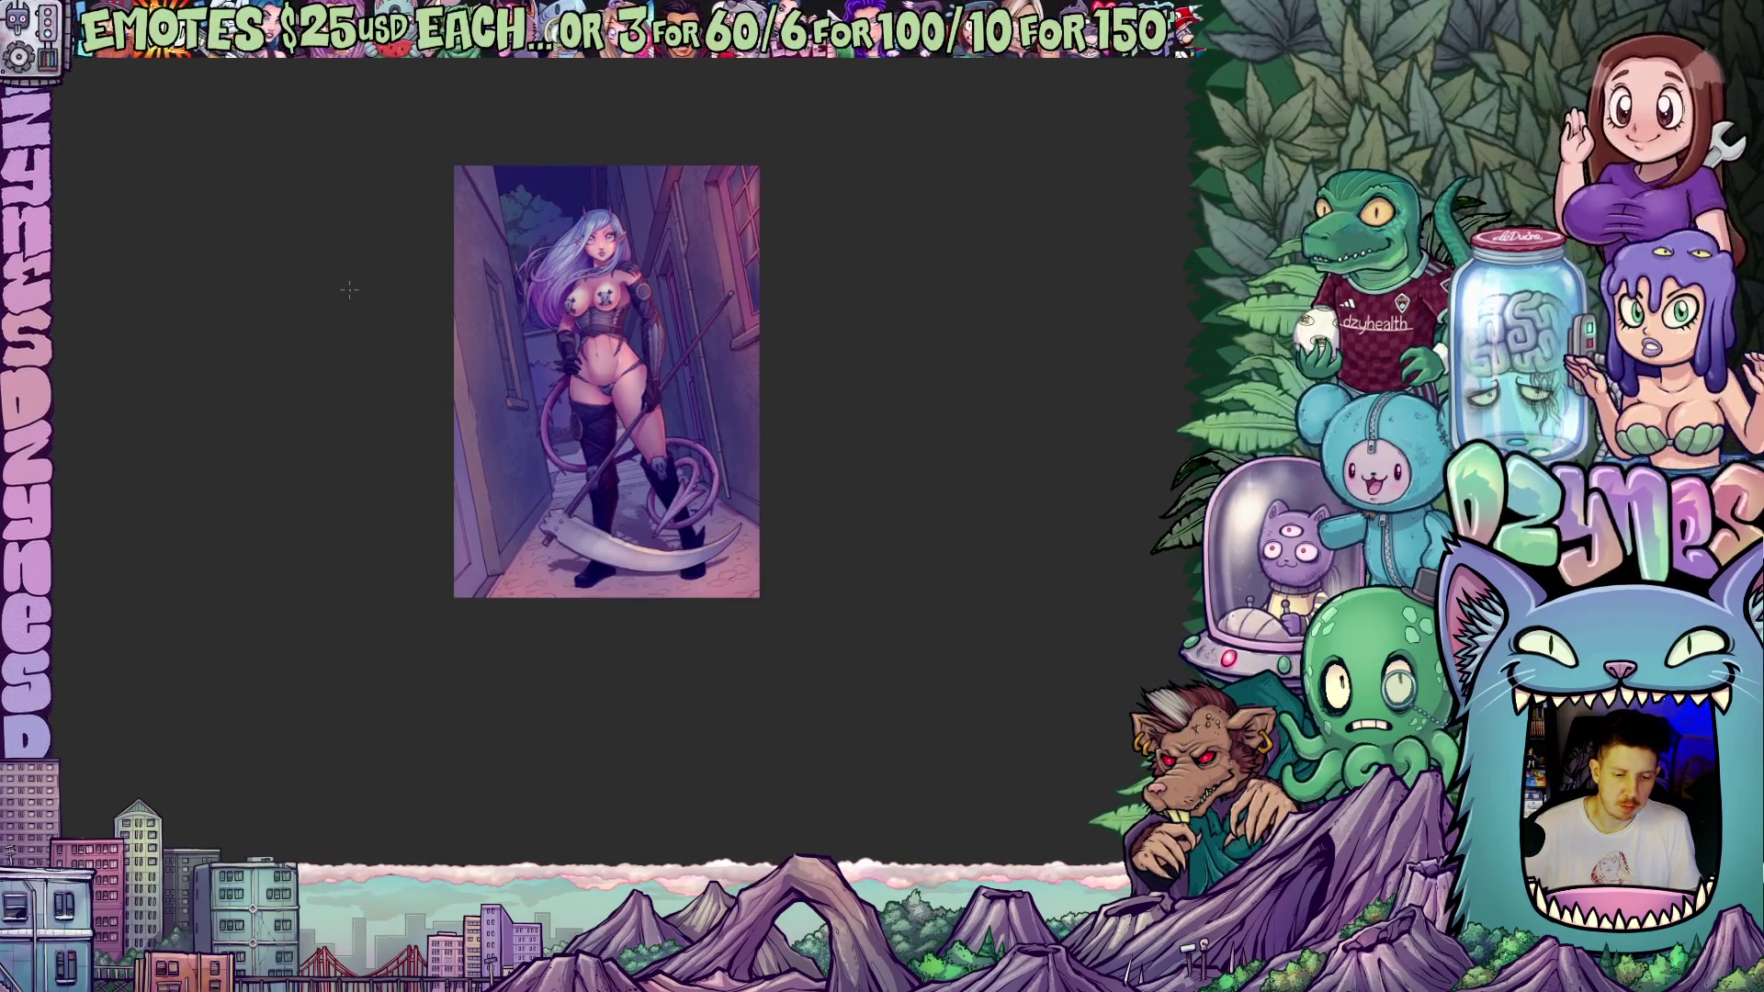
{"action": "scroll", "coordinate": [352, 367], "scroll_direction": "up", "scroll_amount": 3}
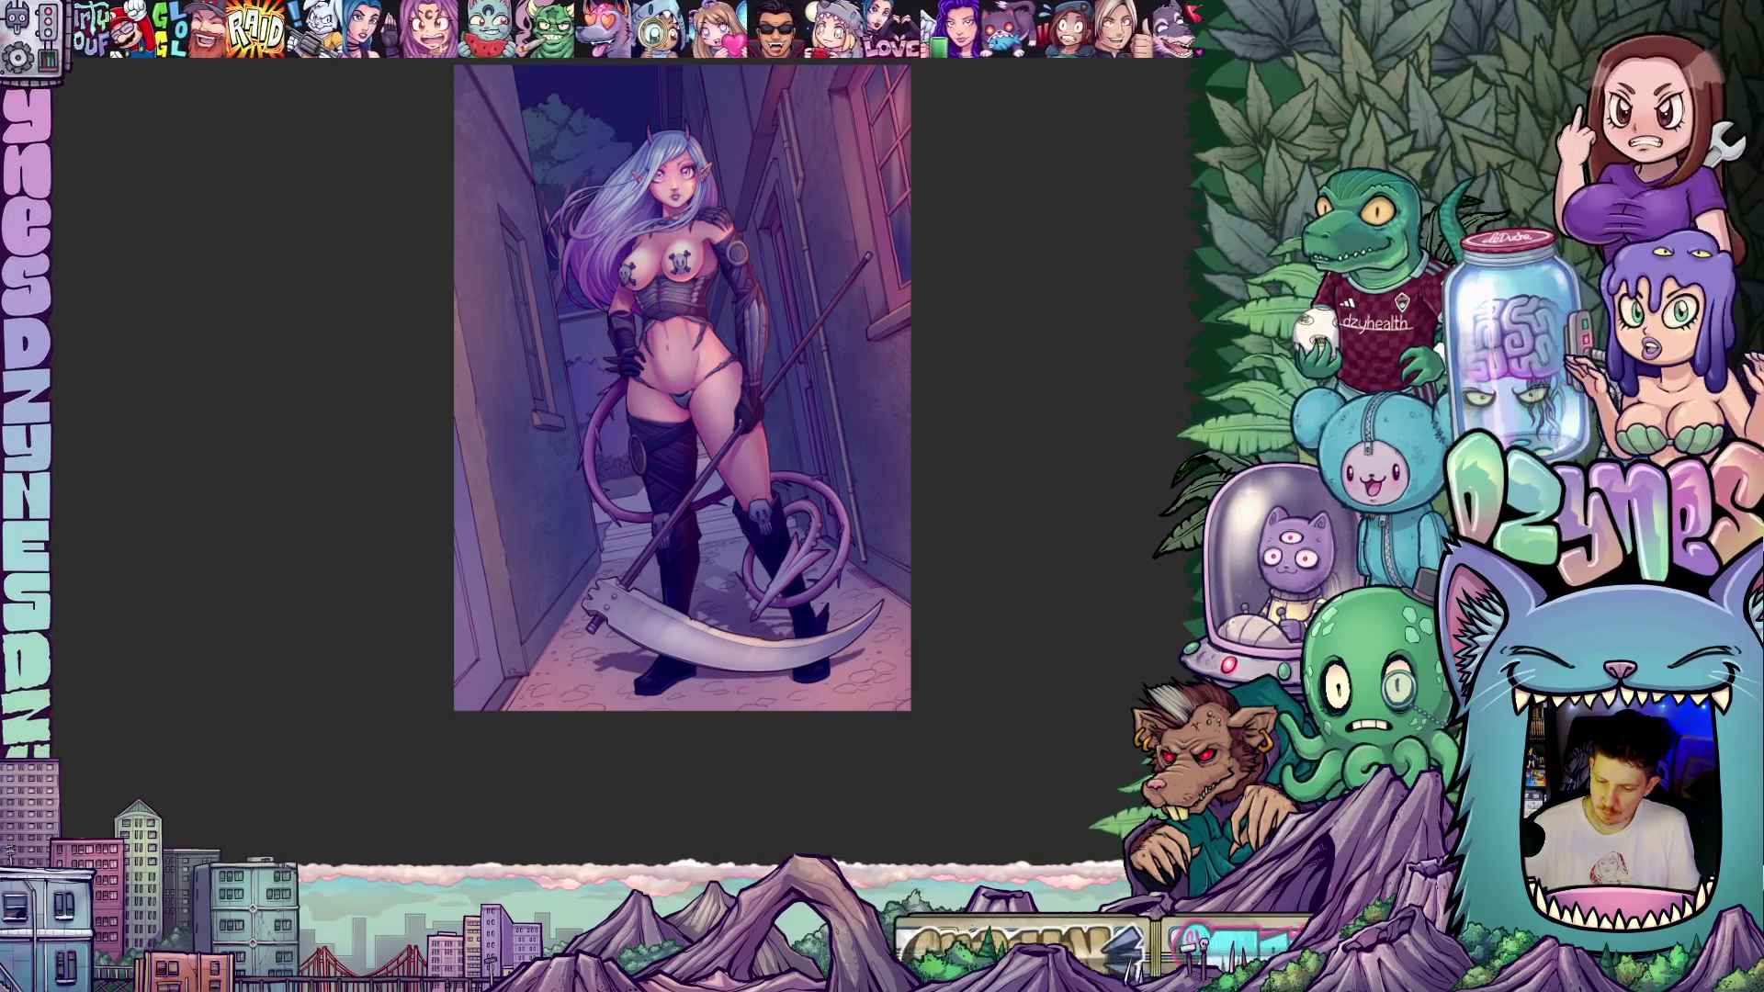
{"action": "key", "text": "ctrl+comma"}
{"action": "scroll", "coordinate": [838, 395], "scroll_direction": "up", "scroll_amount": 2}
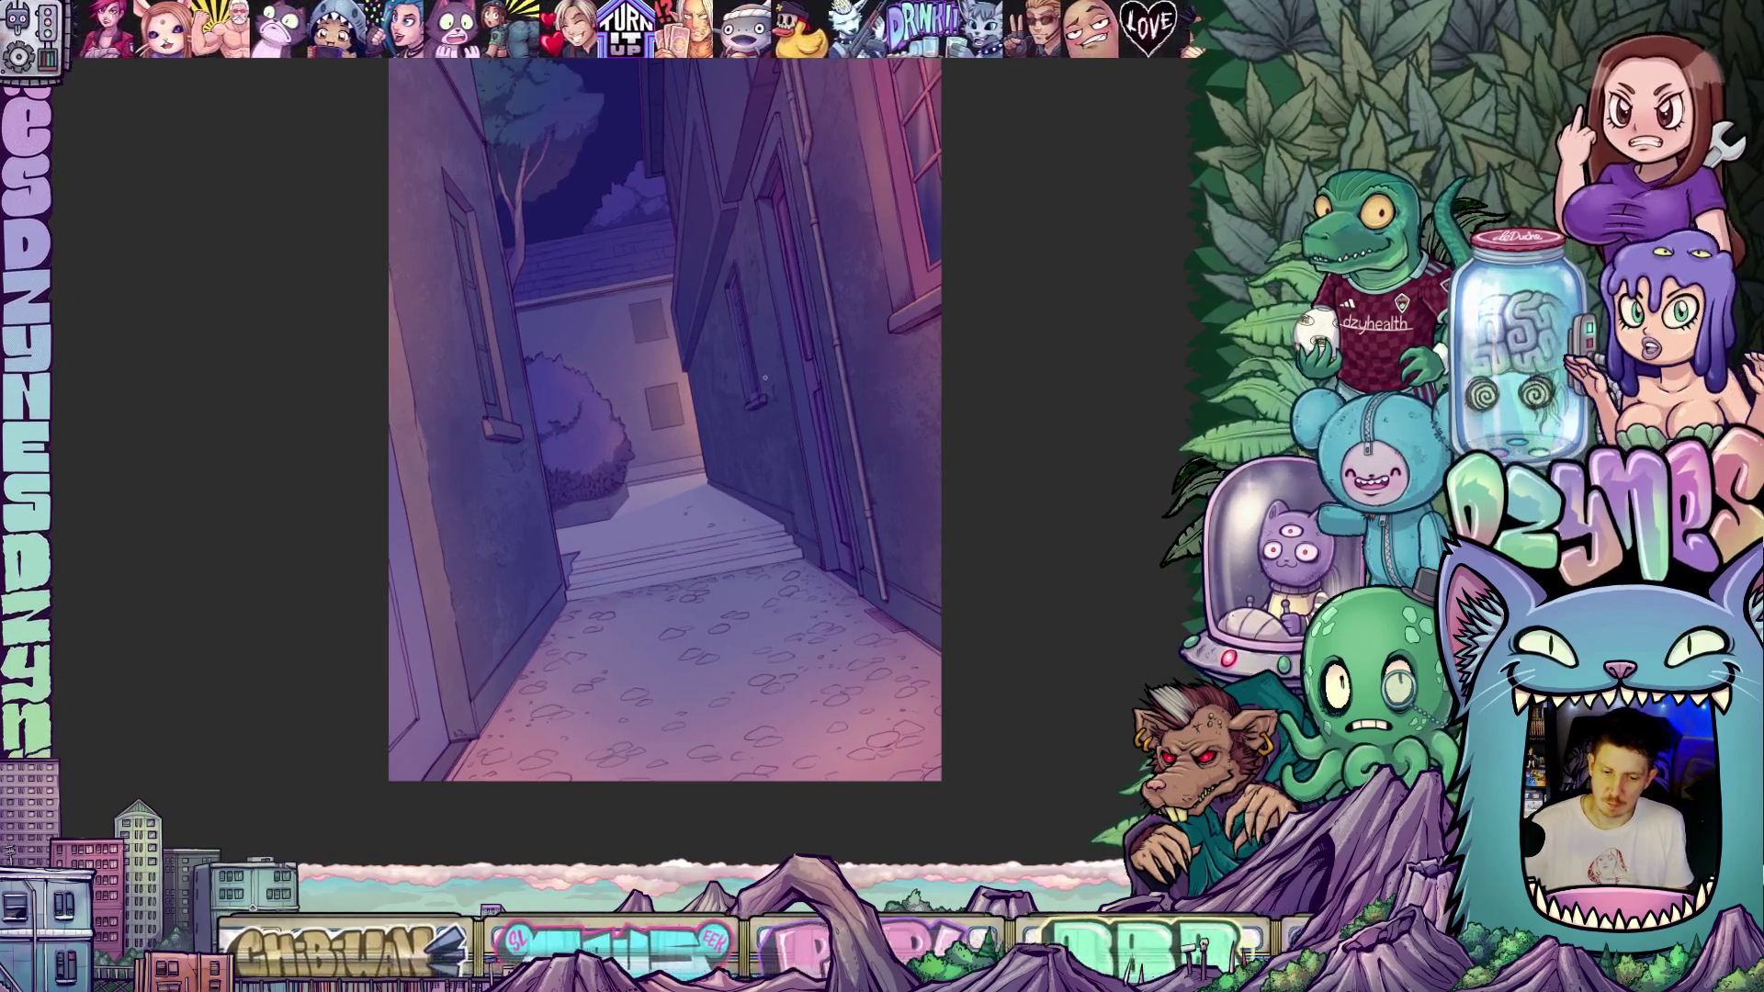
- Zoom and pan in on the alley's far stone steps and bushy planter
{"action": "scroll", "coordinate": [748, 444], "scroll_direction": "up", "scroll_amount": 1}
{"action": "mouse_move", "coordinate": [799, 460]}
{"action": "left_mouse_down"}
{"action": "mouse_move", "coordinate": [839, 469]}
{"action": "mouse_move", "coordinate": [826, 522]}
{"action": "left_mouse_up"}
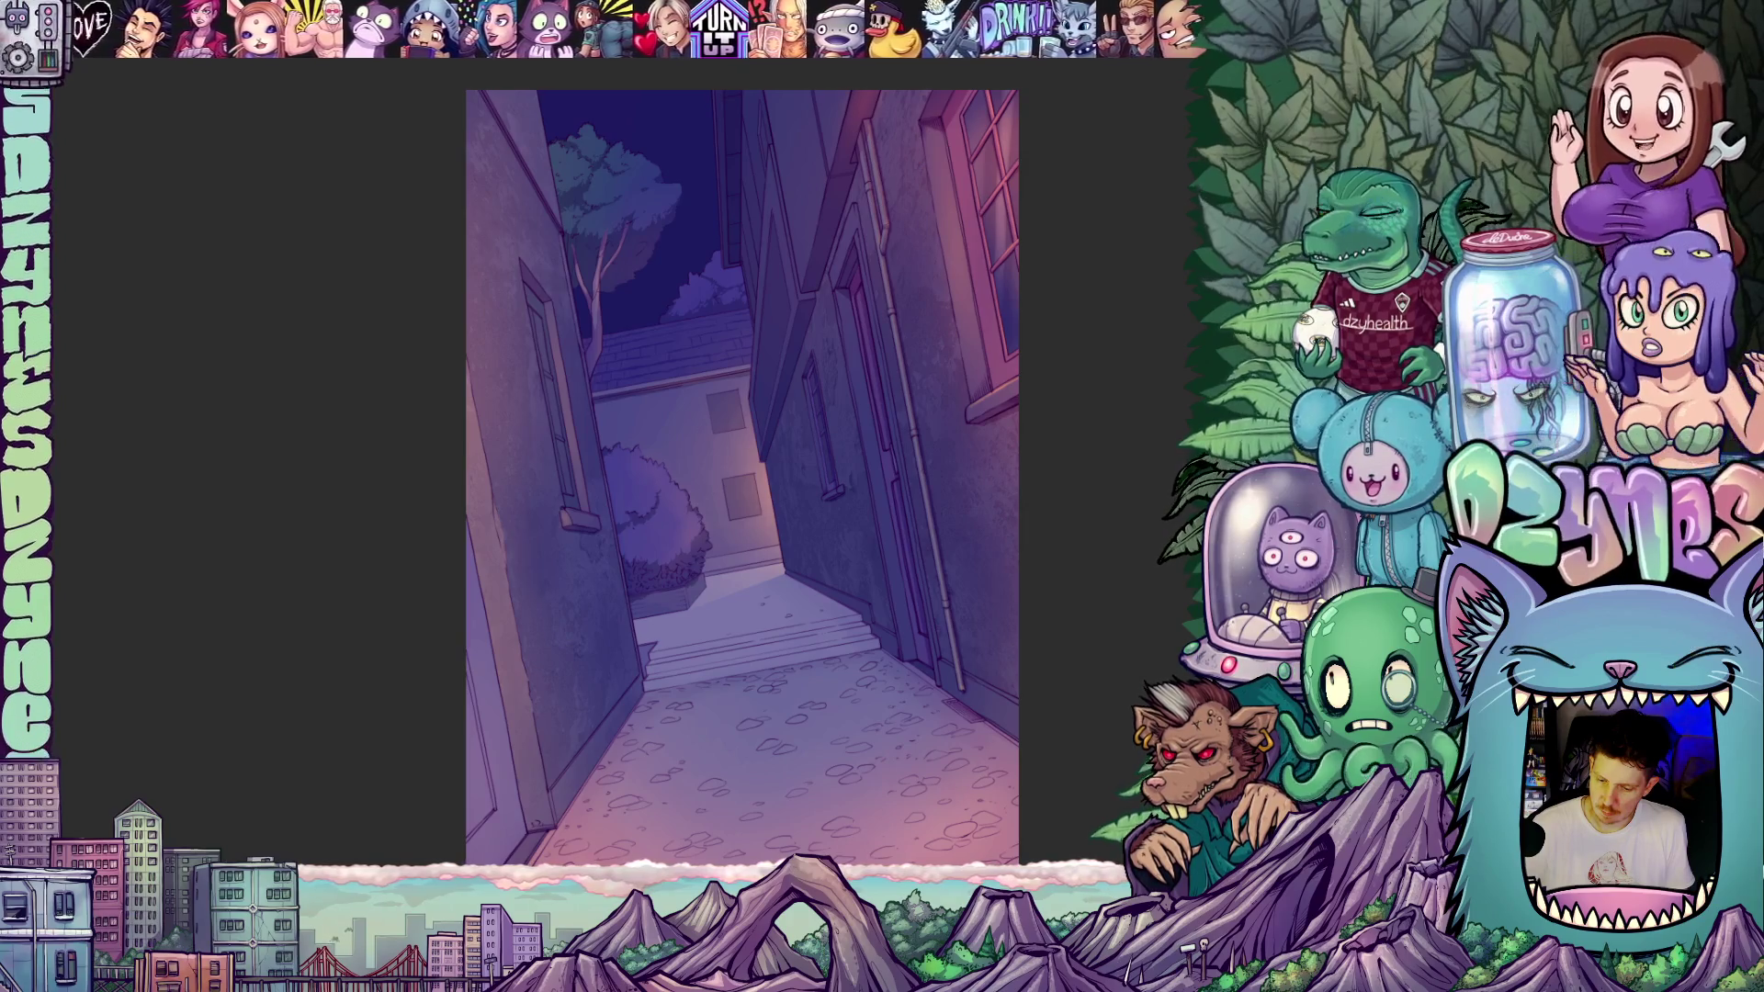
{"action": "scroll", "coordinate": [789, 551], "scroll_direction": "up", "scroll_amount": 3}
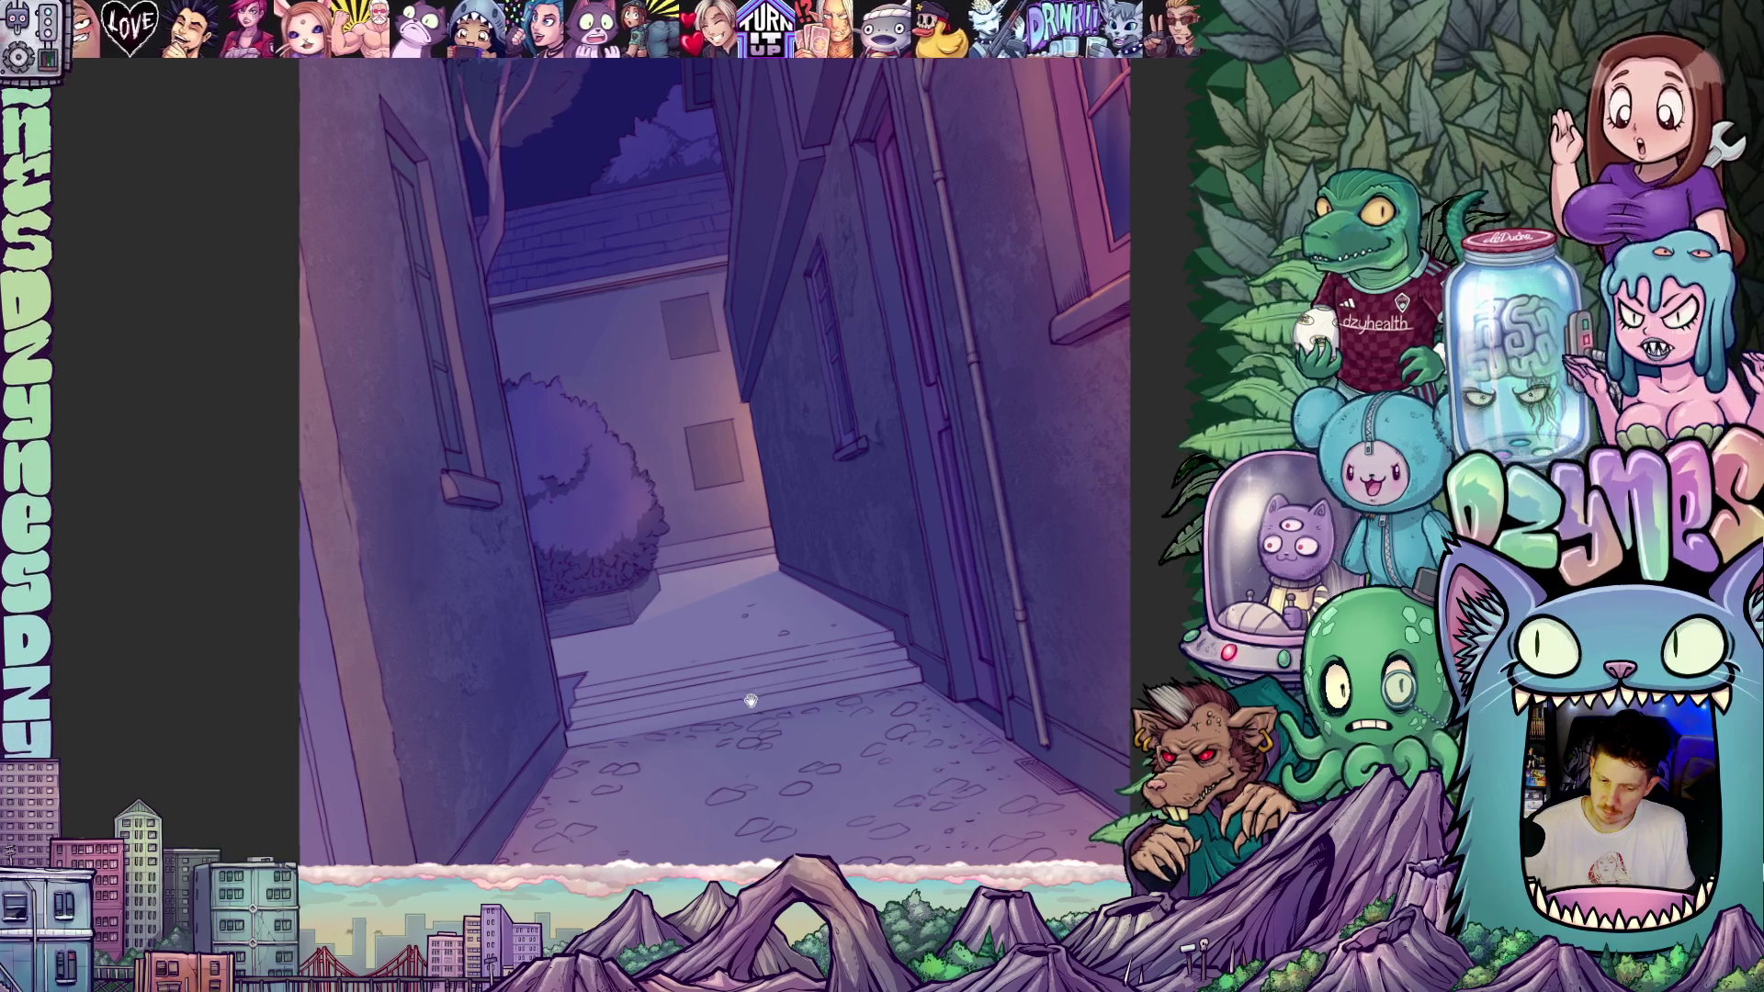
{"action": "left_click_drag", "start_coordinate": [750, 701], "coordinate": [780, 628]}
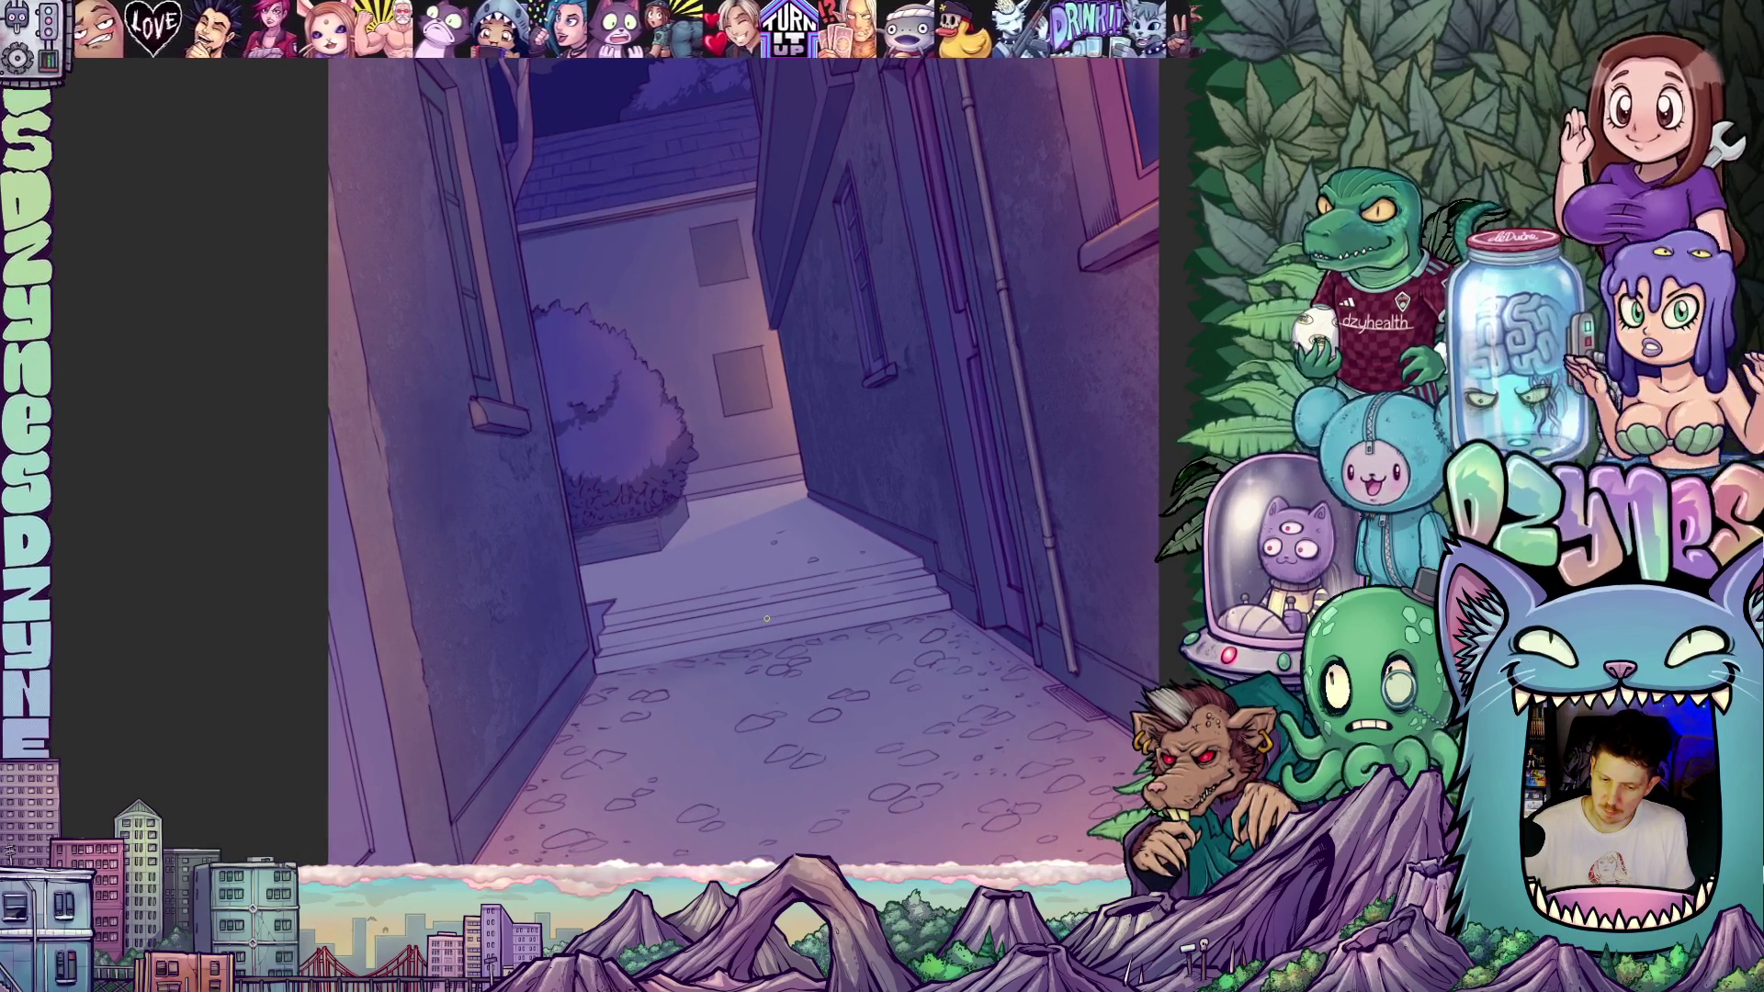
{"action": "scroll", "coordinate": [733, 582], "scroll_direction": "up", "scroll_amount": 3}
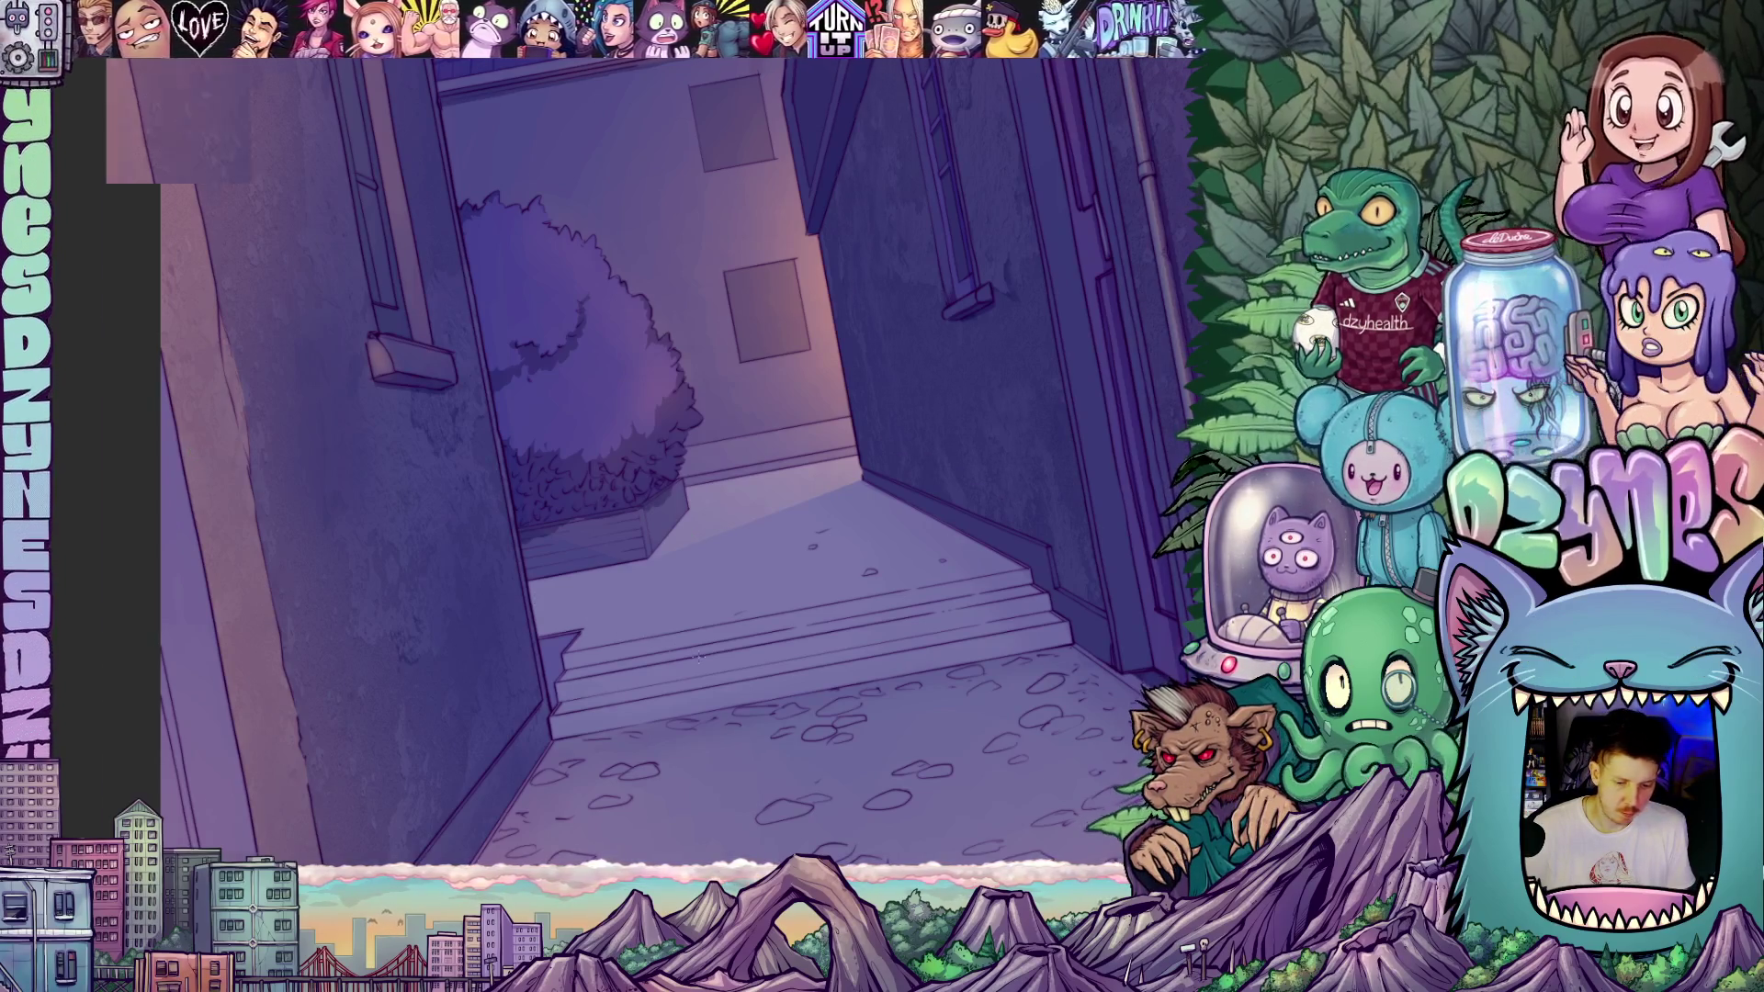
{"action": "scroll", "coordinate": [861, 634], "scroll_direction": "up", "scroll_amount": 3}
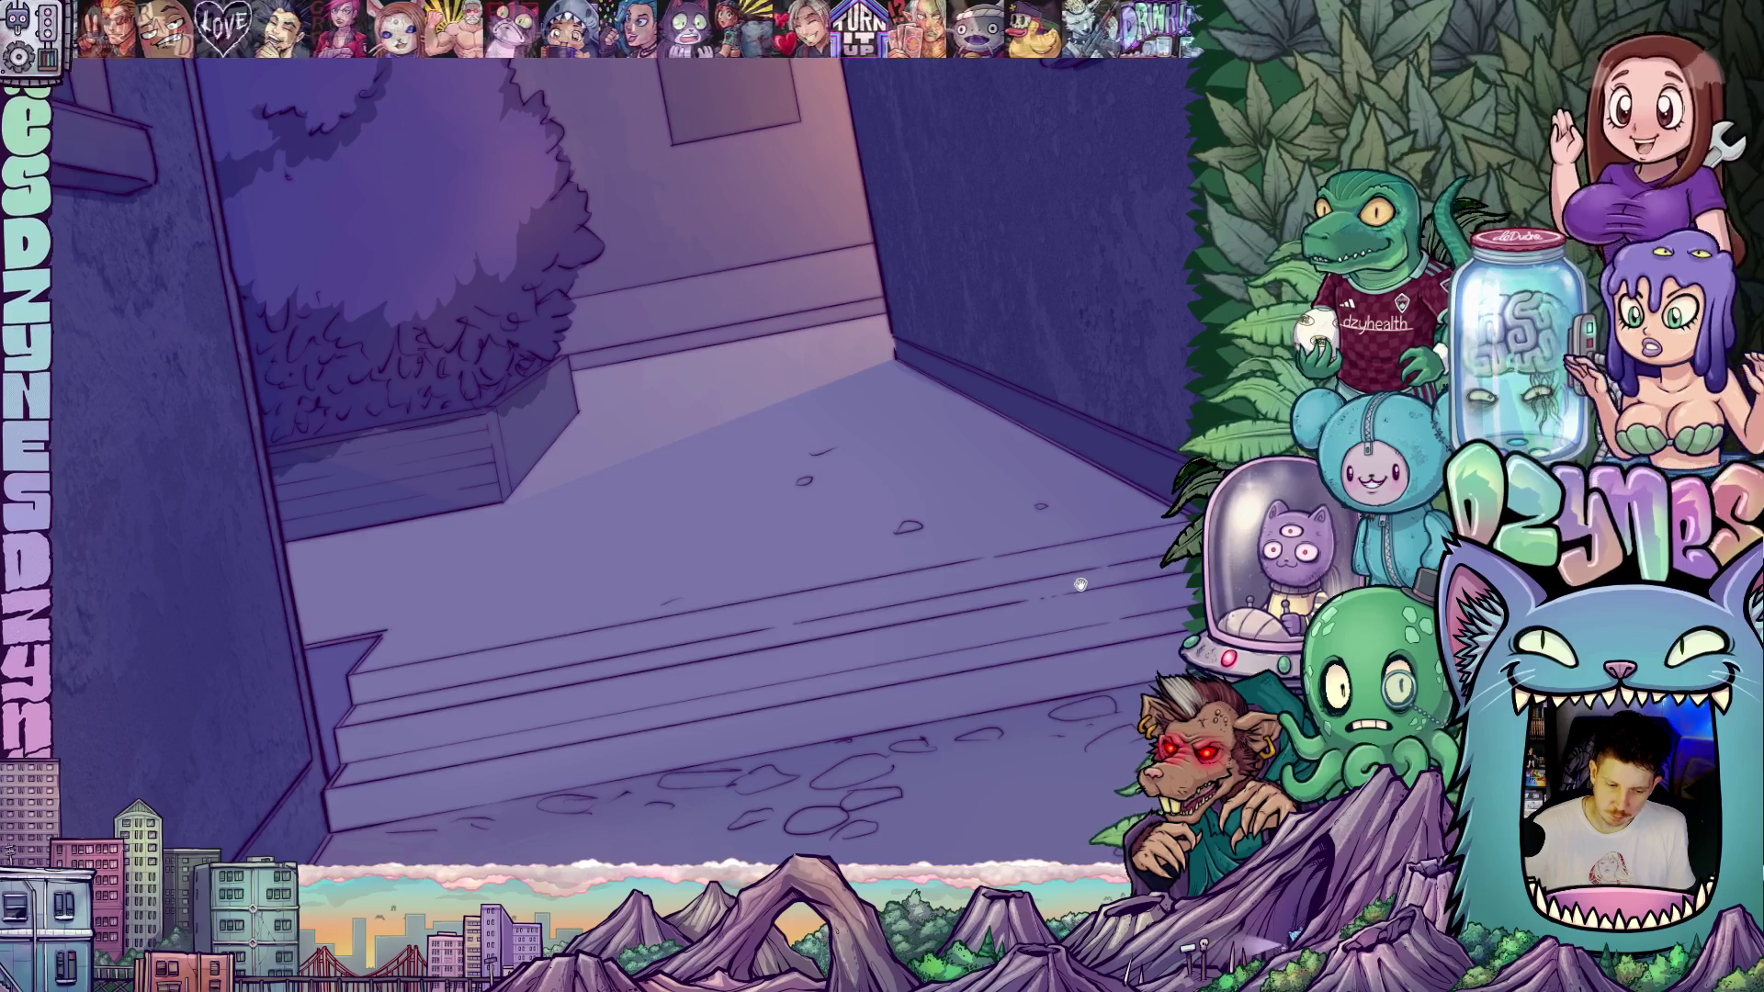
{"action": "scroll", "coordinate": [1081, 584], "scroll_direction": "right", "scroll_amount": 3}
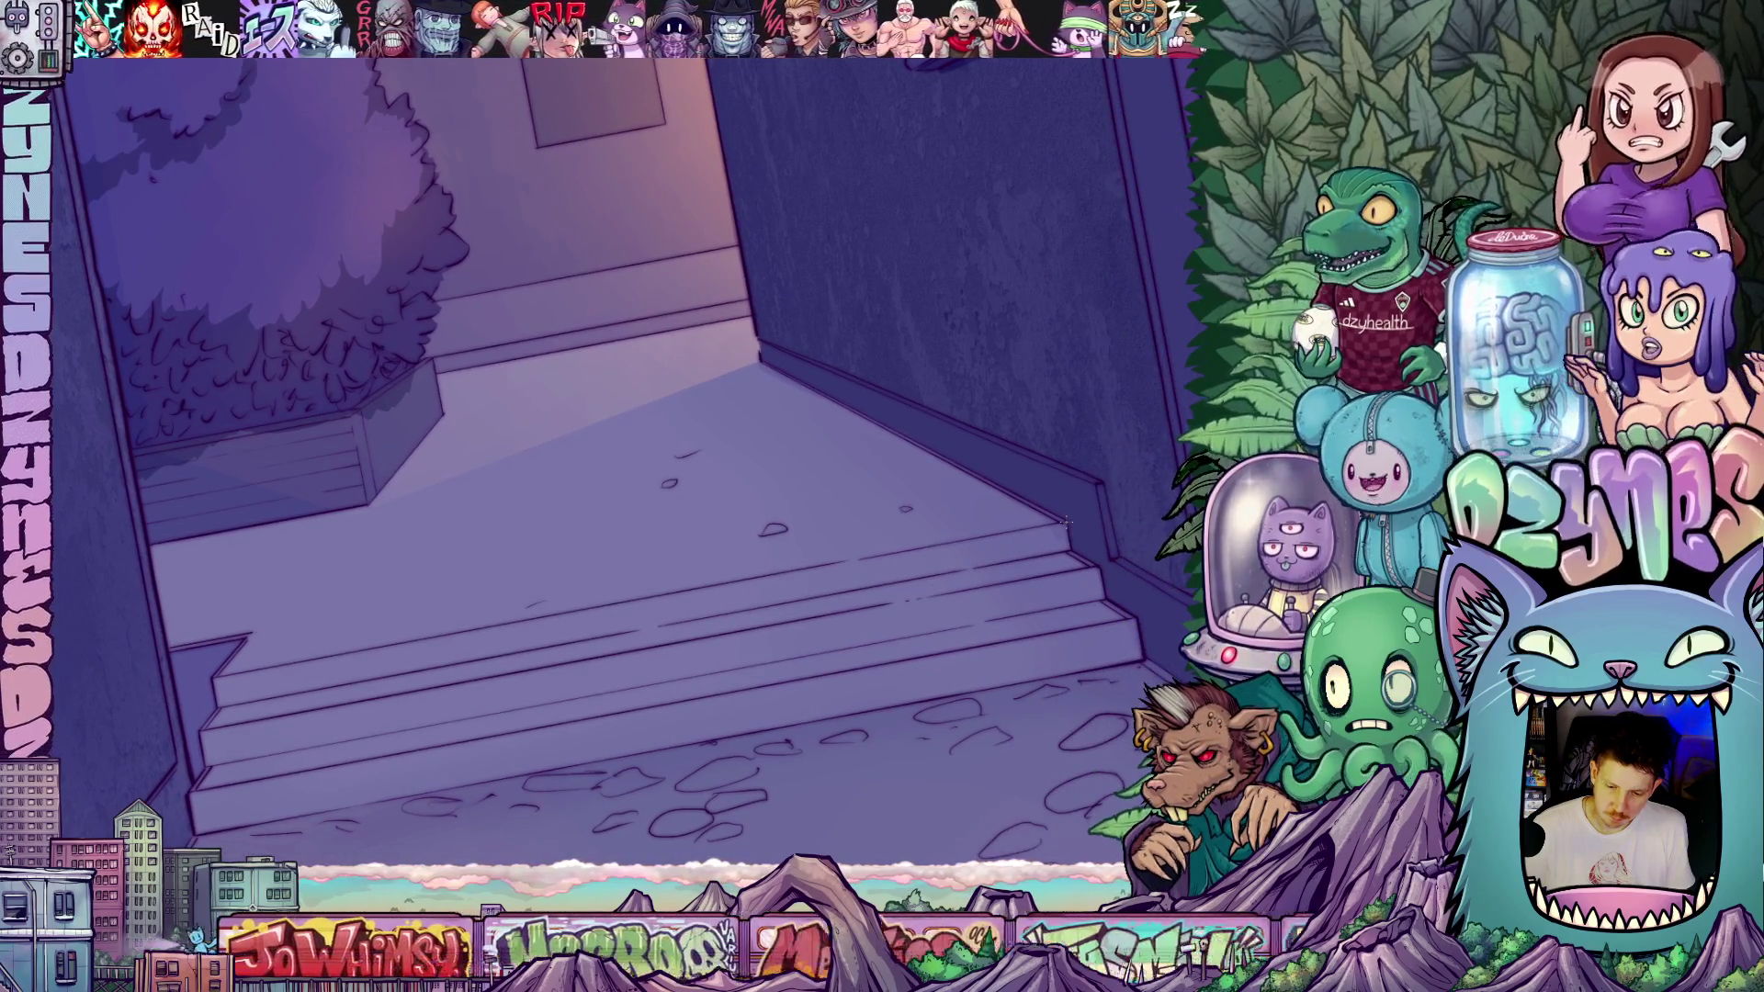
{"action": "mouse_move", "coordinate": [946, 535]}
{"action": "left_mouse_down"}
{"action": "mouse_move", "coordinate": [1064, 521]}
{"action": "mouse_move", "coordinate": [213, 678]}
{"action": "left_mouse_up"}
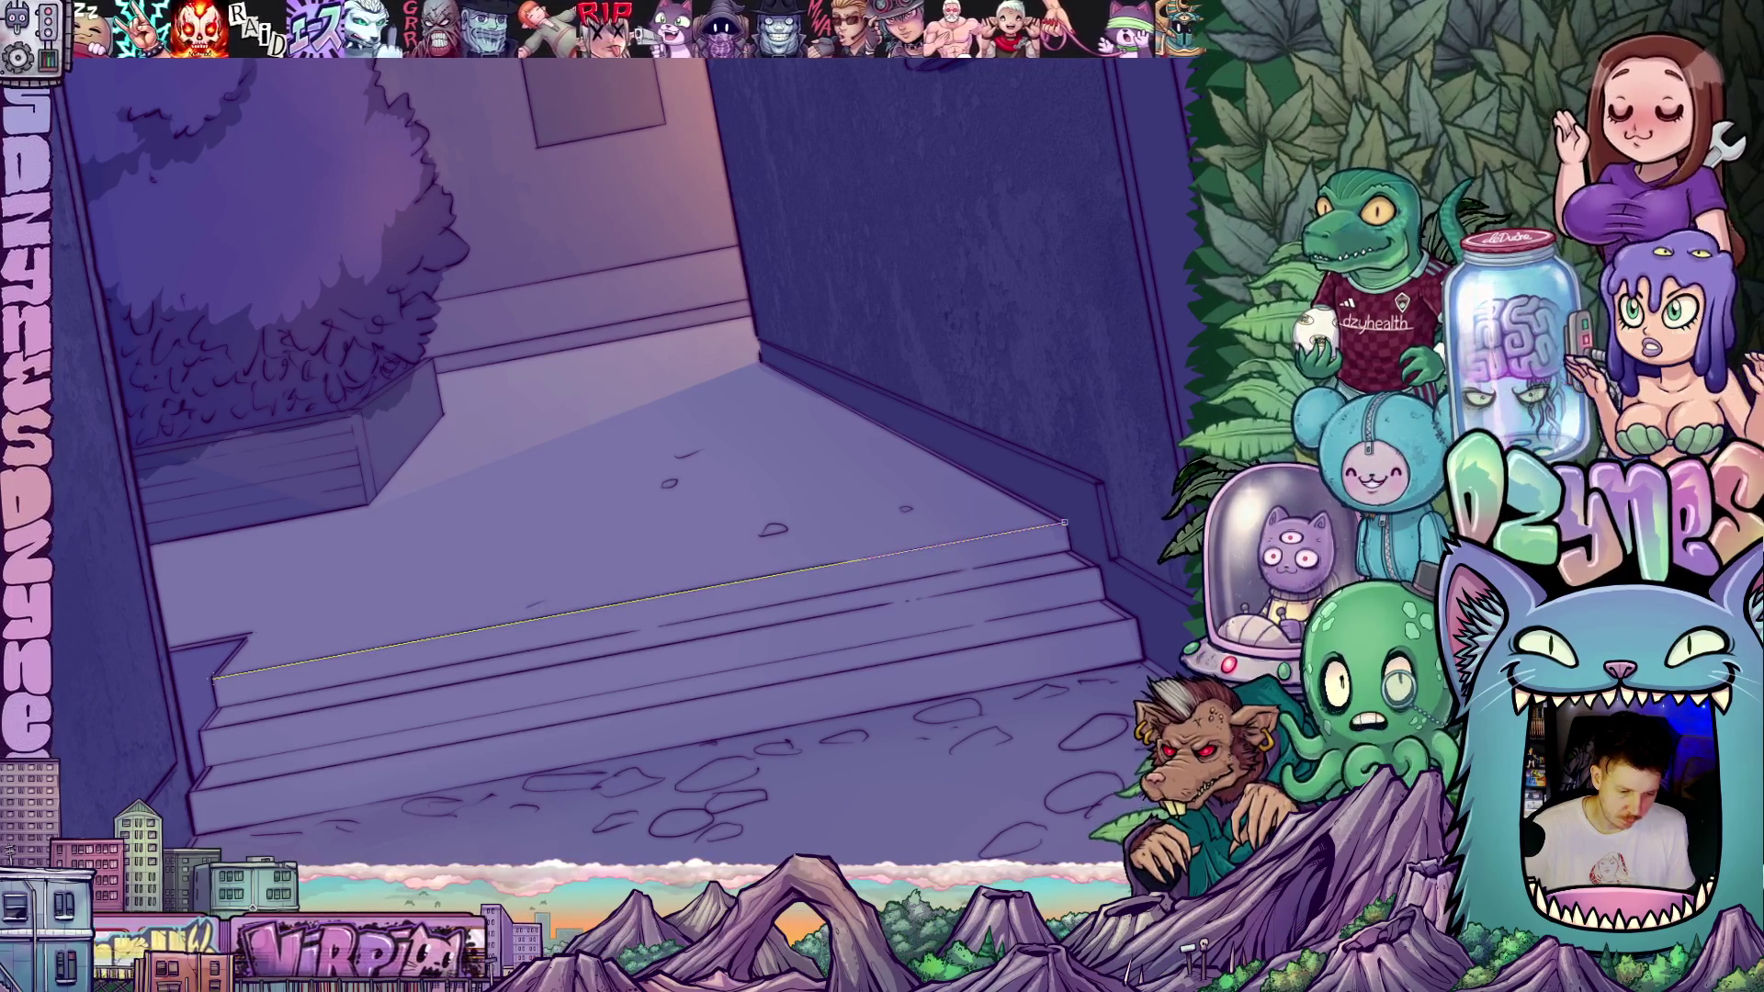
- Move the view up to the slender tree, bushes and tiled roof against the night sky
{"action": "left_click", "coordinate": [212, 678]}
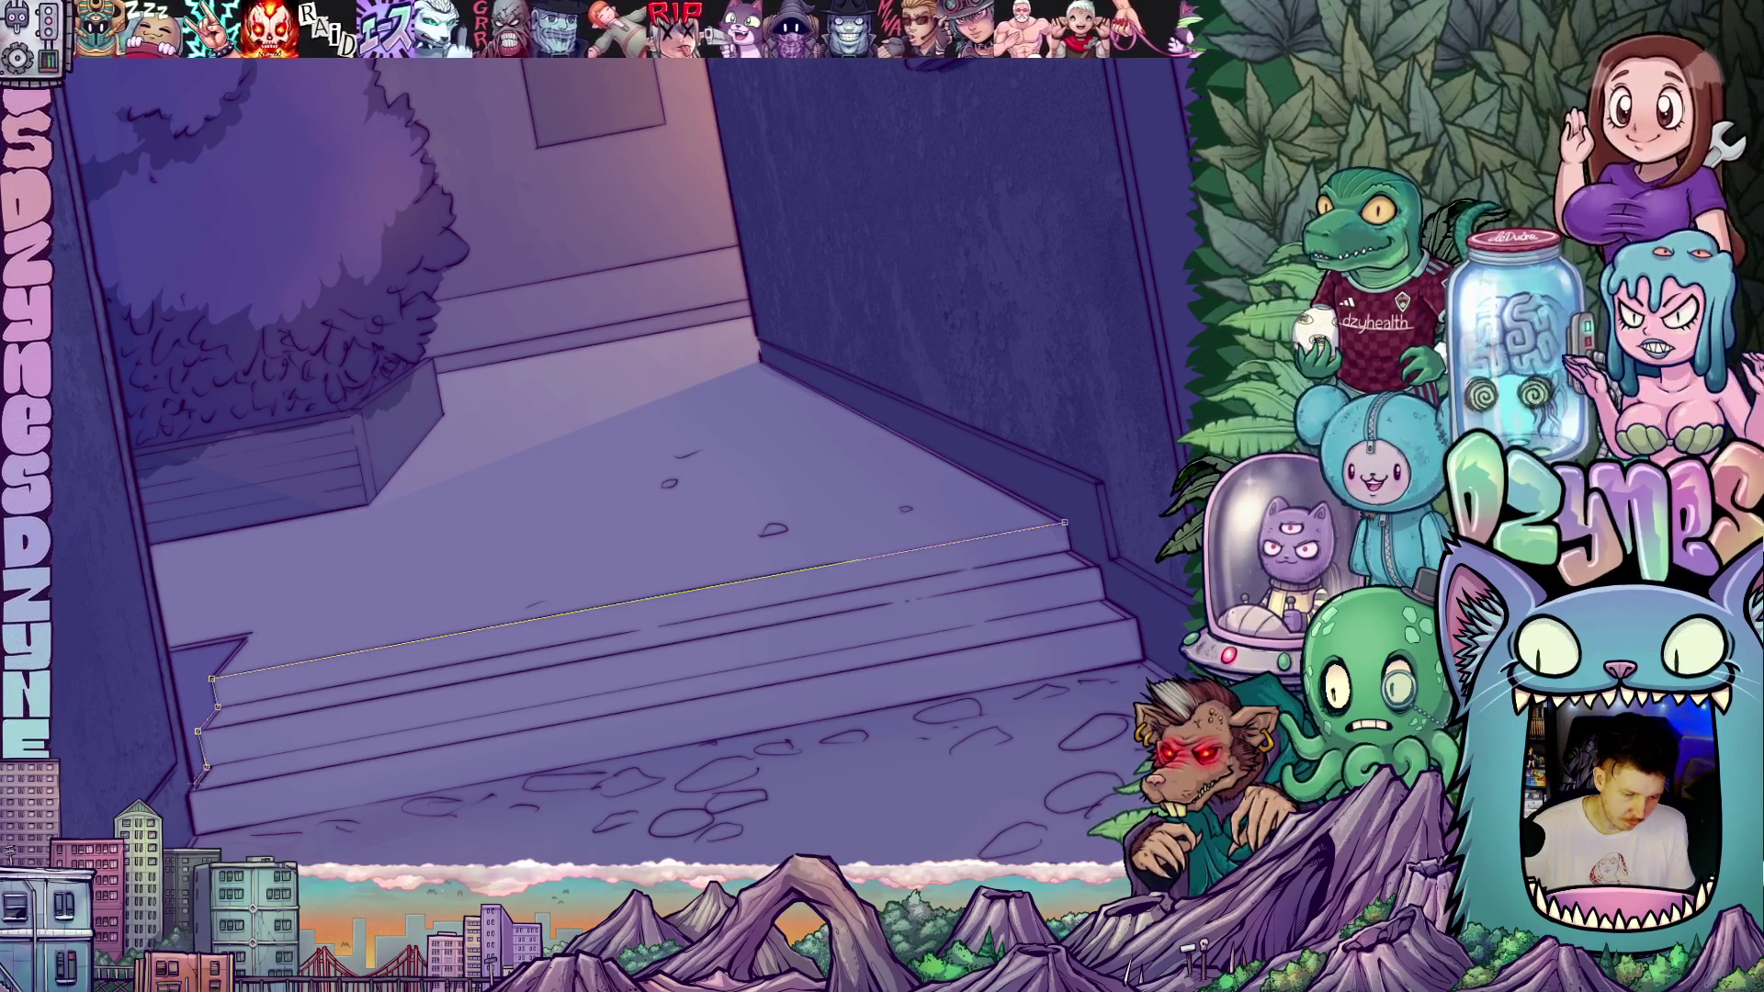
{"action": "mouse_move", "coordinate": [85, 187]}
{"action": "left_mouse_down"}
{"action": "mouse_move", "coordinate": [189, 283]}
{"action": "mouse_move", "coordinate": [311, 450]}
{"action": "left_mouse_up"}
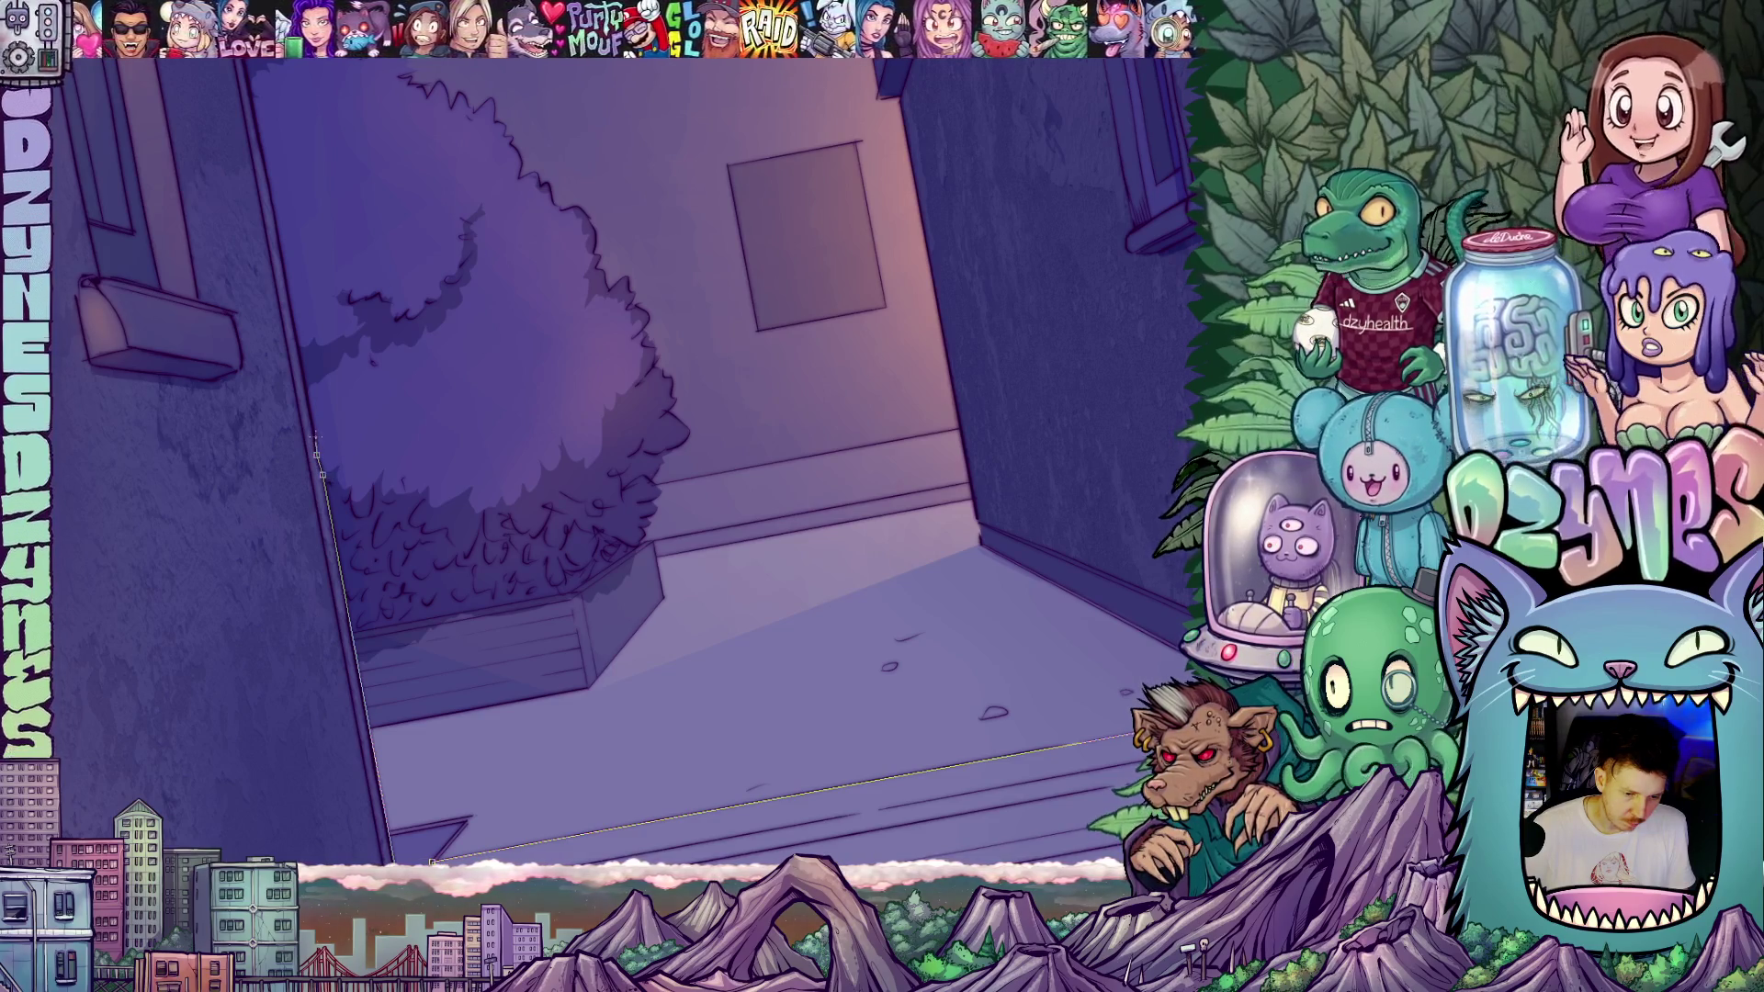
{"action": "left_click_drag", "start_coordinate": [262, 149], "coordinate": [358, 429]}
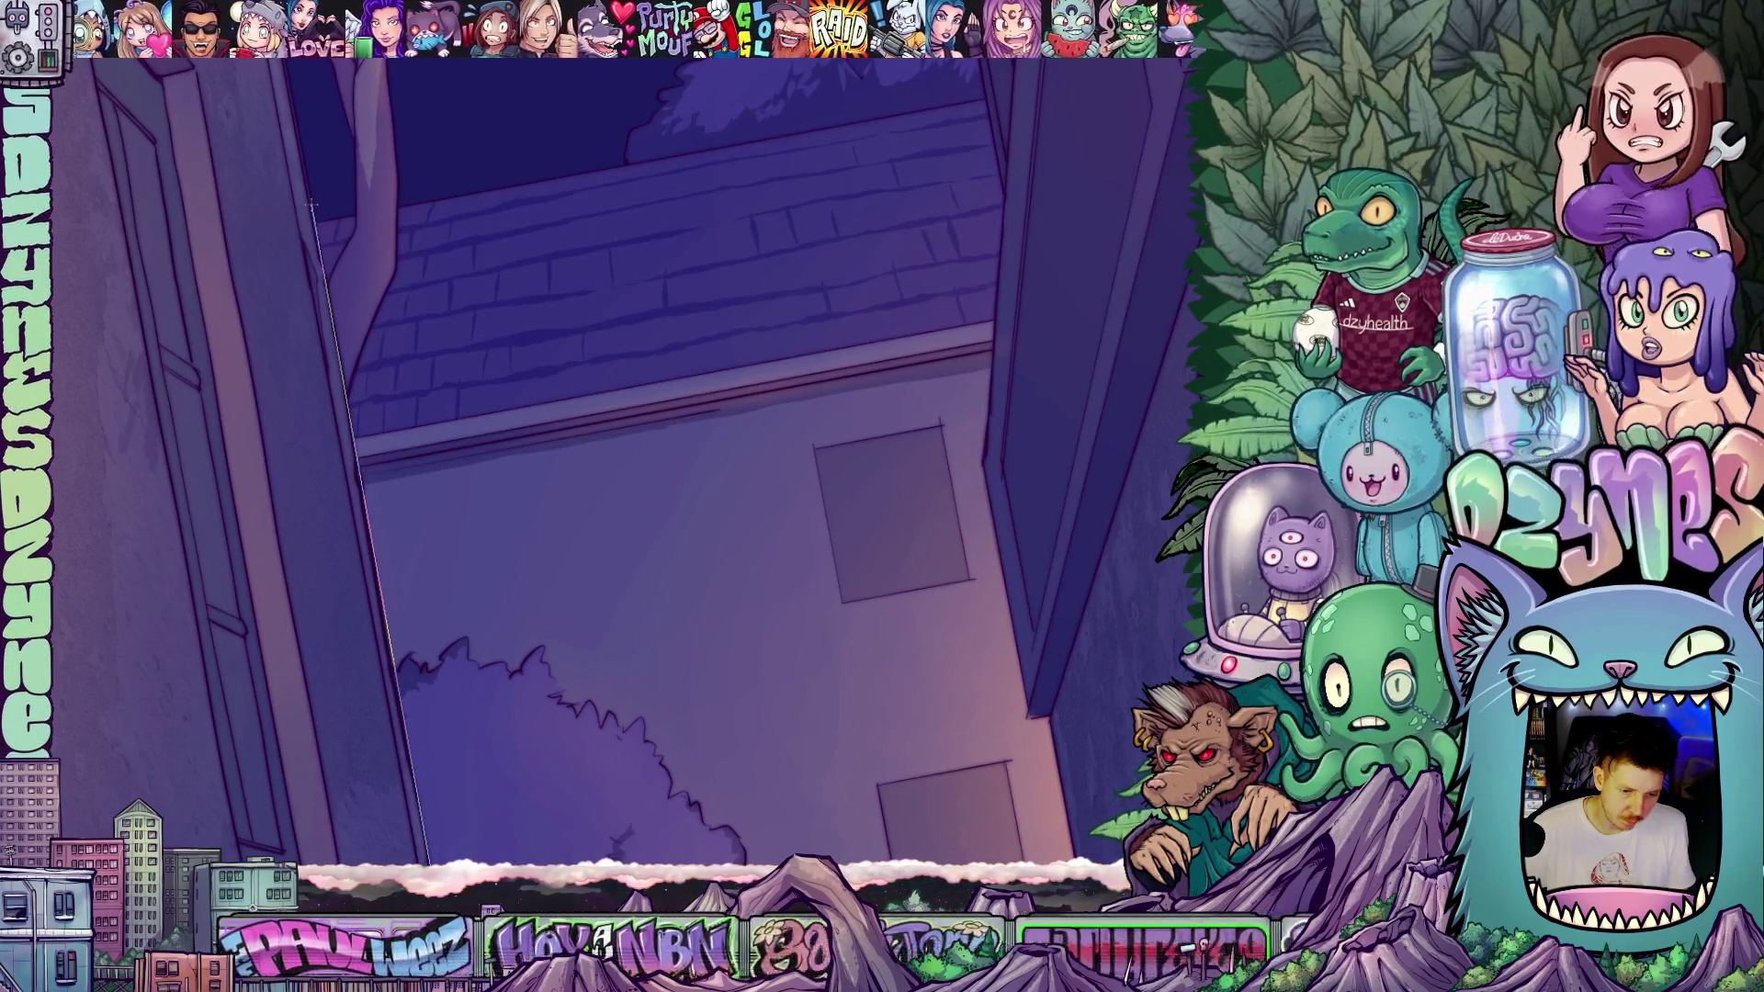
{"action": "left_click_drag", "start_coordinate": [432, 215], "coordinate": [524, 675]}
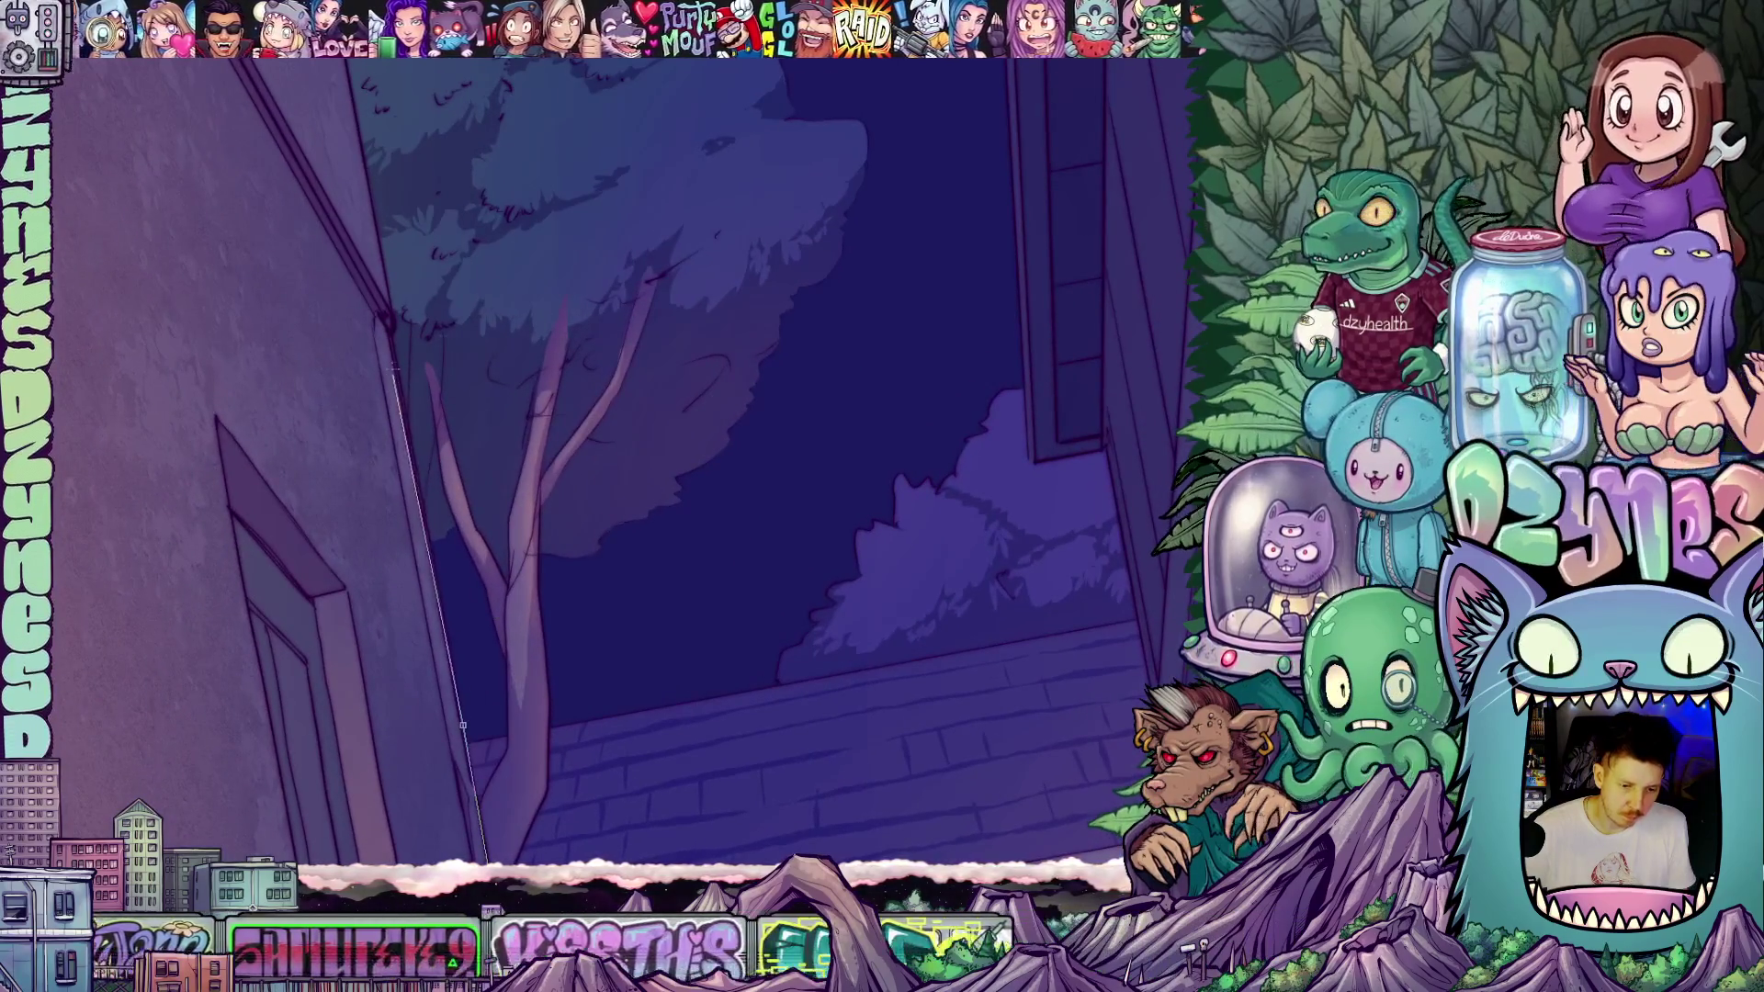
{"action": "left_click", "coordinate": [390, 324]}
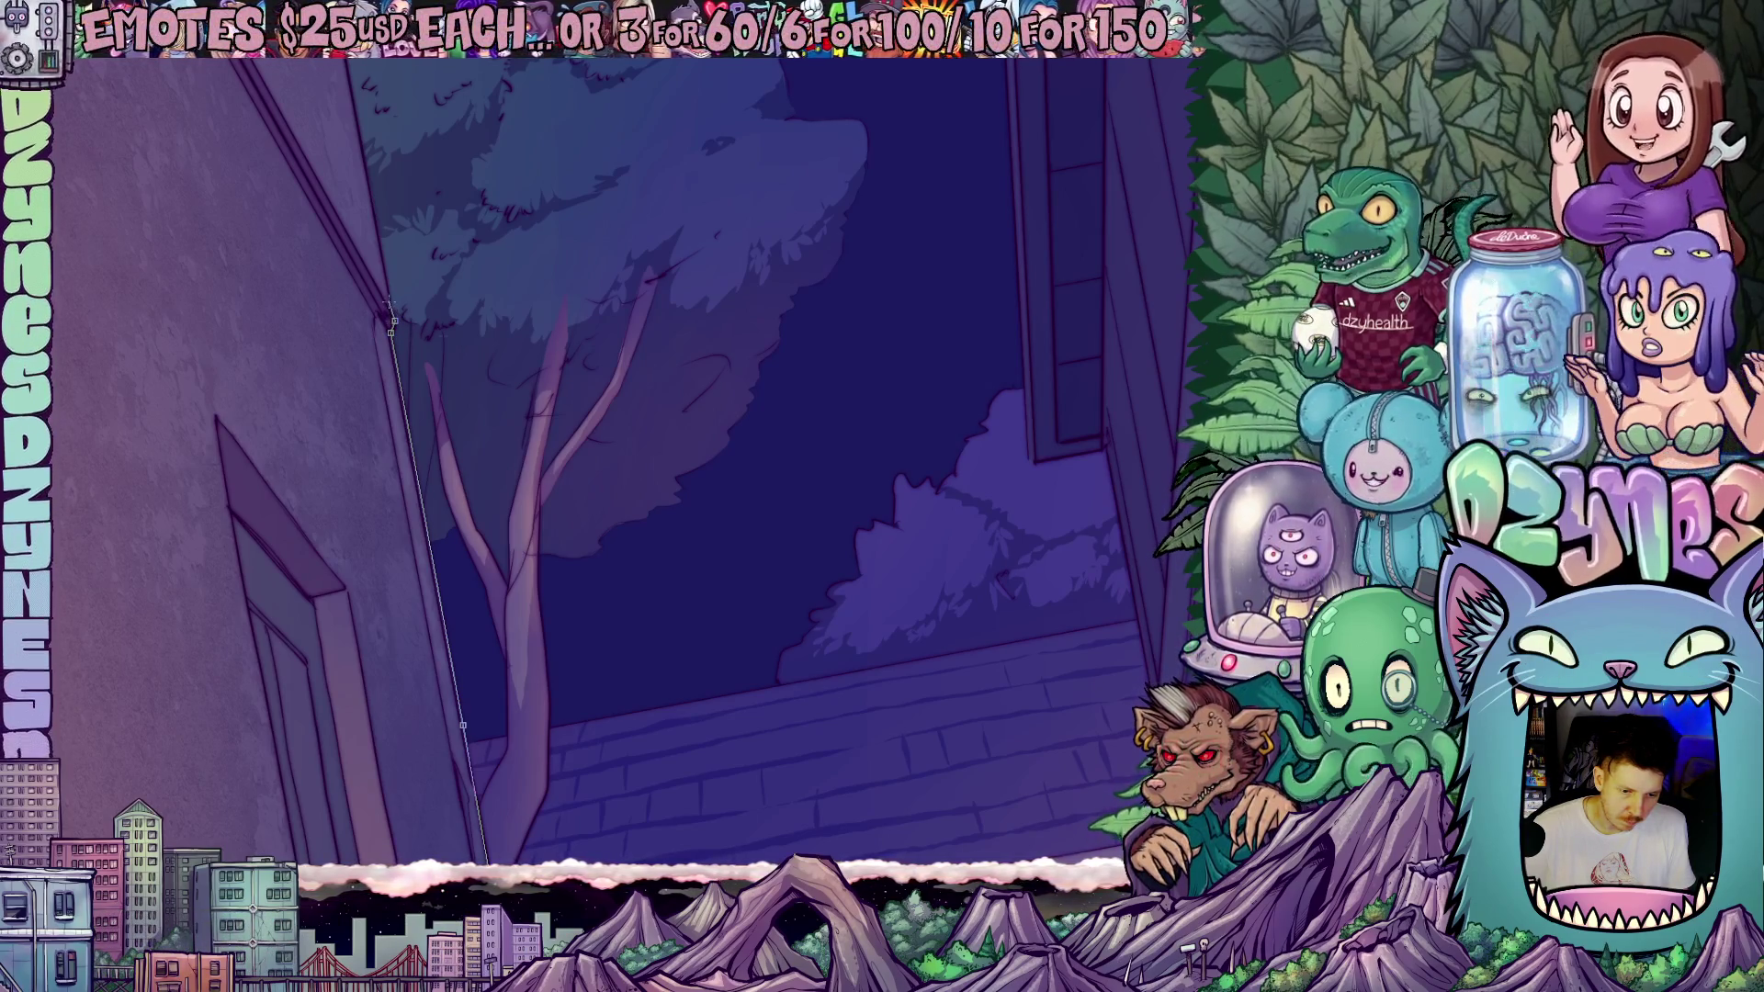
- Polygon-lasso the distant alley area: sky, tree, back building, bush and steps
{"action": "left_click_drag", "start_coordinate": [418, 174], "coordinate": [535, 582]}
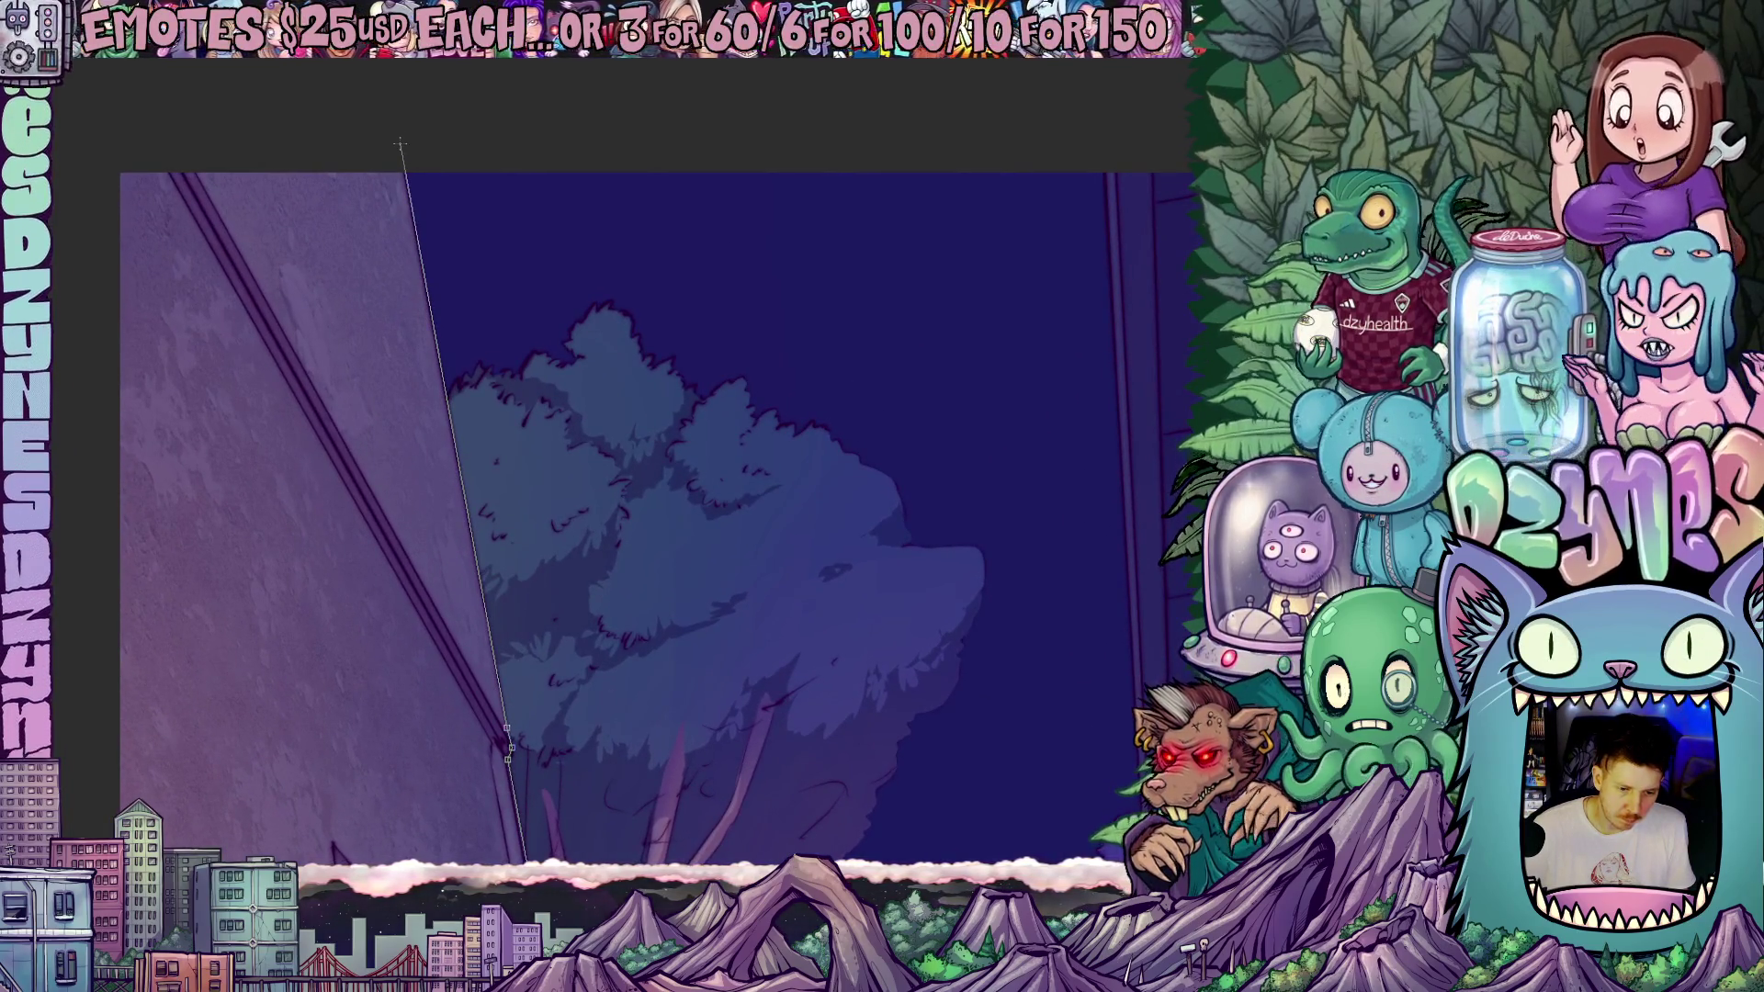
{"action": "left_click_drag", "start_coordinate": [643, 459], "coordinate": [225, 367]}
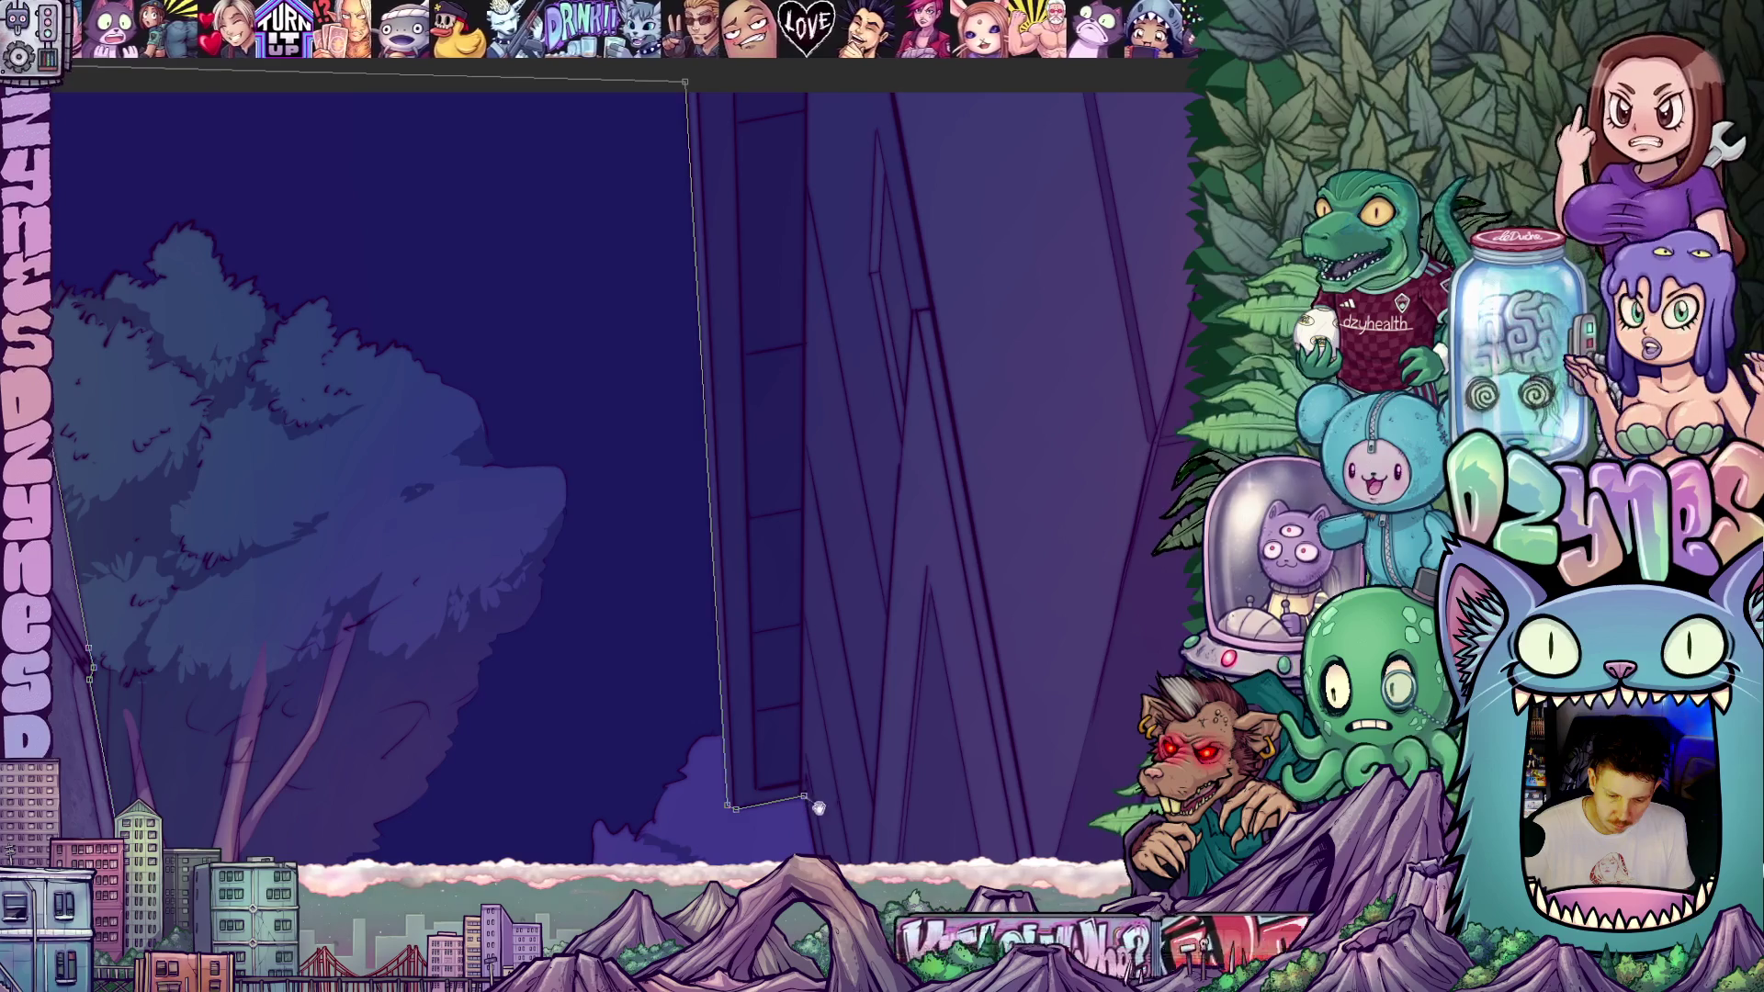
{"action": "left_click_drag", "start_coordinate": [802, 796], "coordinate": [775, 327]}
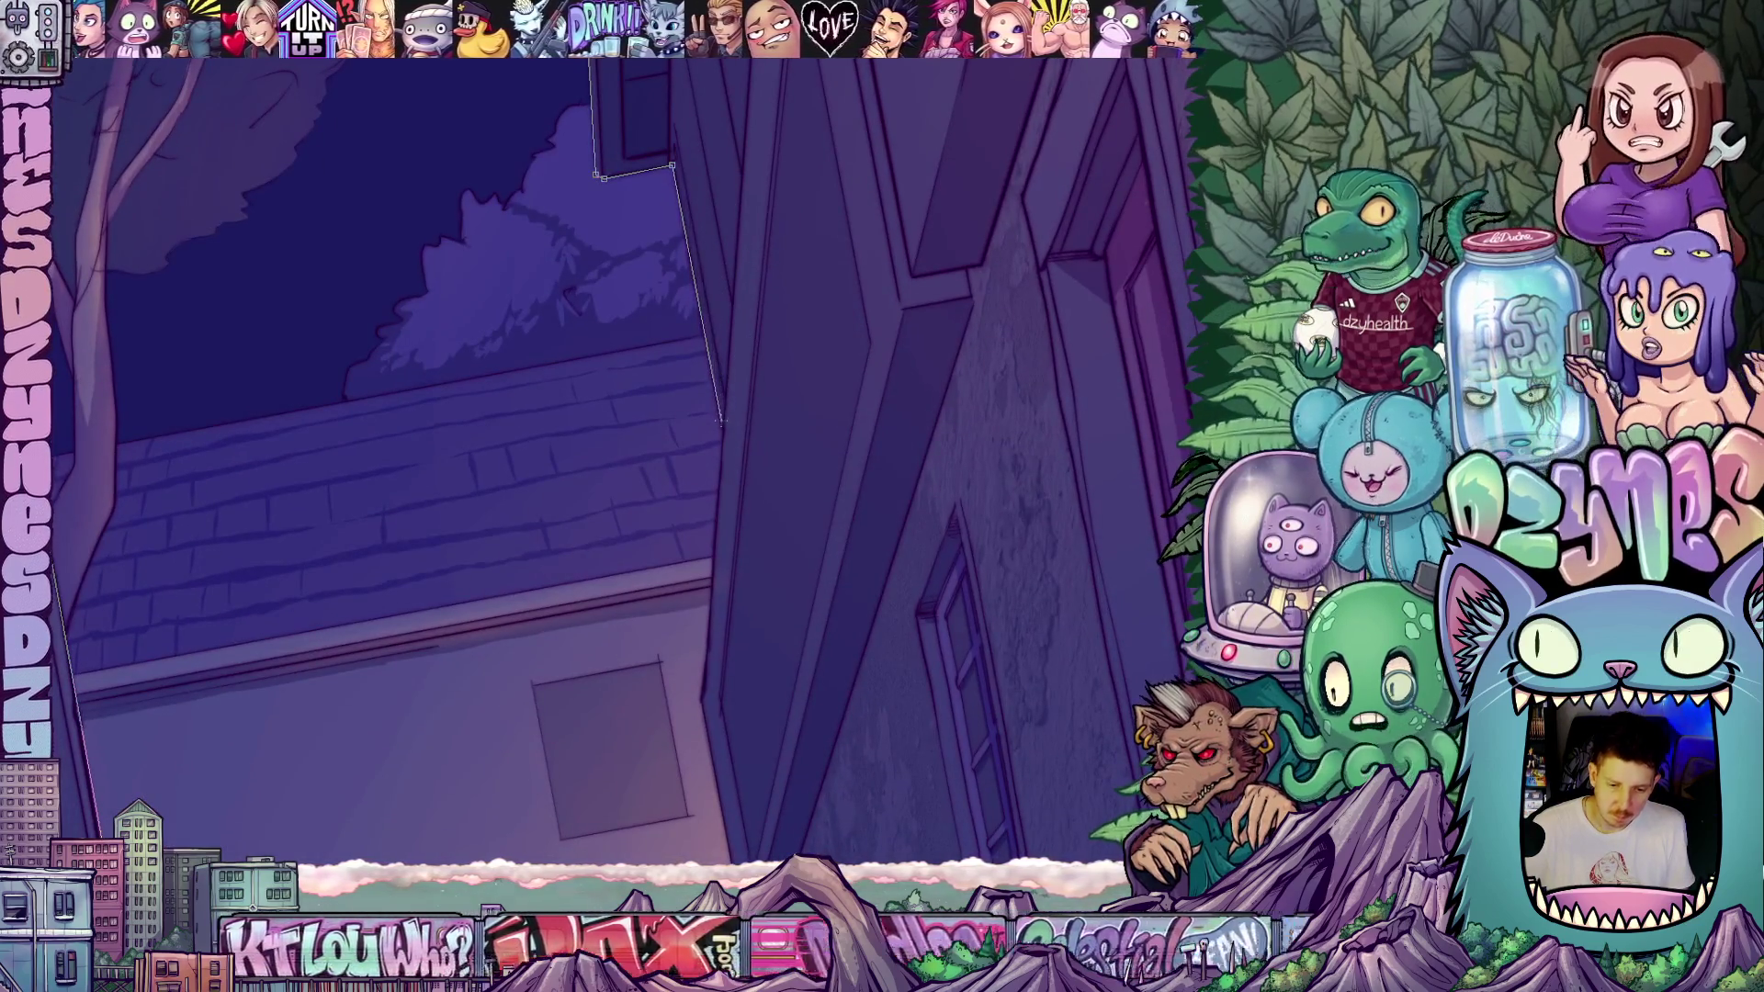
{"action": "left_click", "coordinate": [723, 432]}
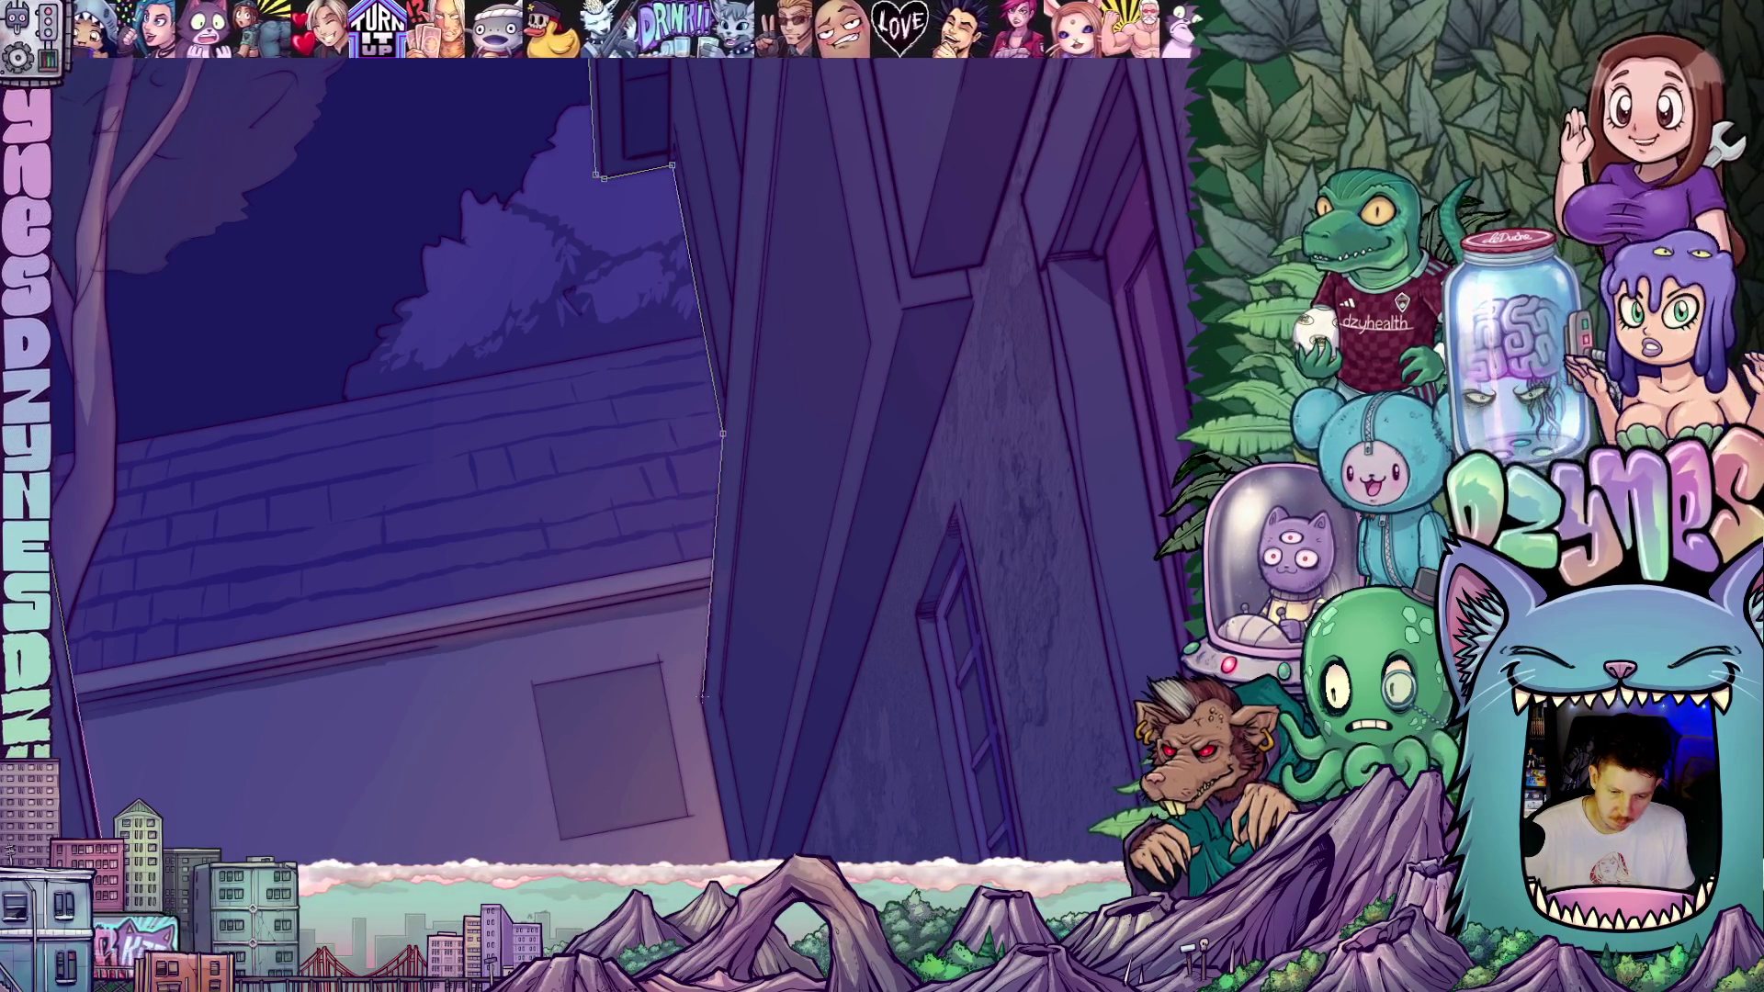
{"action": "left_click_drag", "start_coordinate": [766, 750], "coordinate": [677, 228]}
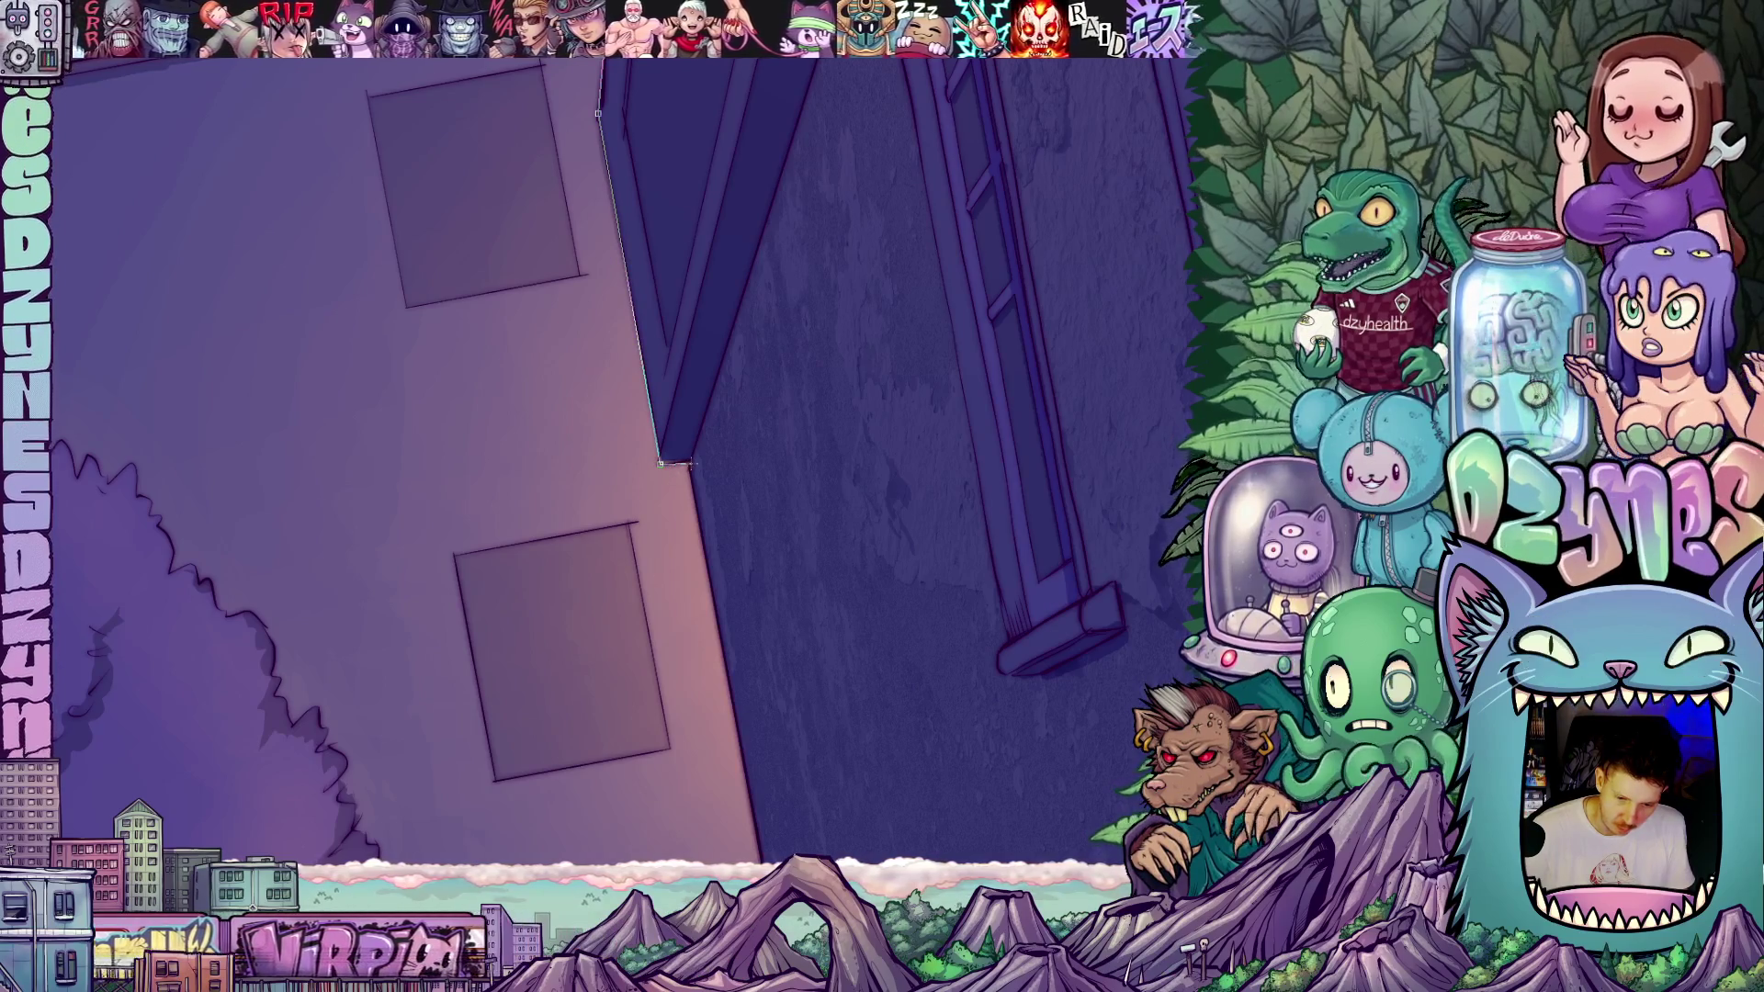
{"action": "scroll", "coordinate": [684, 349], "scroll_direction": "down", "scroll_amount": 5}
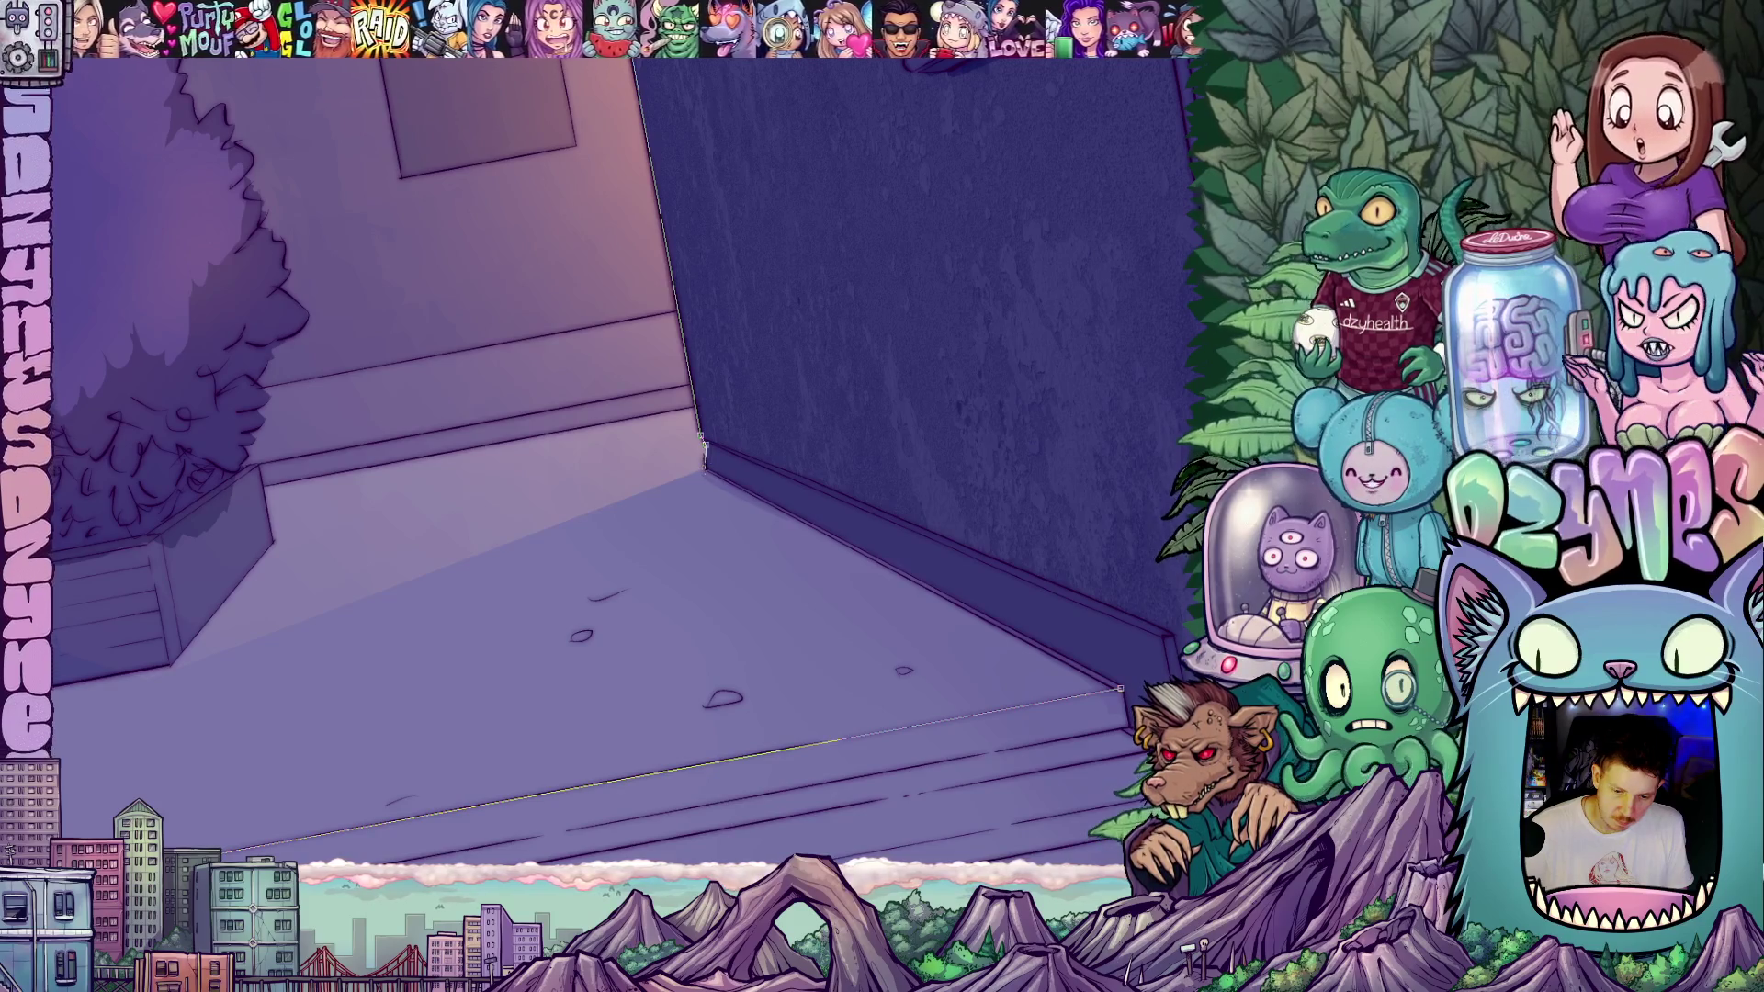
{"action": "scroll", "coordinate": [890, 615], "scroll_direction": "down", "scroll_amount": 5}
{"action": "scroll", "coordinate": [890, 615], "scroll_direction": "right", "scroll_amount": 4}
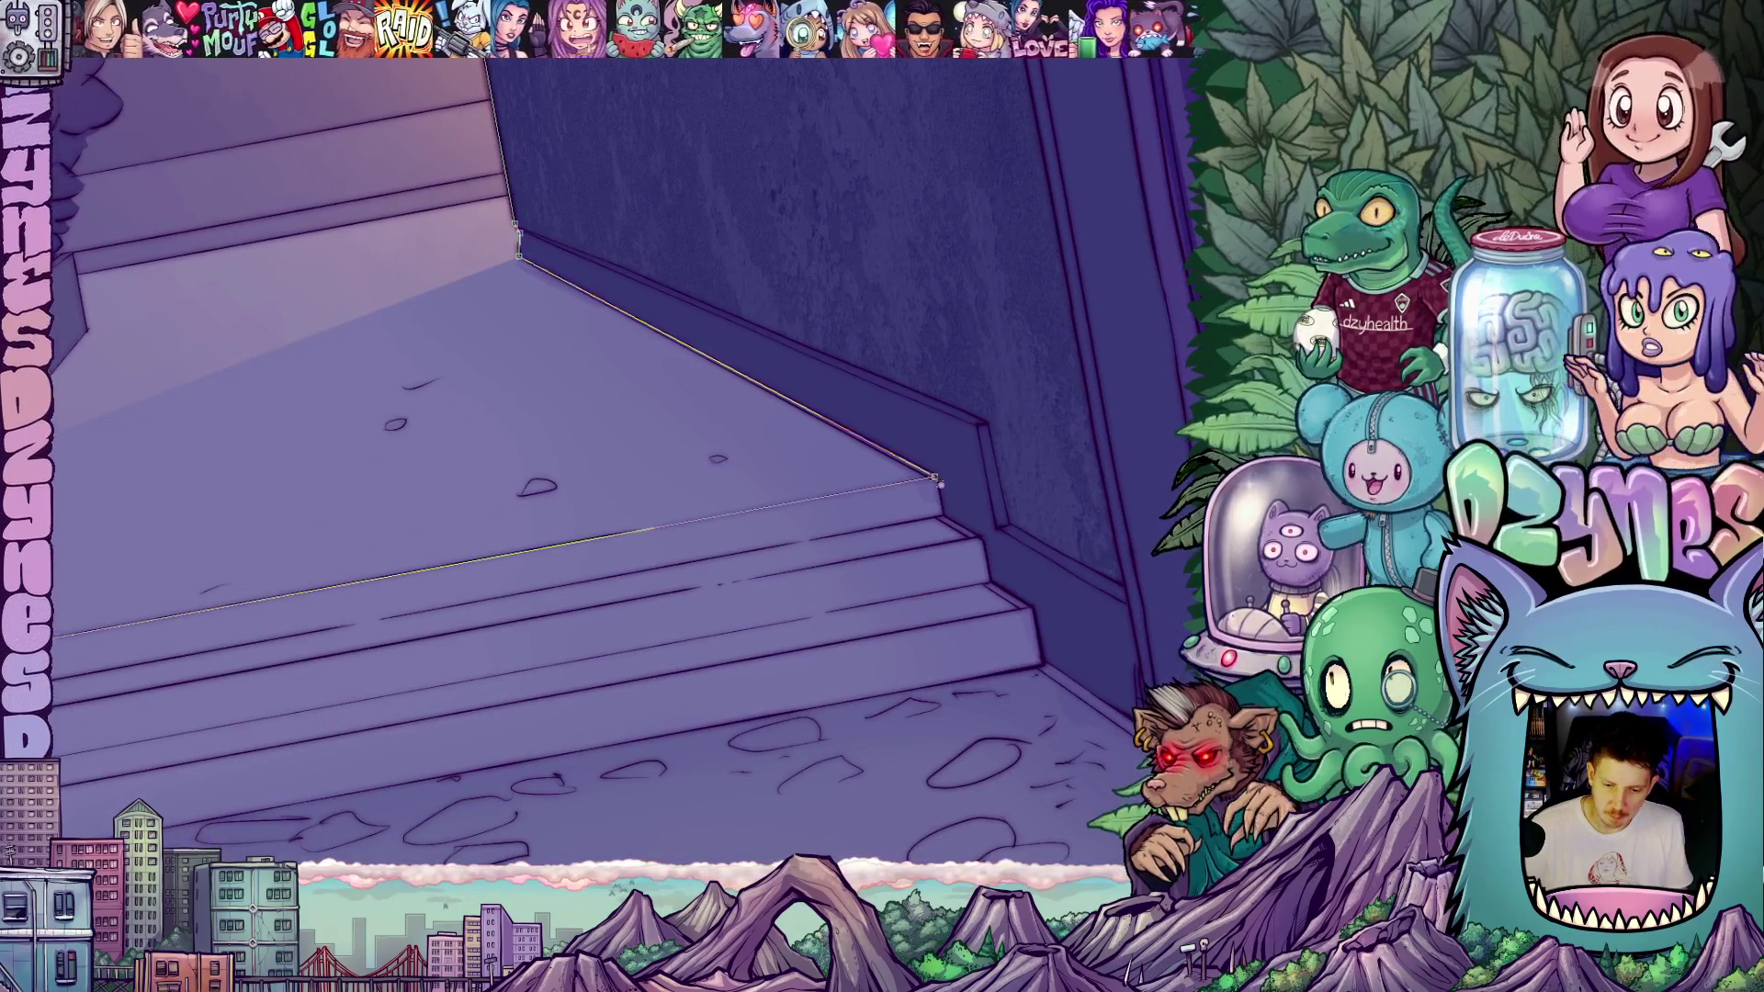
{"action": "scroll", "coordinate": [907, 450], "scroll_direction": "down", "scroll_amount": 6}
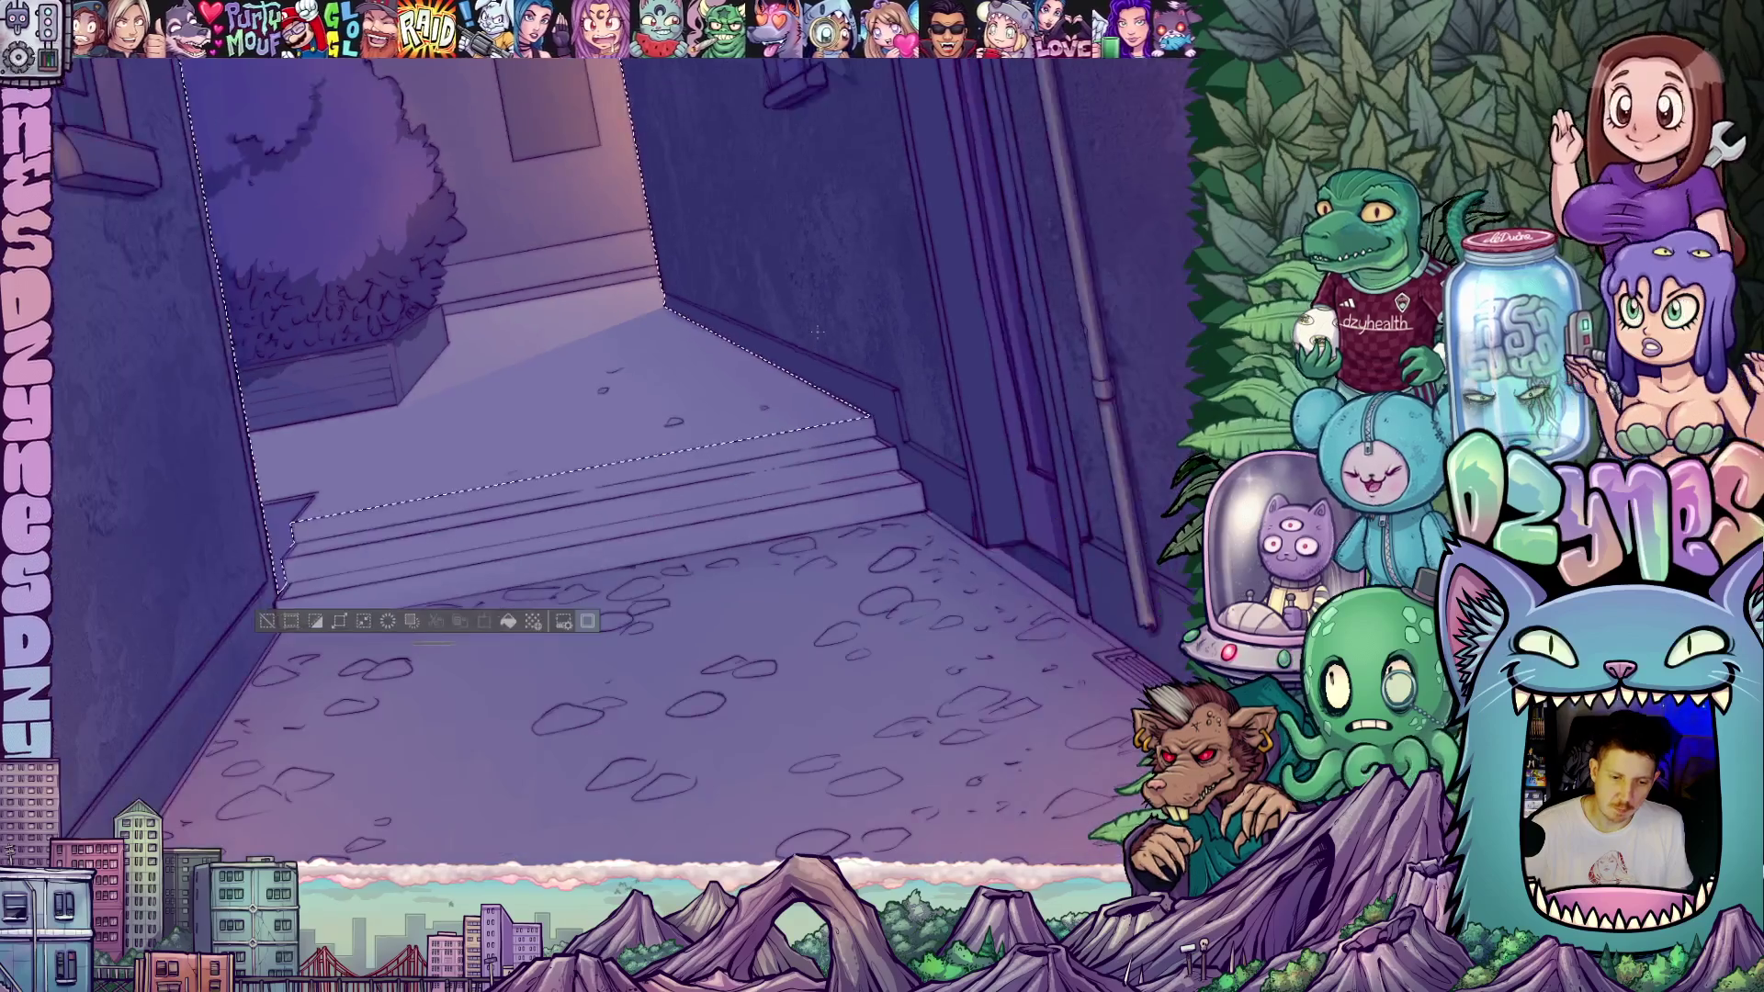
{"action": "scroll", "coordinate": [865, 445], "scroll_direction": "down", "scroll_amount": 4}
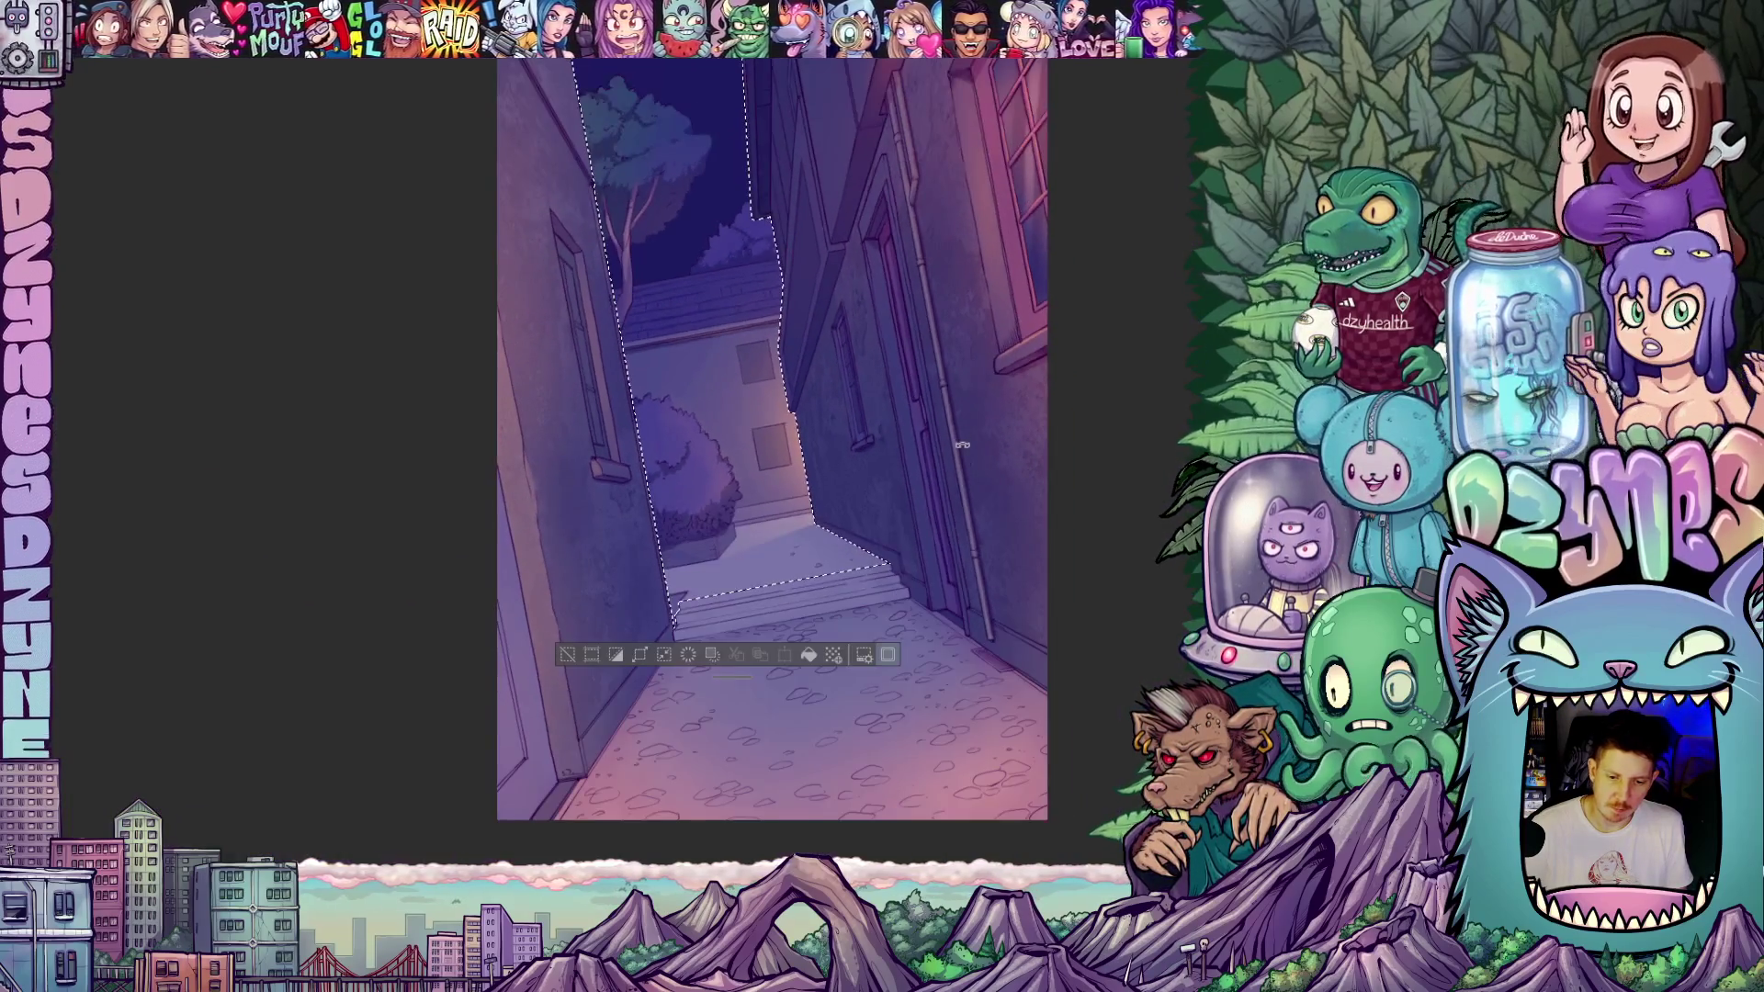
{"action": "left_click_drag", "start_coordinate": [962, 446], "coordinate": [966, 473]}
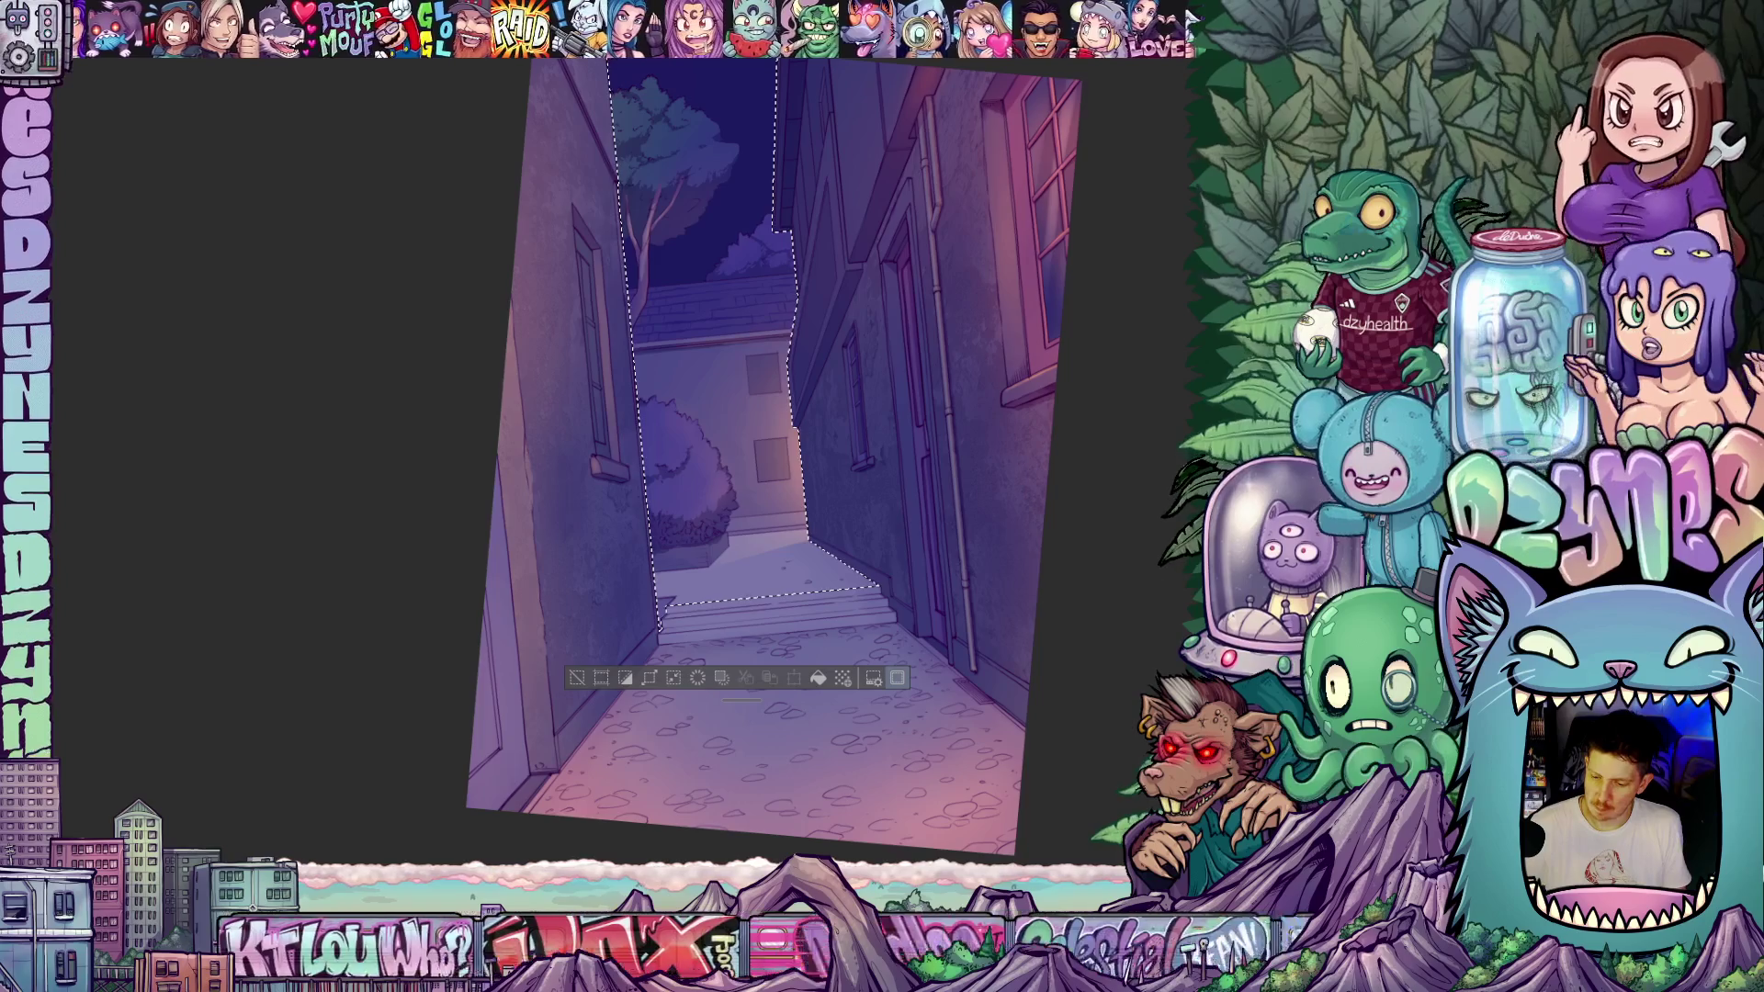
{"action": "key", "text": "ctrl+at"}
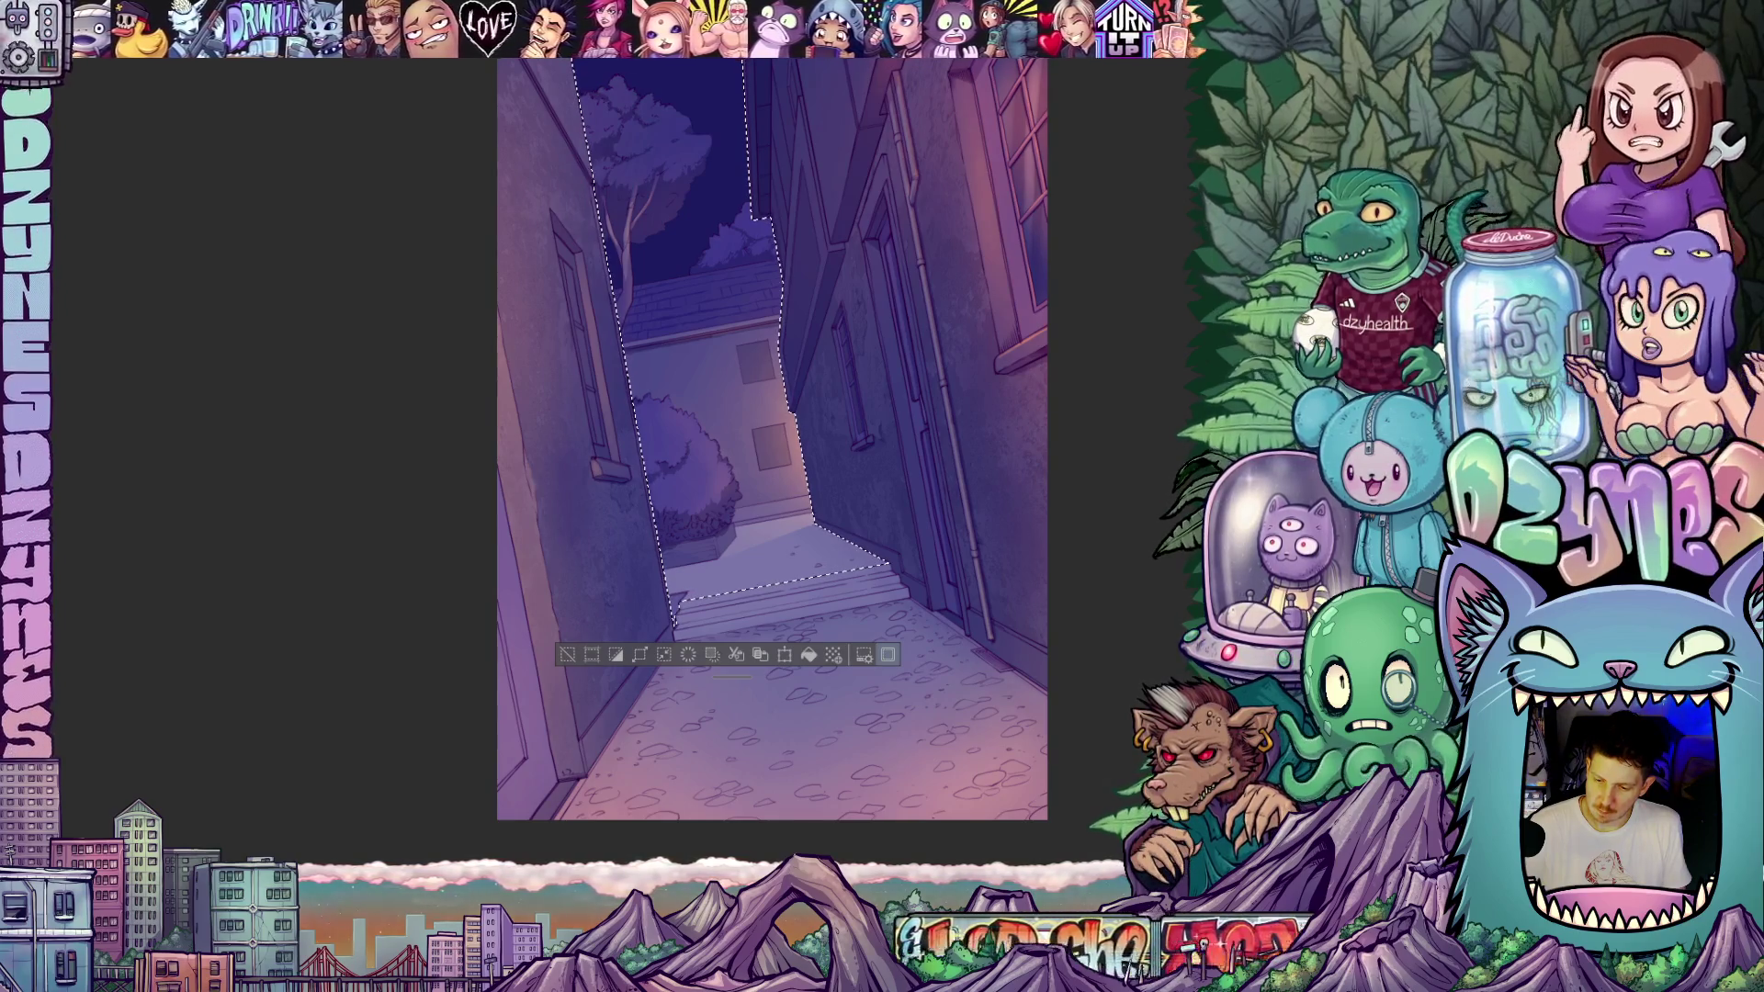
- Deselect the deep-blue back area and compare before and after with undo and redo
{"action": "key", "text": "ctrl+d"}
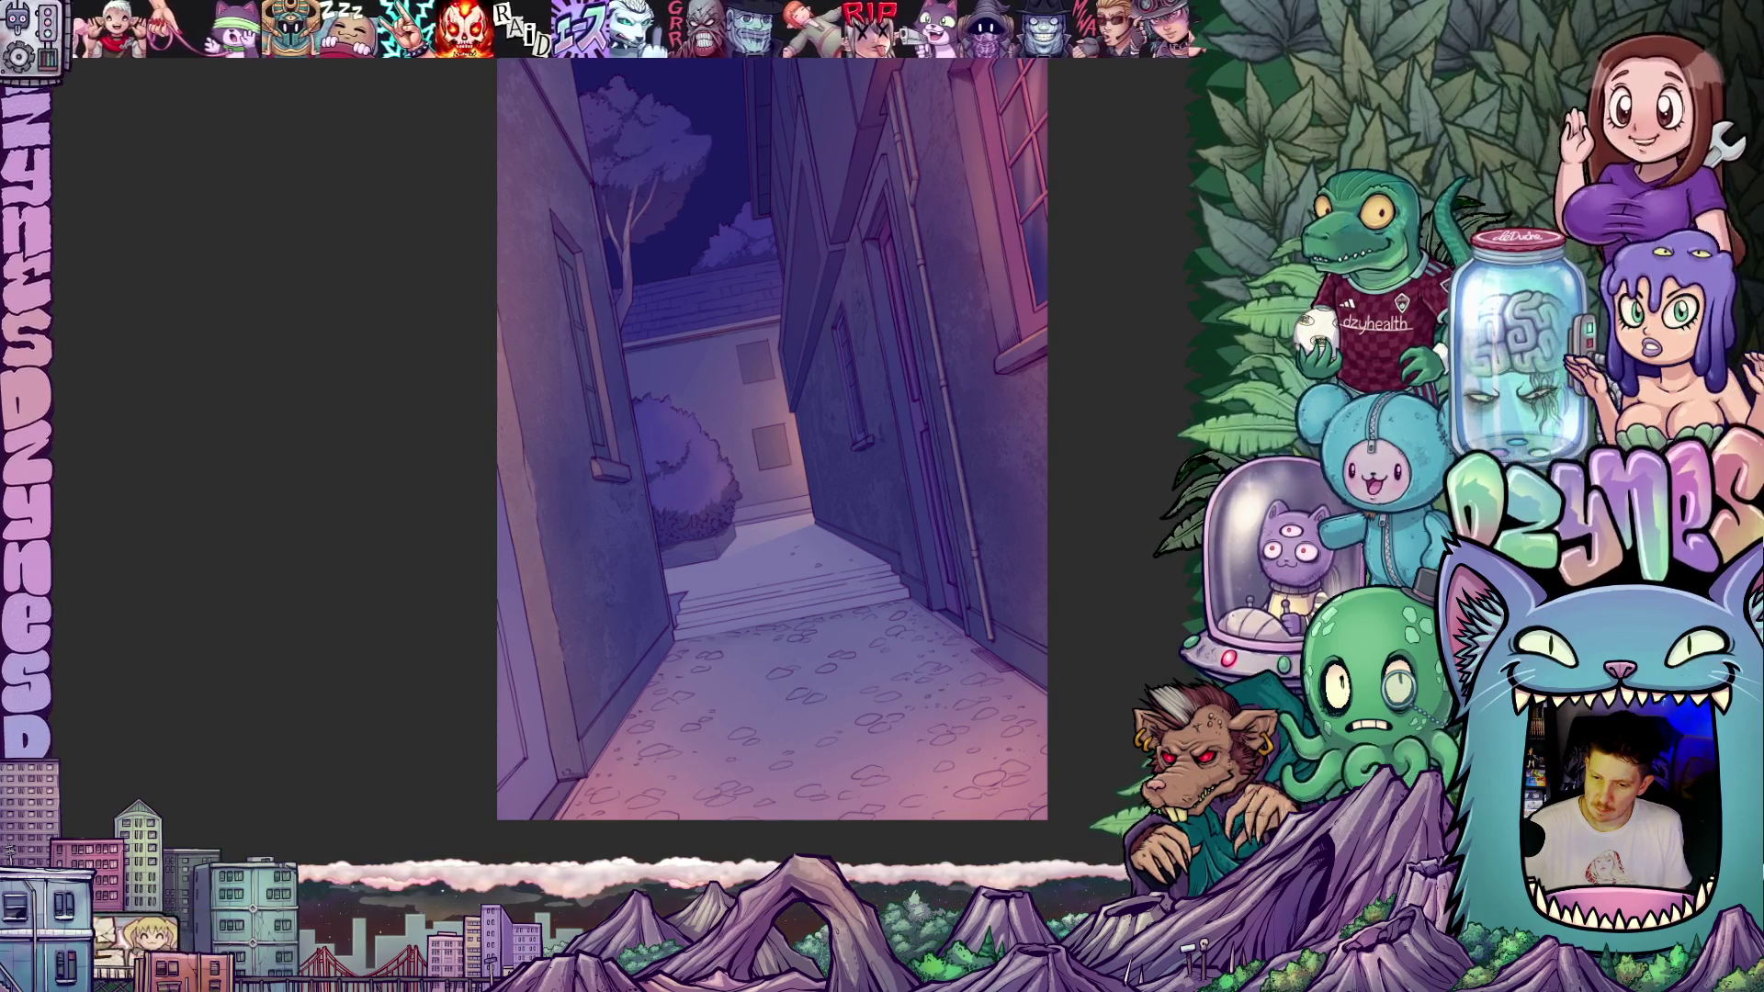
{"action": "key", "text": "ctrl+z"}
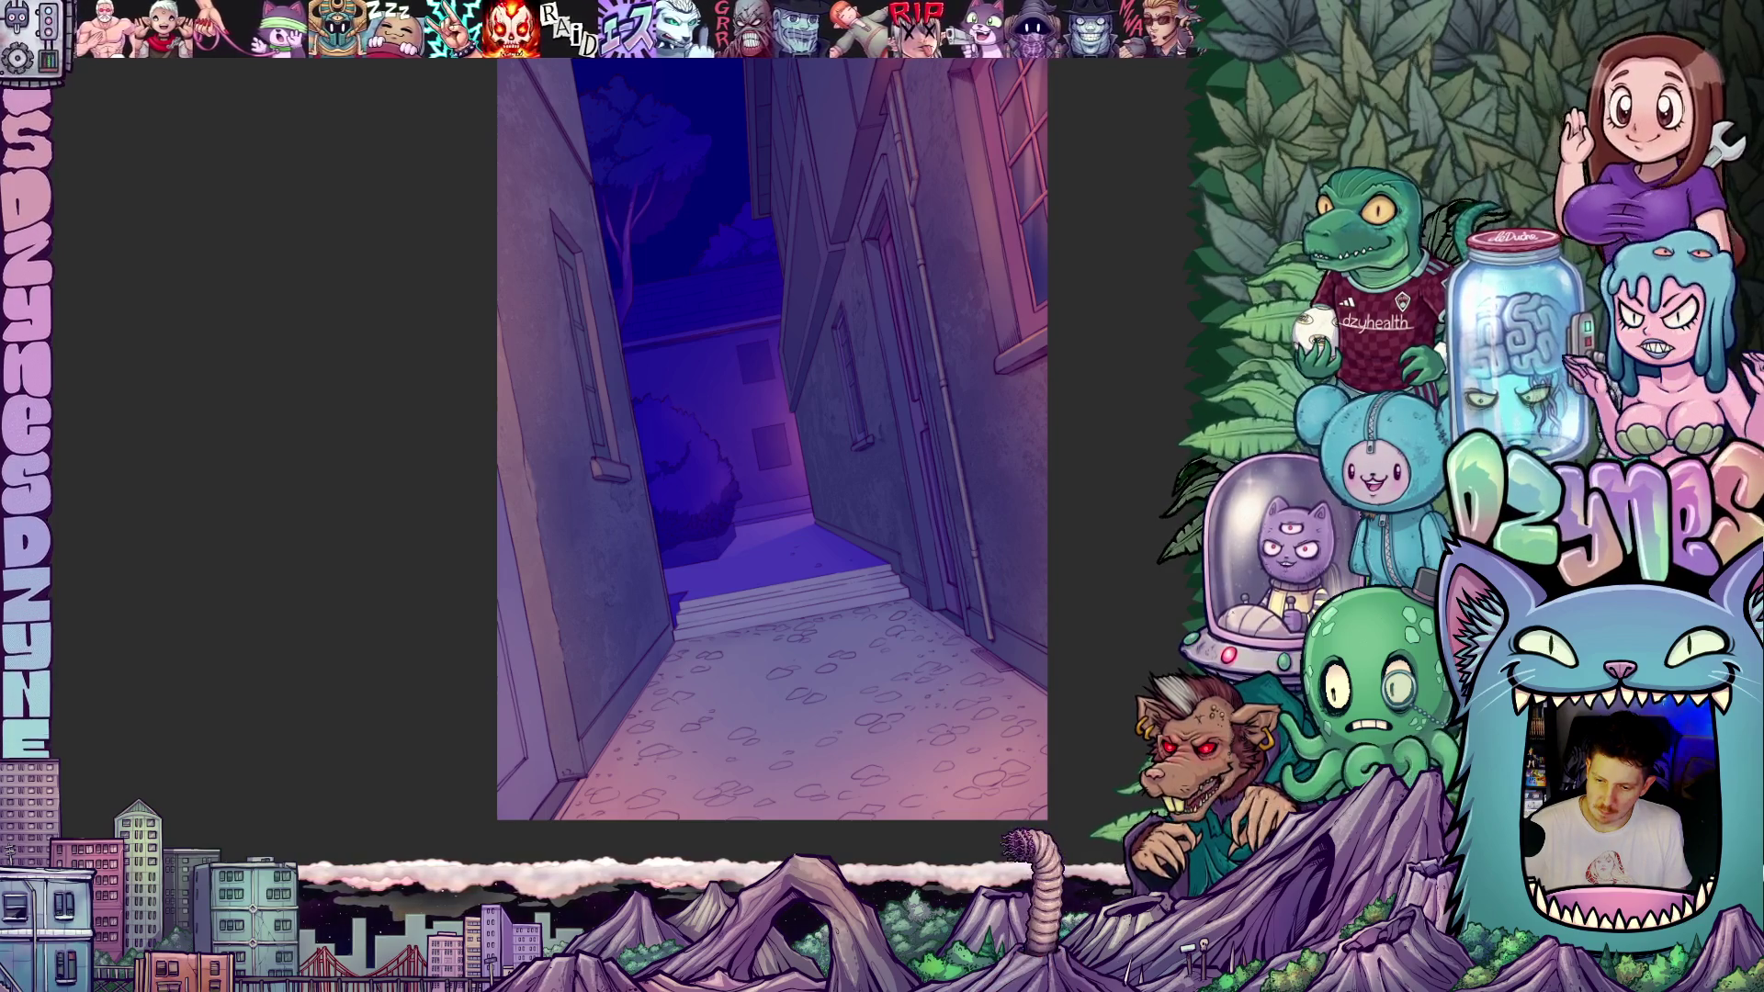
{"action": "key", "text": "ctrl+z"}
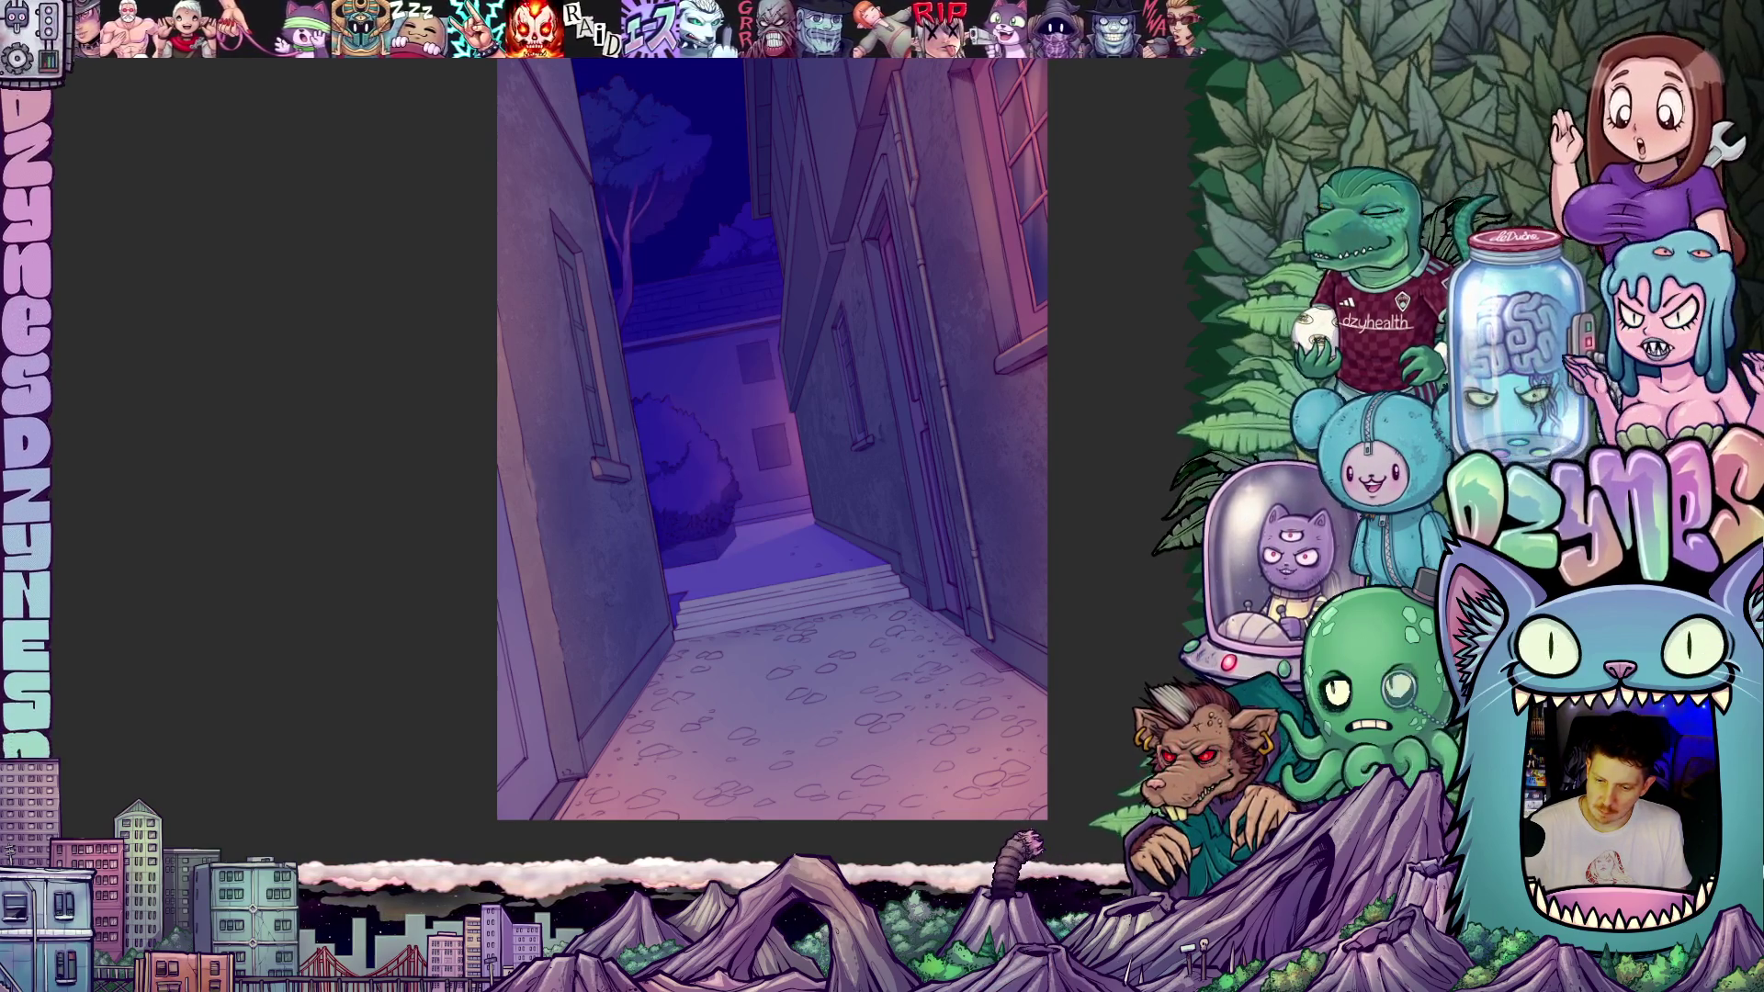
{"action": "key", "text": "ctrl+z"}
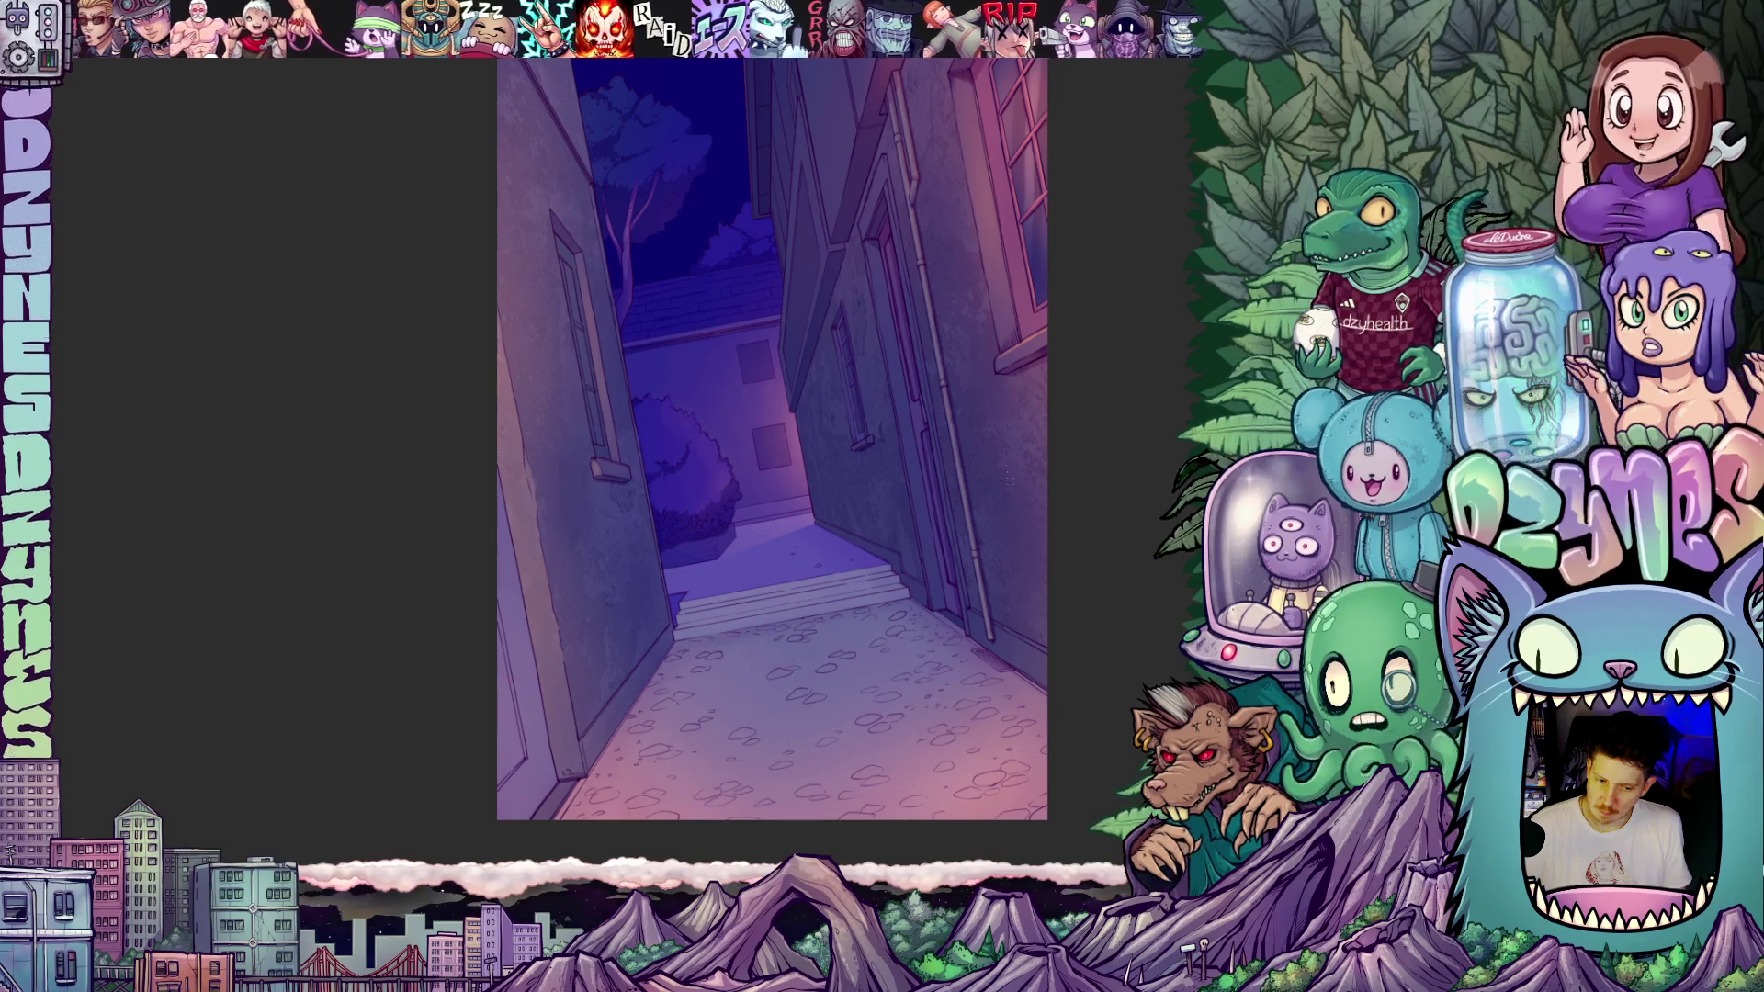
{"action": "mouse_move", "coordinate": [943, 485]}
{"action": "left_mouse_down"}
{"action": "mouse_move", "coordinate": [897, 615]}
{"action": "mouse_move", "coordinate": [897, 588]}
{"action": "left_mouse_up"}
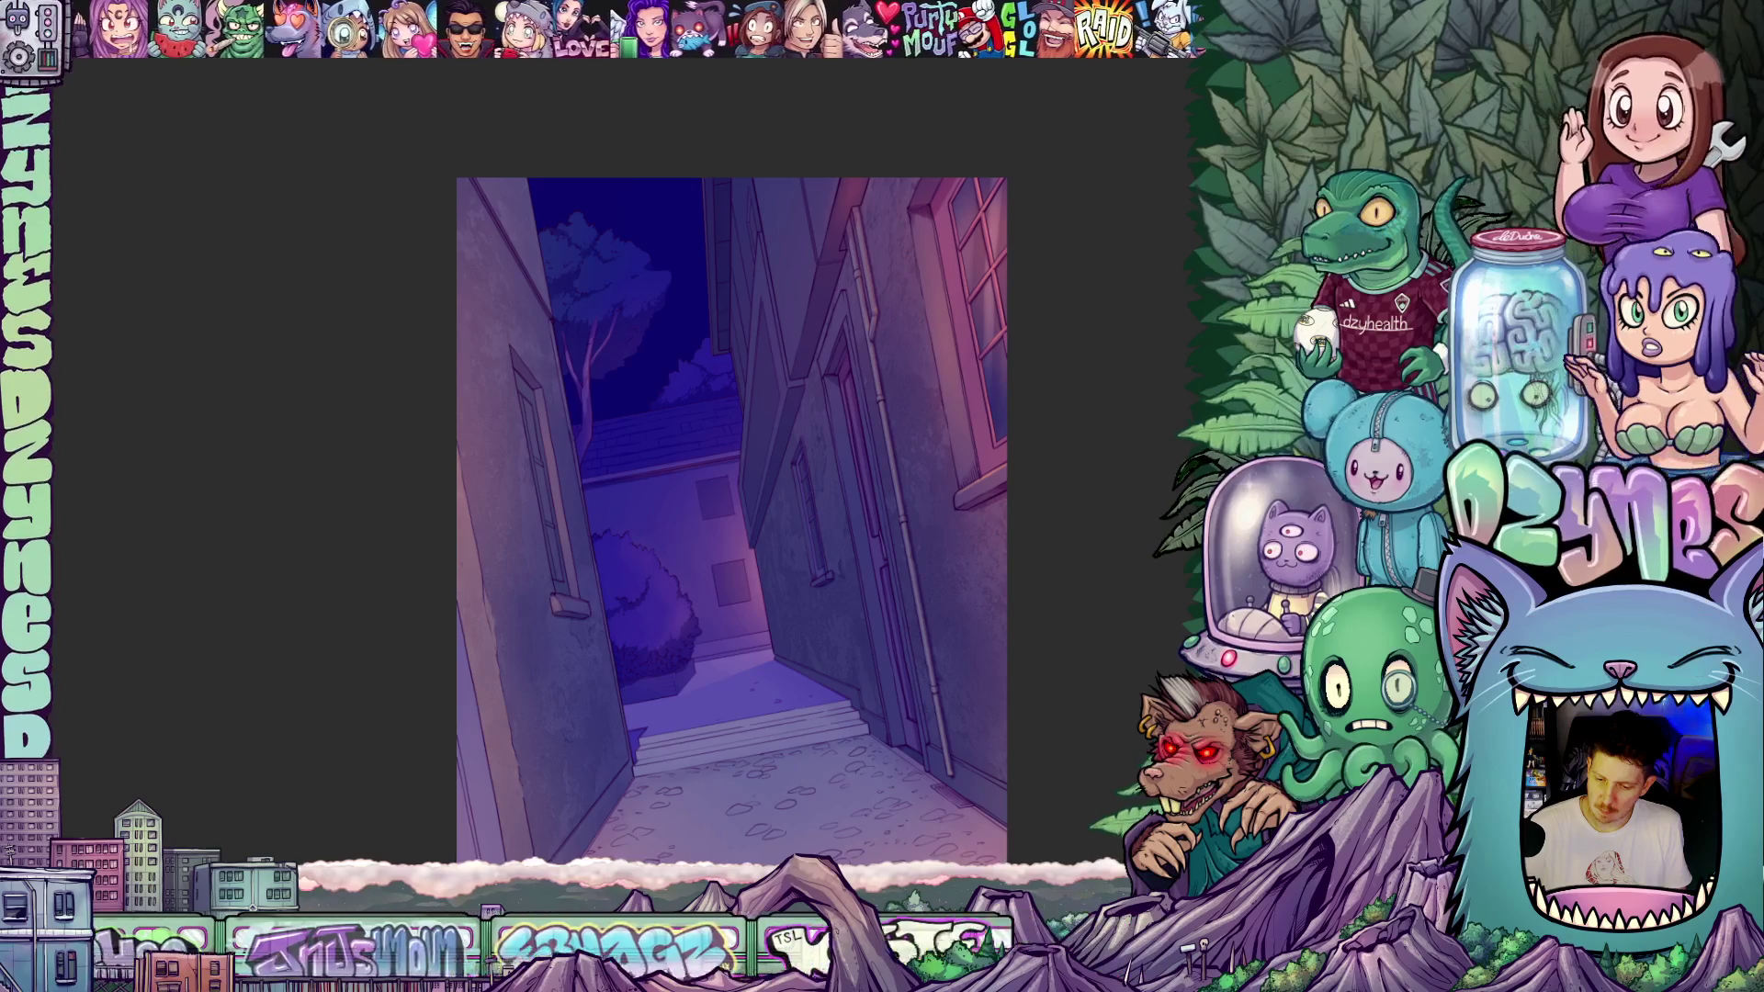
- Paste the darker blue alley into the full illustration from the Edit menu, then view everything
{"action": "scroll", "coordinate": [1102, 625], "scroll_direction": "down", "scroll_amount": 4}
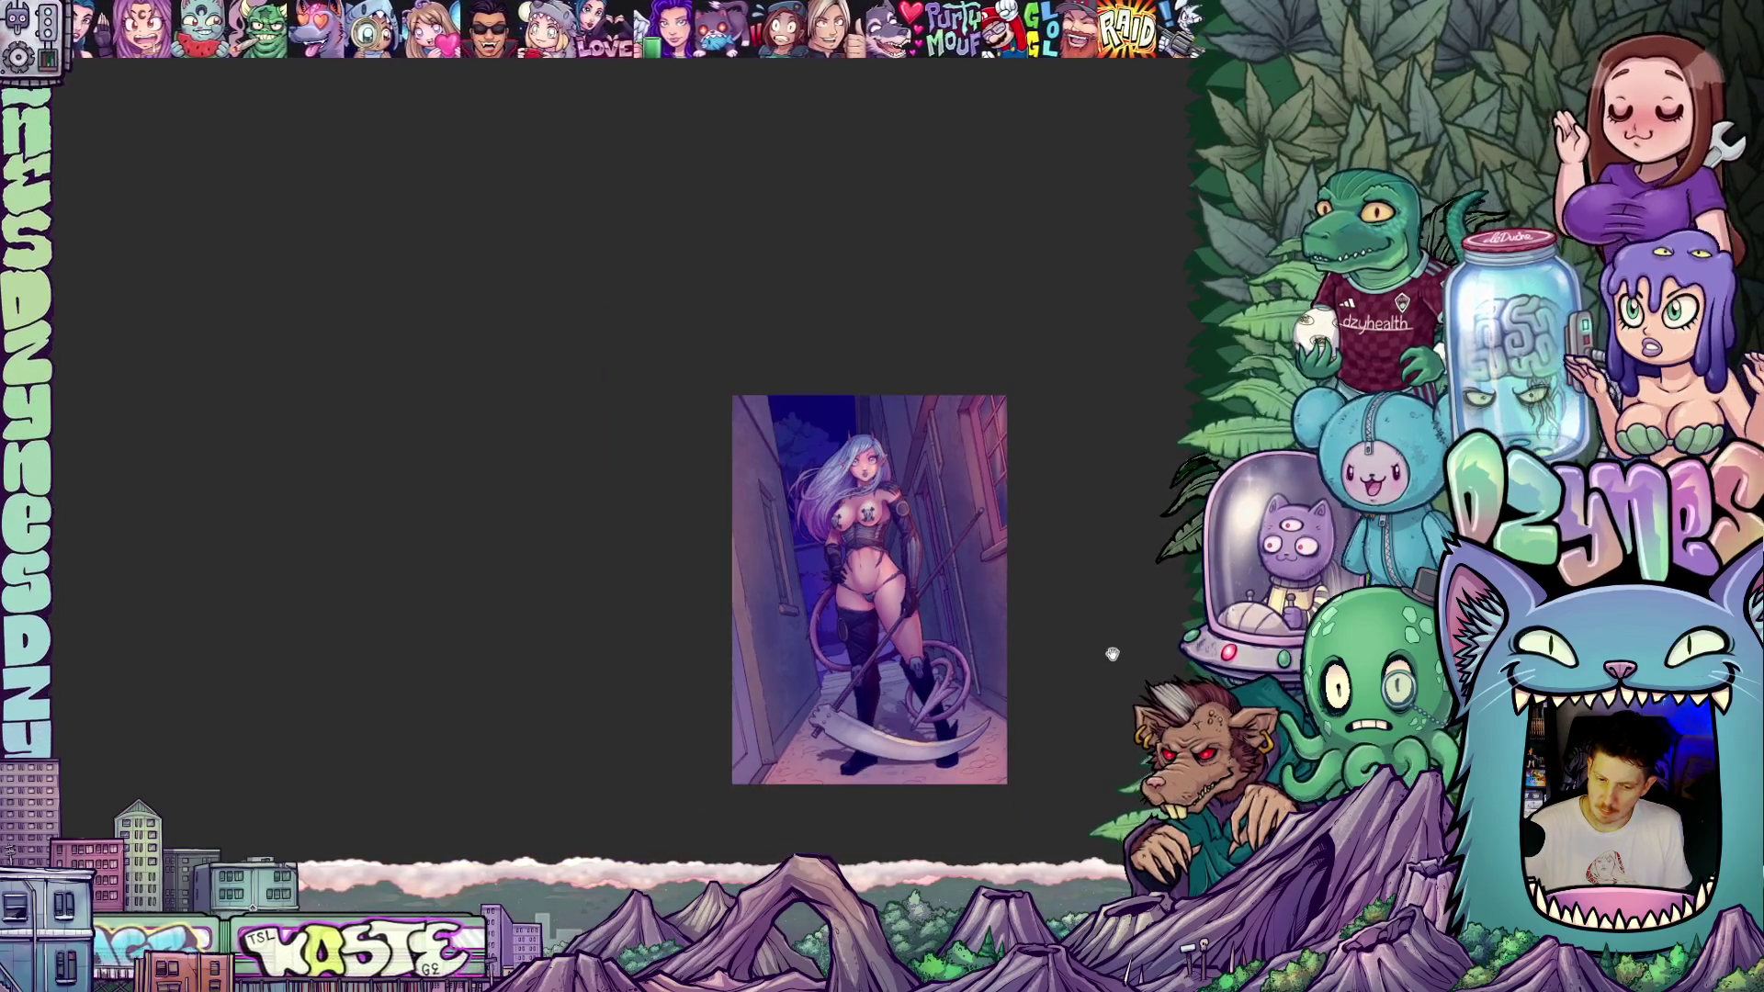
{"action": "scroll", "coordinate": [973, 616], "scroll_direction": "up", "scroll_amount": 2}
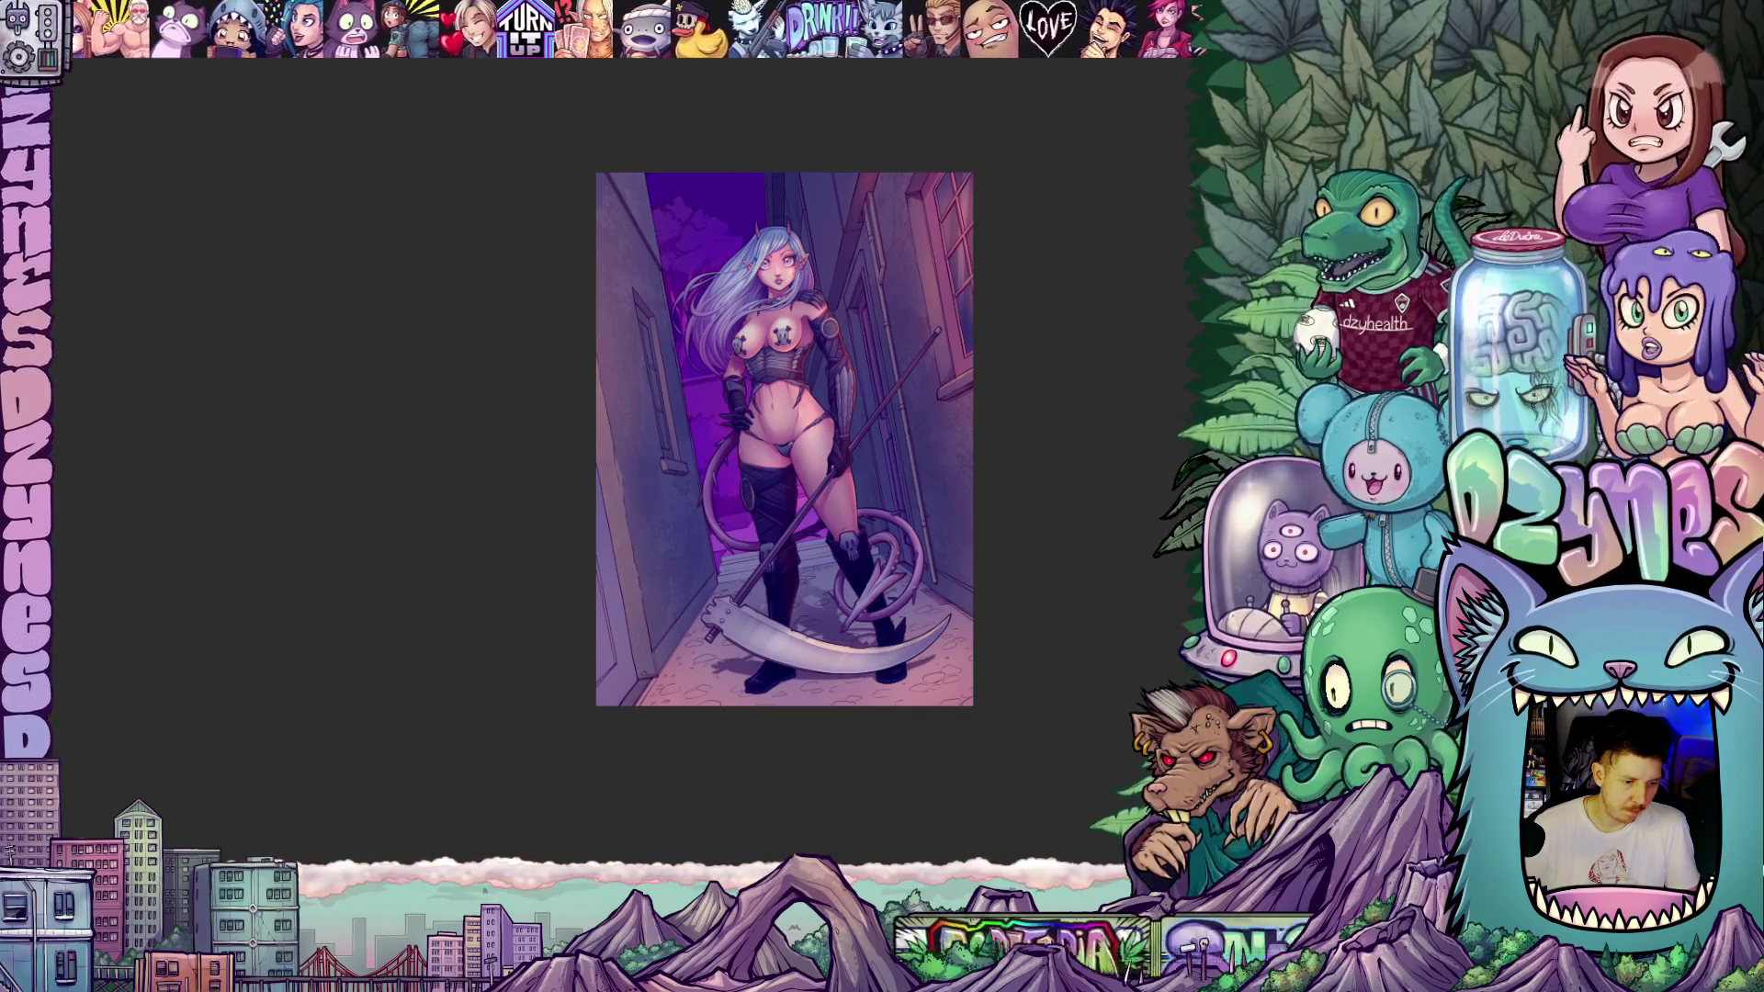
{"action": "left_click", "coordinate": [64, 37]}
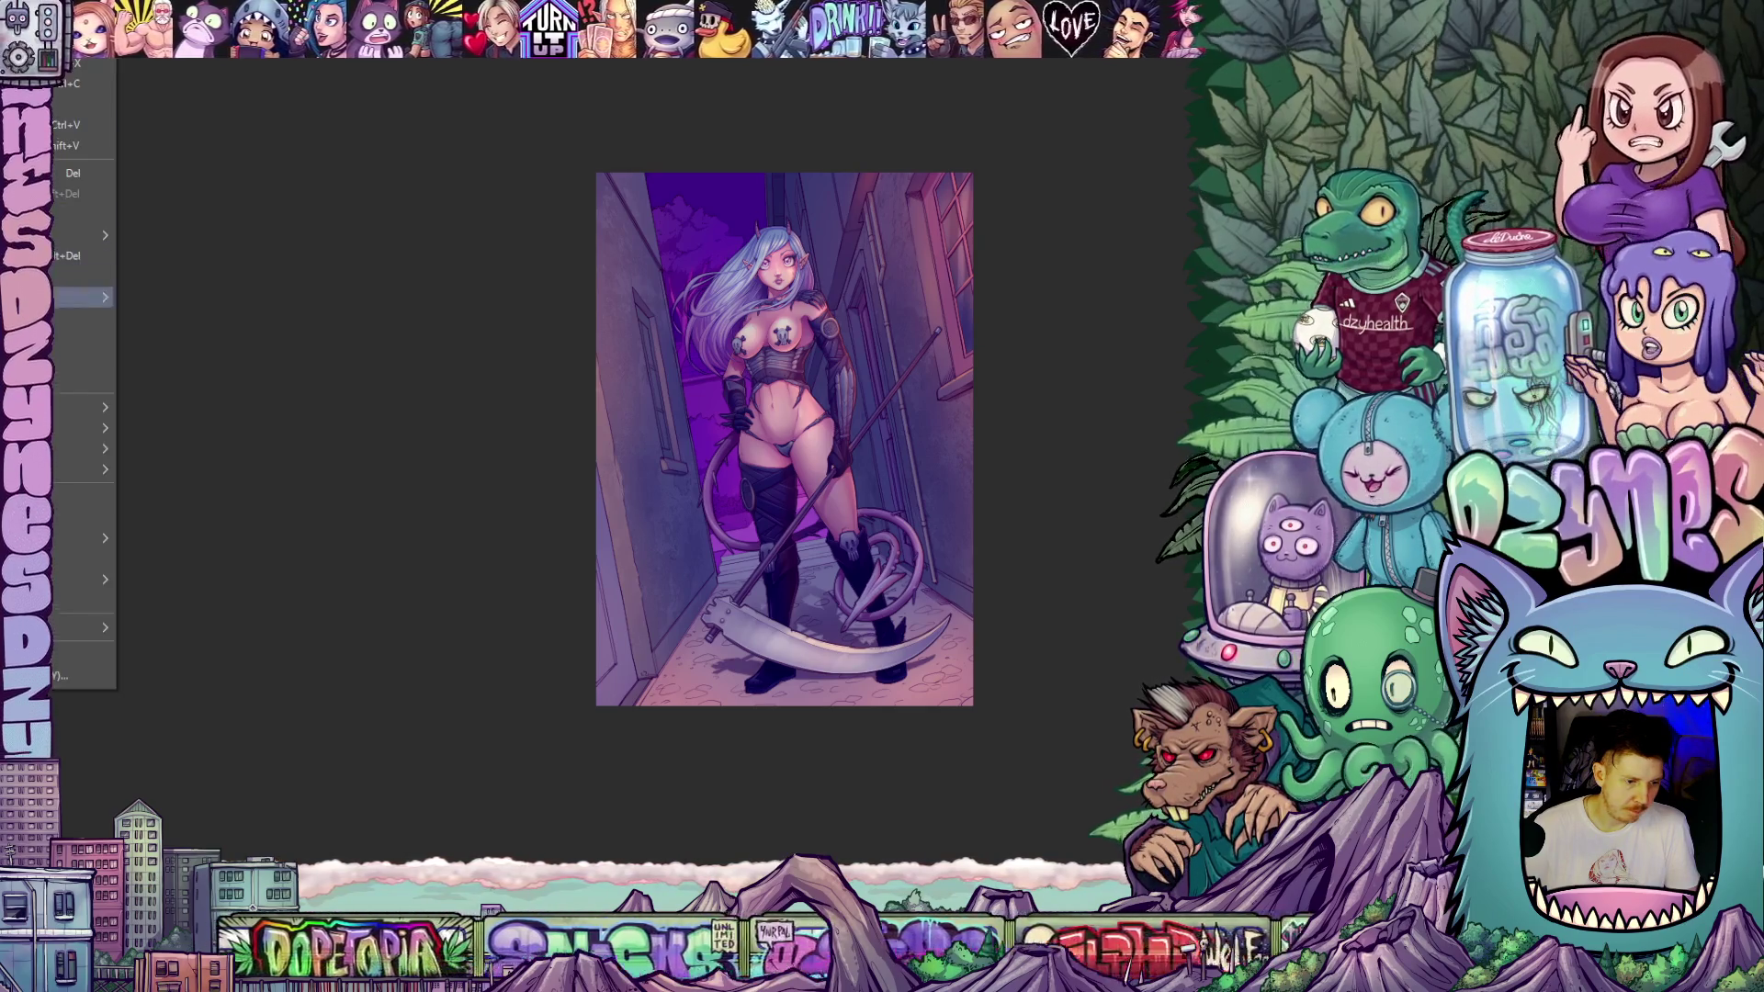
{"action": "left_click", "coordinate": [82, 338]}
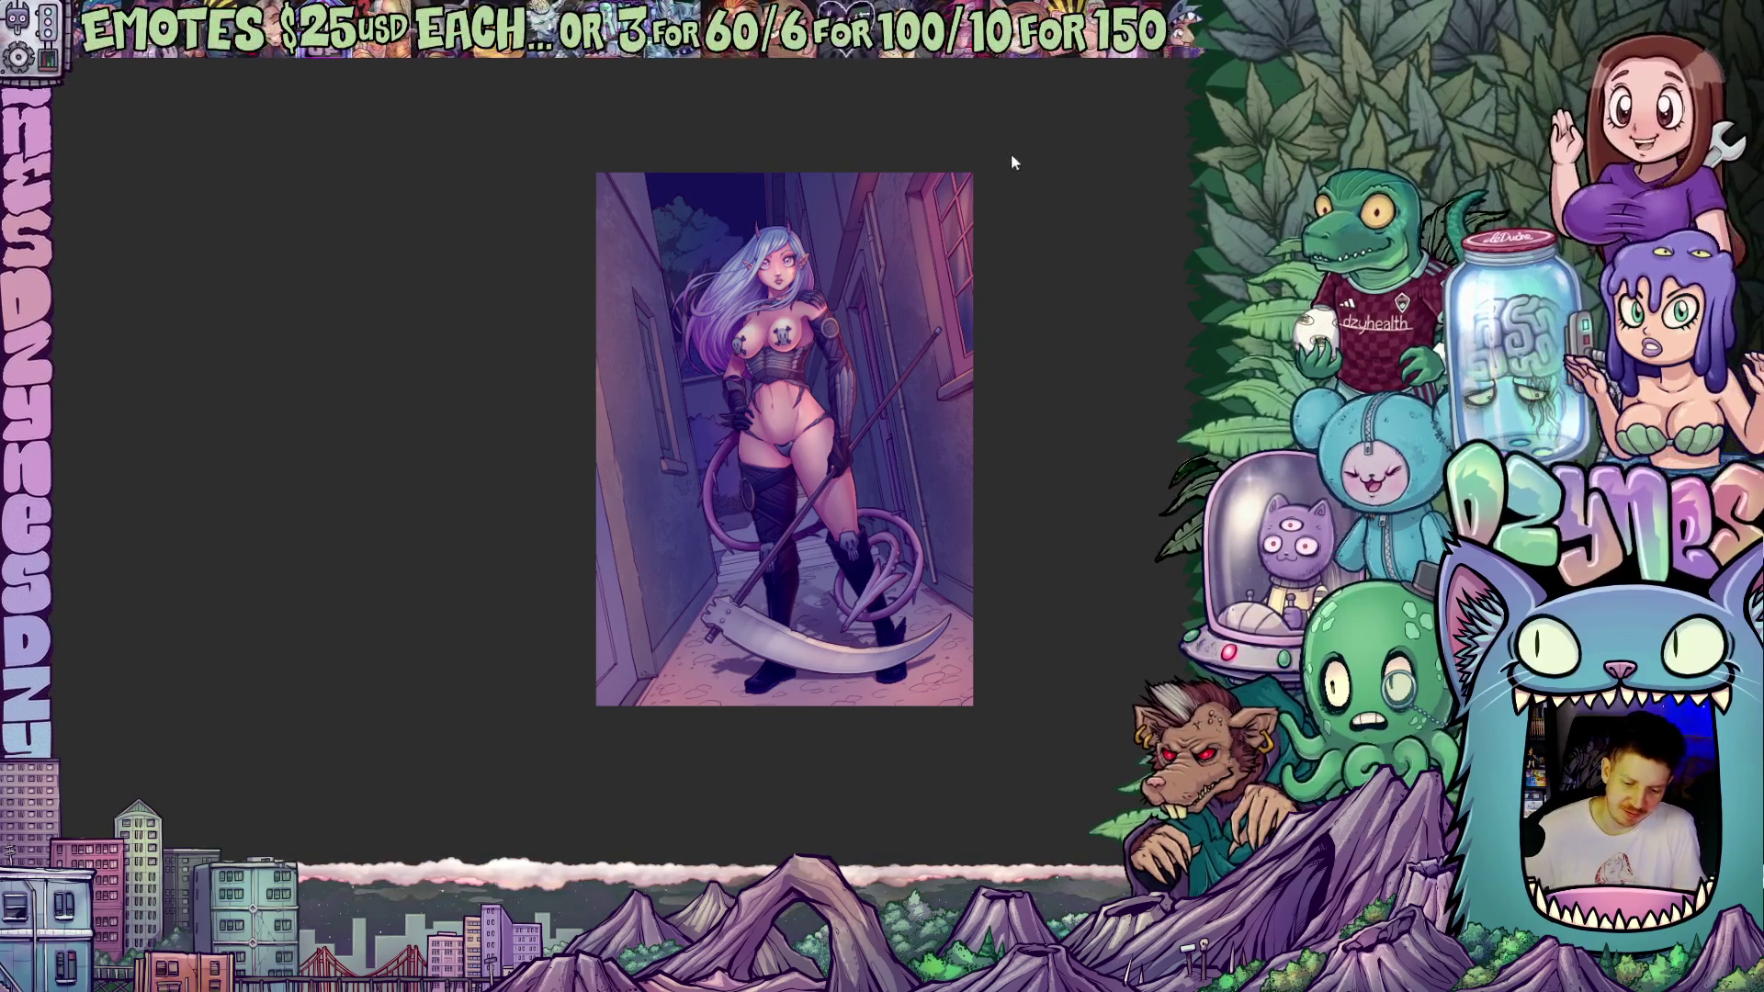
{"action": "scroll", "coordinate": [738, 588], "scroll_direction": "up", "scroll_amount": 3}
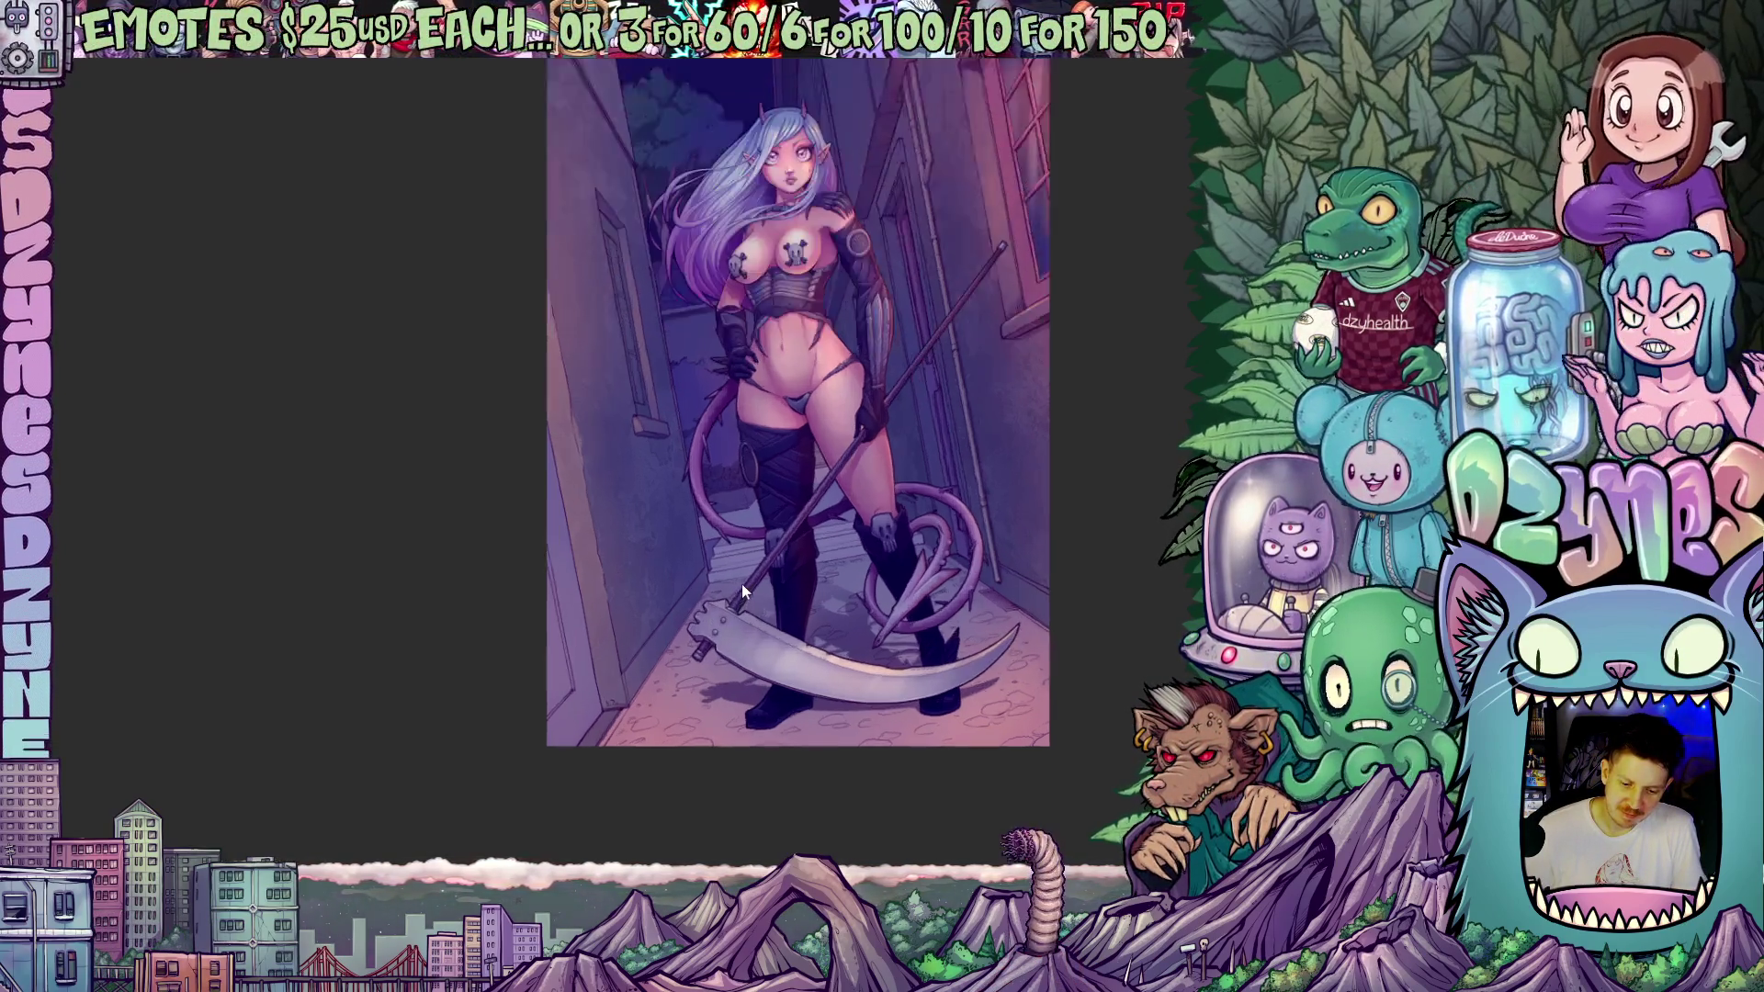
- Zoom in on the character-free alley's steps and cobbled floor
{"action": "scroll", "coordinate": [746, 577], "scroll_direction": "up", "scroll_amount": 1}
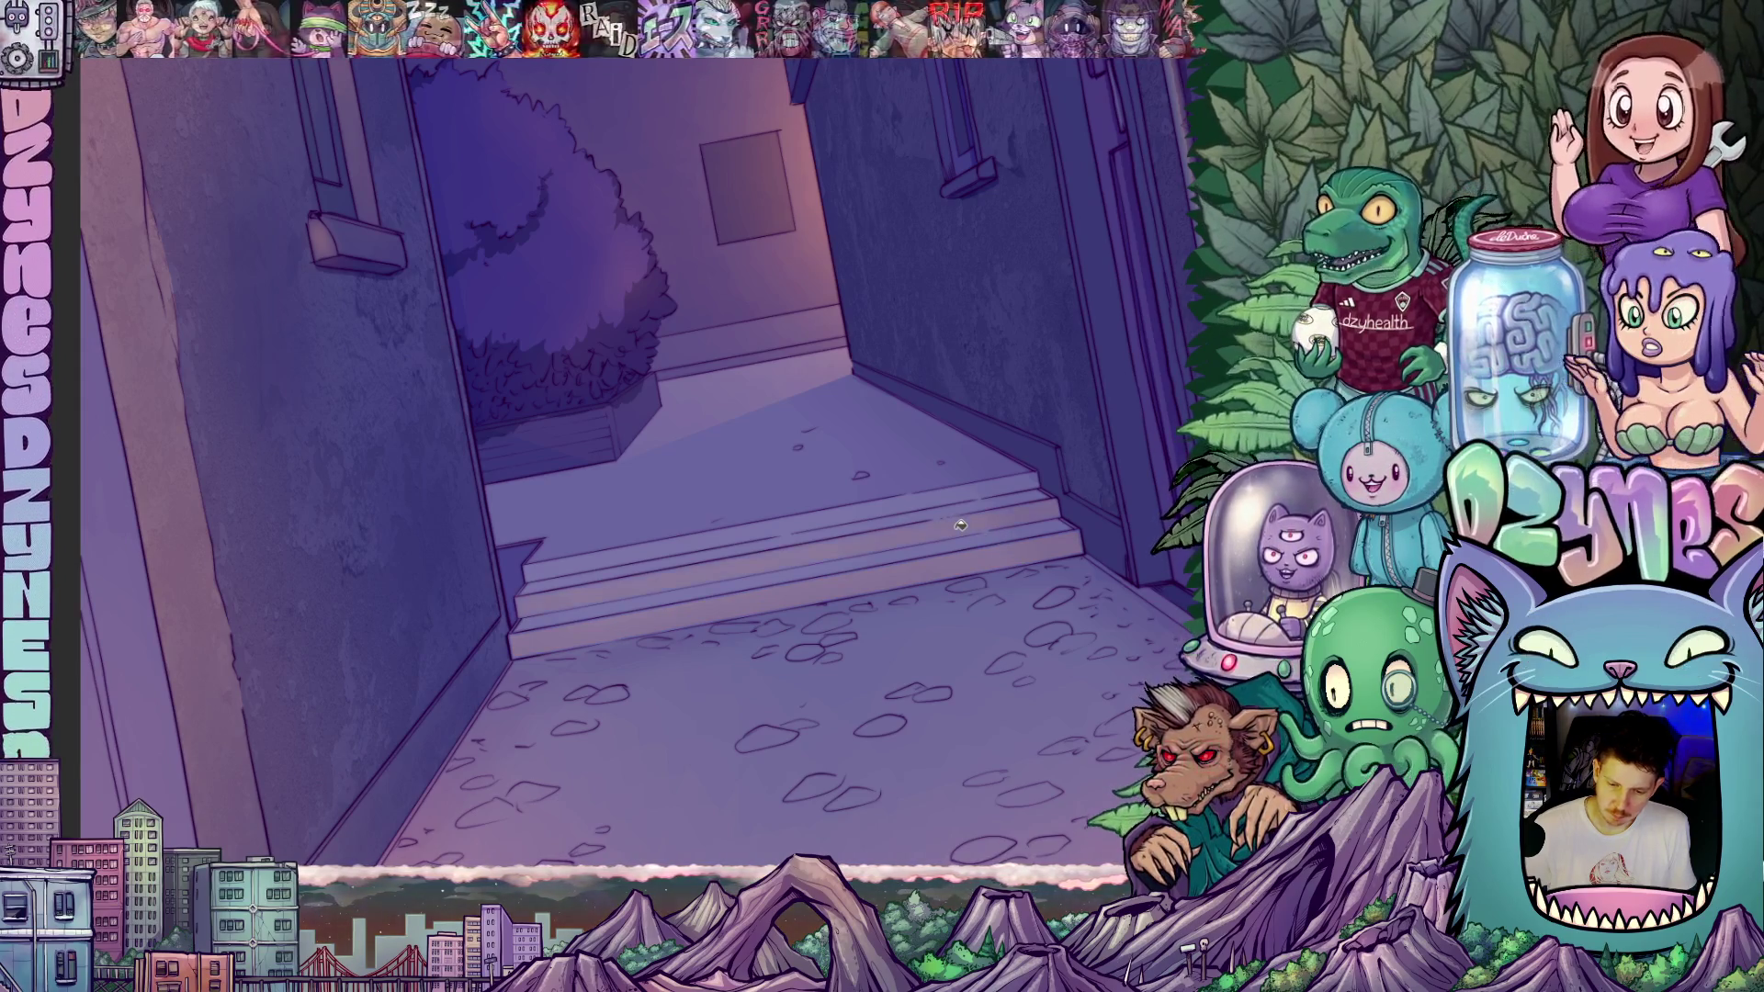
{"action": "left_click", "coordinate": [860, 508]}
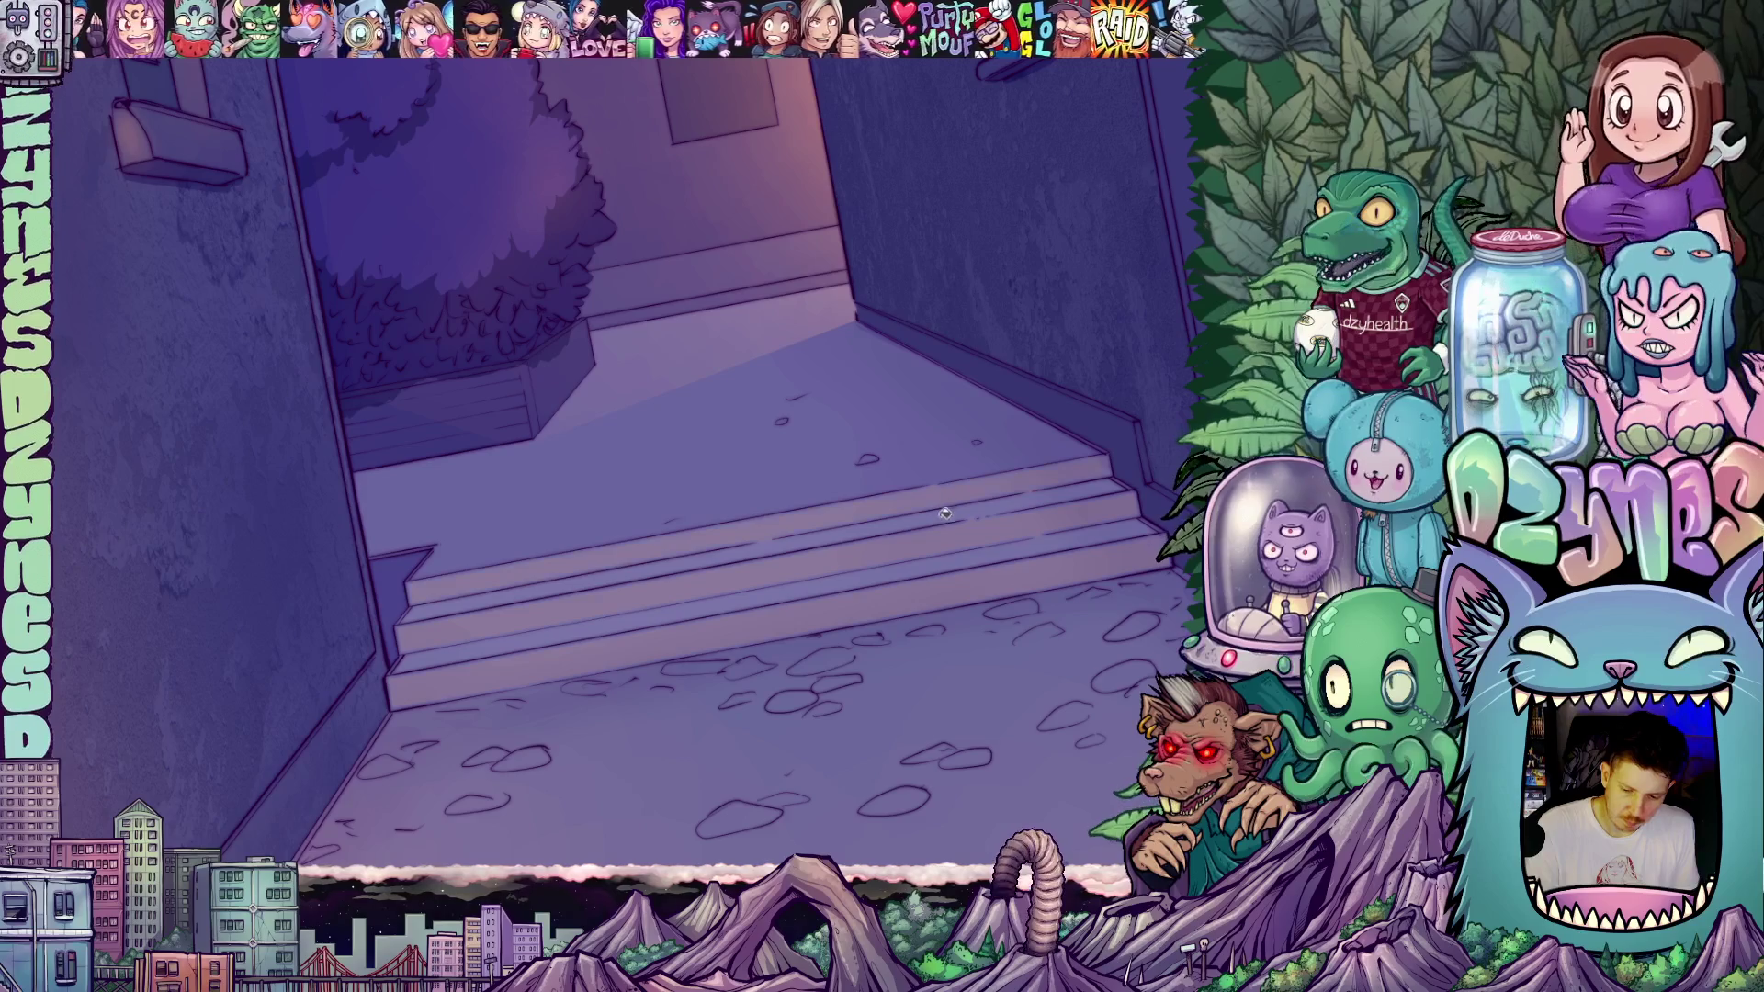
{"action": "left_click", "coordinate": [975, 500]}
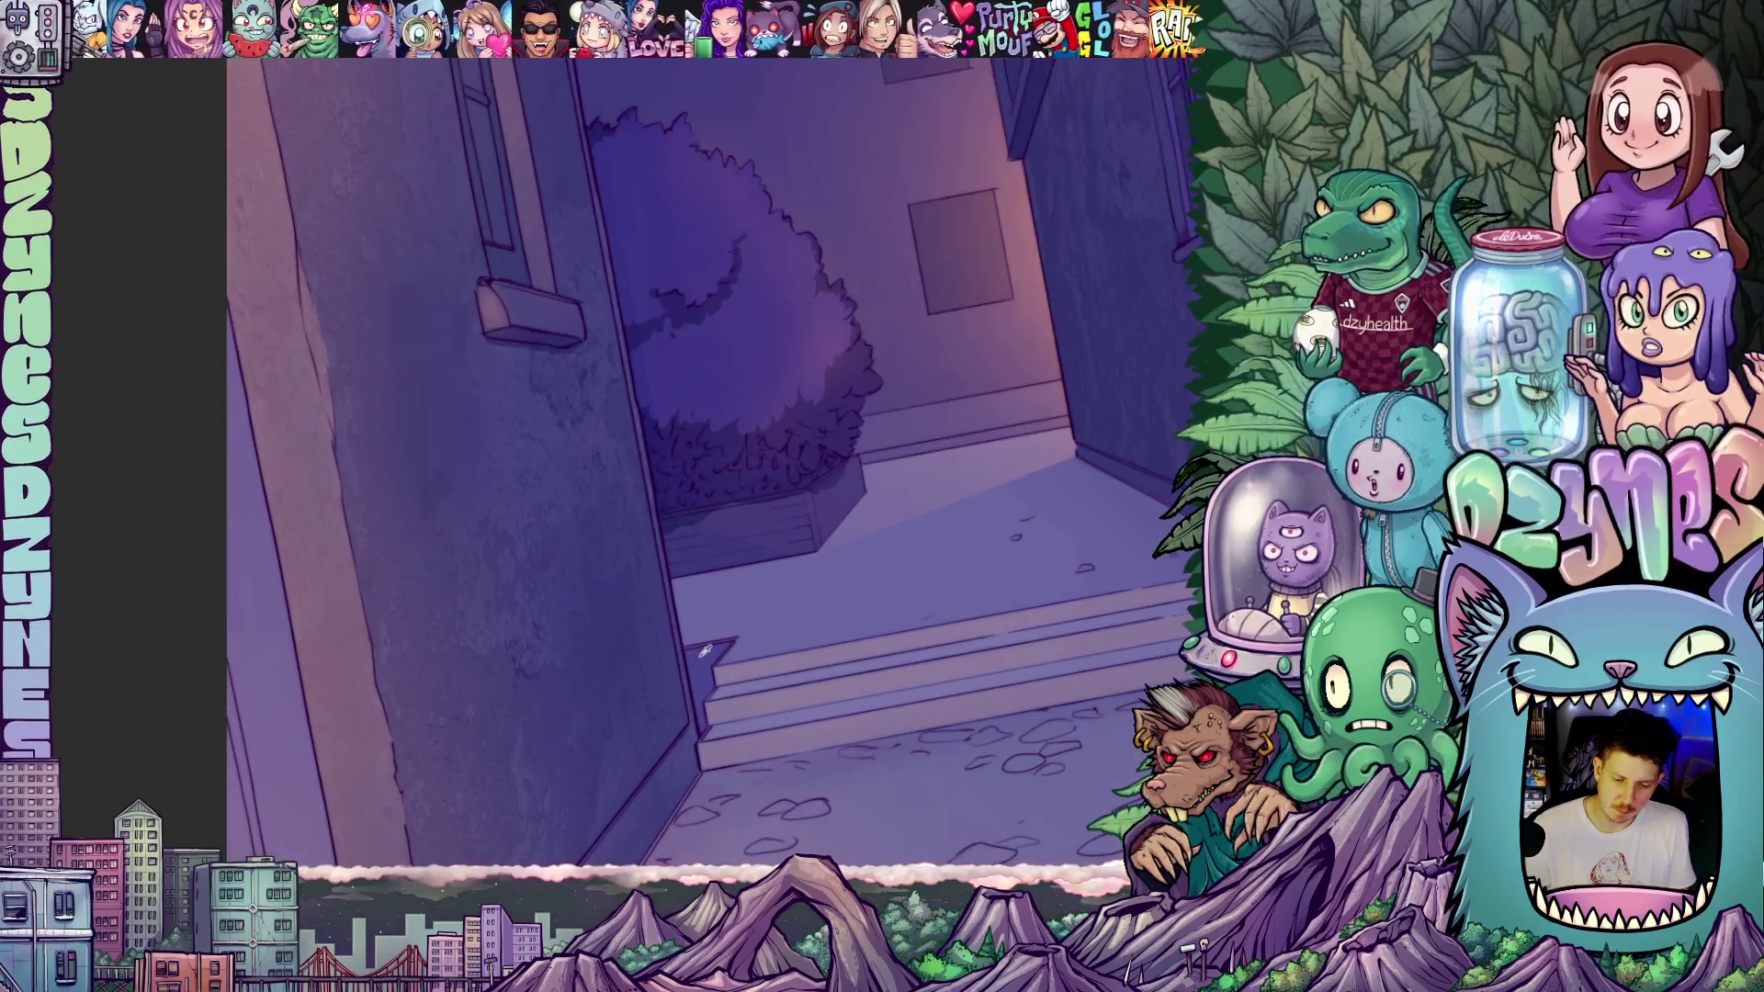
{"action": "left_click", "coordinate": [704, 656]}
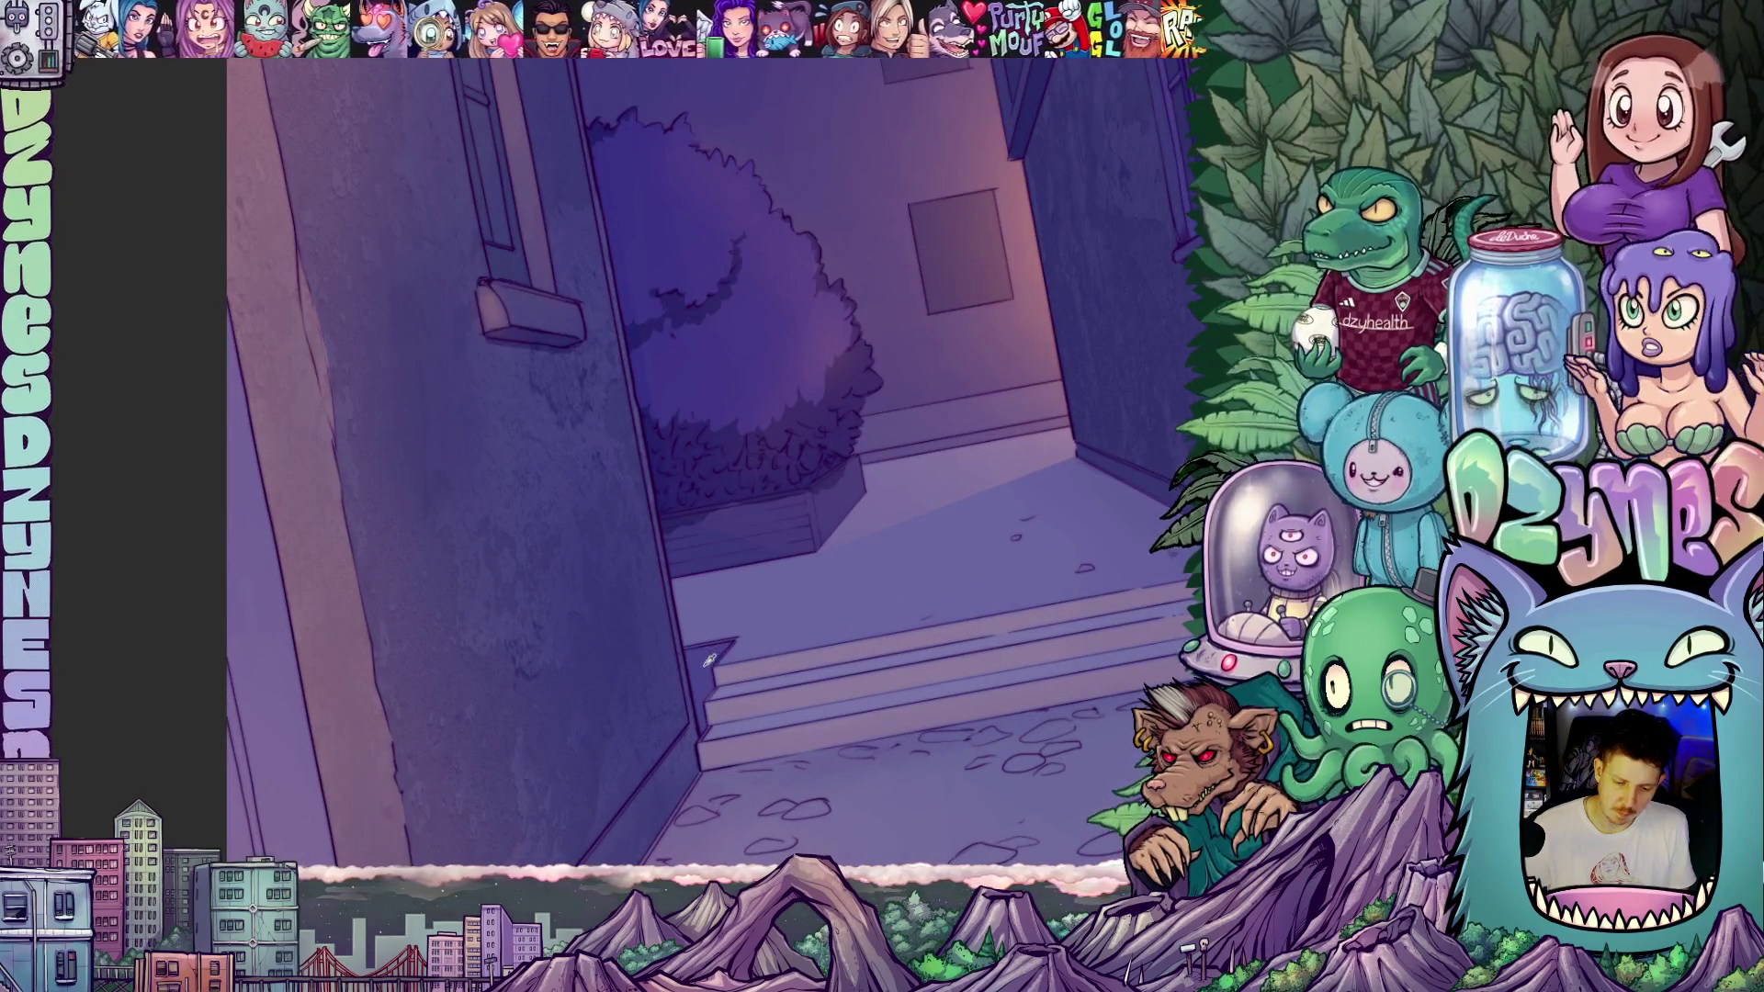
{"action": "left_click", "coordinate": [766, 665]}
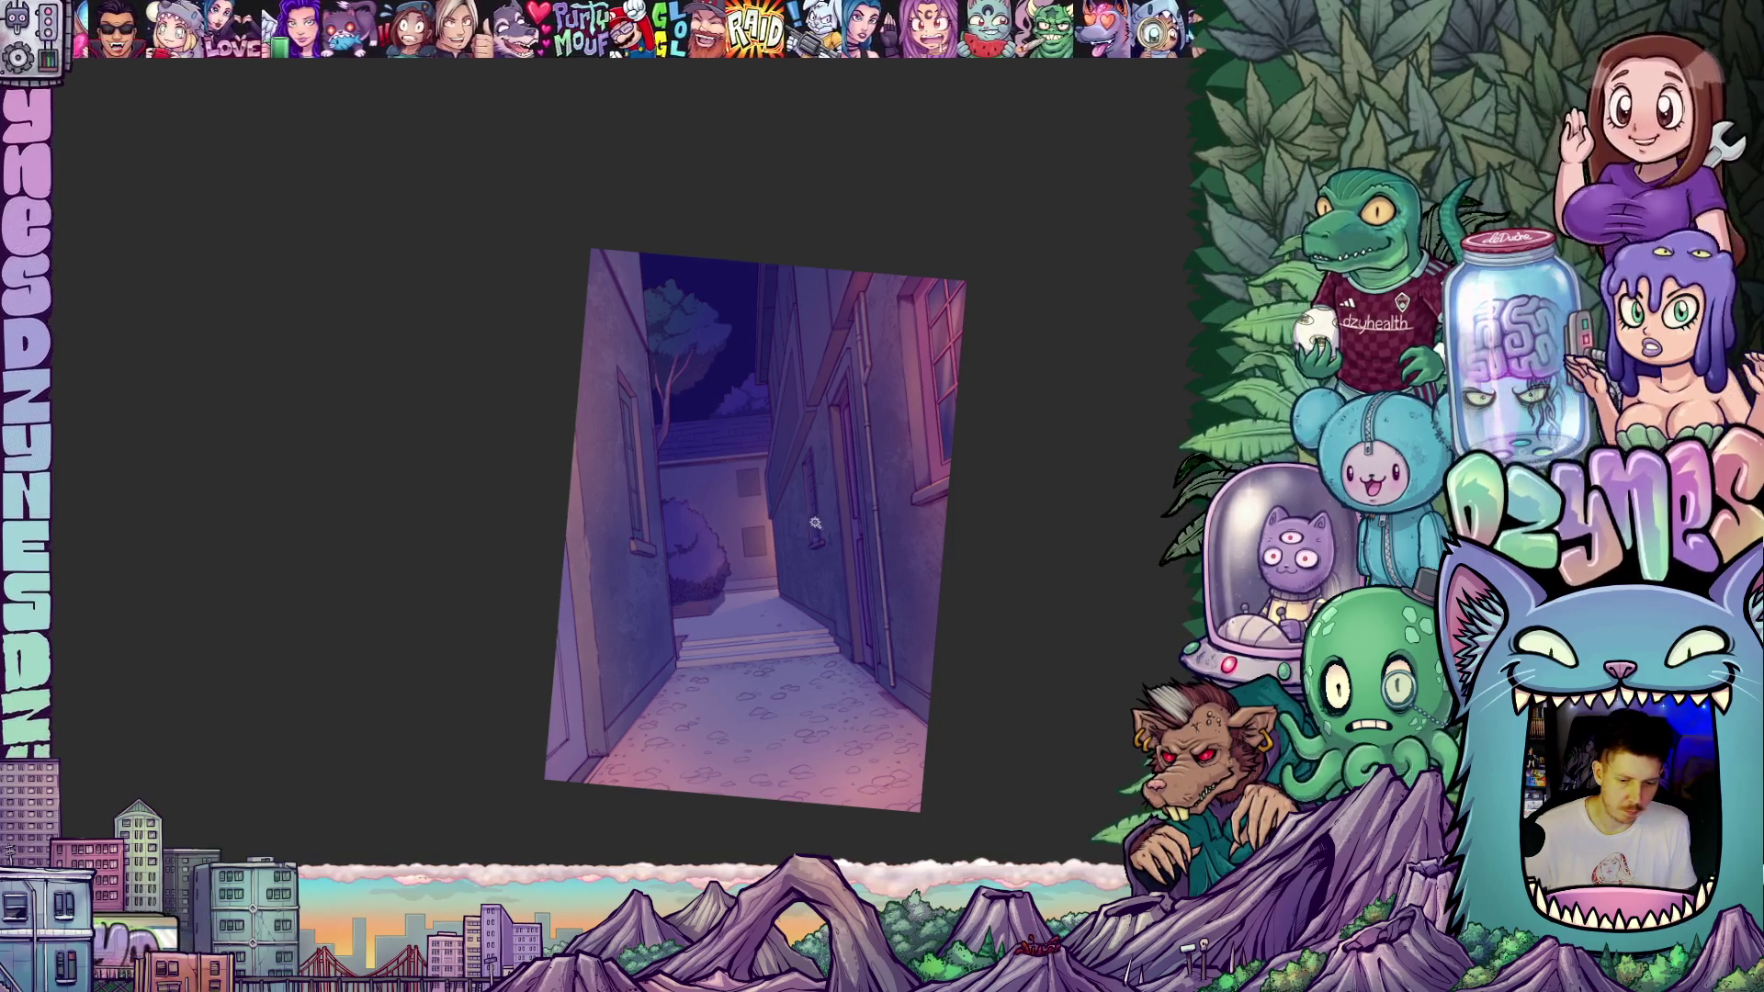
- Lasso the right-hand building wall and add the left and back windows to the selection
{"action": "left_click", "coordinate": [833, 570]}
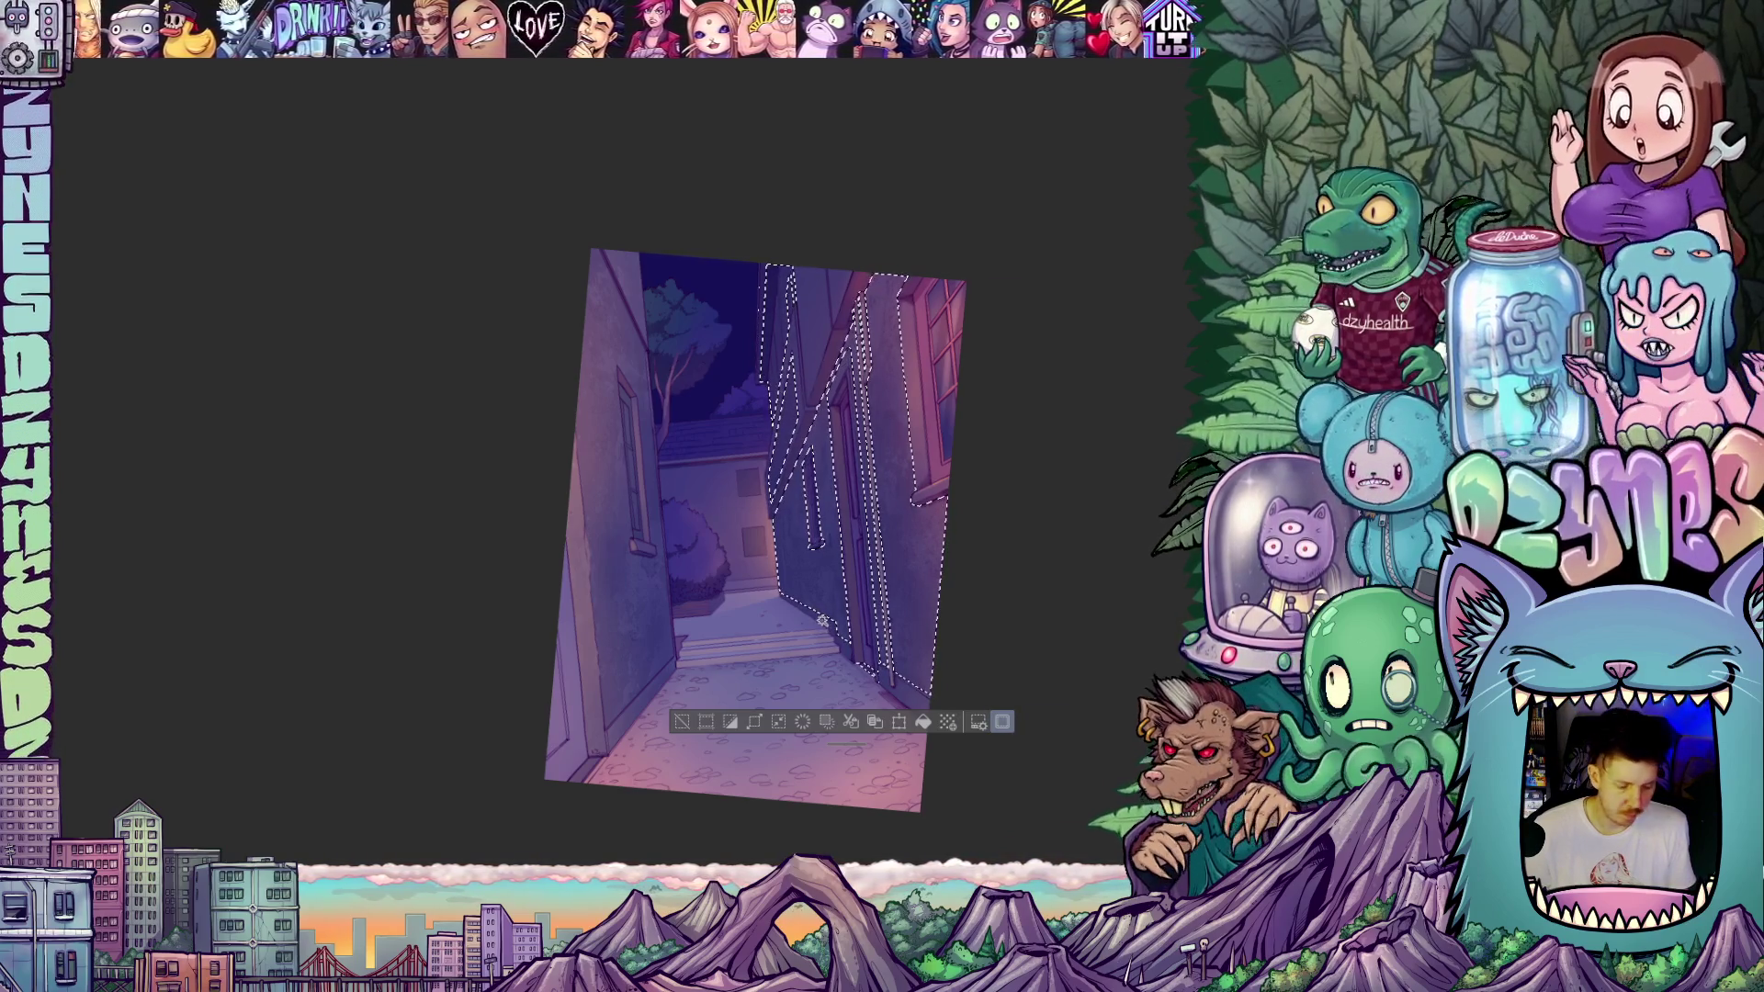
{"action": "left_click", "coordinate": [824, 622]}
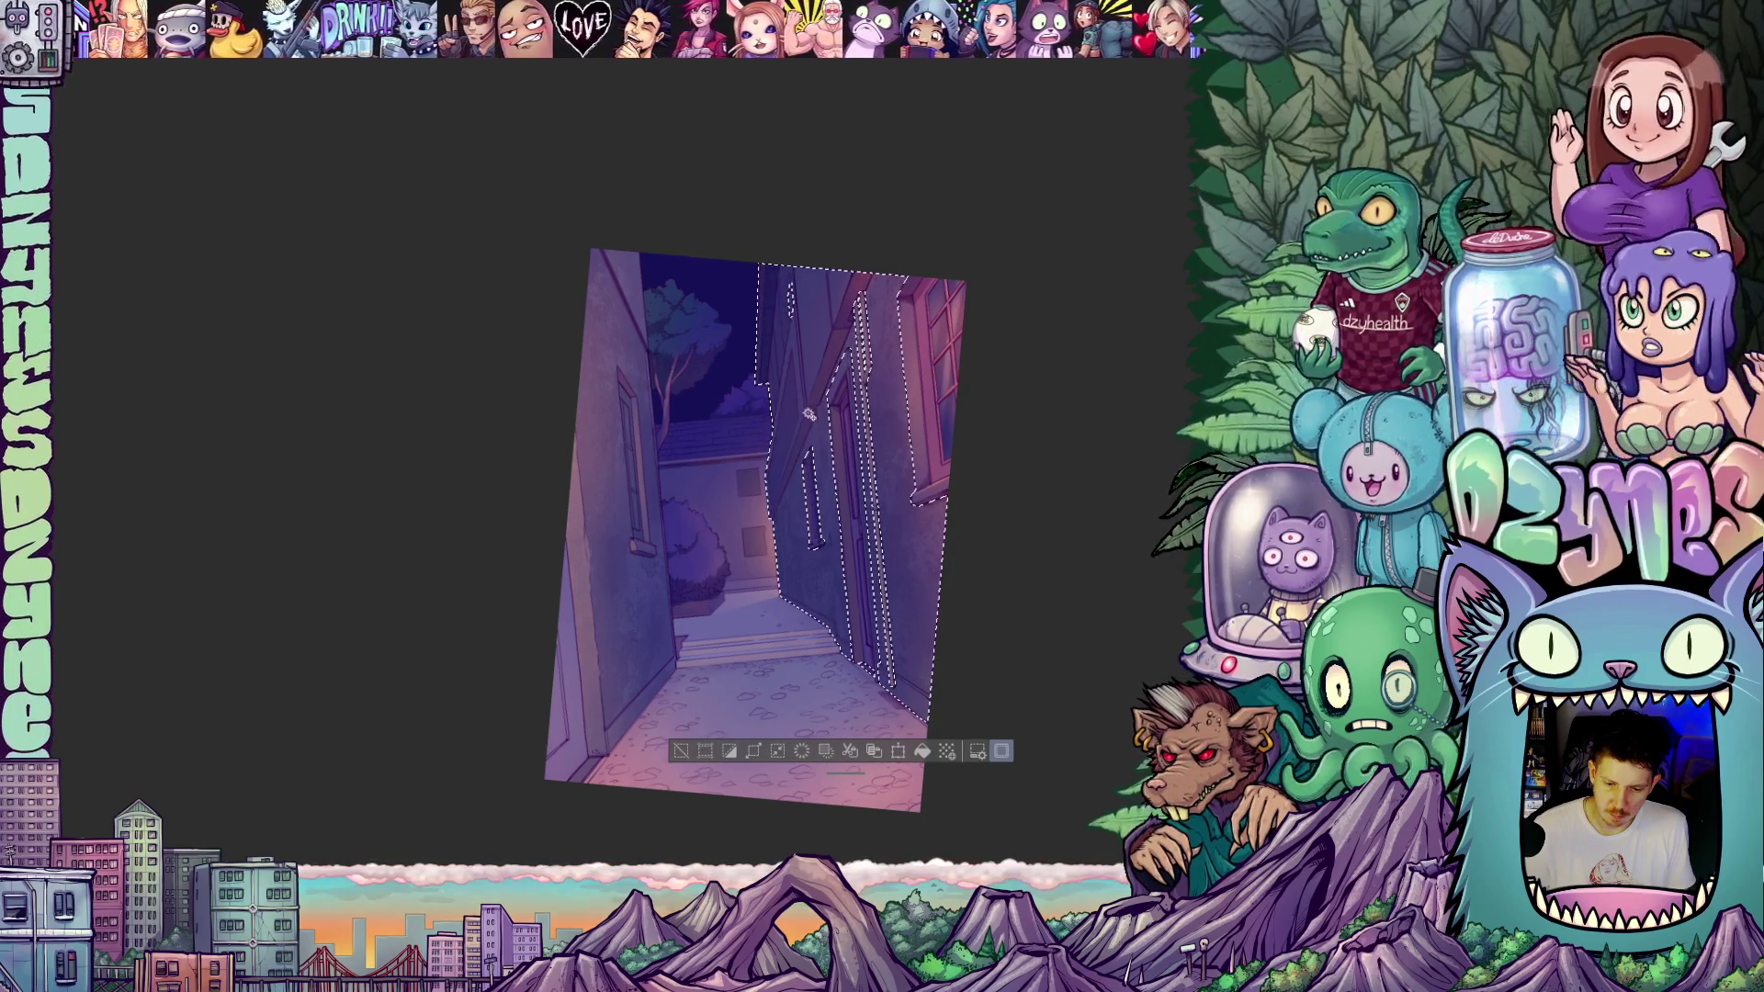
{"action": "scroll", "coordinate": [817, 506], "scroll_direction": "up", "scroll_amount": 5}
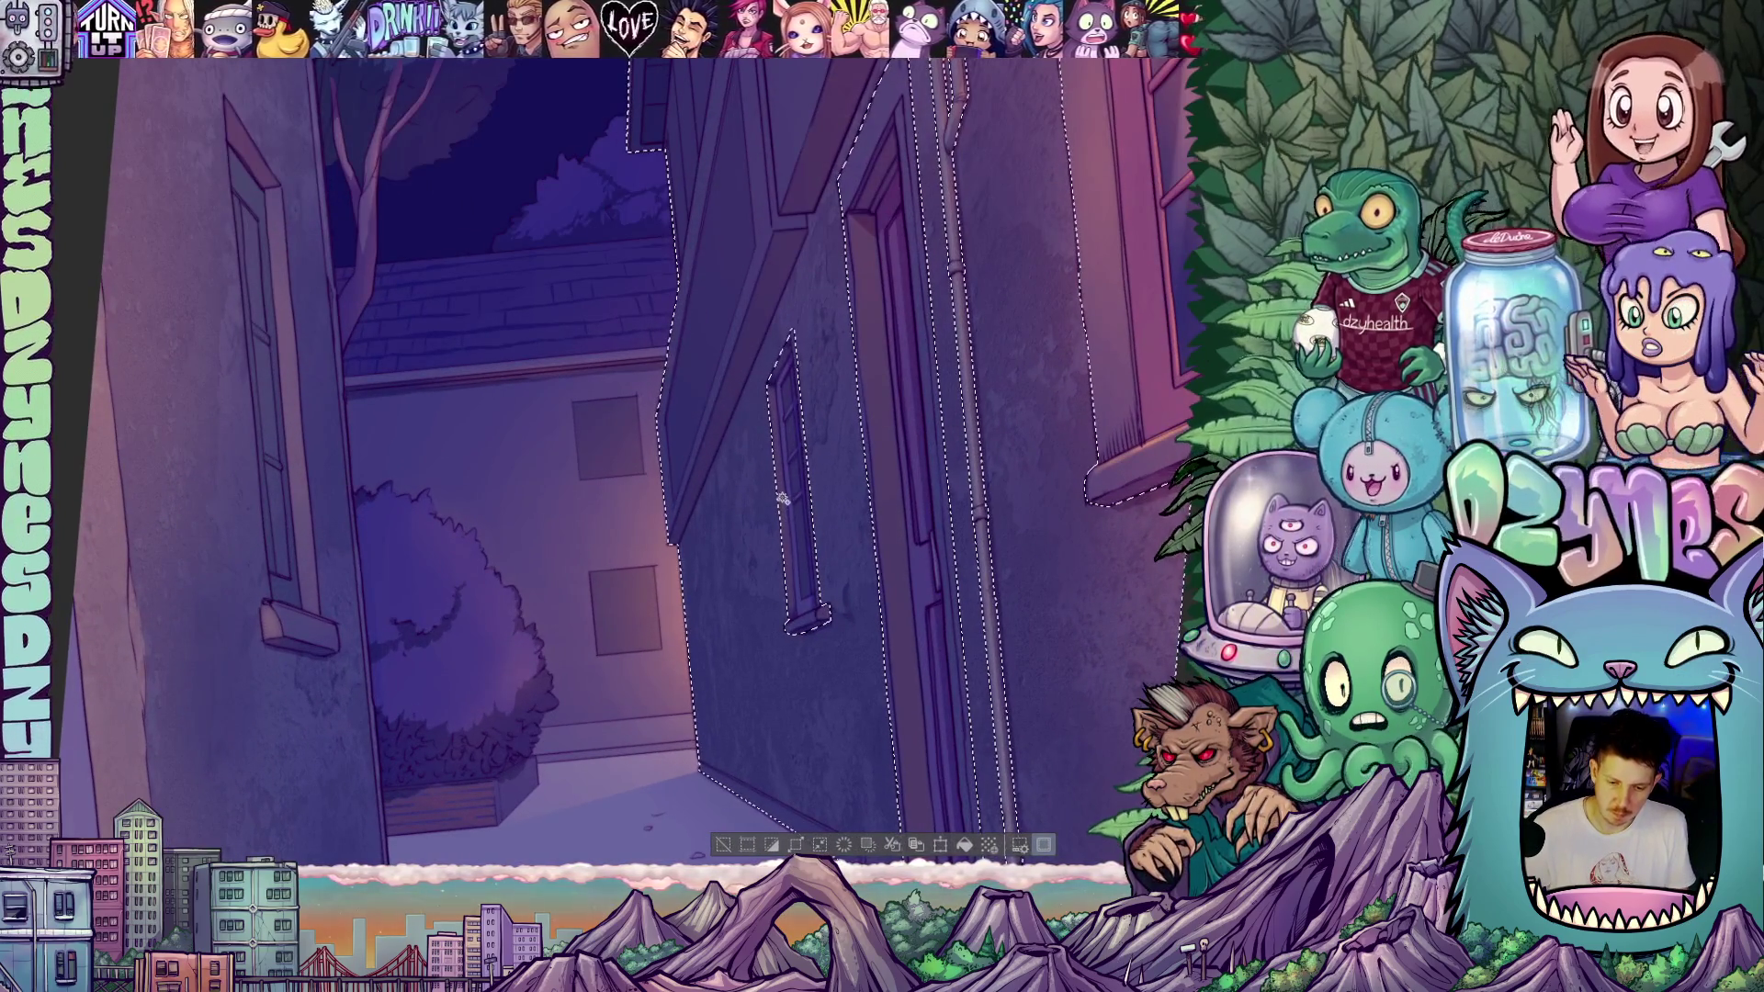
{"action": "key", "text": "ctrl+z"}
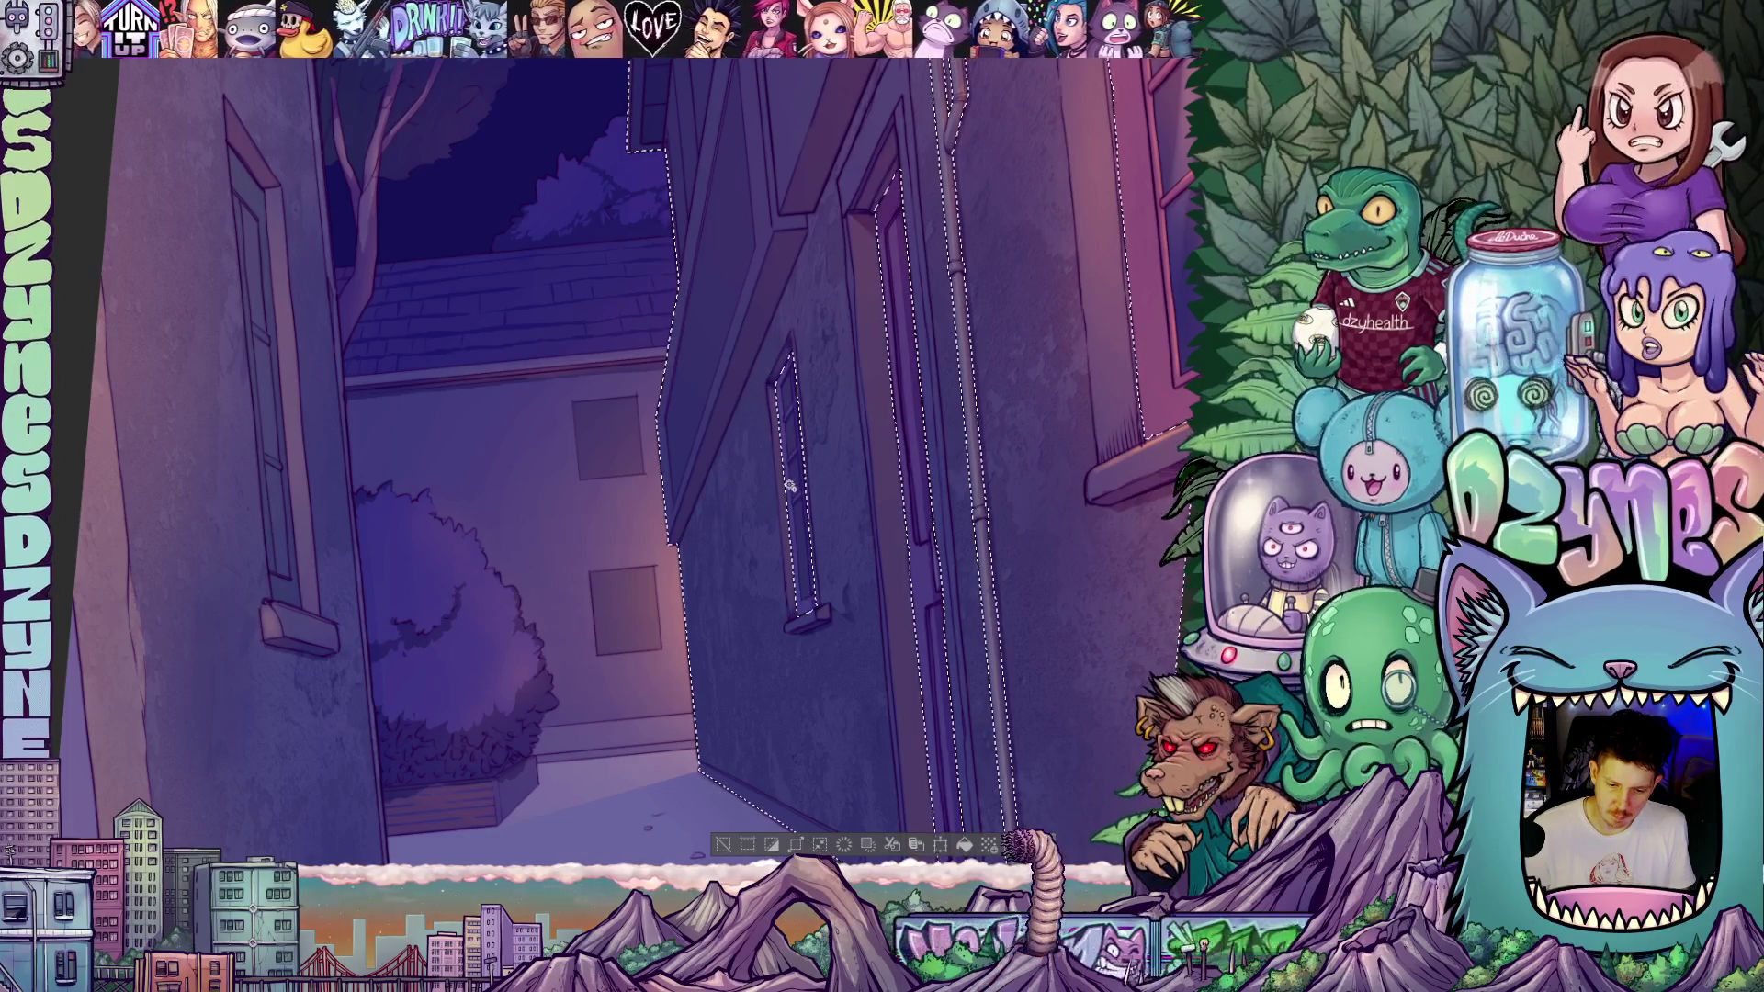
{"action": "key", "text": "ctrl+z"}
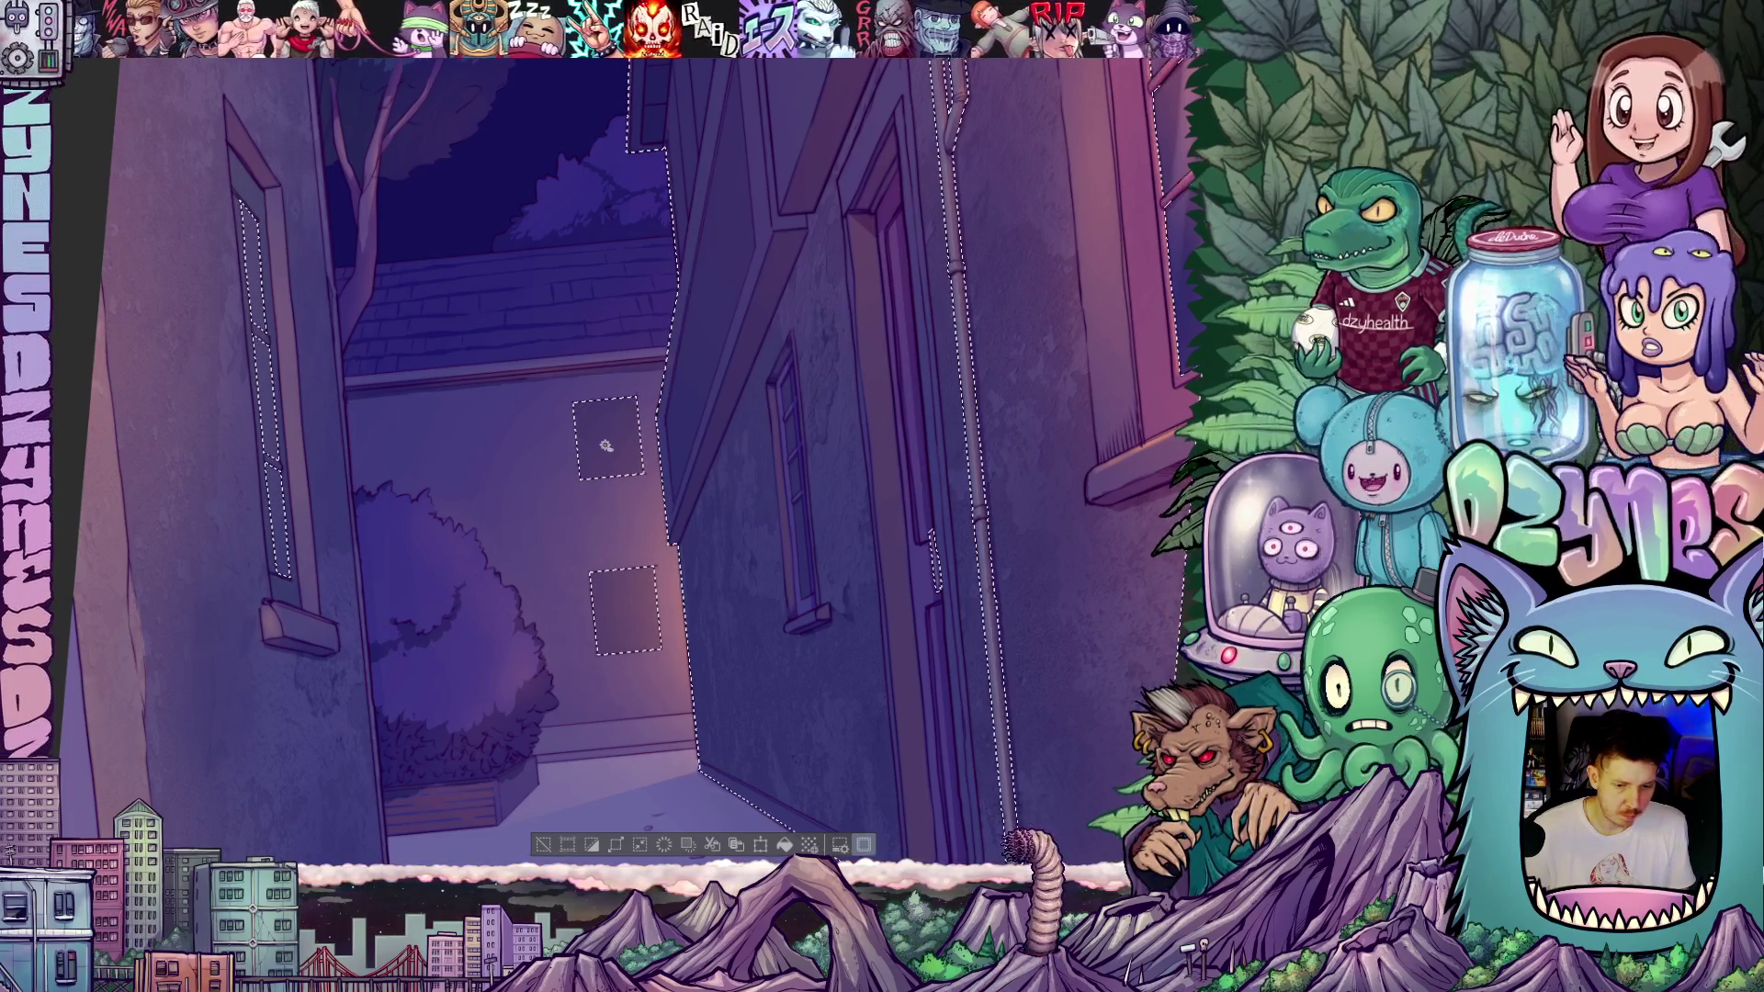
- Zoom out to see the whole alley, zoom in slightly, and clear the selection
{"action": "scroll", "coordinate": [772, 609], "scroll_direction": "down", "scroll_amount": 3}
{"action": "mouse_move", "coordinate": [772, 609]}
{"action": "left_mouse_down"}
{"action": "mouse_move", "coordinate": [776, 511]}
{"action": "mouse_move", "coordinate": [763, 555]}
{"action": "mouse_move", "coordinate": [730, 547]}
{"action": "left_mouse_up"}
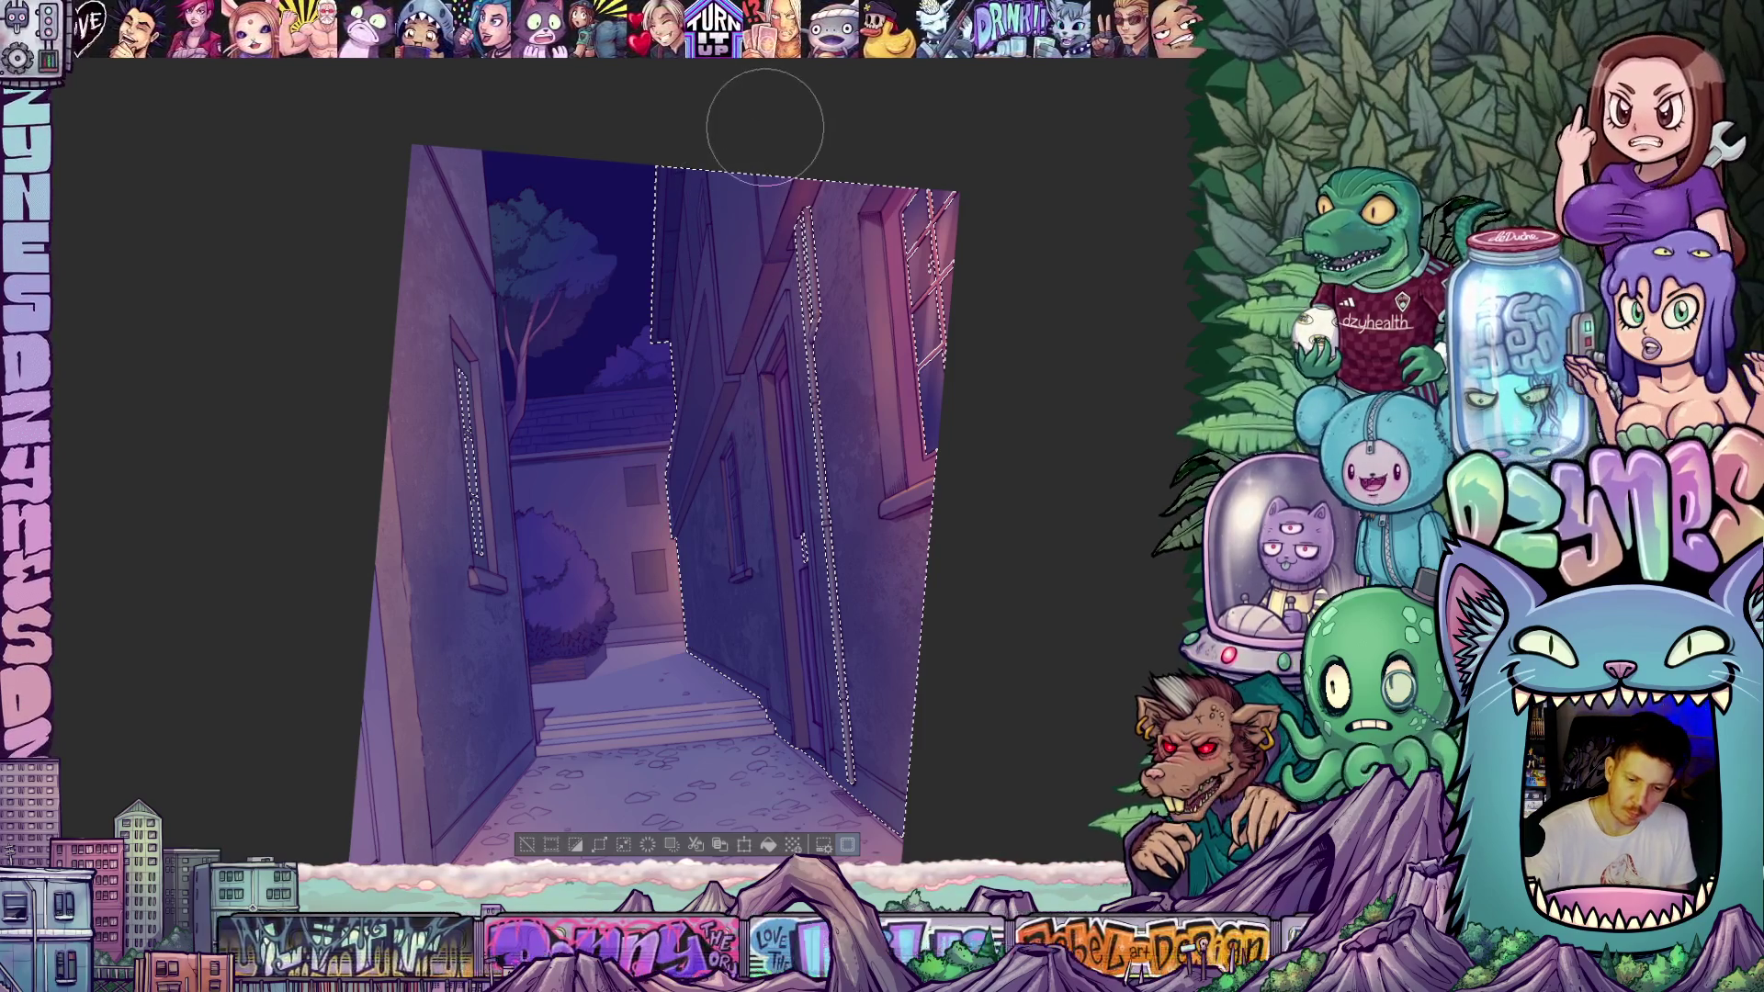
{"action": "key", "text": "ctrl+plus"}
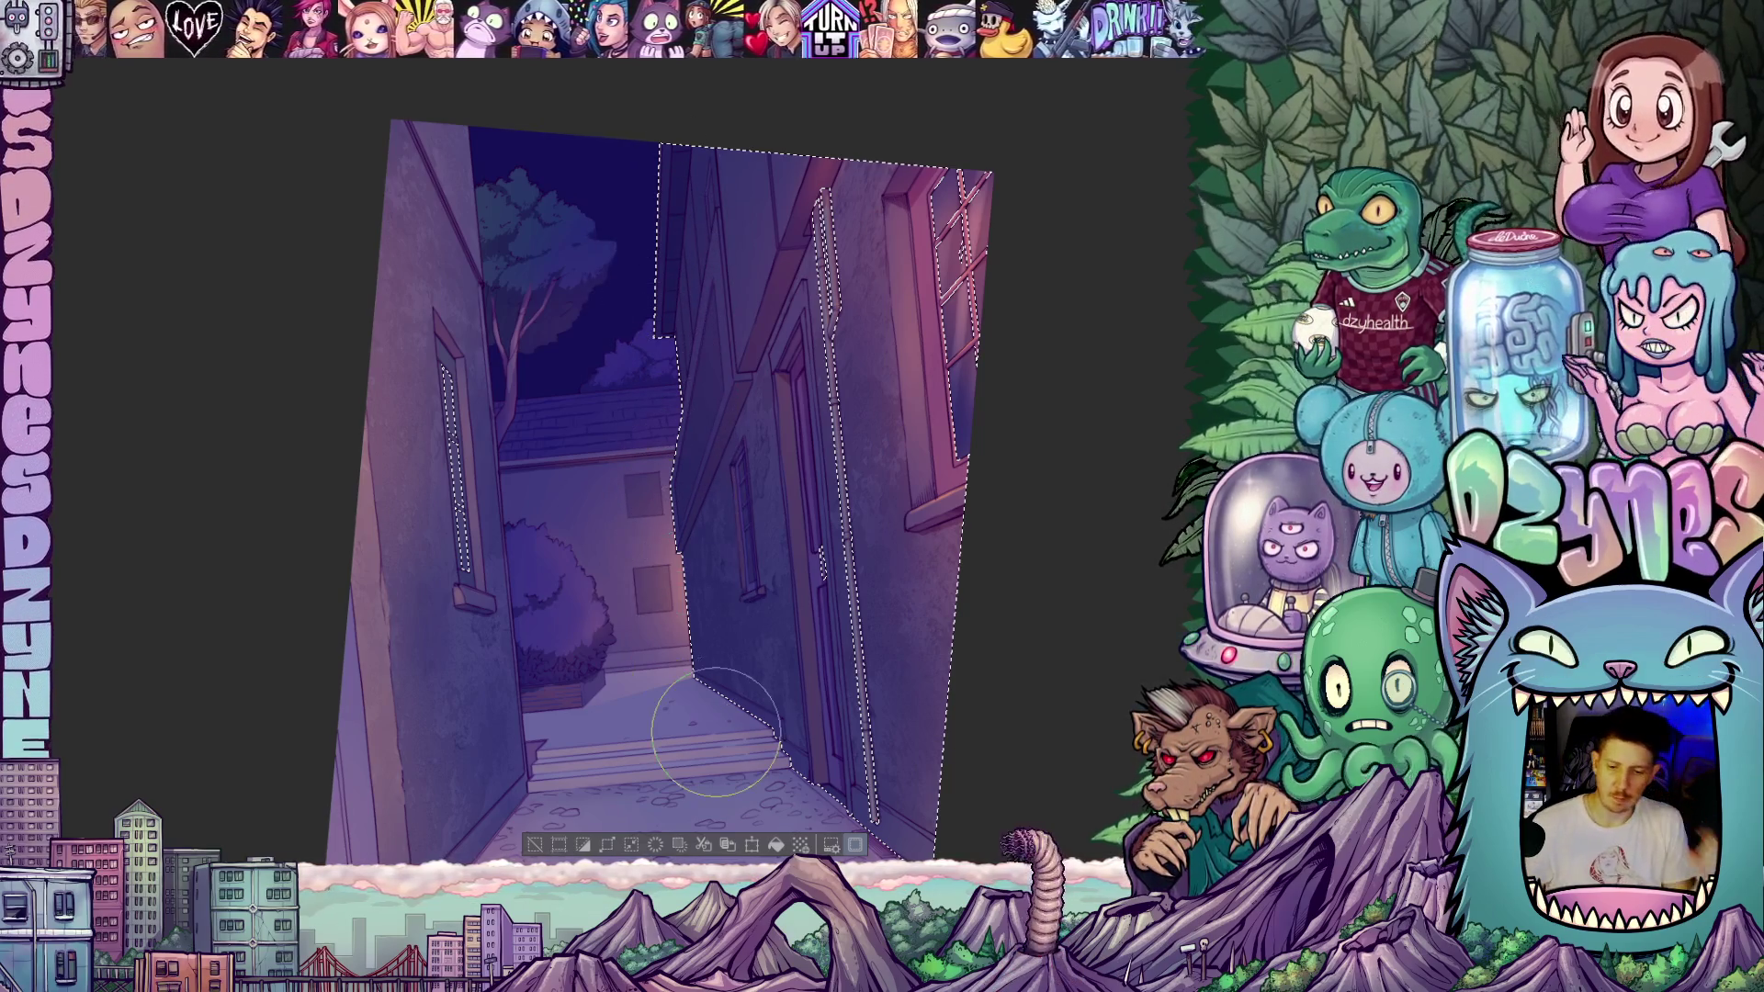
{"action": "scroll", "coordinate": [949, 788], "scroll_direction": "down", "scroll_amount": 2}
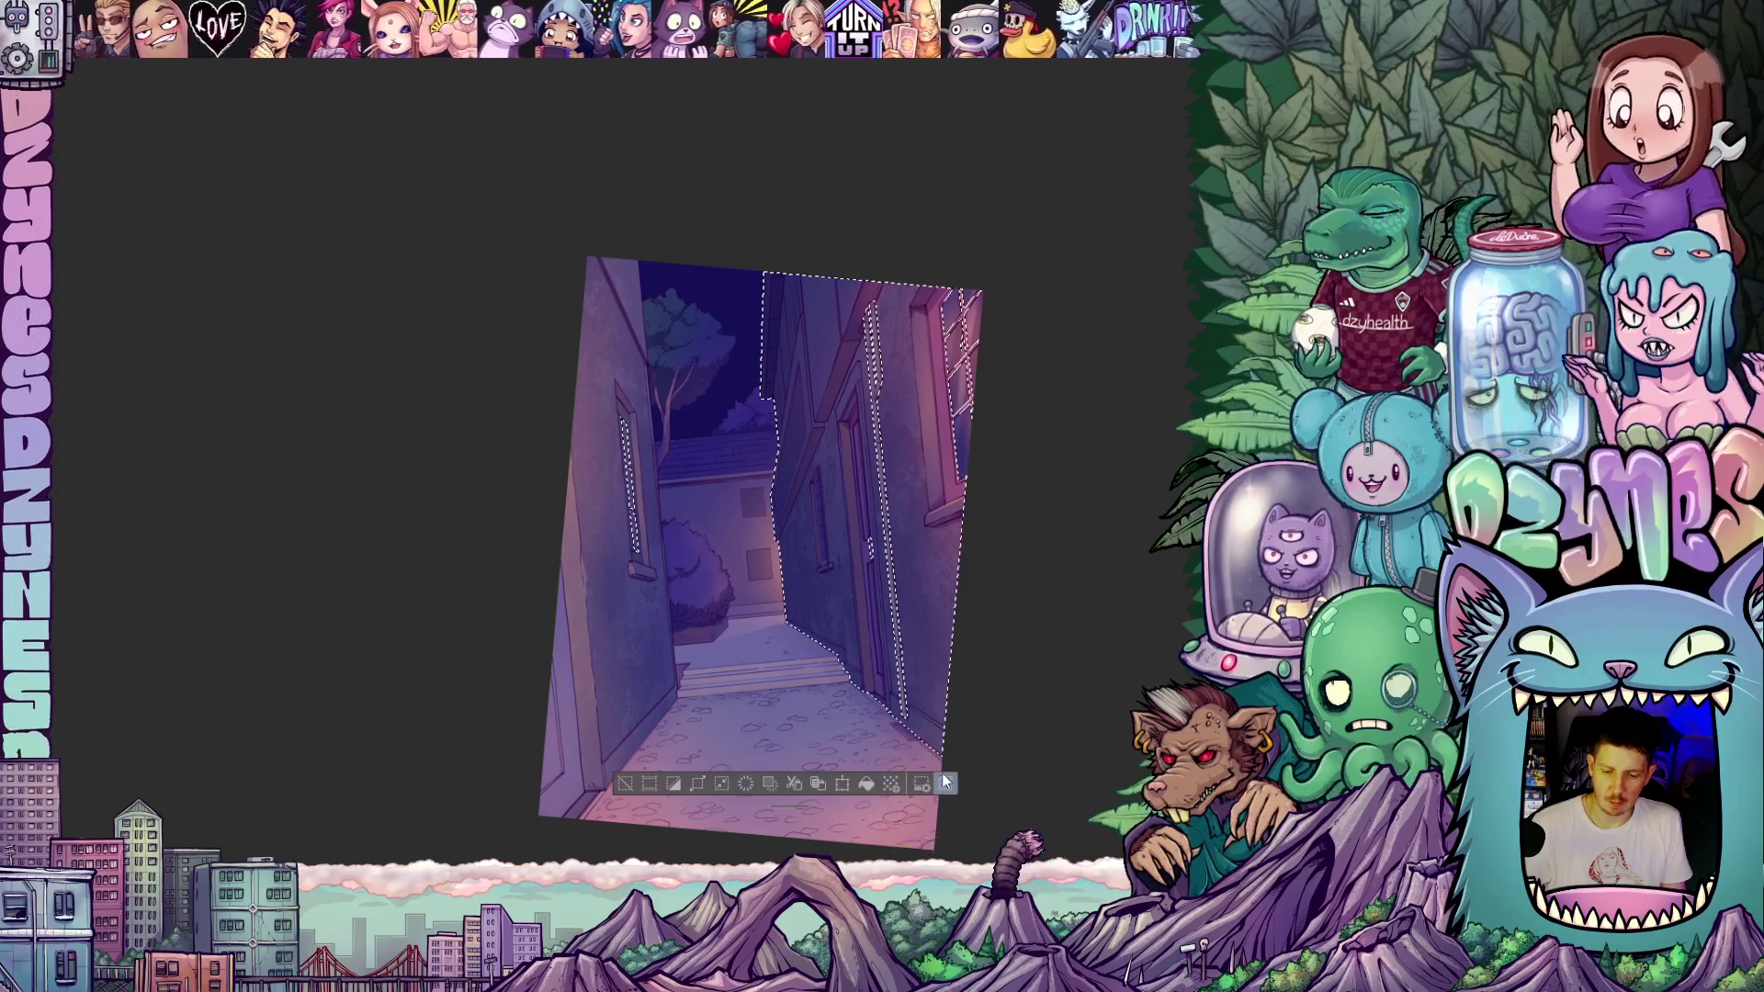
{"action": "left_click", "coordinate": [947, 785]}
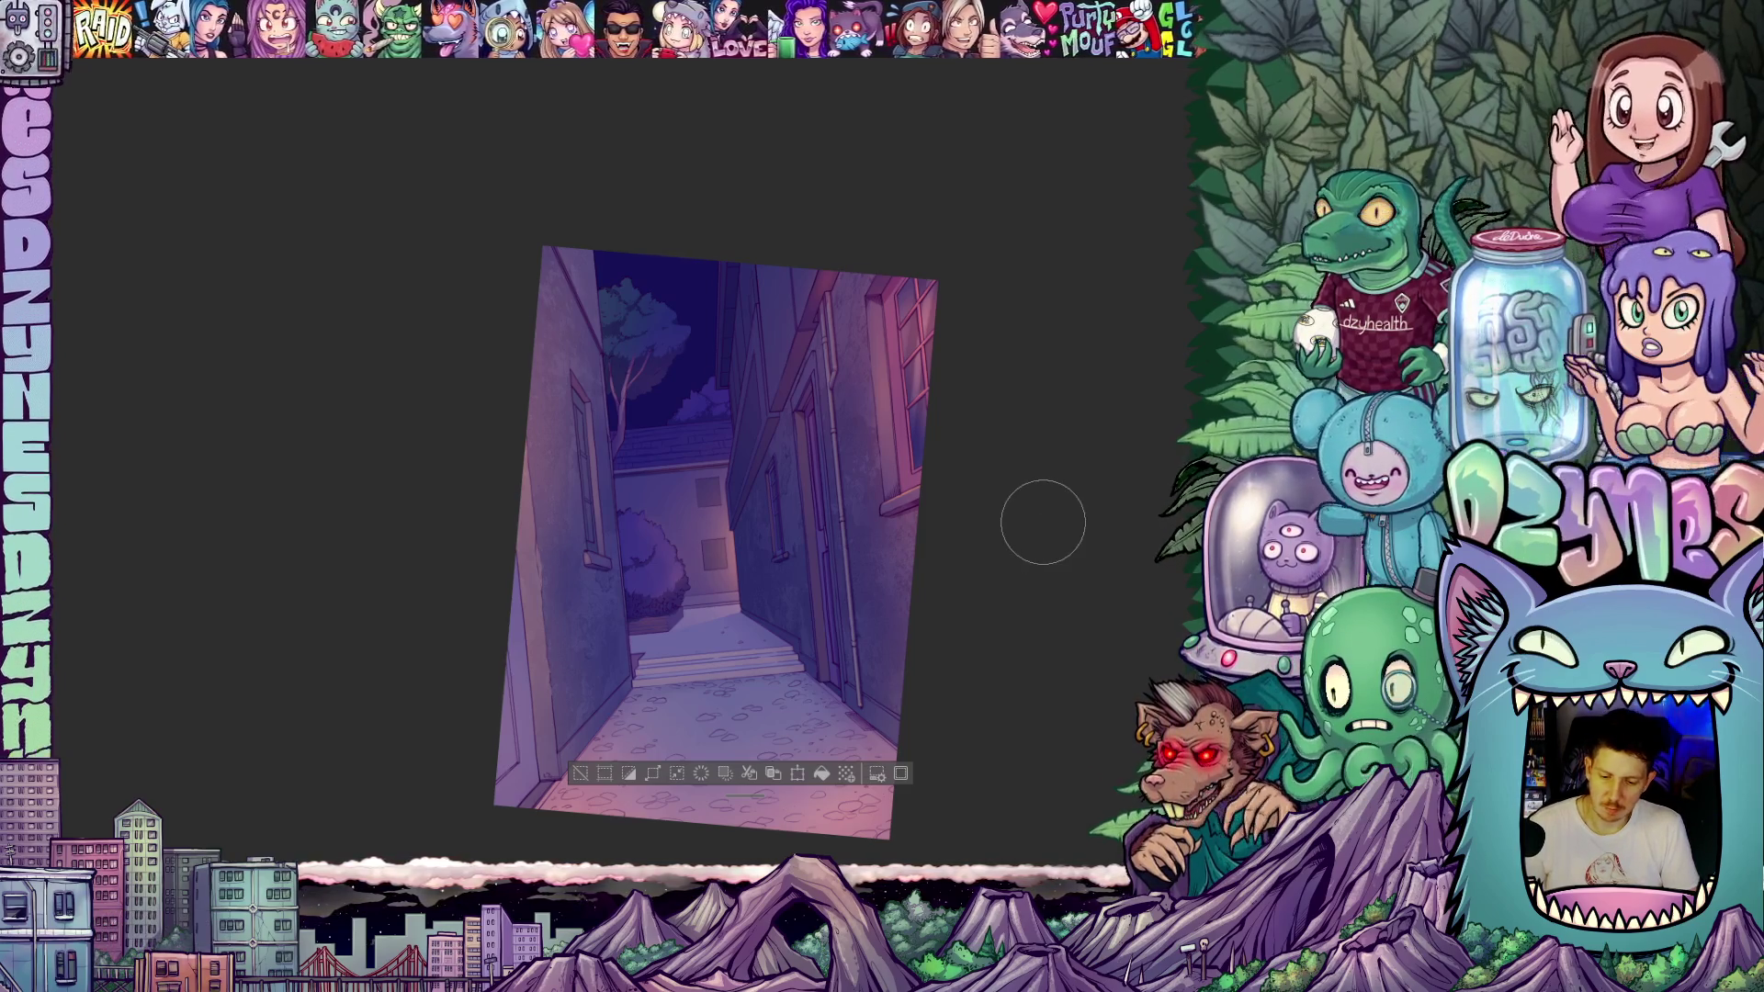
- Deselect, show the scythe girl layer again, and reset the view upright and fitted
{"action": "key", "text": "ctrl+d"}
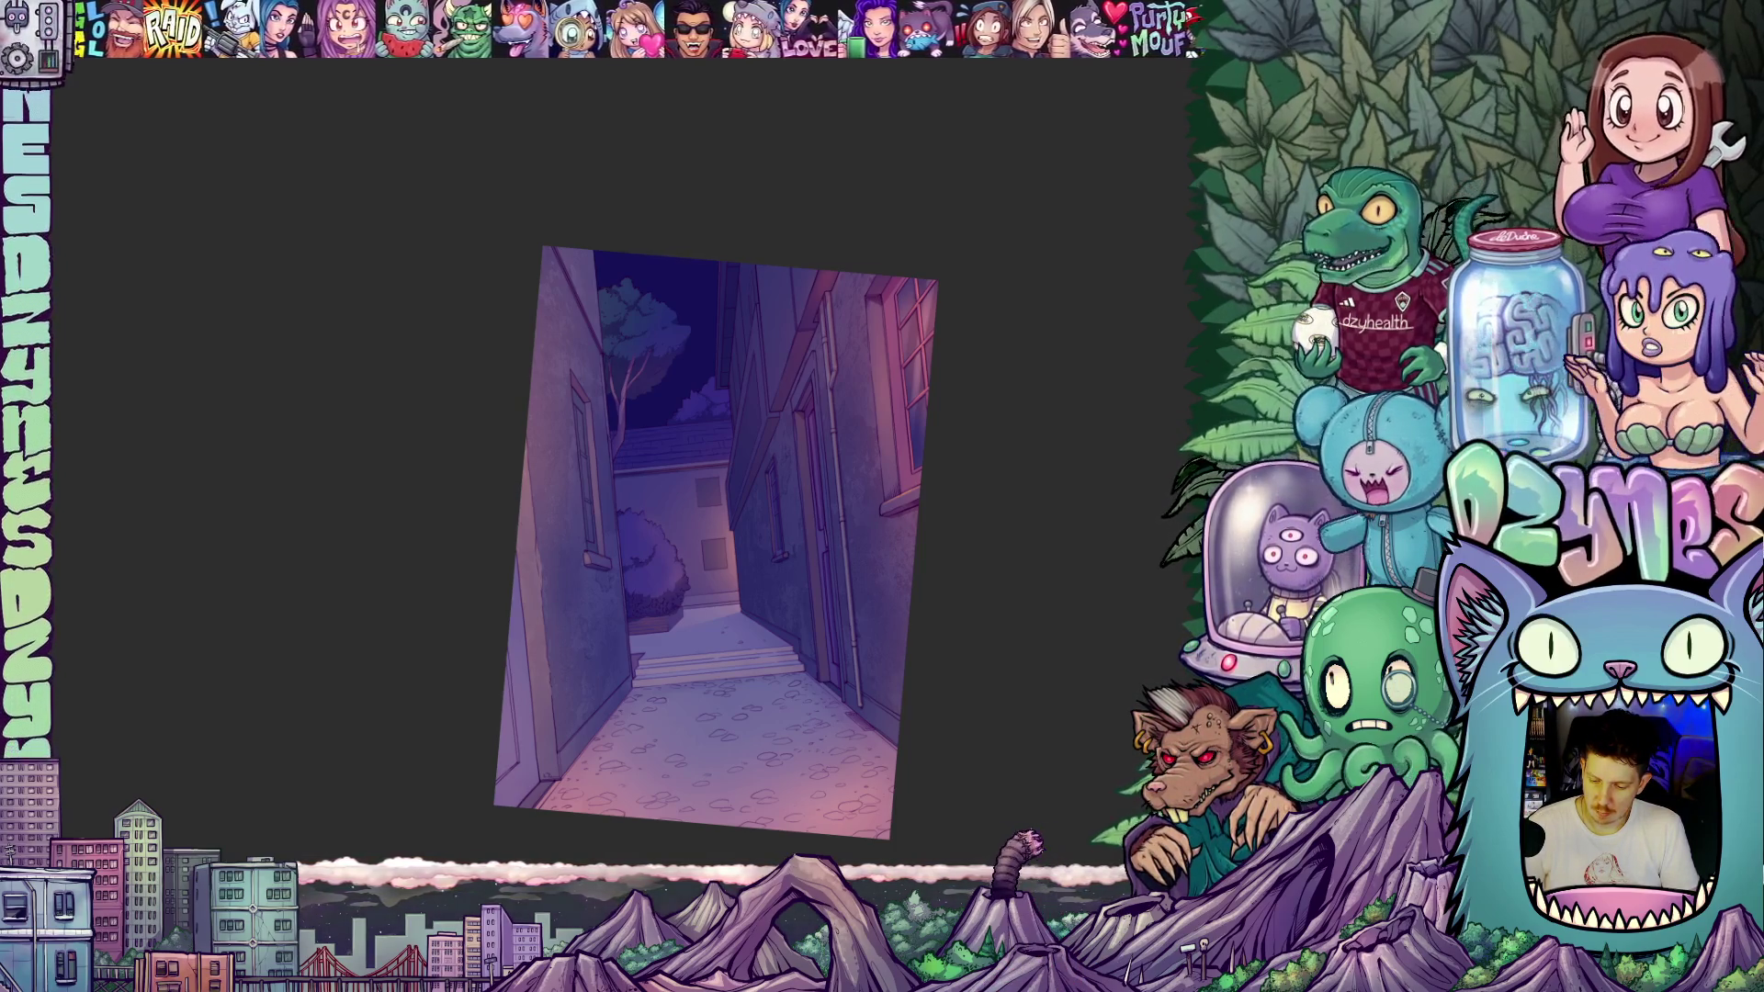
{"action": "key", "text": "ctrl+z"}
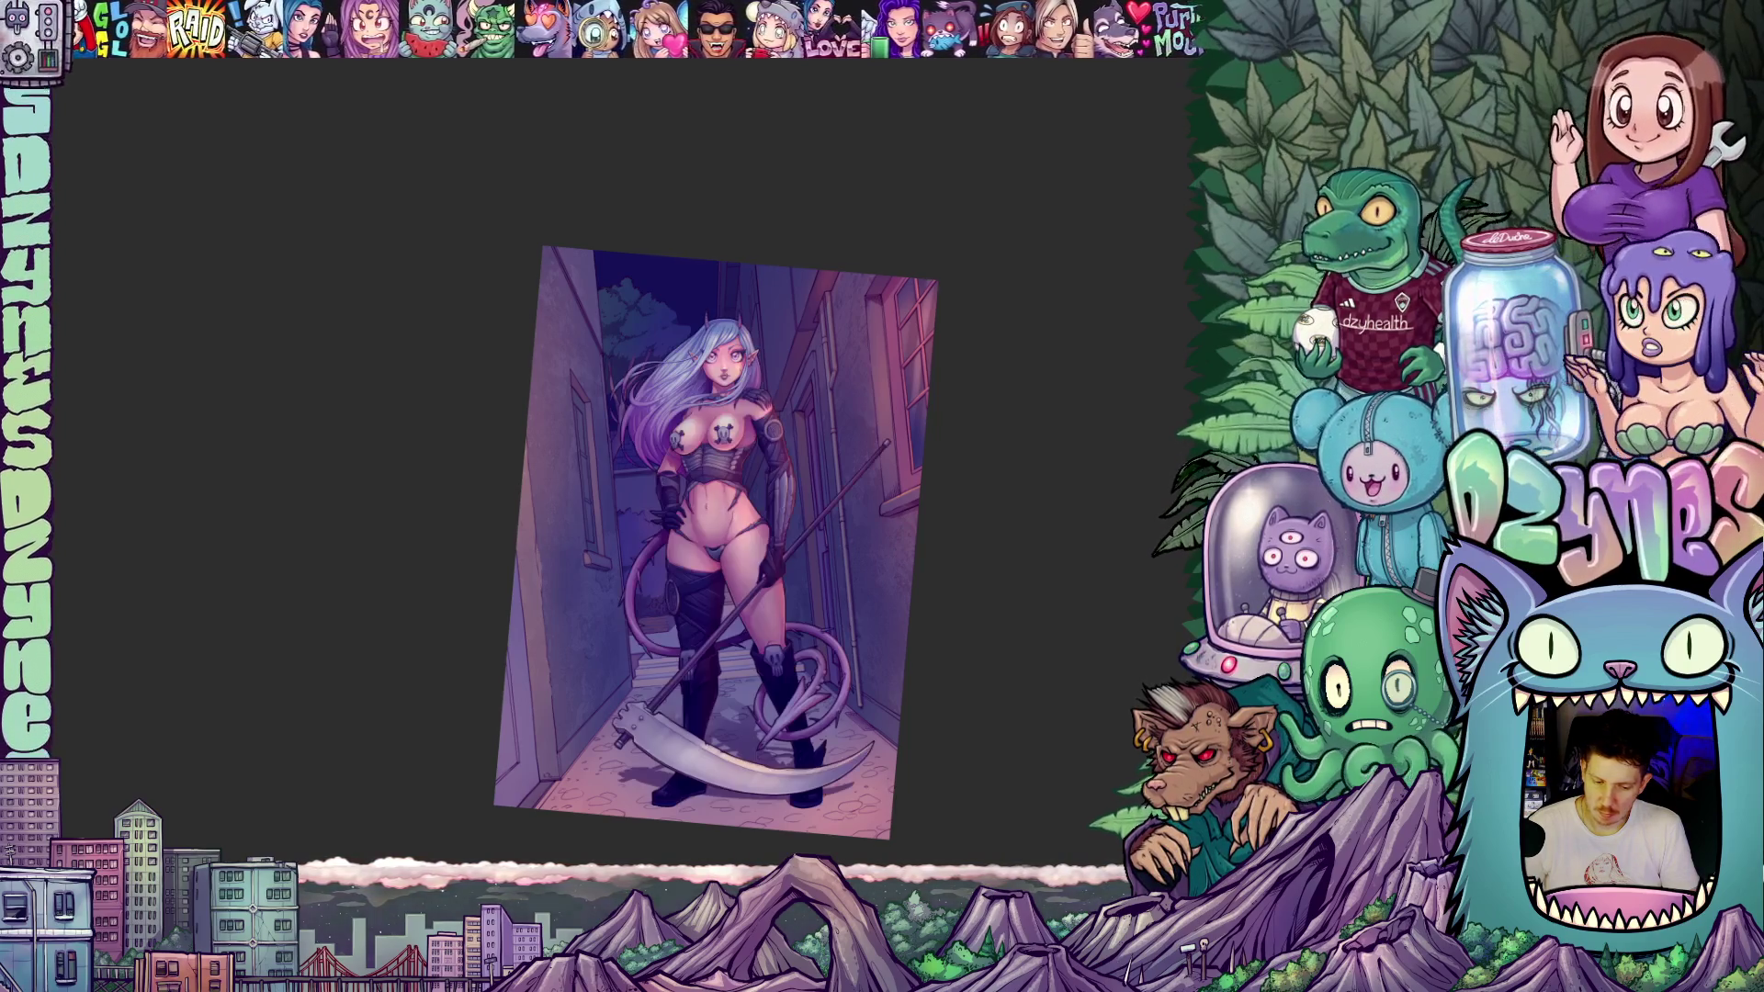
{"action": "key", "text": "ctrl+z"}
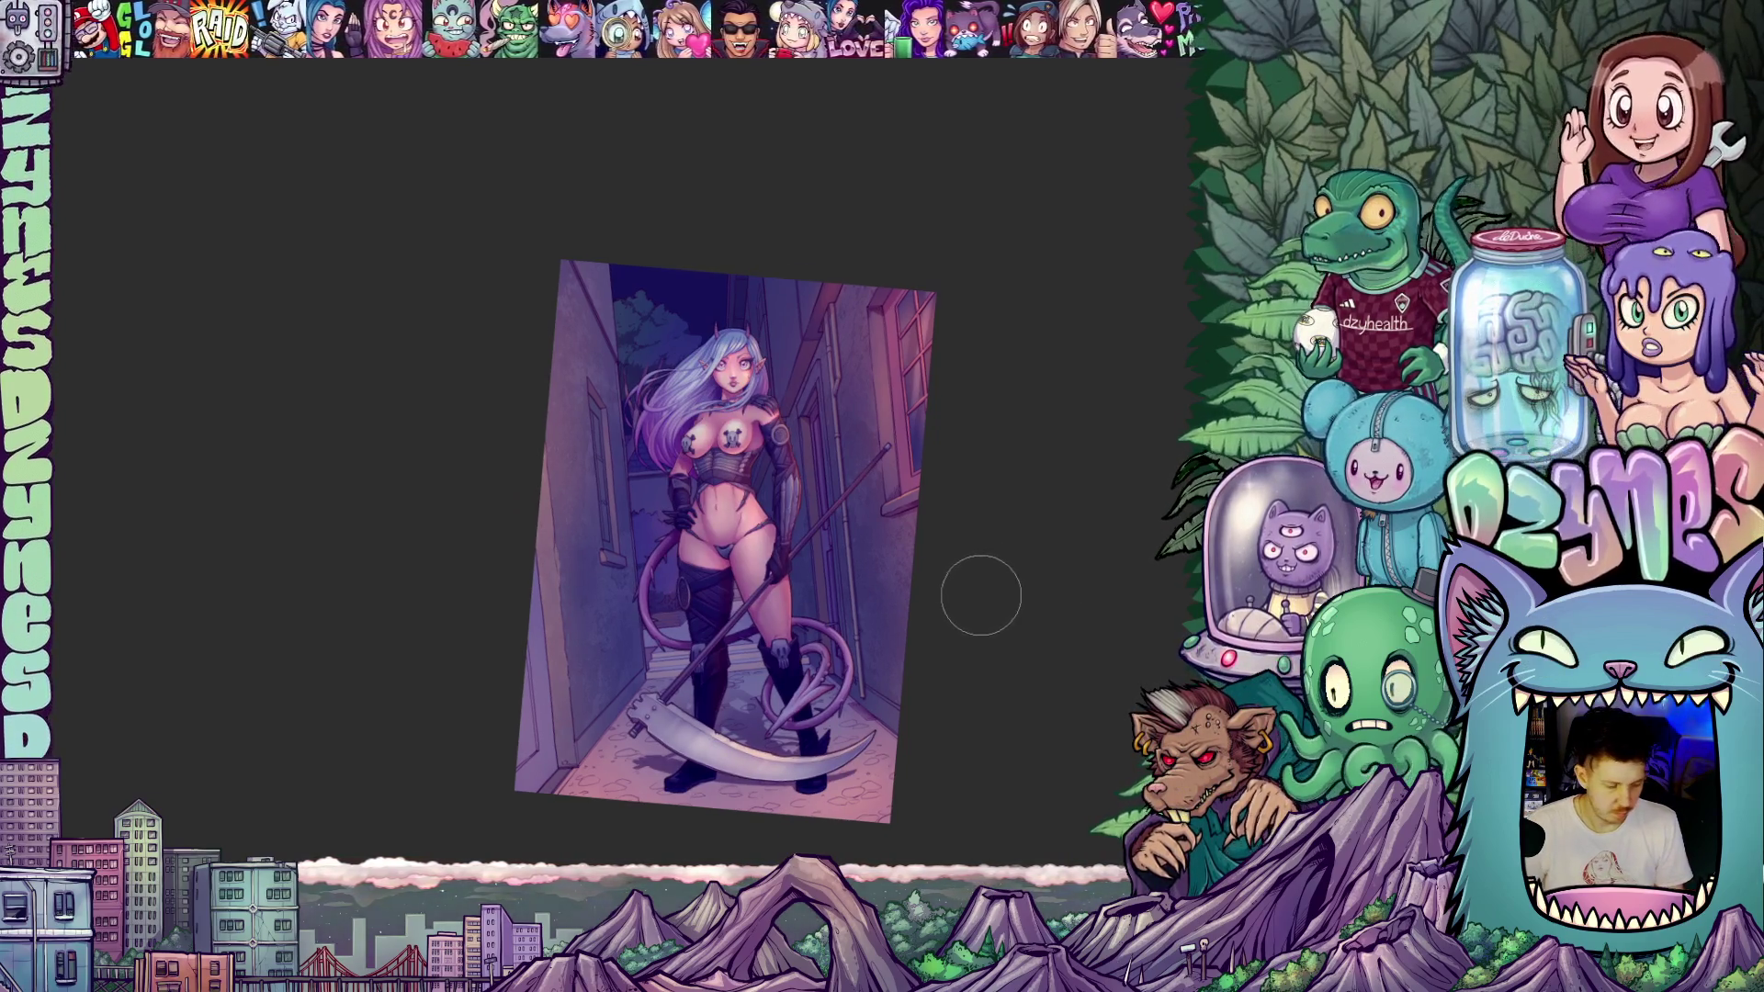
{"action": "key", "text": "ctrl+0"}
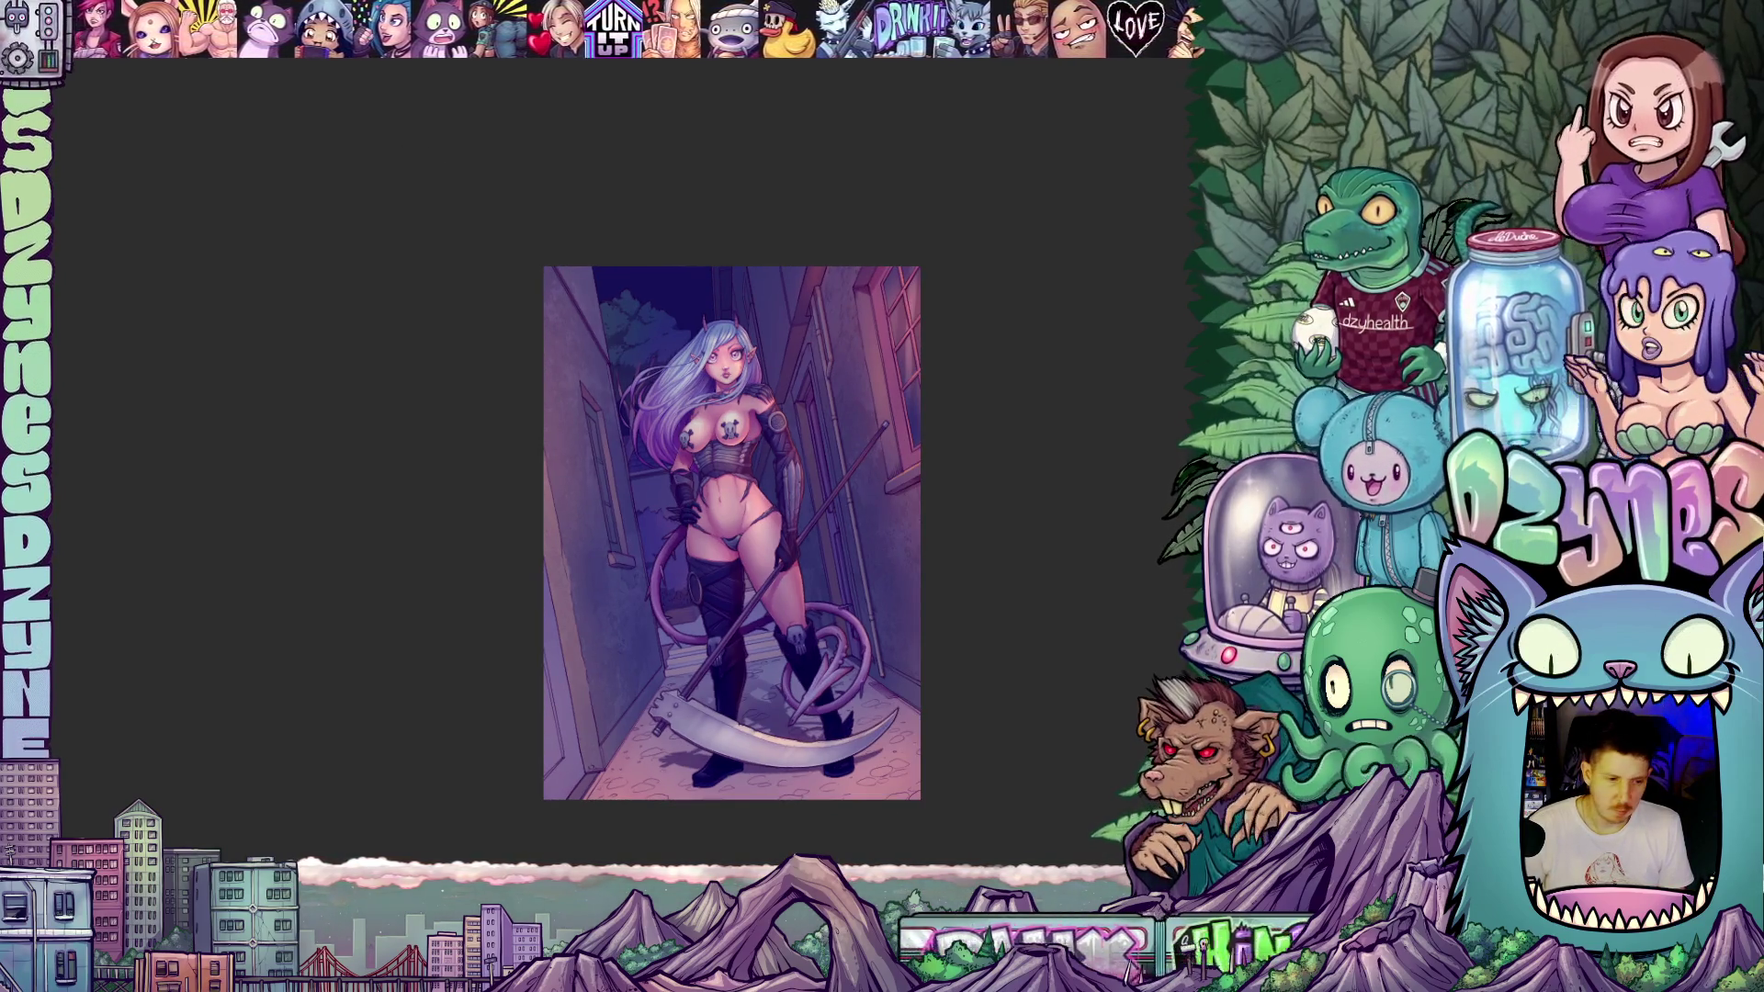
- Apply a Level Correction that adjusts the black, white and midpoint sliders to brighten midtones
{"action": "left_click", "coordinate": [27, 42]}
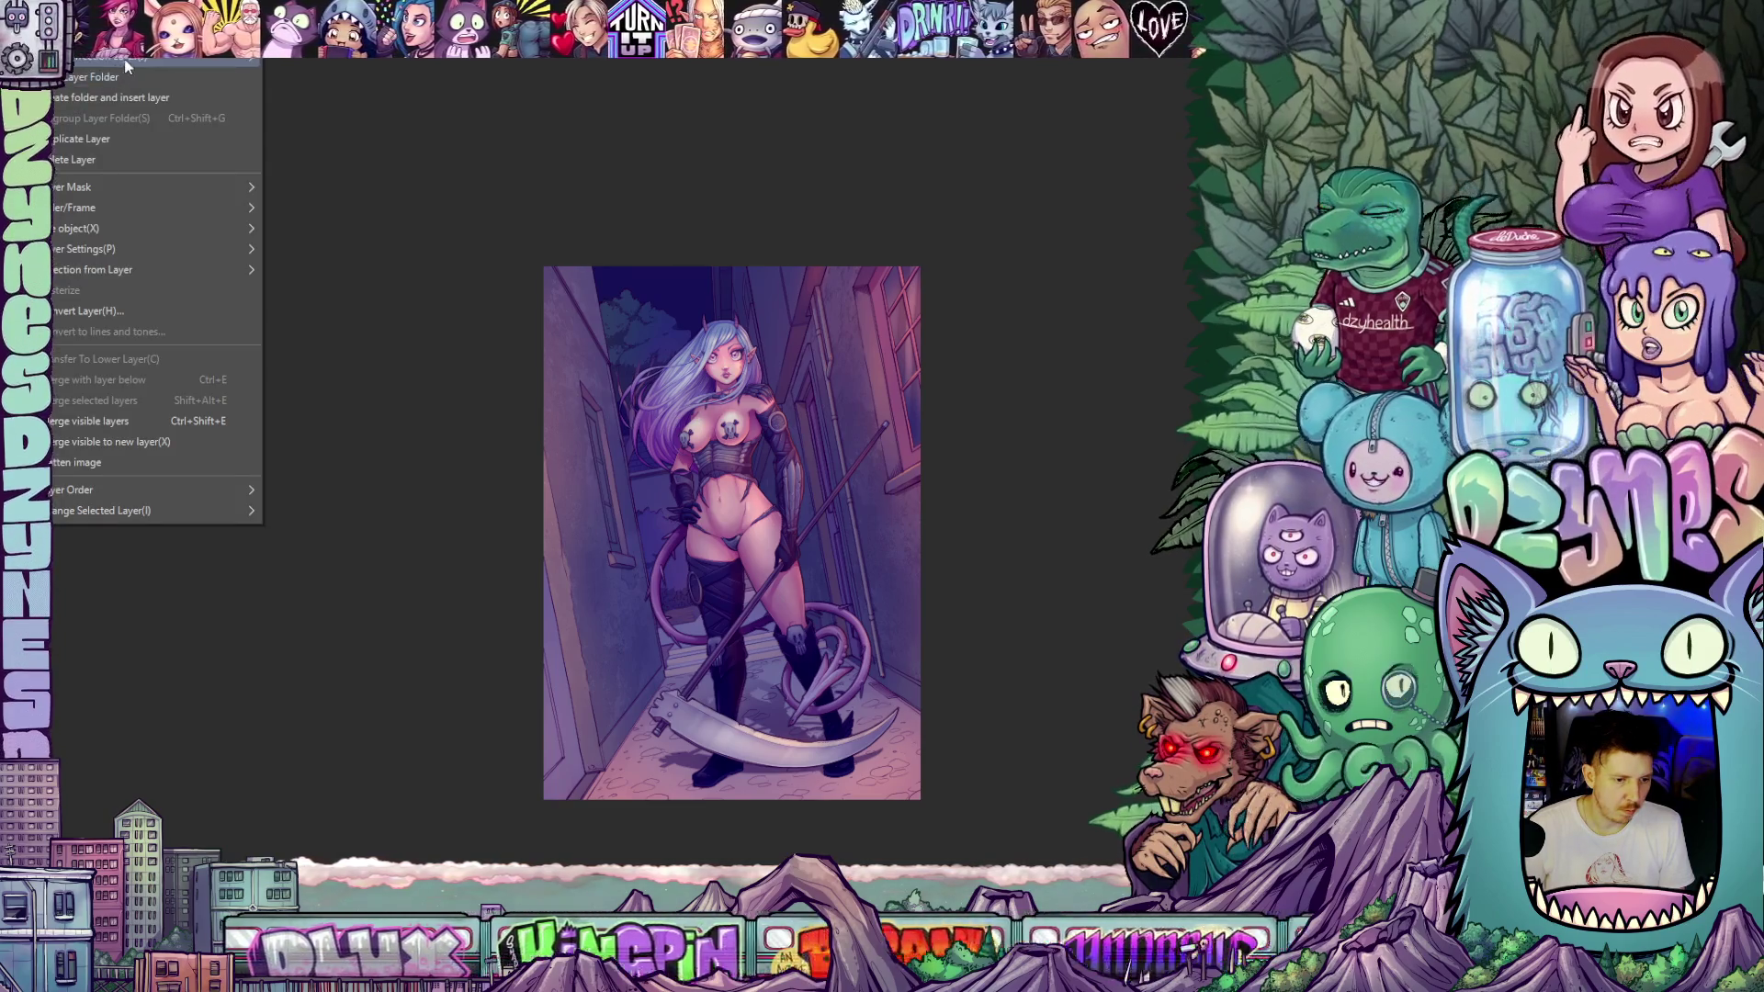
{"action": "mouse_move", "coordinate": [183, 57]}
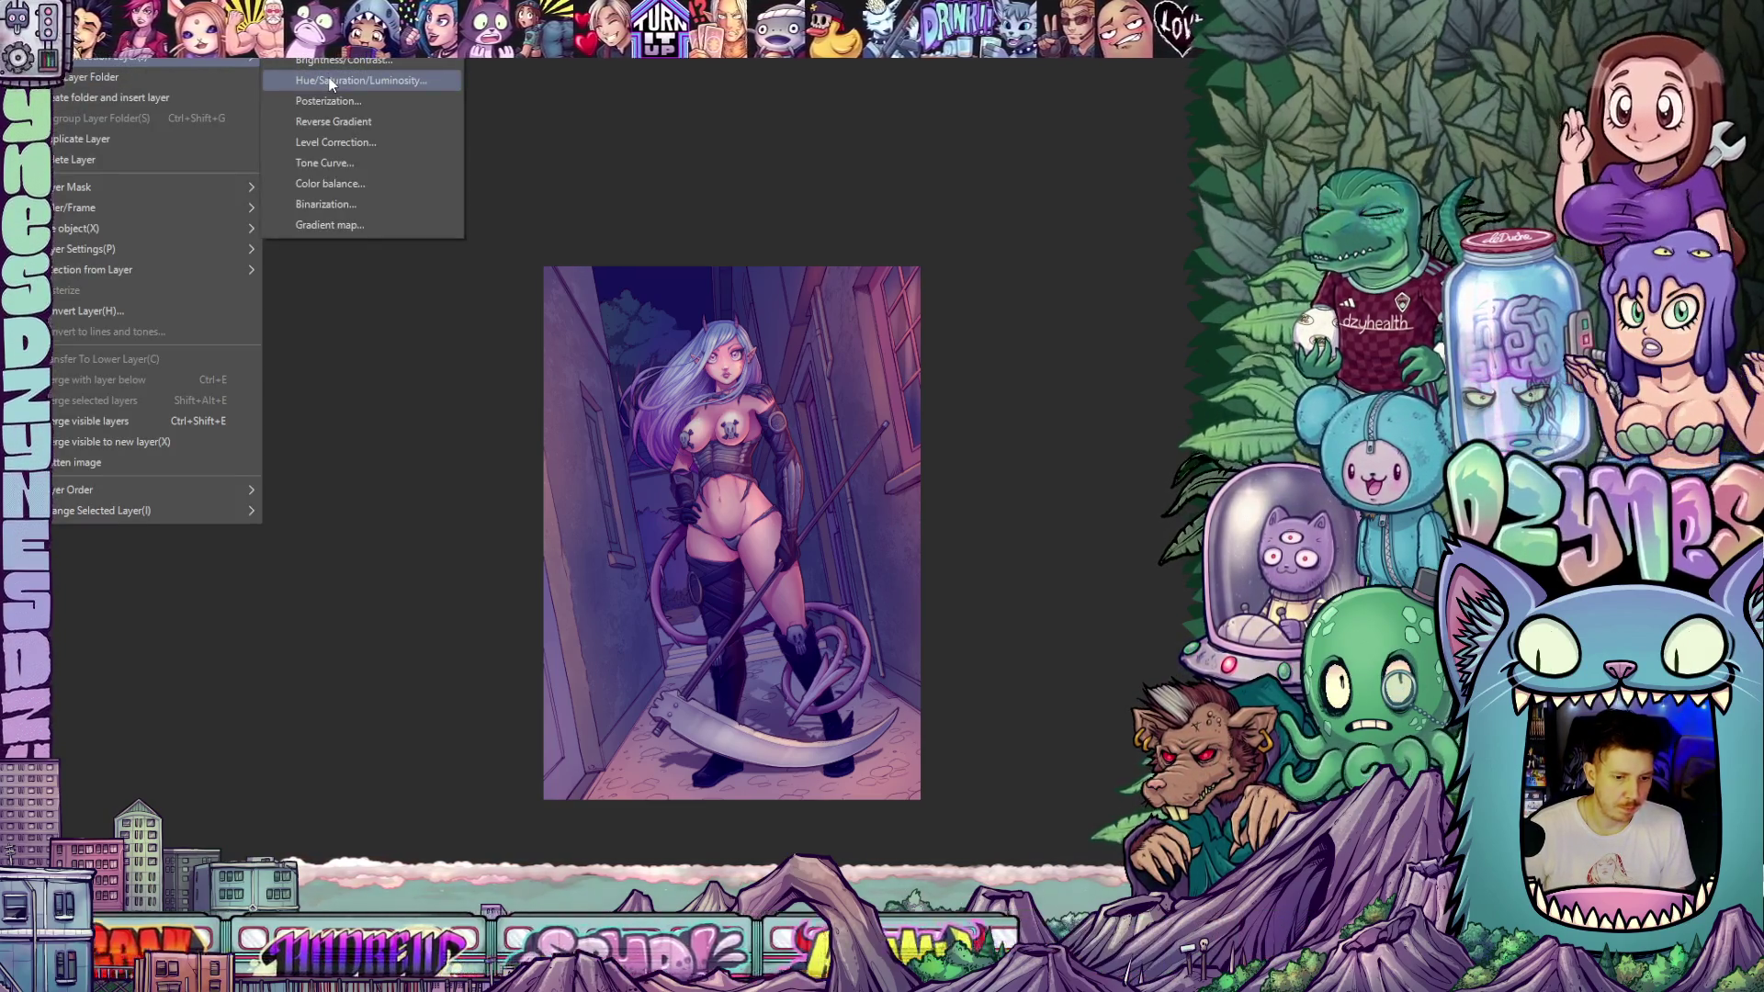
{"action": "left_click", "coordinate": [353, 141]}
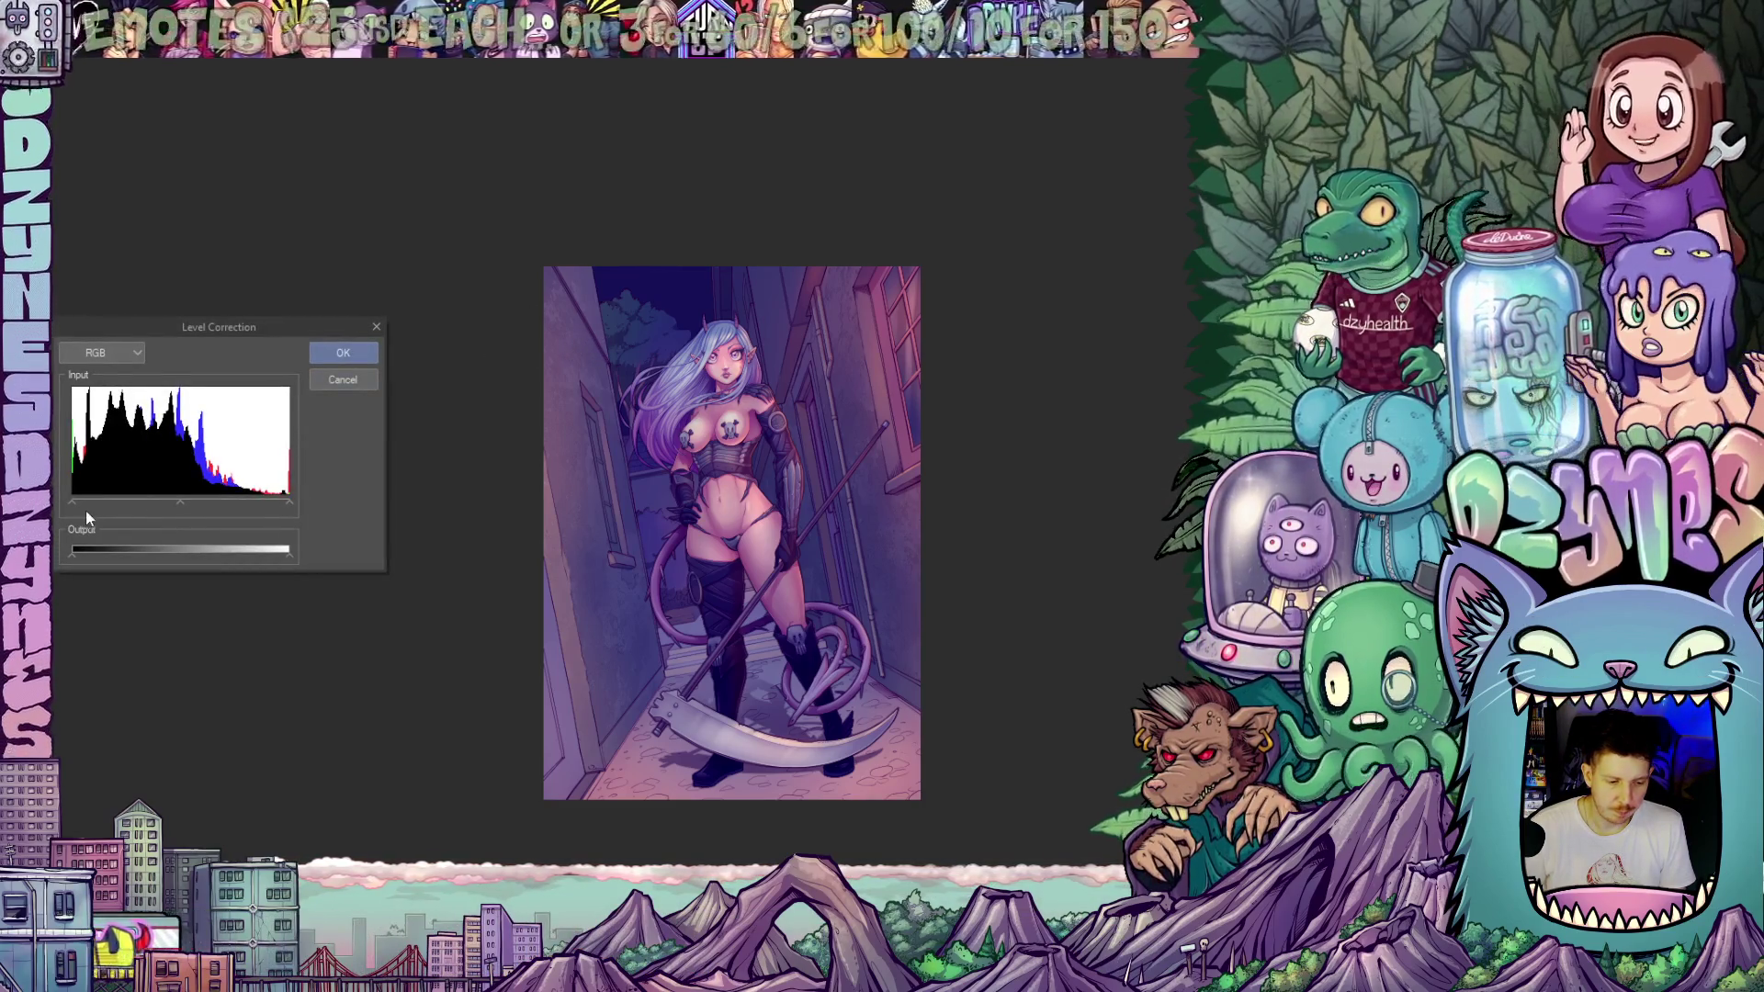
{"action": "left_click_drag", "start_coordinate": [74, 503], "coordinate": [81, 505]}
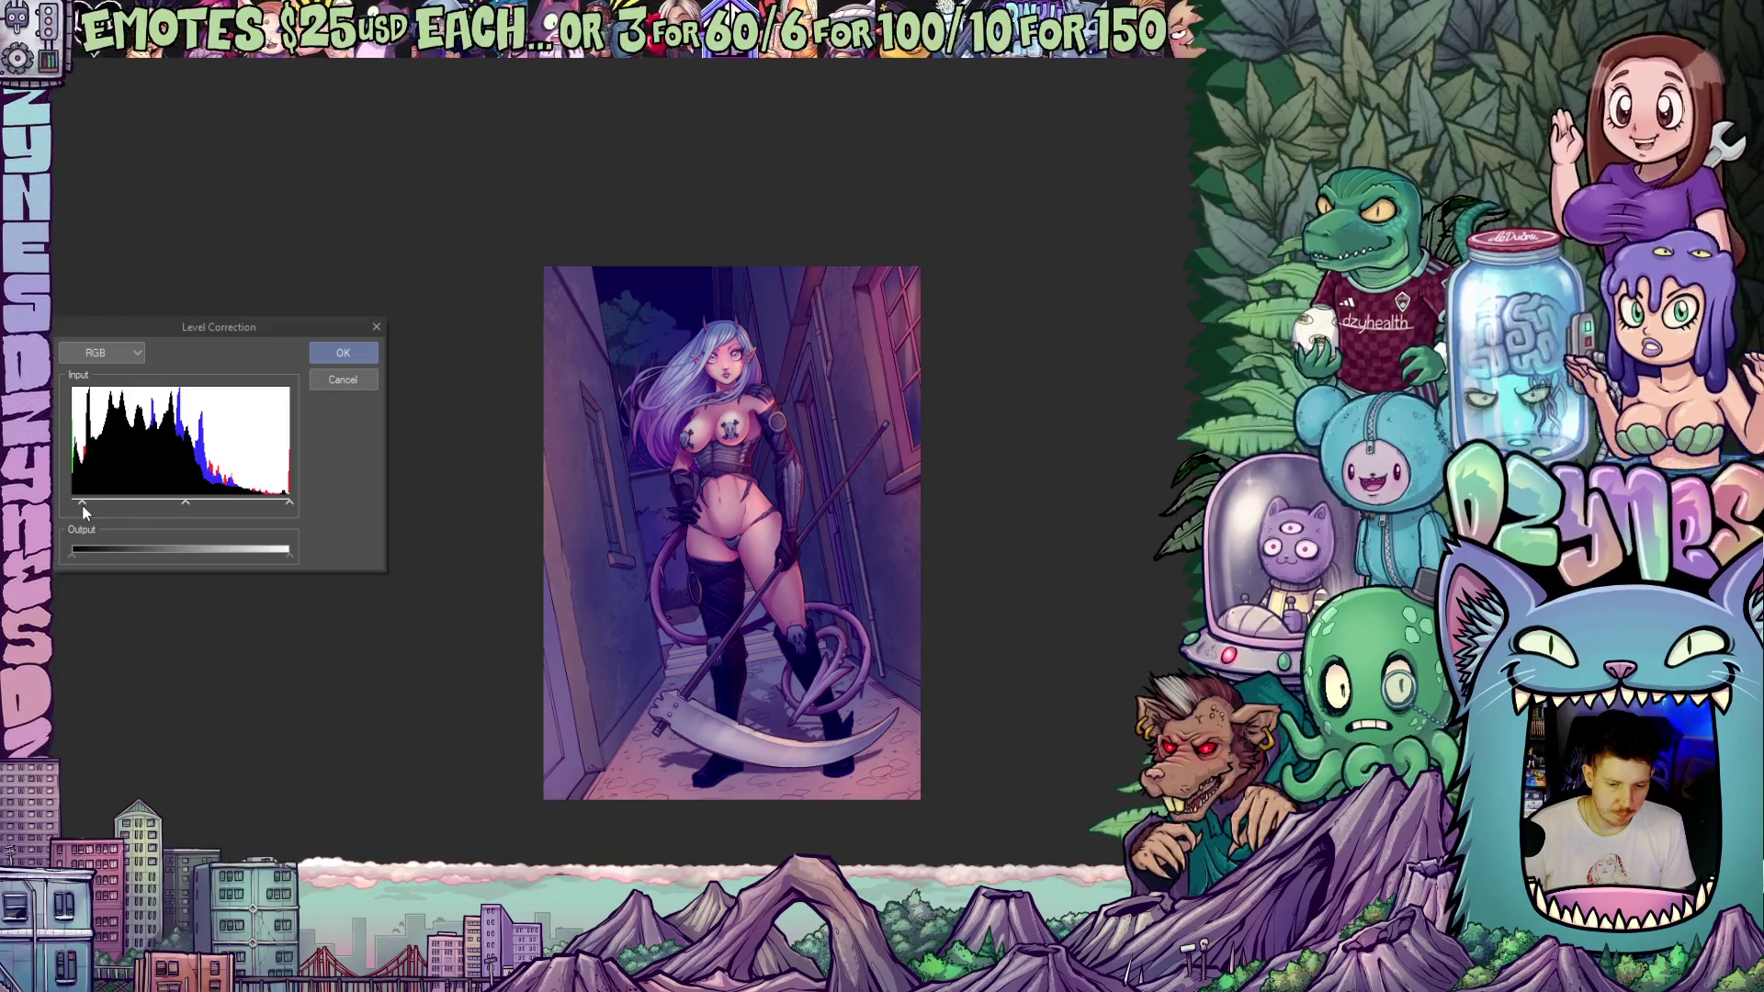
{"action": "left_click_drag", "start_coordinate": [287, 503], "coordinate": [253, 503]}
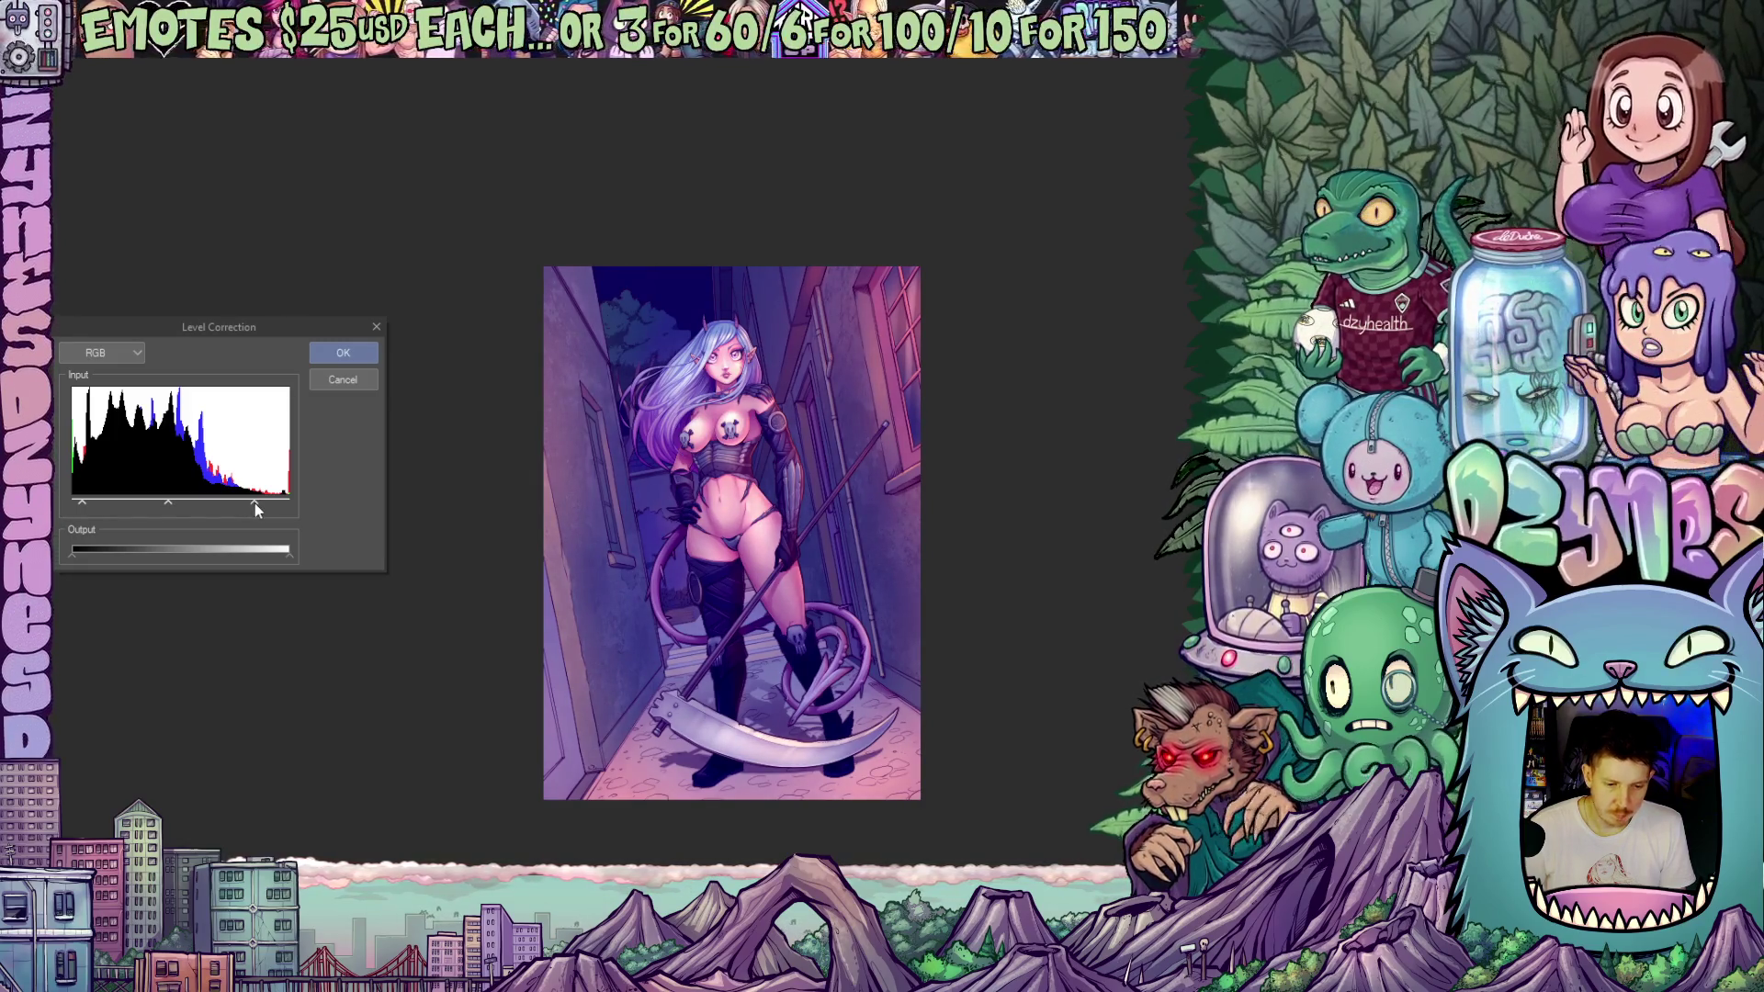
{"action": "left_click_drag", "start_coordinate": [256, 503], "coordinate": [258, 504]}
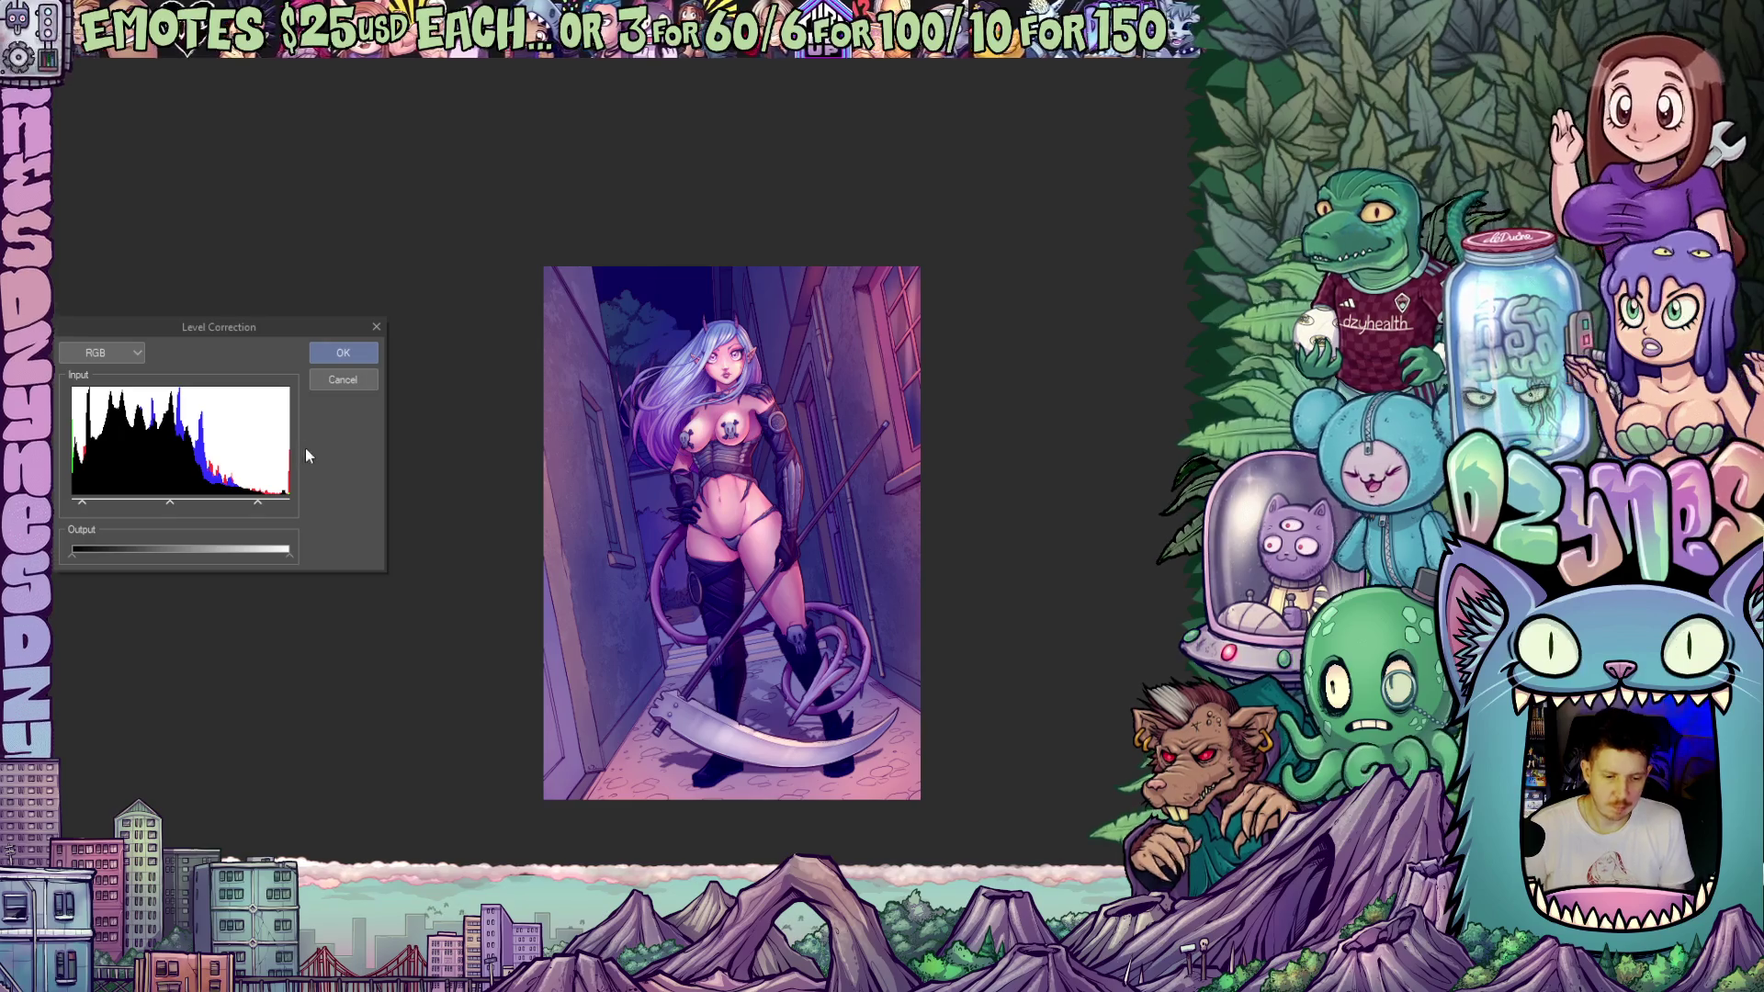
{"action": "left_click_drag", "start_coordinate": [168, 505], "coordinate": [163, 508]}
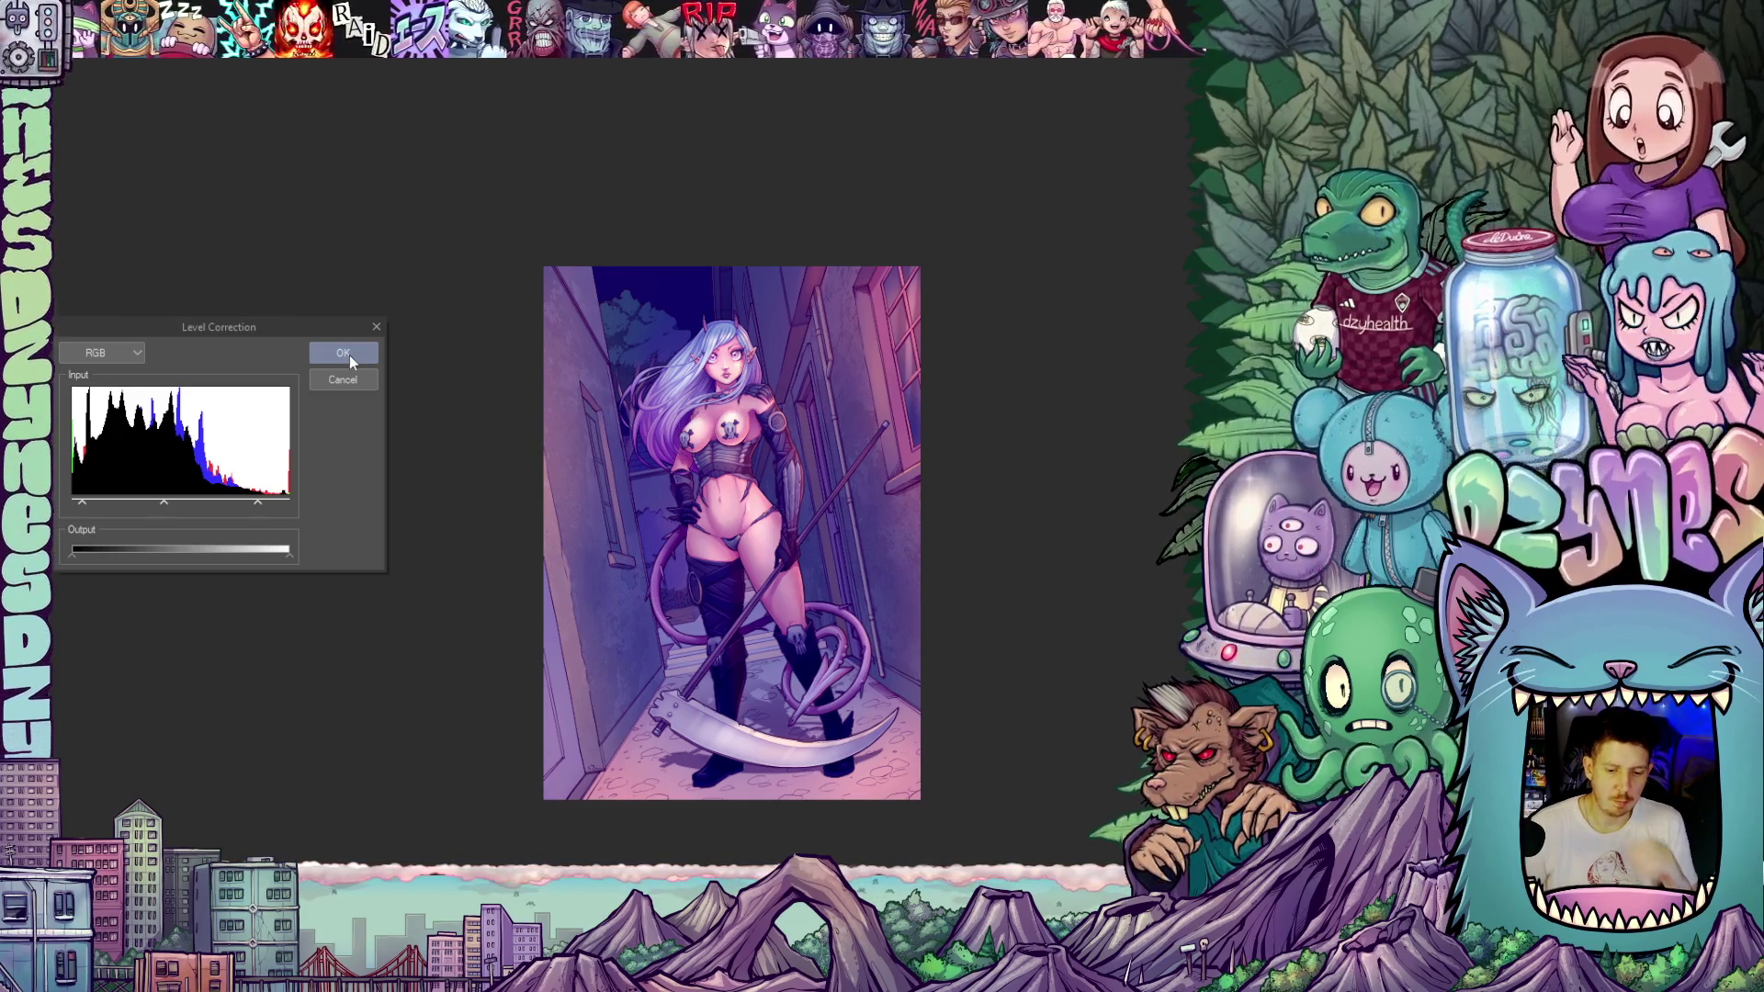
{"action": "left_click", "coordinate": [350, 356]}
{"action": "key", "text": "alt+l"}
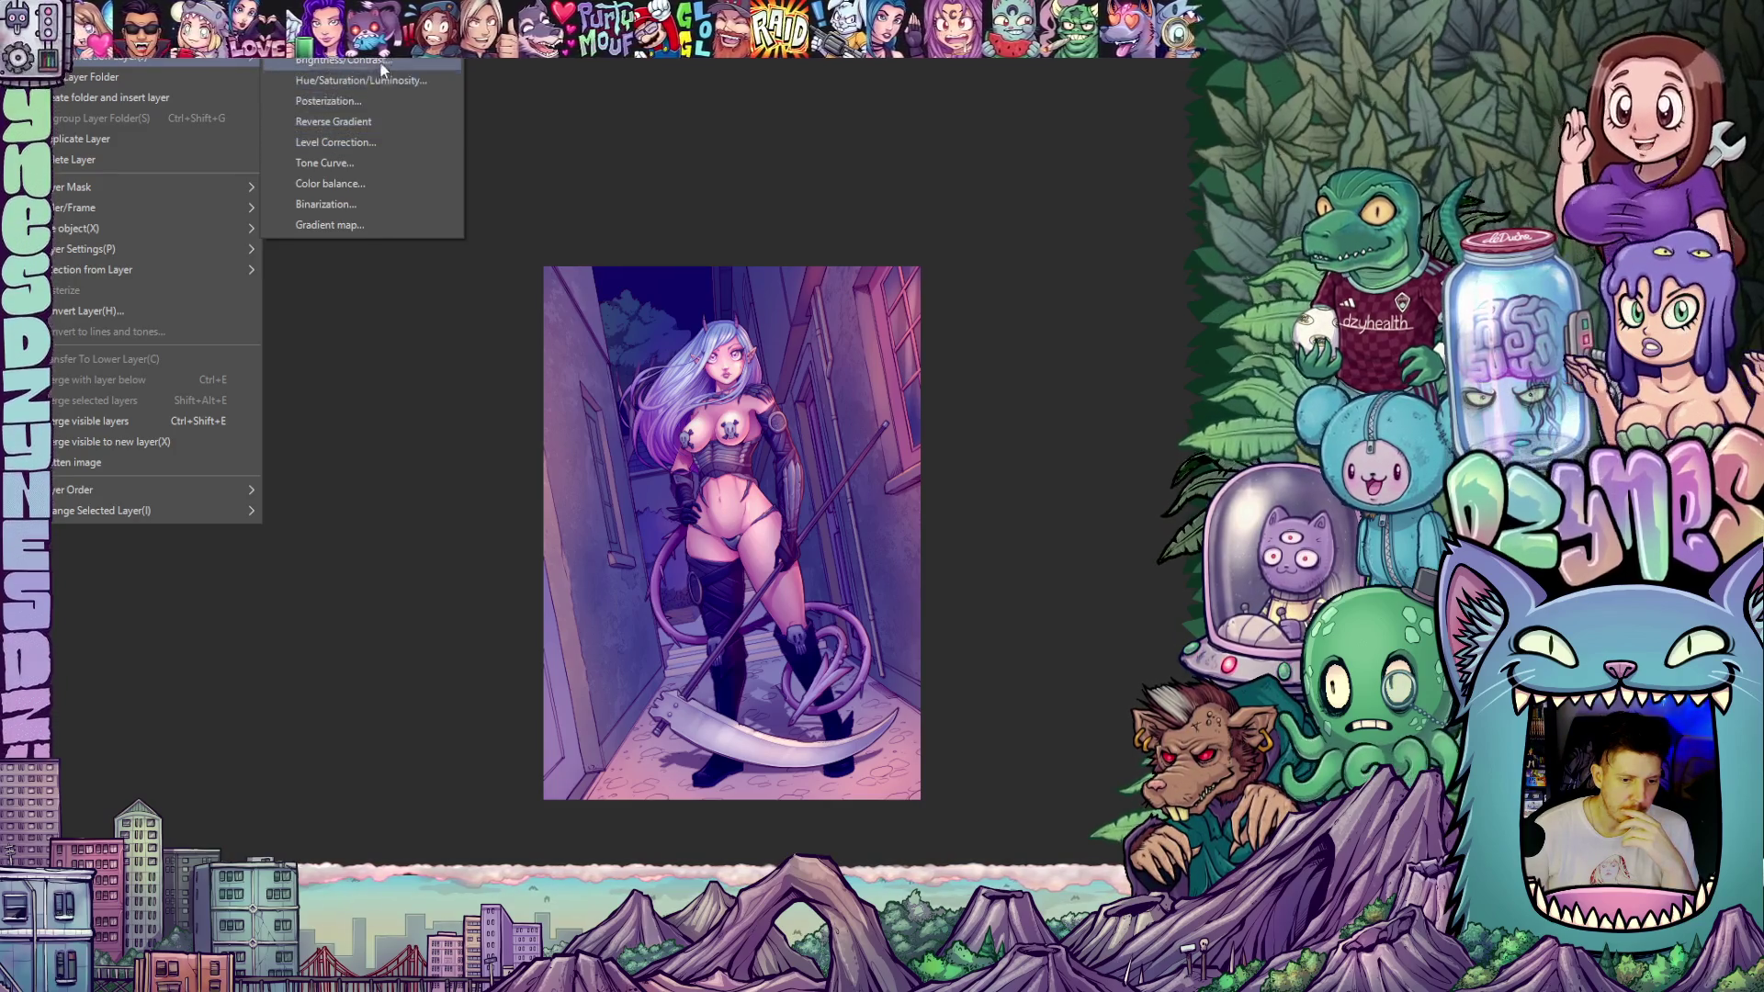
- Apply a Brightness/Contrast adjustment with brightness 4 and contrast 10 to the illustration
{"action": "left_click", "coordinate": [380, 60]}
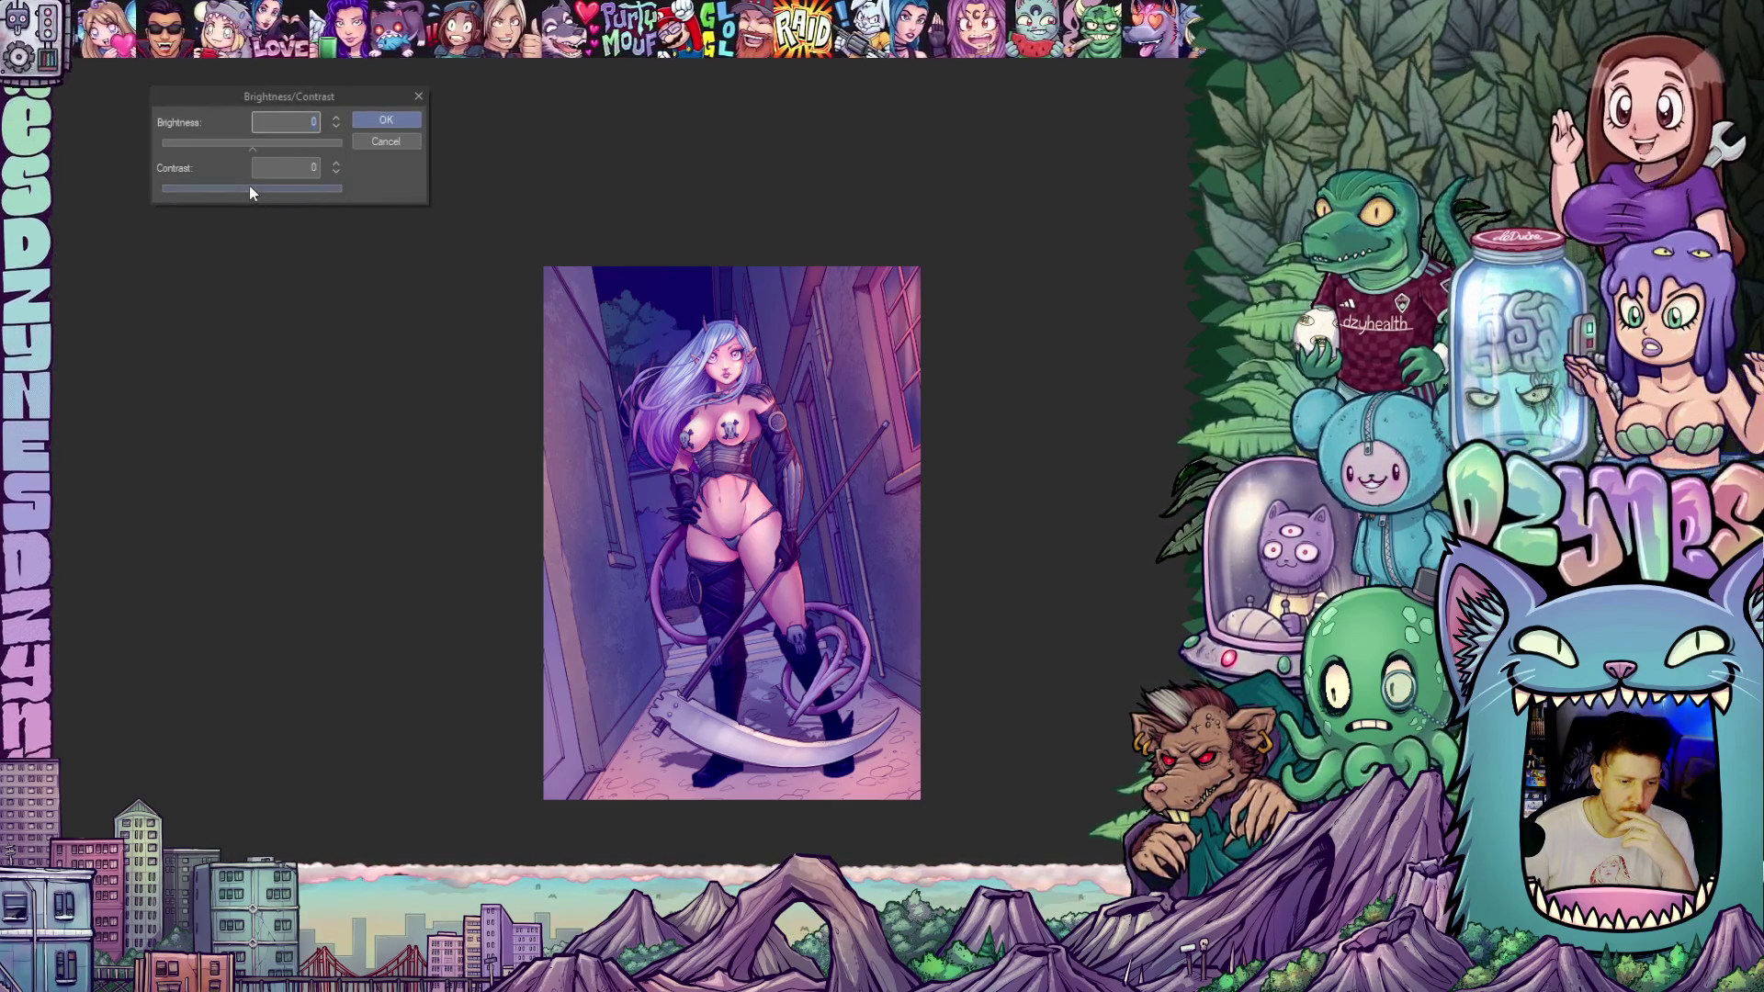
{"action": "left_click_drag", "start_coordinate": [253, 196], "coordinate": [248, 149]}
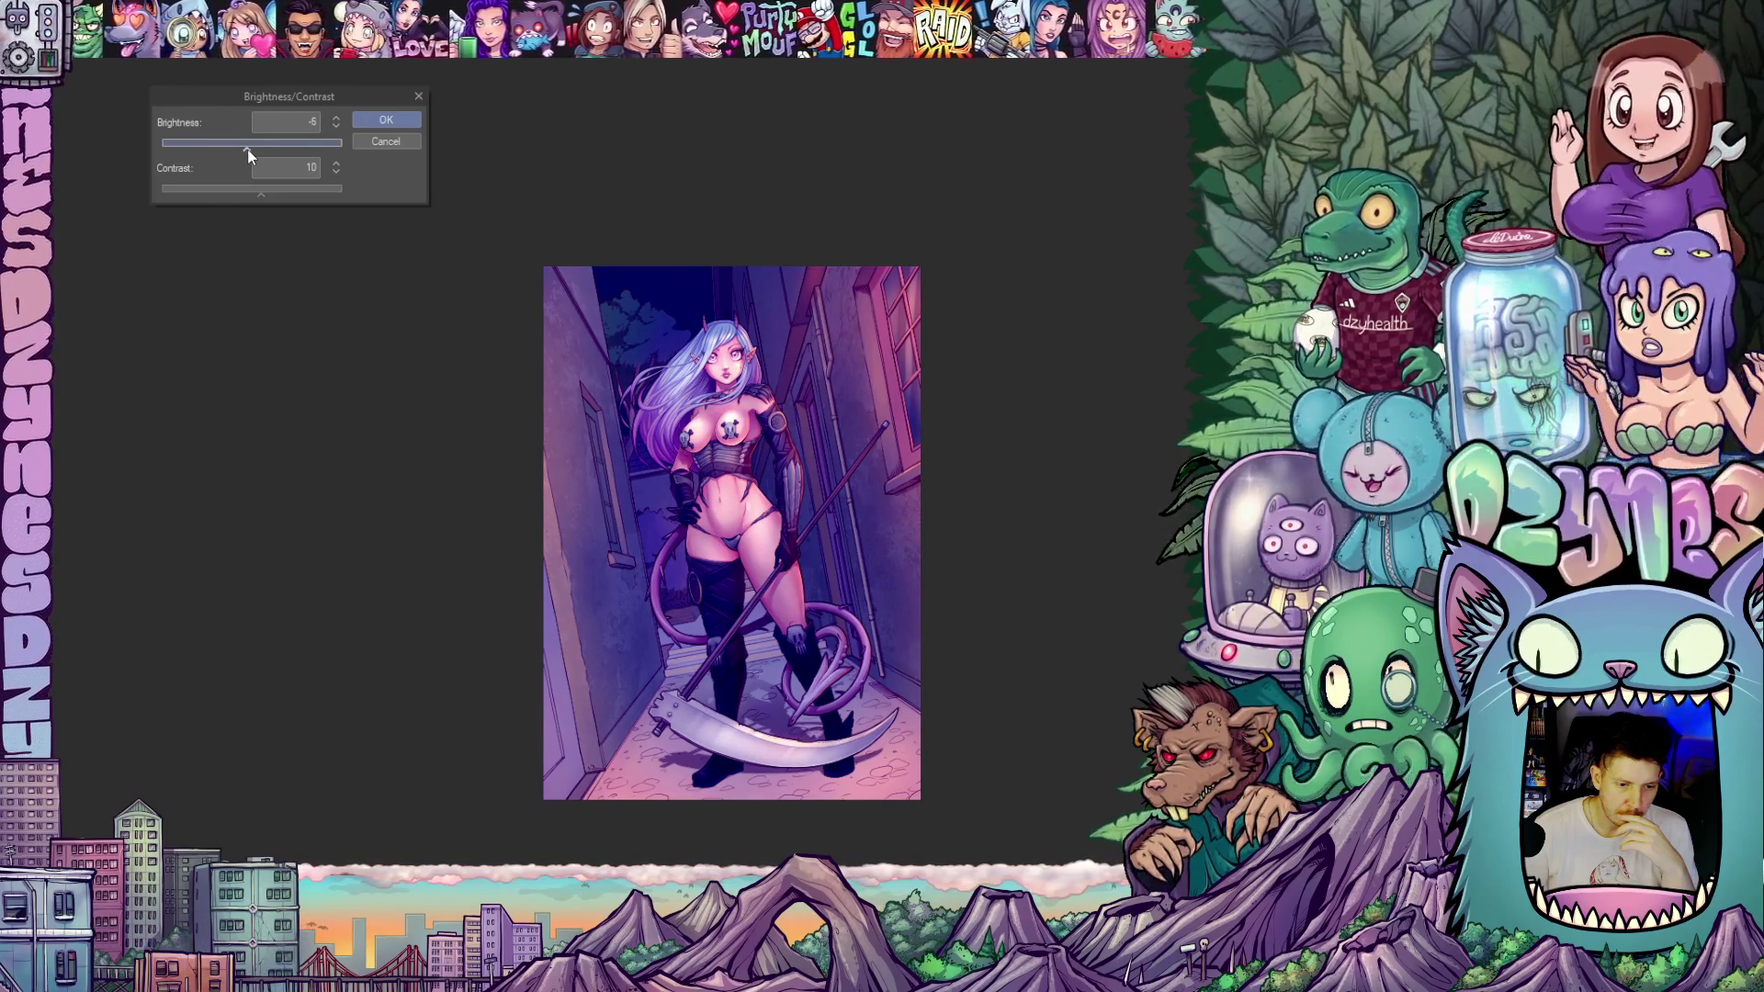
{"action": "left_click", "coordinate": [379, 123]}
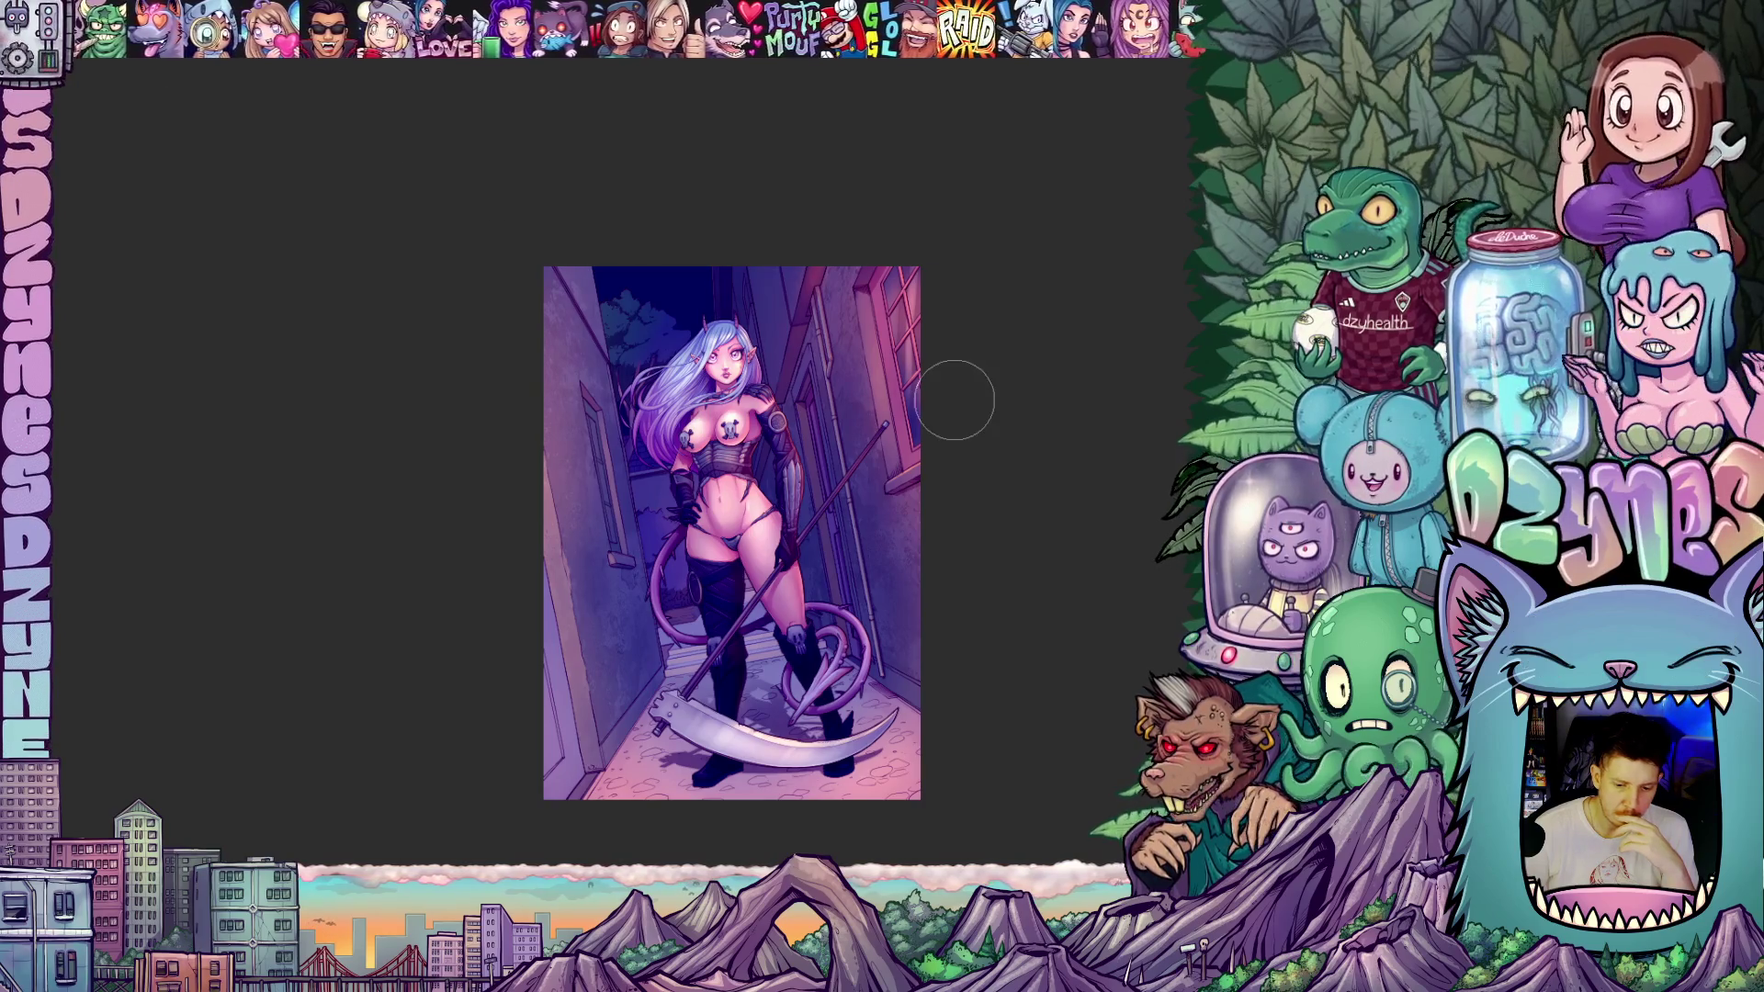
{"action": "scroll", "coordinate": [993, 441], "scroll_direction": "up", "scroll_amount": 2}
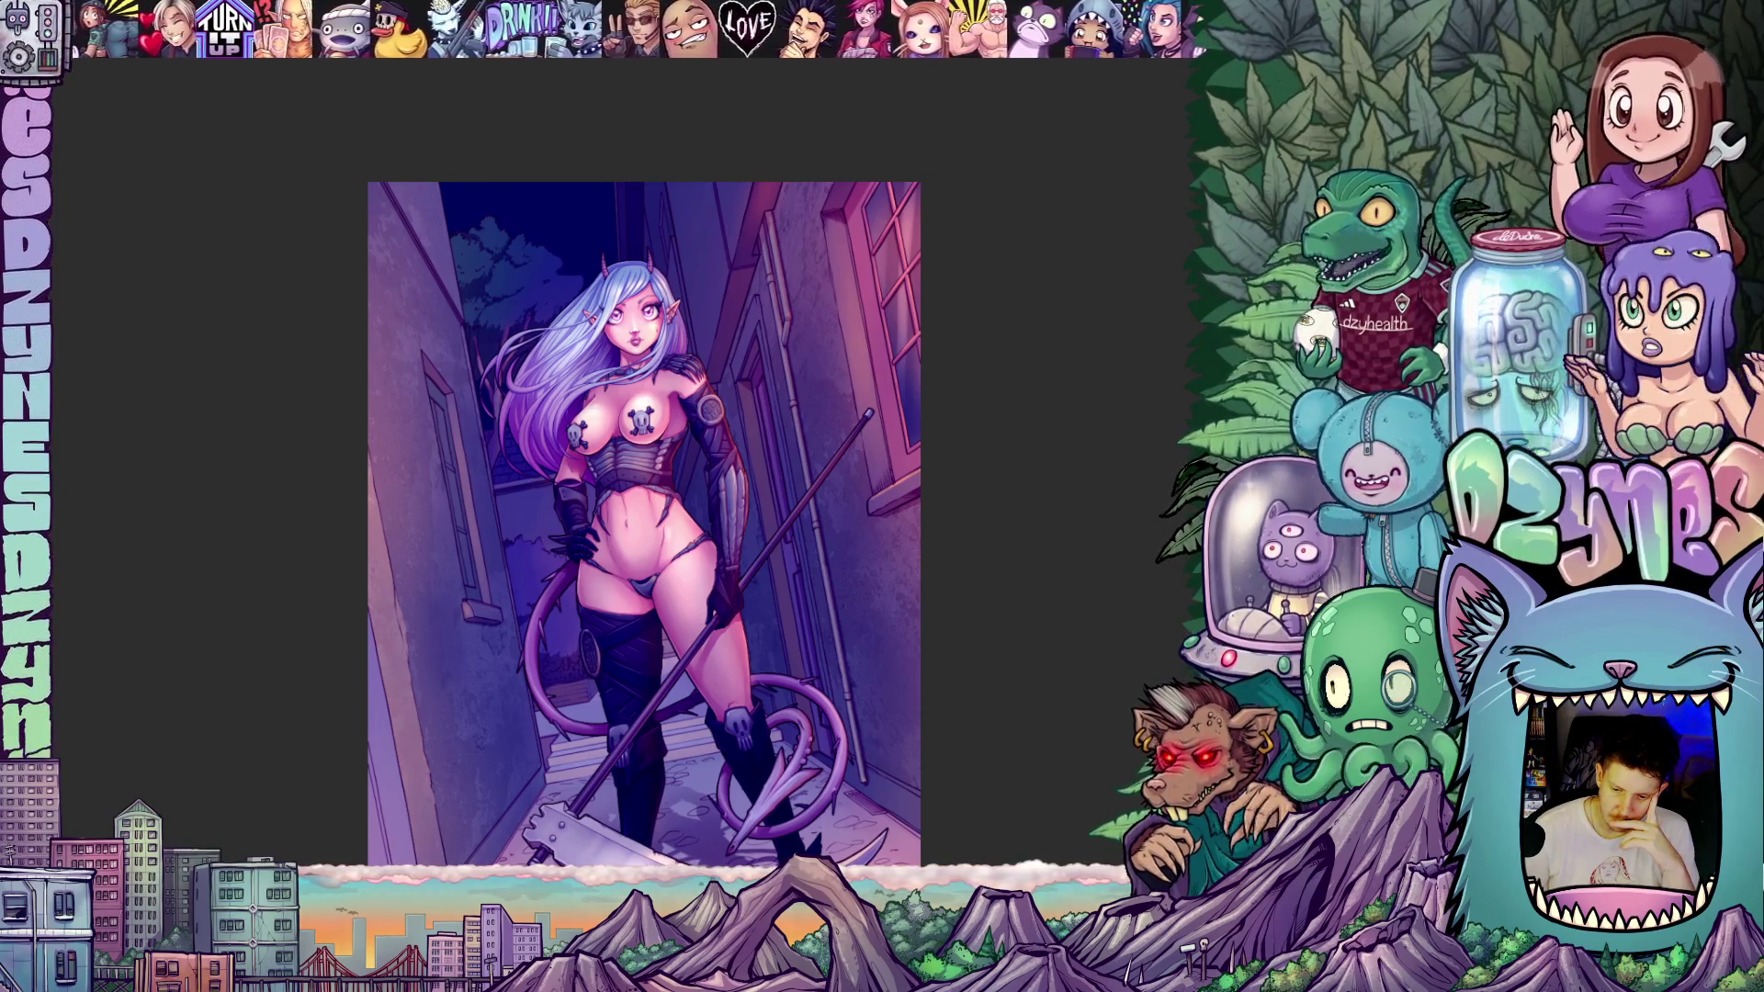
{"action": "key", "text": "ctrl+z"}
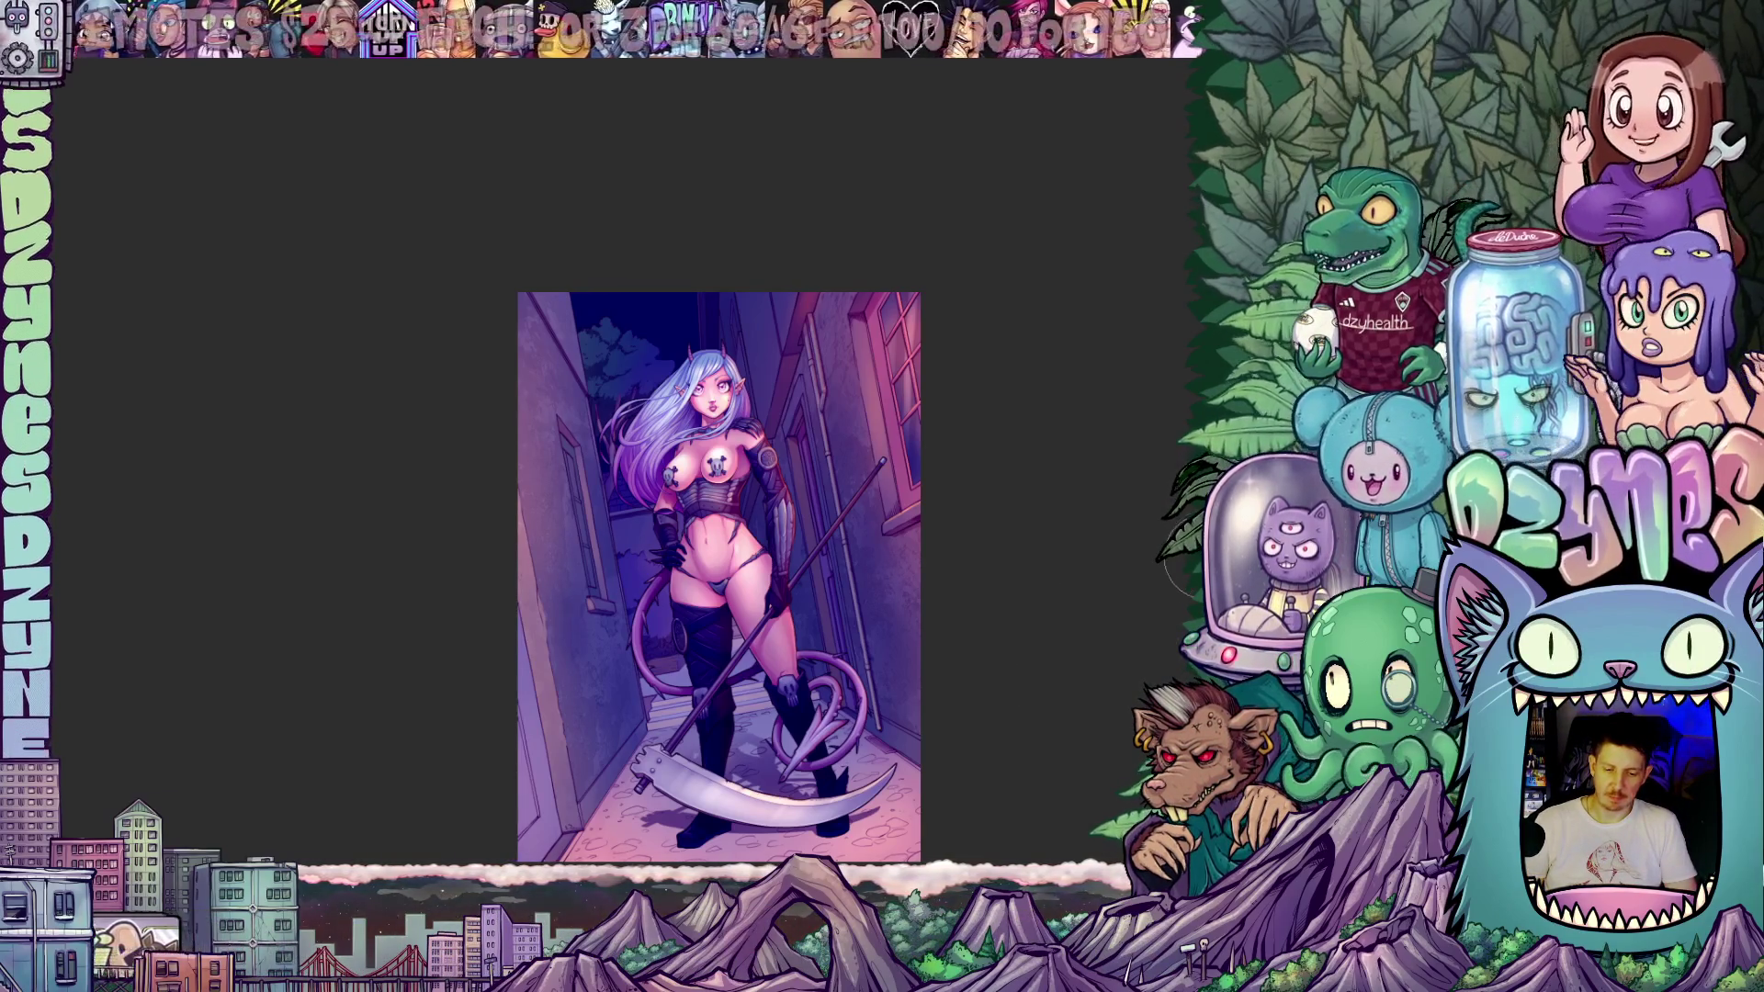
{"action": "scroll", "coordinate": [718, 551], "scroll_direction": "down", "scroll_amount": 1}
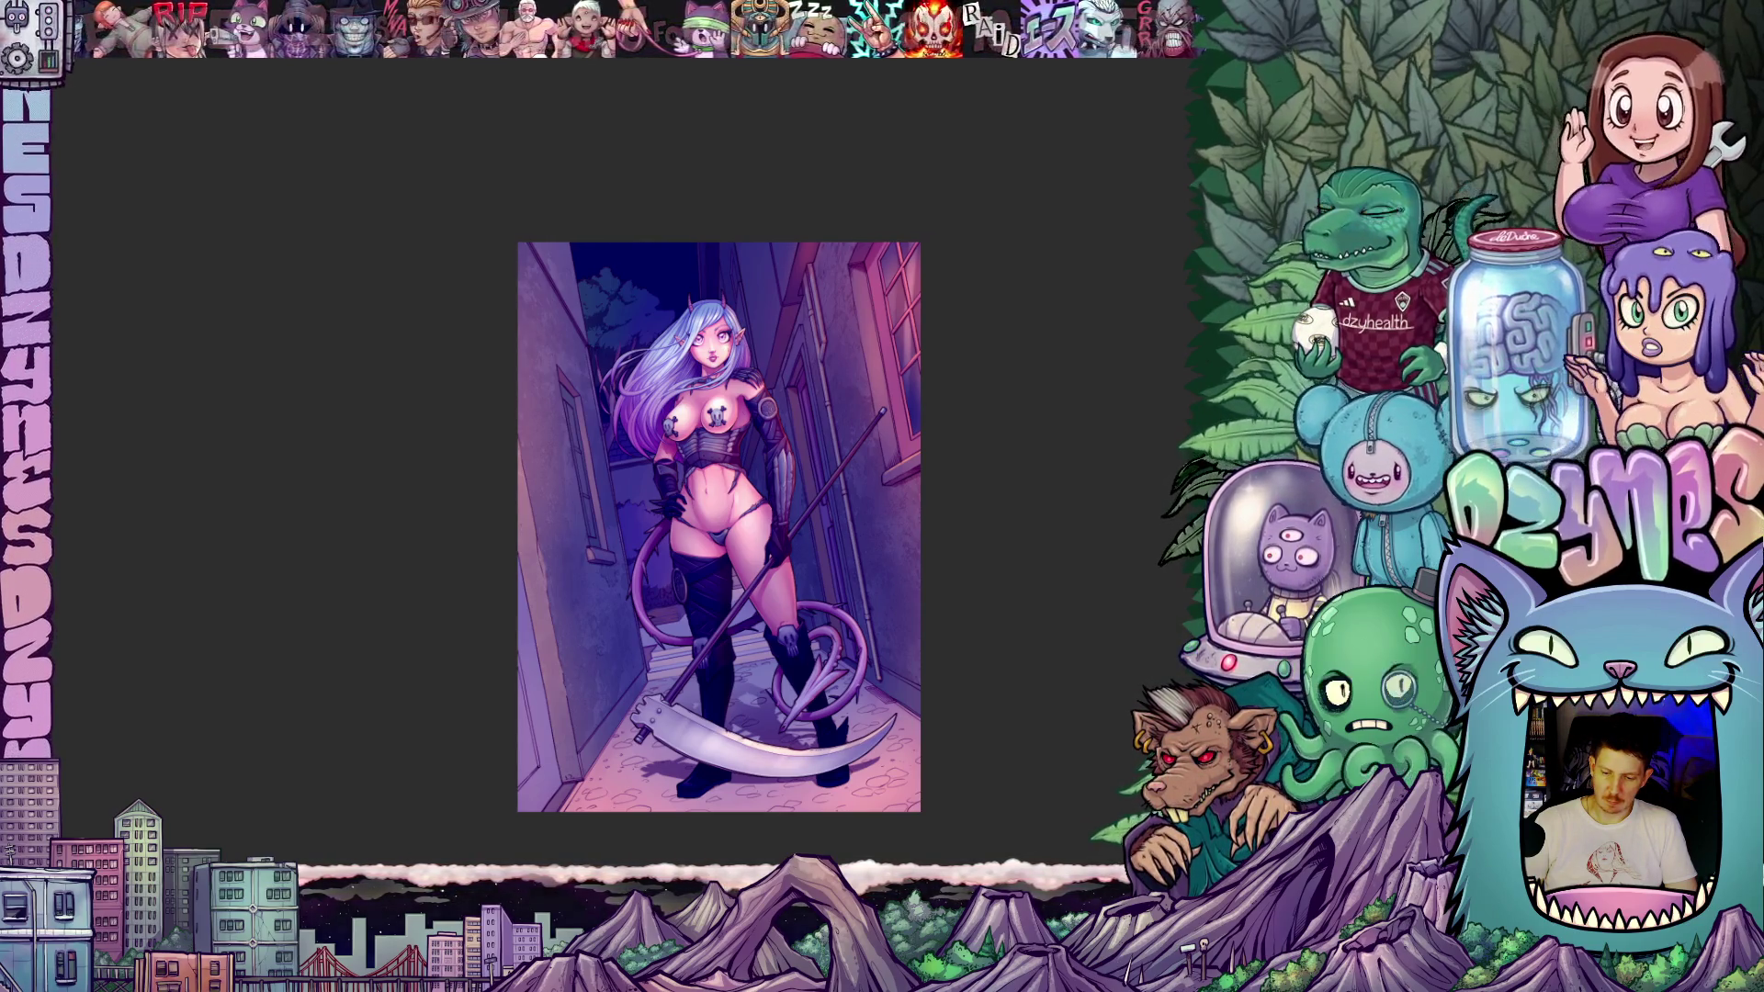
{"action": "scroll", "coordinate": [1101, 549], "scroll_direction": "up", "scroll_amount": 1}
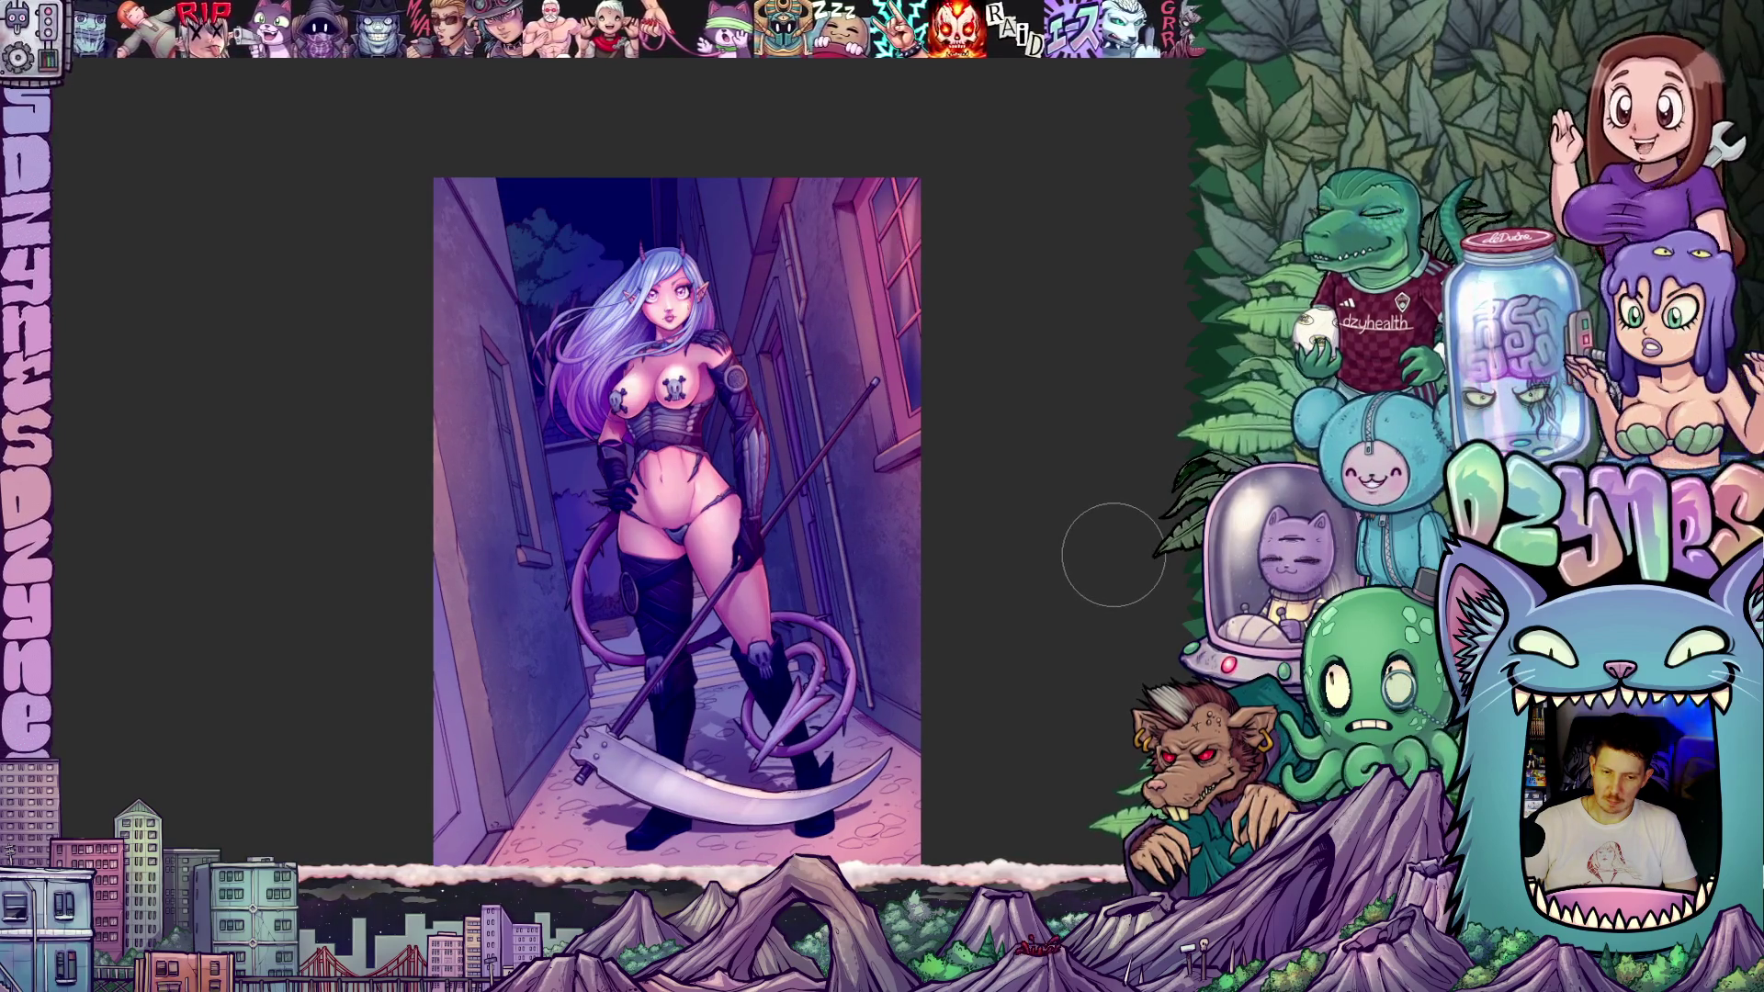
{"action": "scroll", "coordinate": [643, 230], "scroll_direction": "up", "scroll_amount": 3}
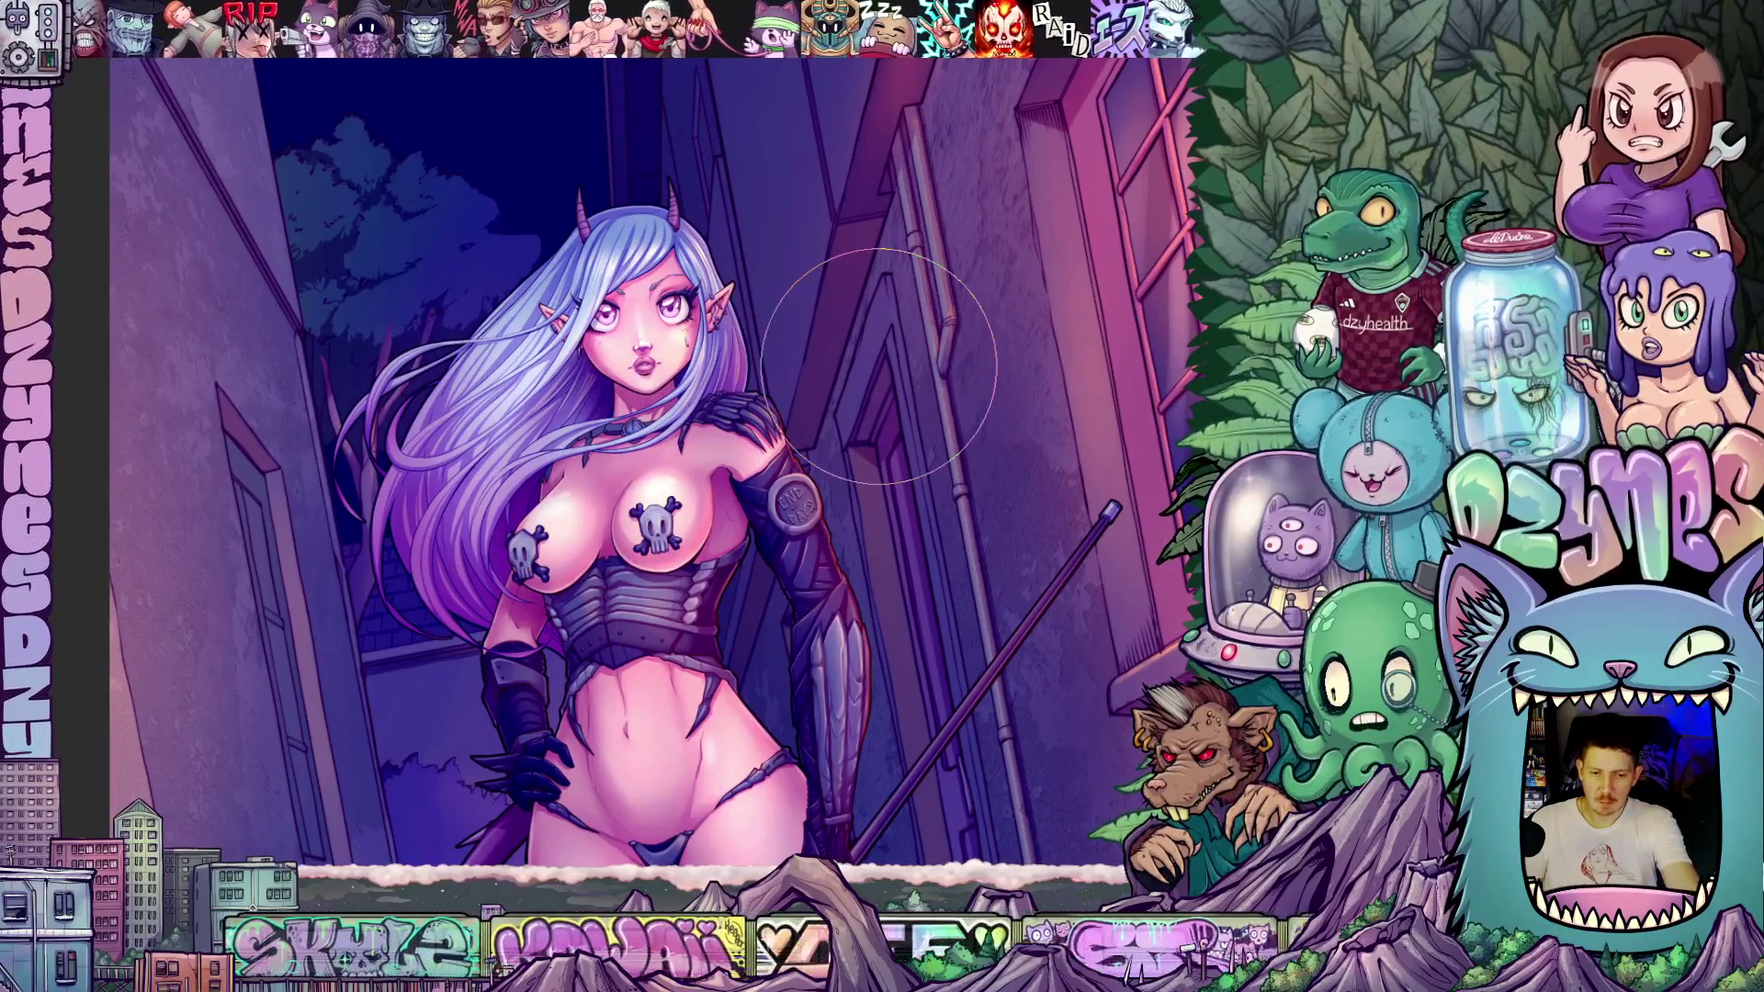
{"action": "scroll", "coordinate": [980, 473], "scroll_direction": "down", "scroll_amount": 3}
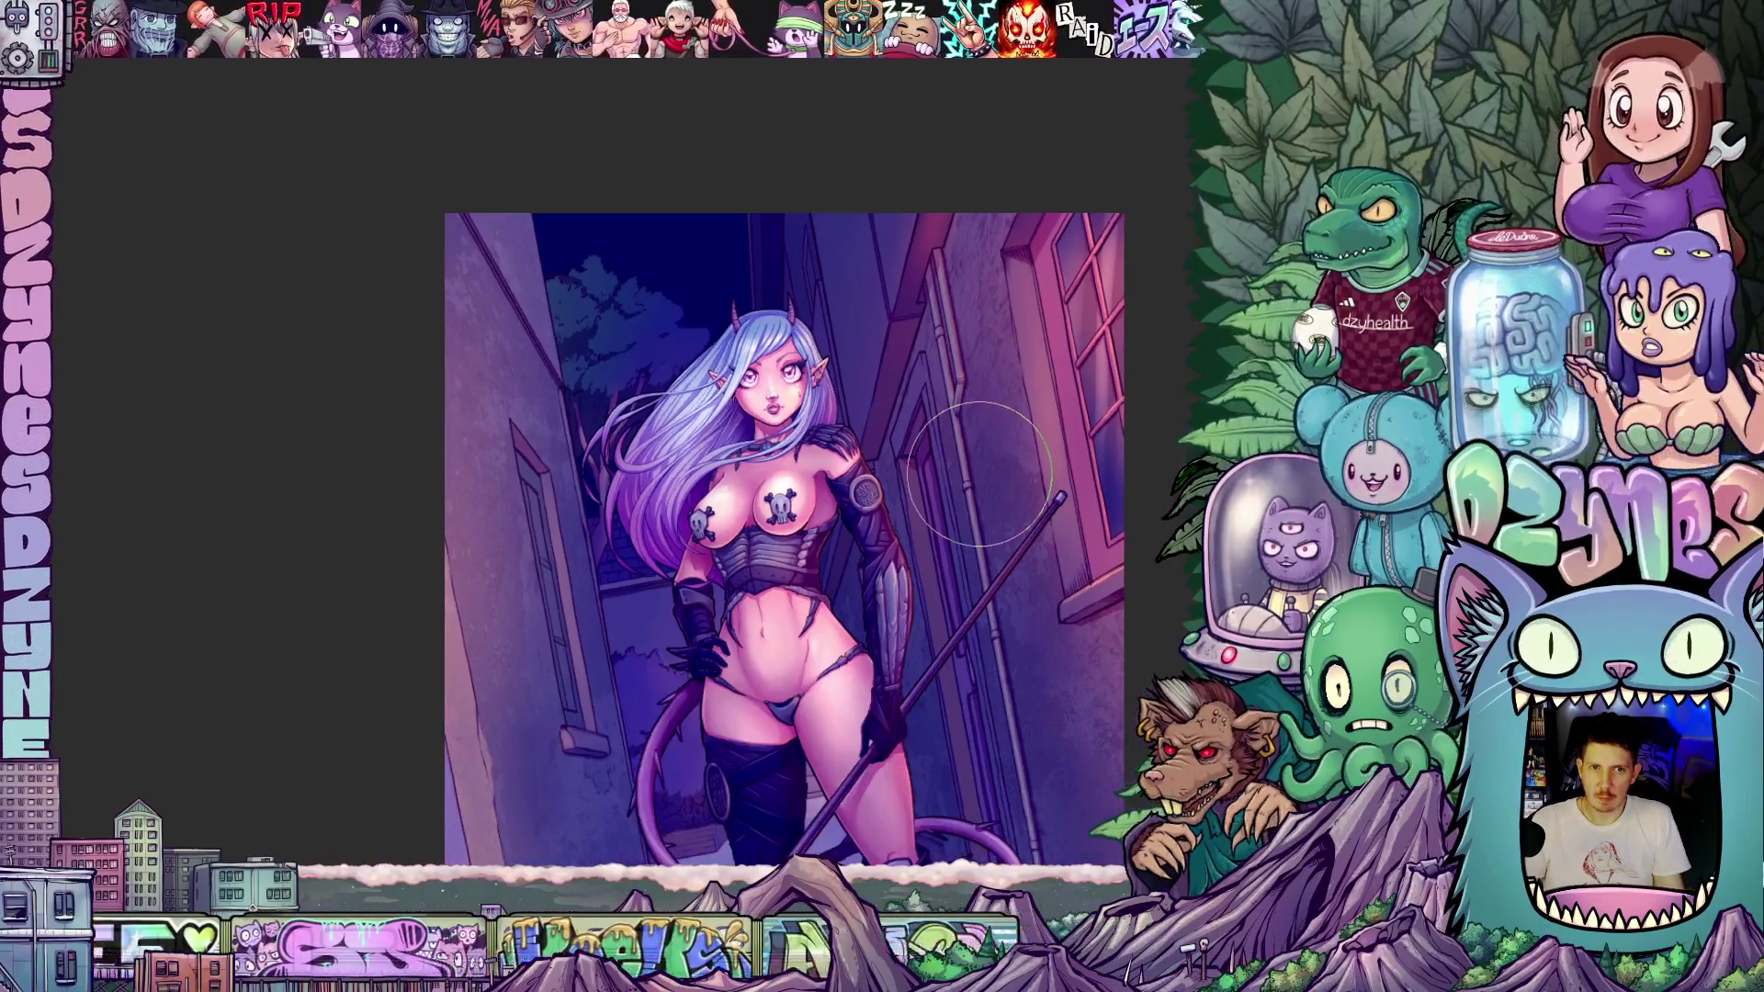
{"action": "scroll", "coordinate": [979, 473], "scroll_direction": "down", "scroll_amount": 1}
{"action": "left_click_drag", "start_coordinate": [1103, 501], "coordinate": [971, 383]}
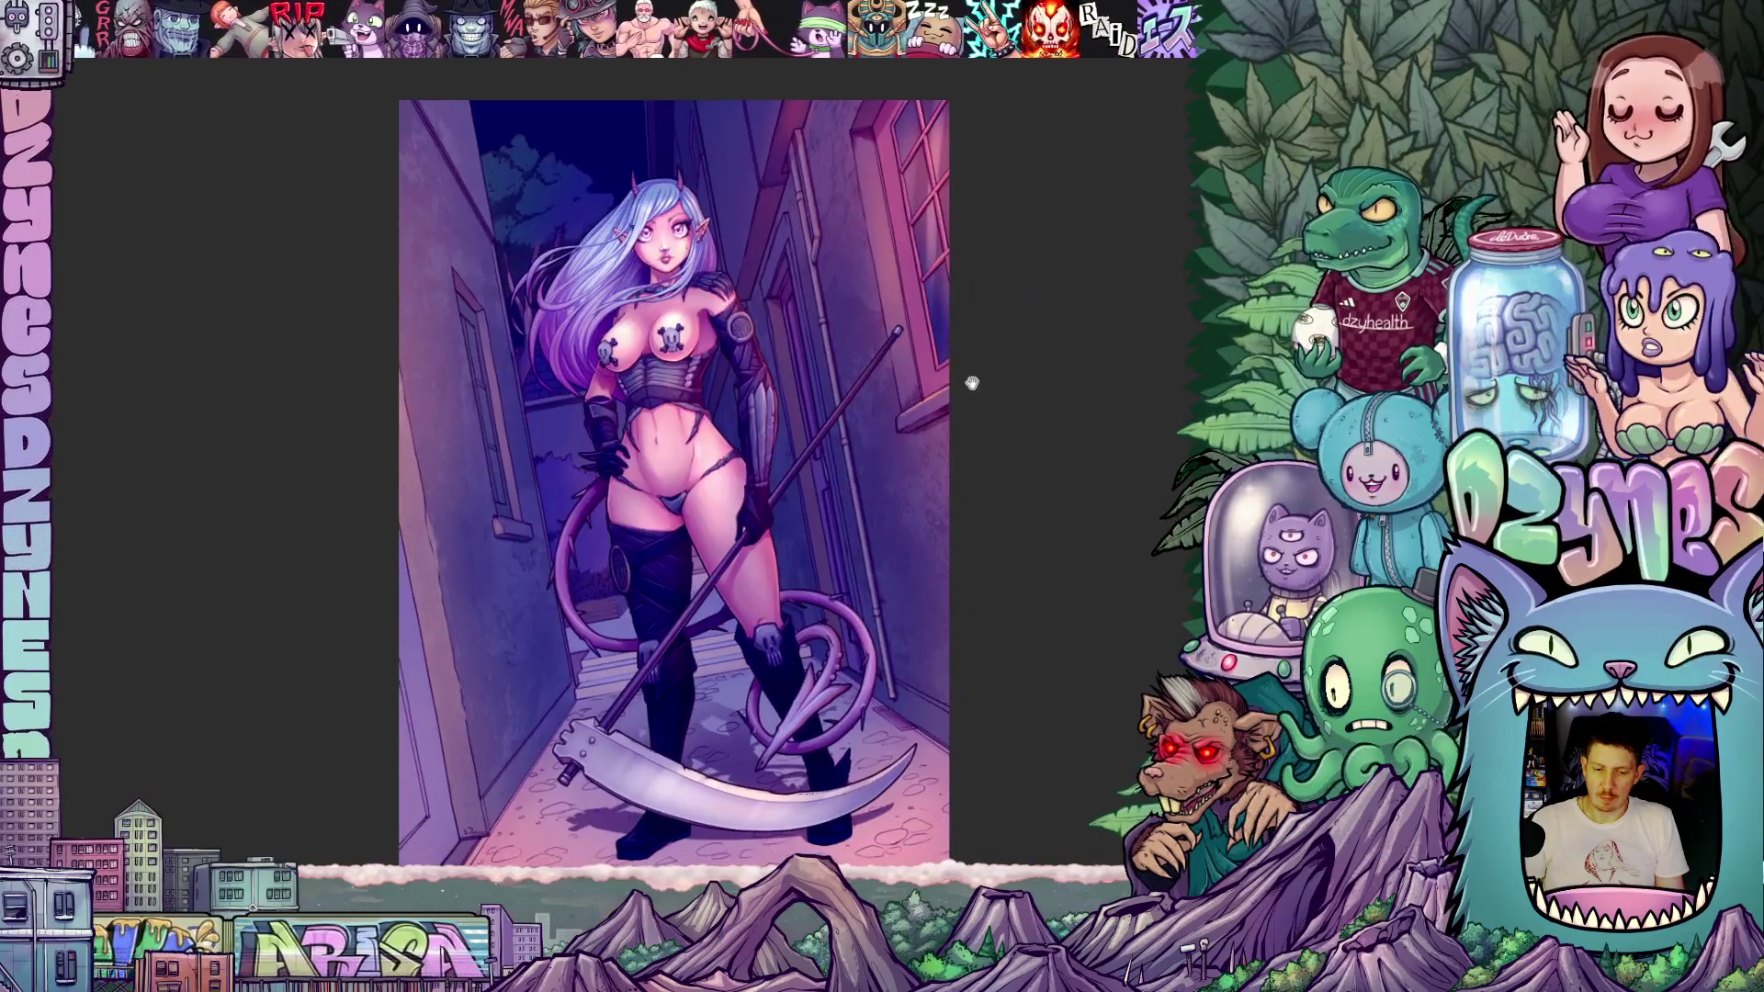
{"action": "scroll", "coordinate": [1055, 457], "scroll_direction": "down", "scroll_amount": 2}
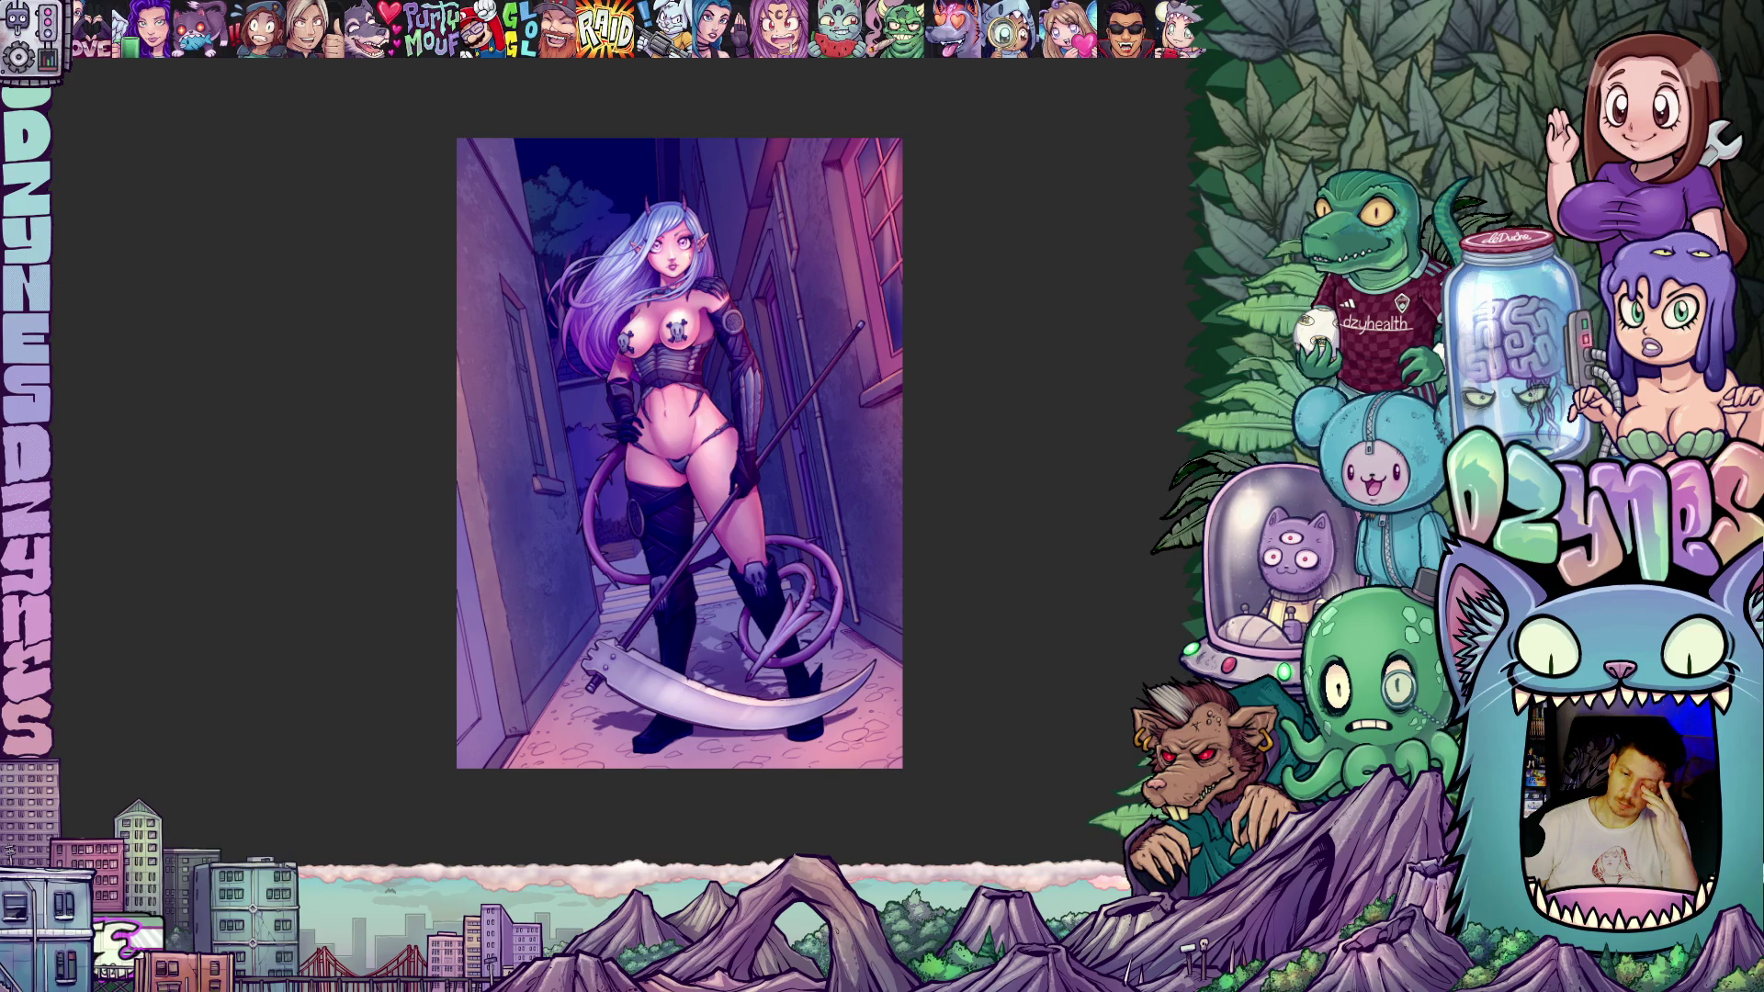
{"action": "key", "text": "ctrl+s"}
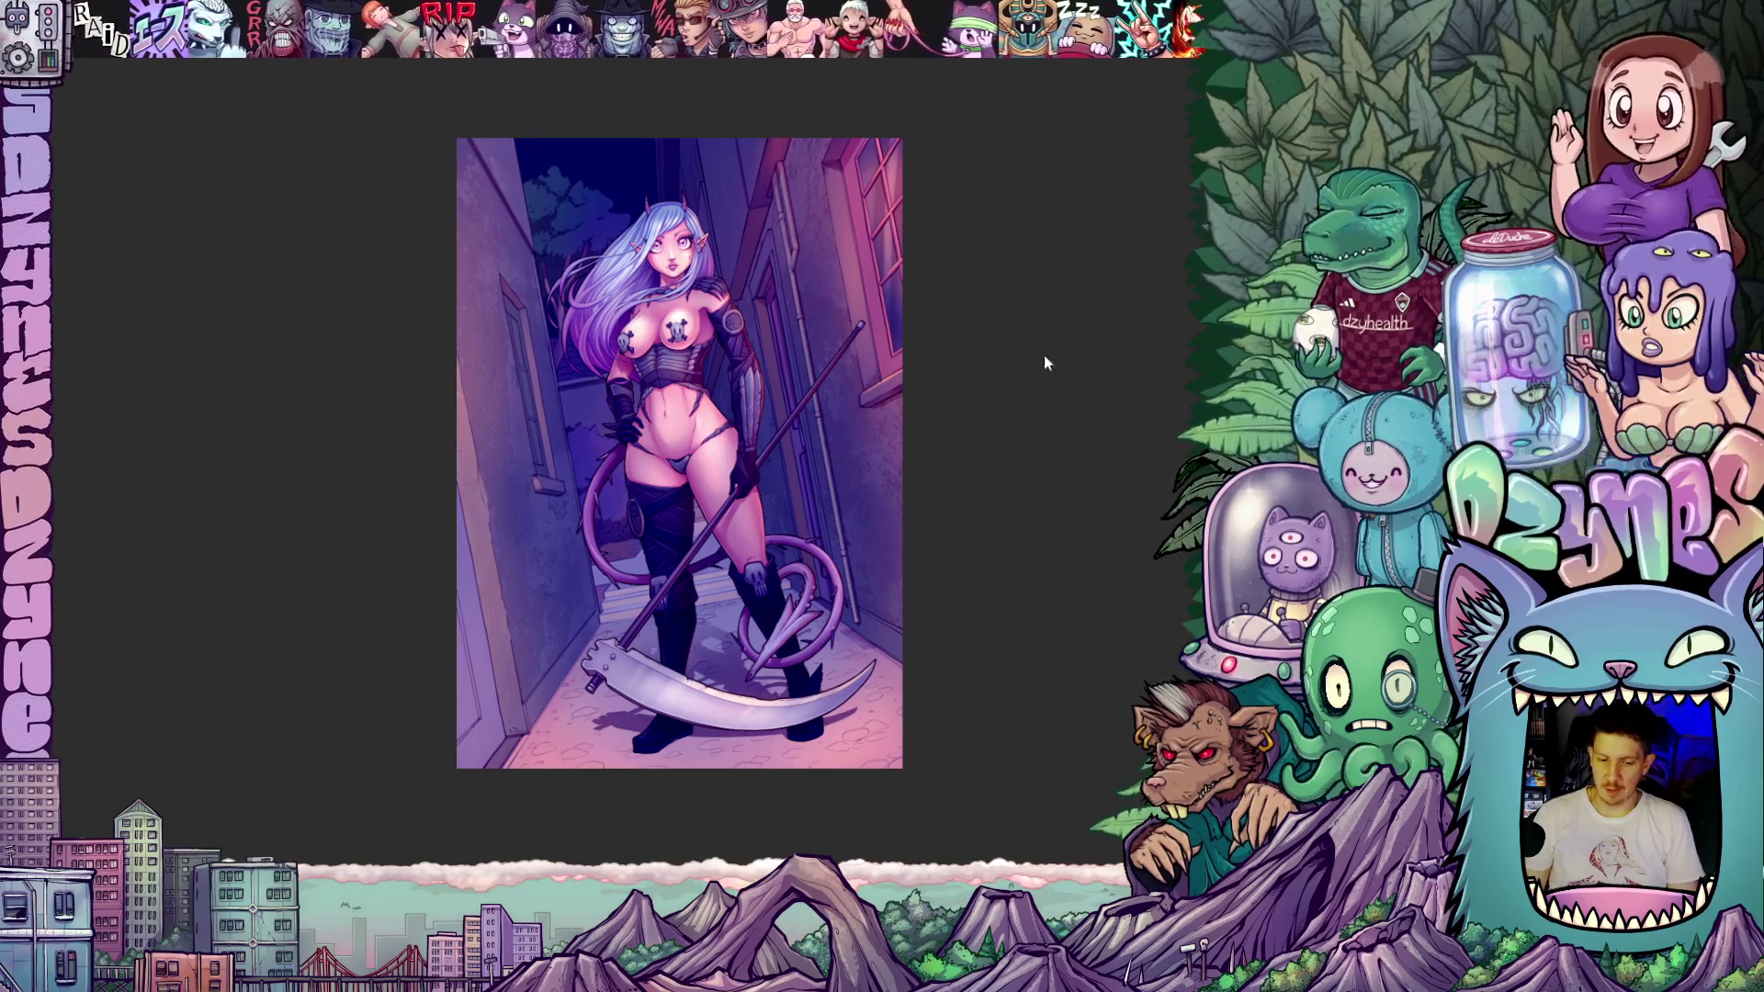
- Open the Export timelapse preview via File > Timelapse to review the drawing process
{"action": "scroll", "coordinate": [981, 503], "scroll_direction": "up", "scroll_amount": 1}
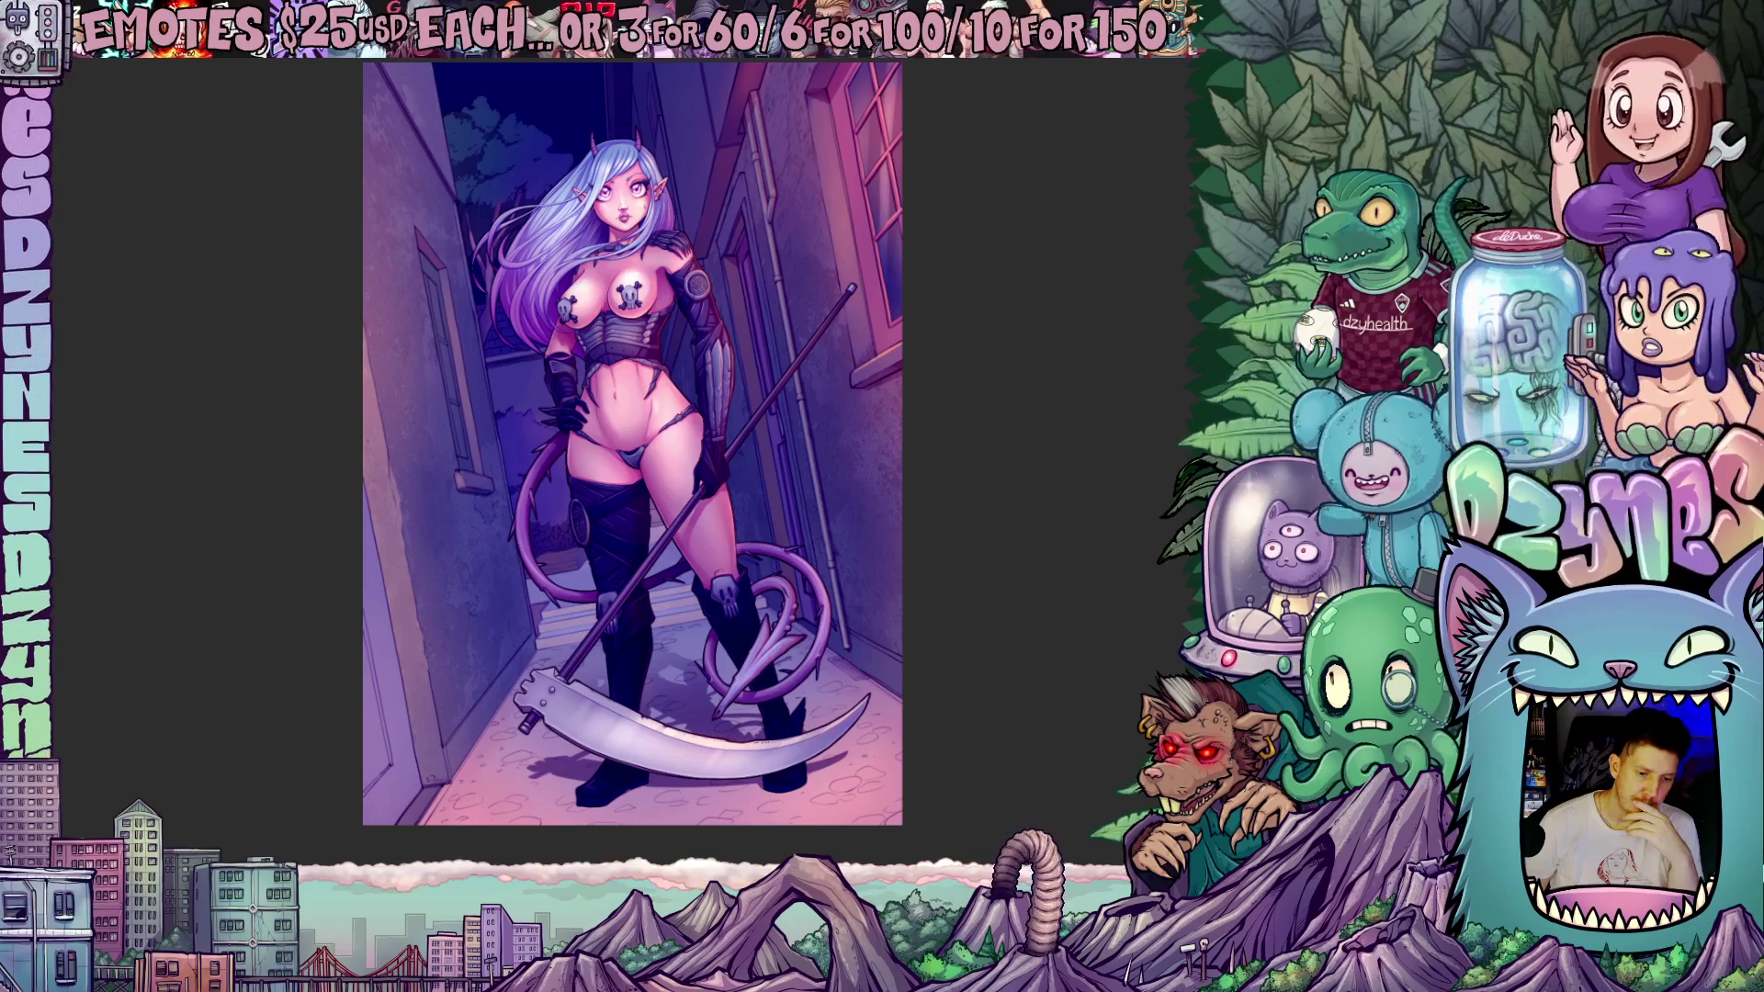
{"action": "mouse_move", "coordinate": [73, 187]}
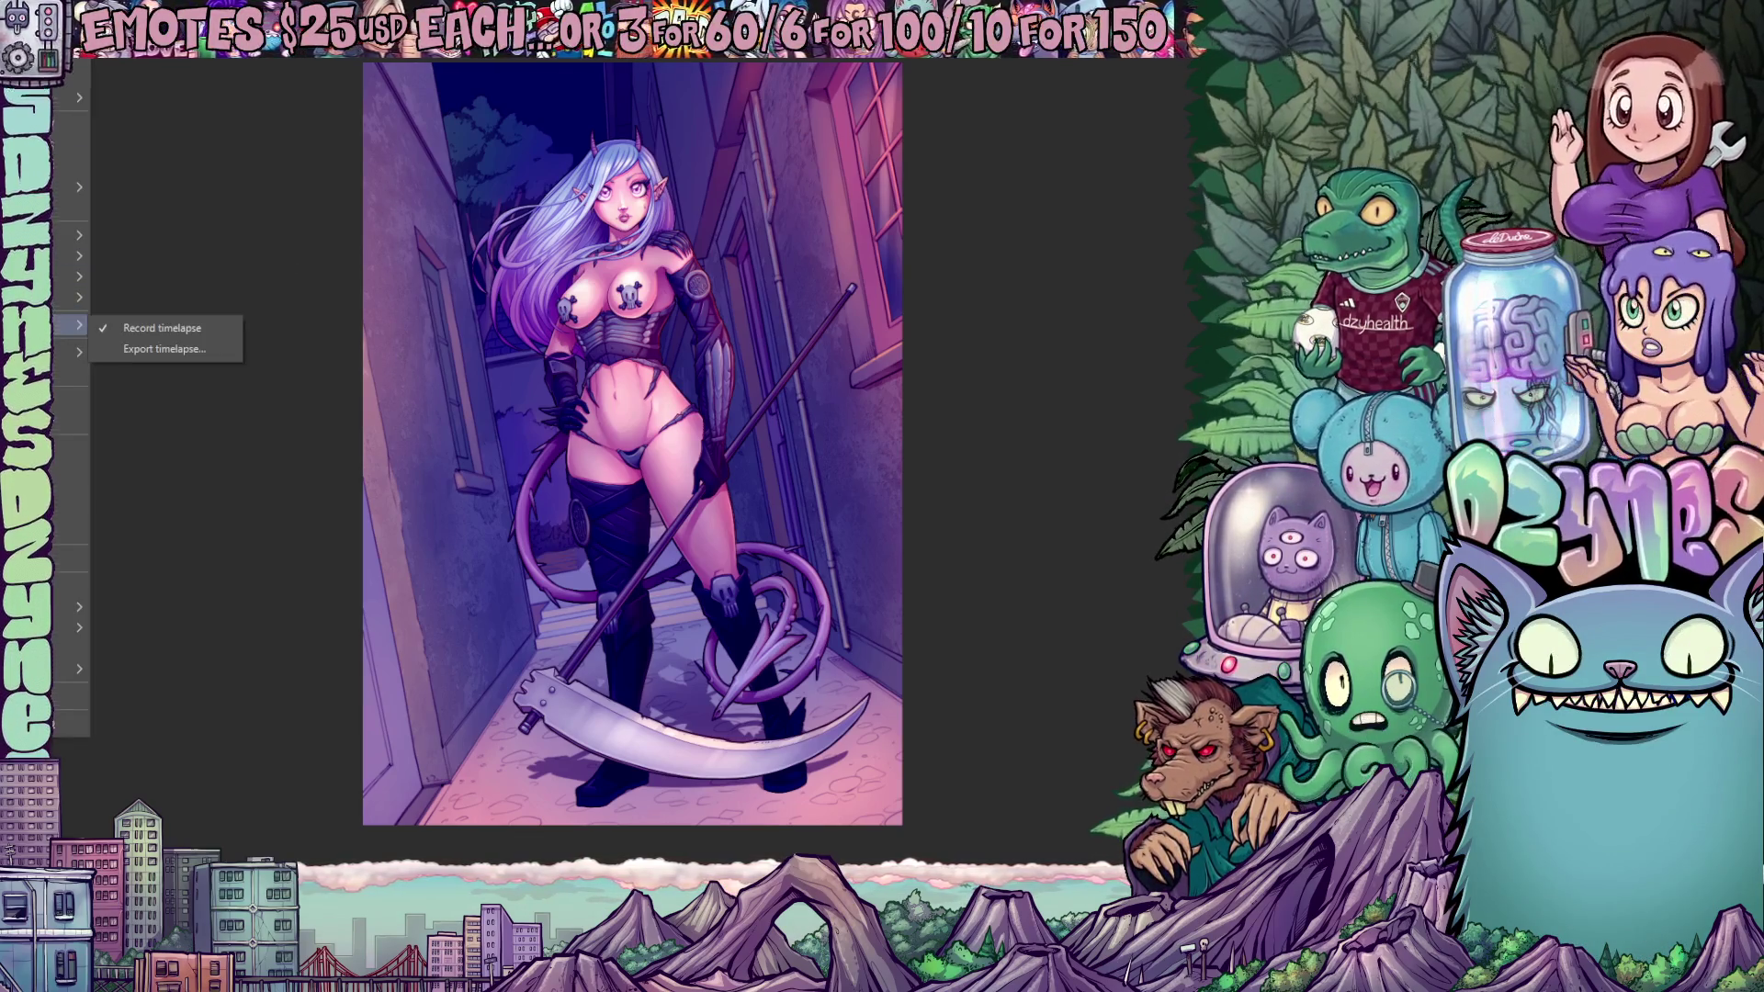
{"action": "mouse_move", "coordinate": [74, 326]}
{"action": "left_click", "coordinate": [161, 348]}
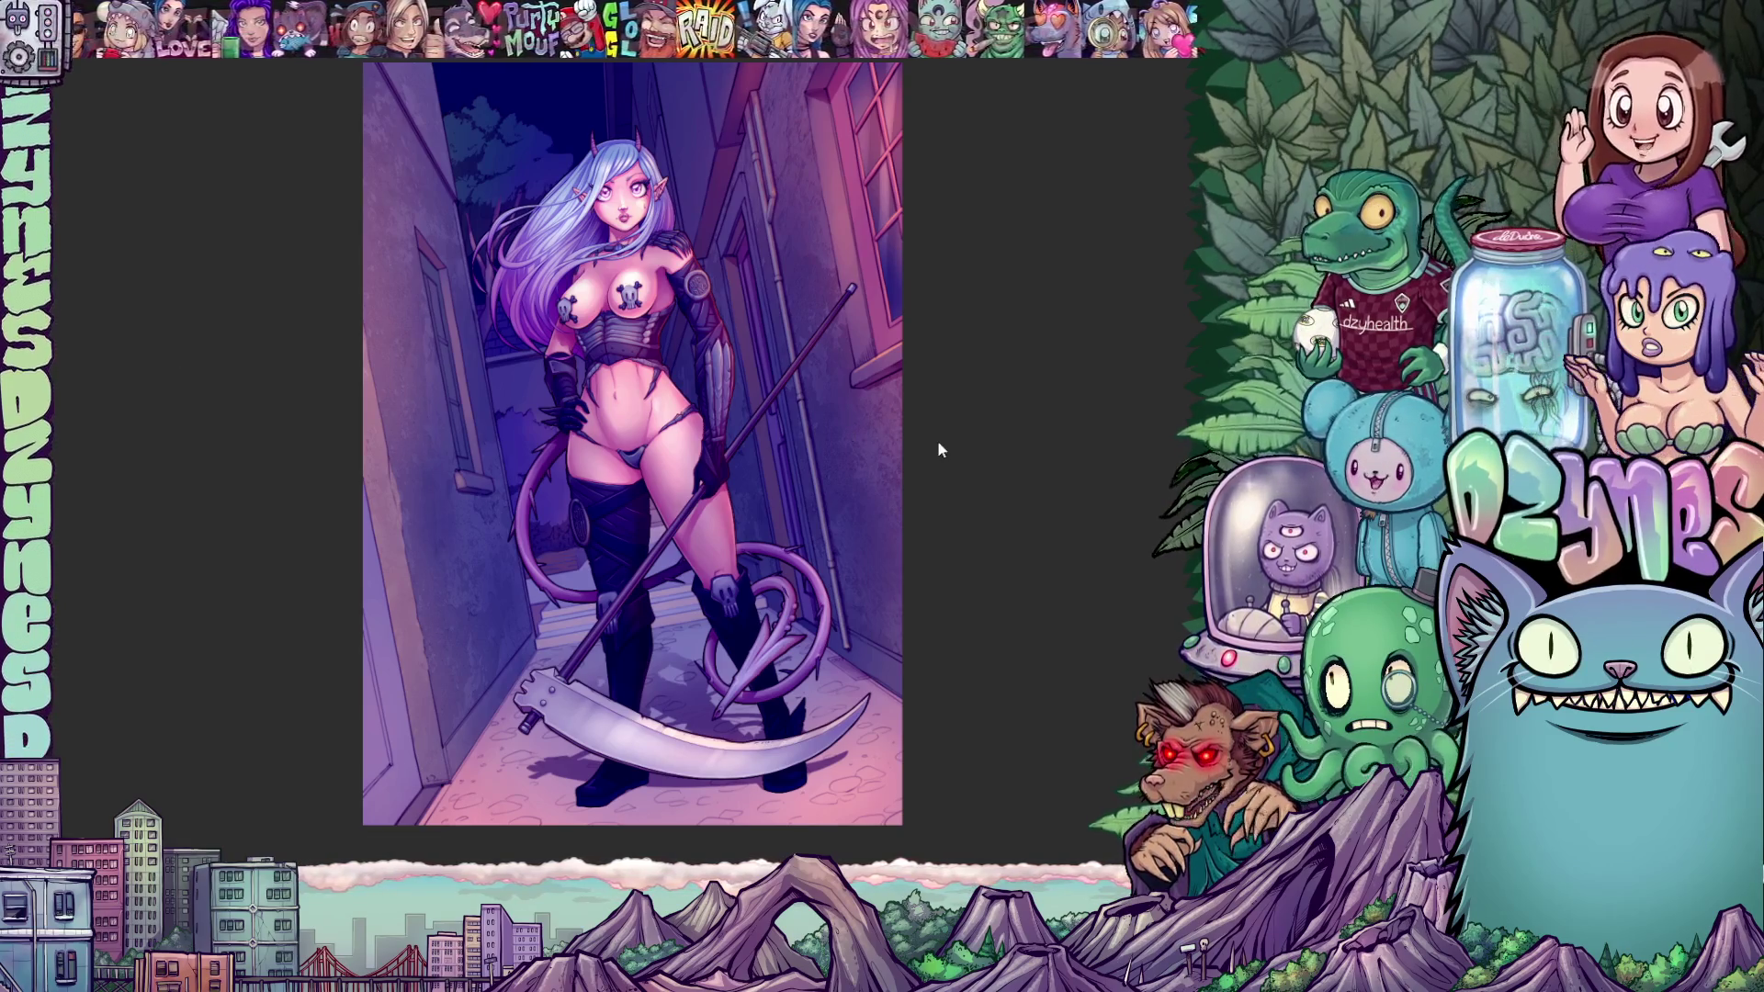